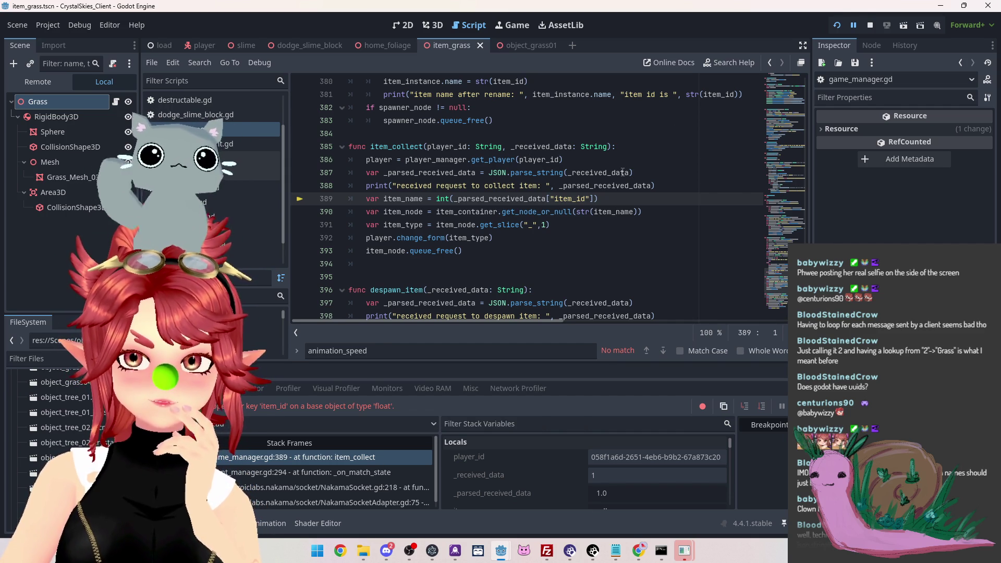
Inspect the CollectItem broadcast in nk_lobbyhandler.ts, marking its outmessage and _item_to_consume arguments
{"action": "mouse_move", "coordinate": [622, 172]}
{"action": "left_click", "coordinate": [615, 551]}
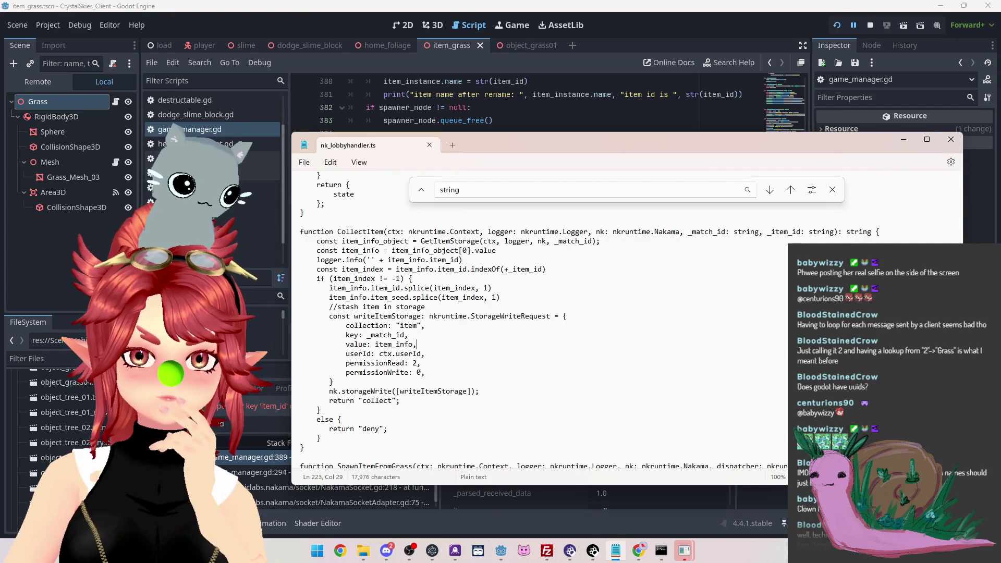
{"action": "scroll", "coordinate": [376, 208], "scroll_direction": "down", "scroll_amount": 2}
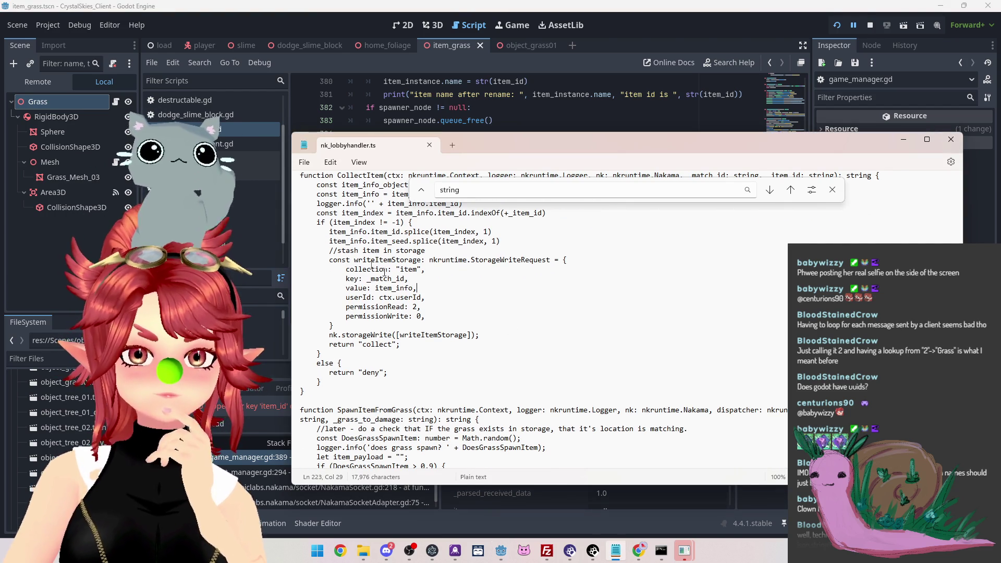
{"action": "scroll", "coordinate": [389, 276], "scroll_direction": "up", "scroll_amount": 9}
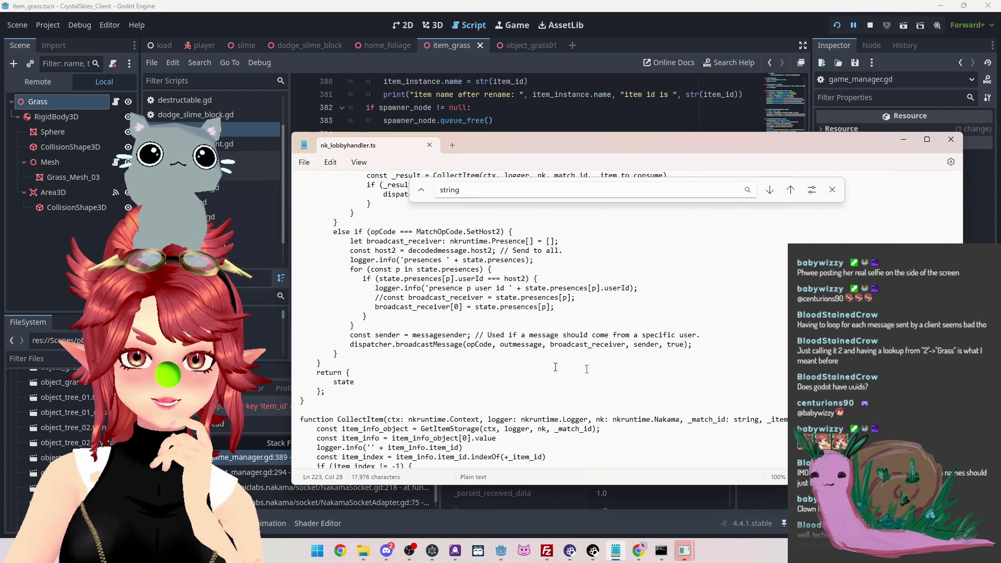
{"action": "double_click", "coordinate": [514, 345]}
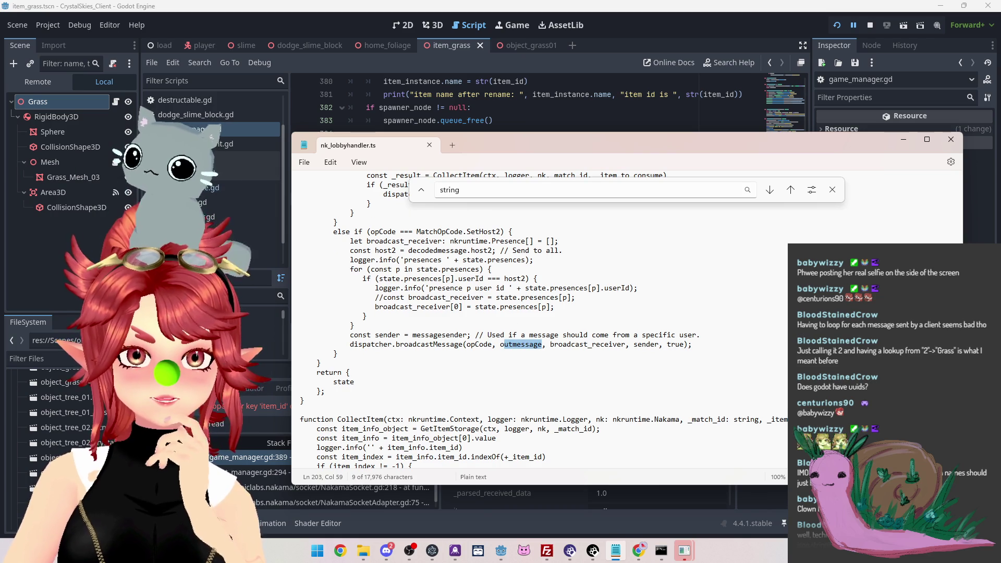
{"action": "scroll", "coordinate": [487, 331], "scroll_direction": "up", "scroll_amount": 5}
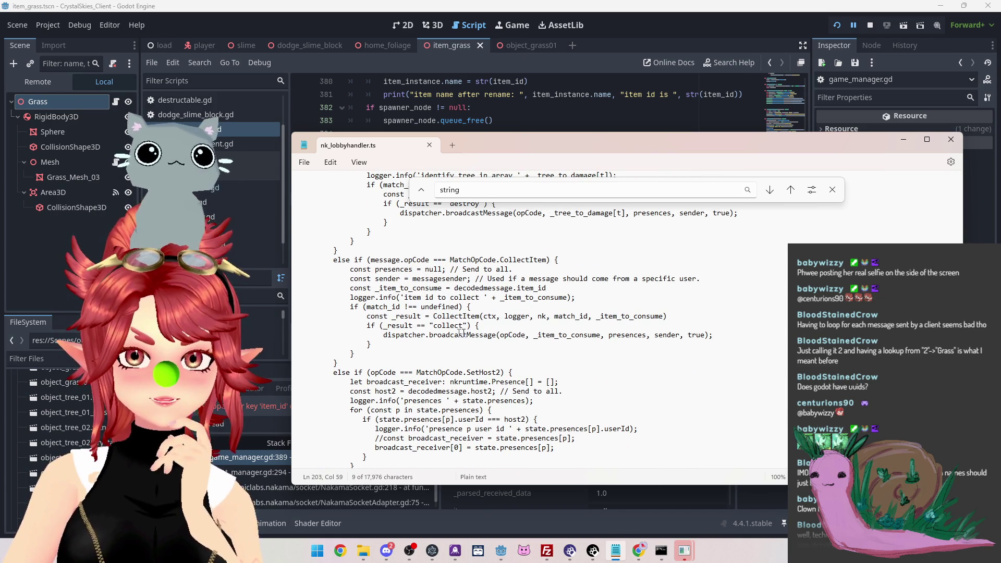
{"action": "left_click_drag", "start_coordinate": [533, 335], "coordinate": [598, 334]}
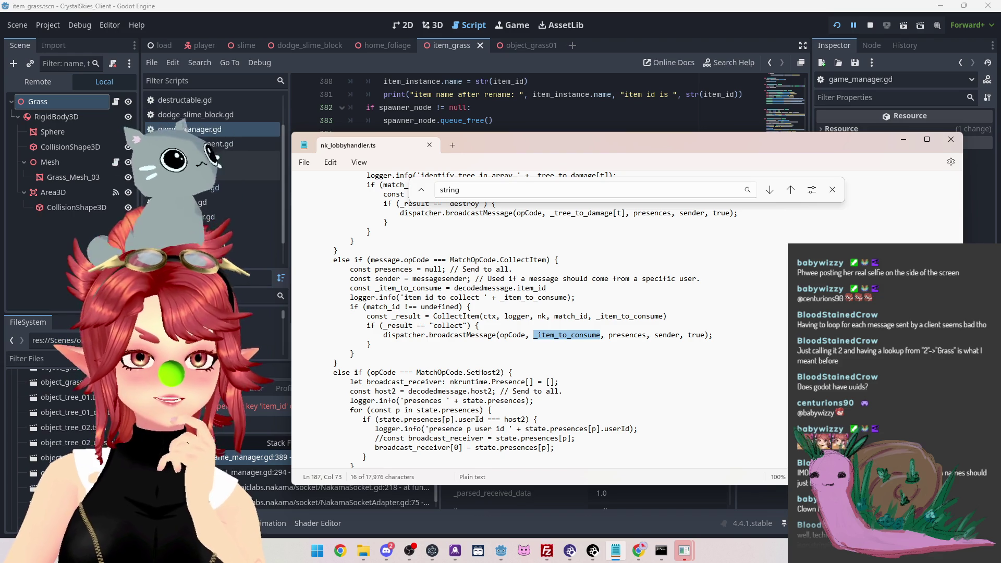
{"action": "left_click", "coordinate": [623, 42]}
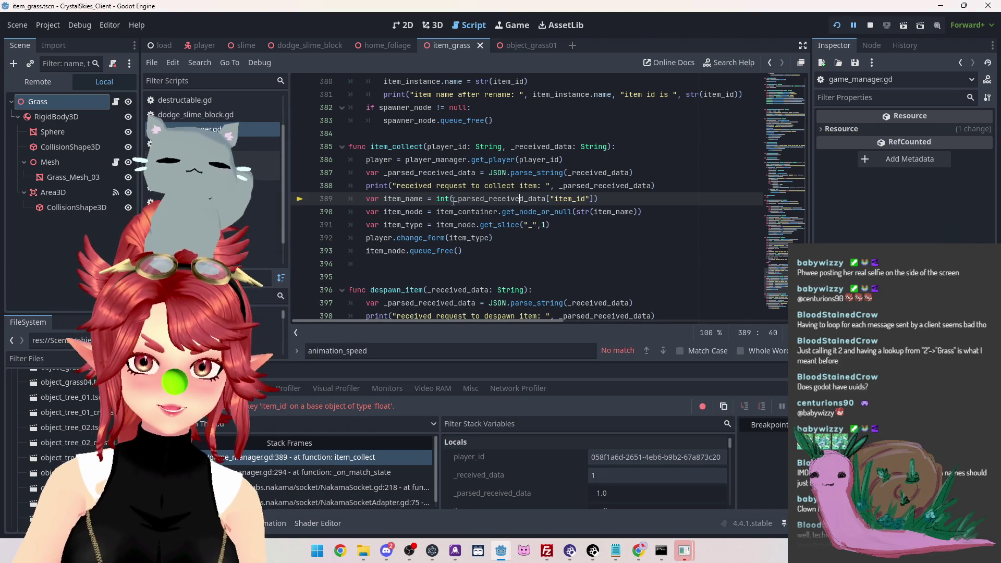
Rename _parsed_received_data to item_id on line 387 and copy the new name
{"action": "mouse_move", "coordinate": [453, 201]}
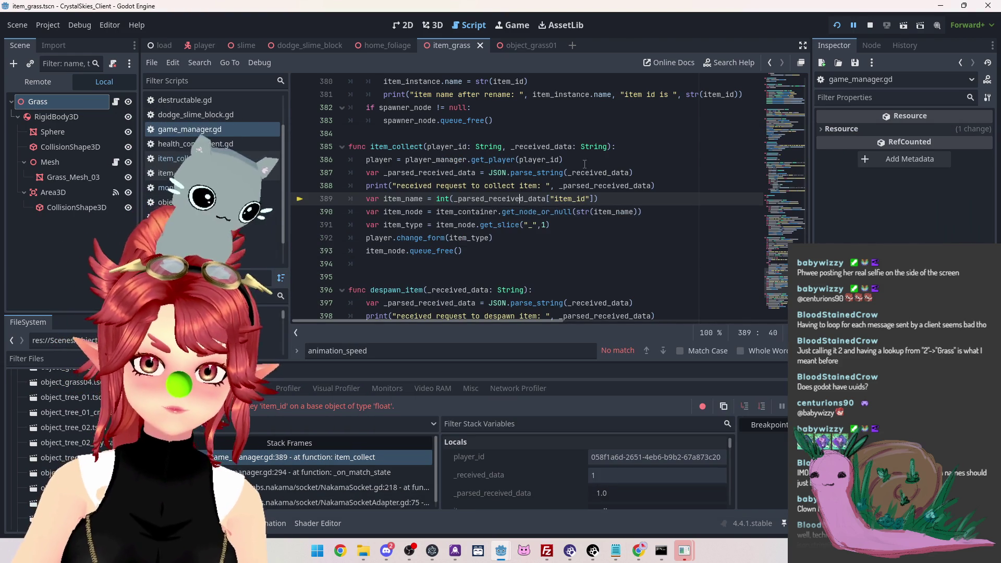
{"action": "left_click_drag", "start_coordinate": [386, 173], "coordinate": [478, 173]}
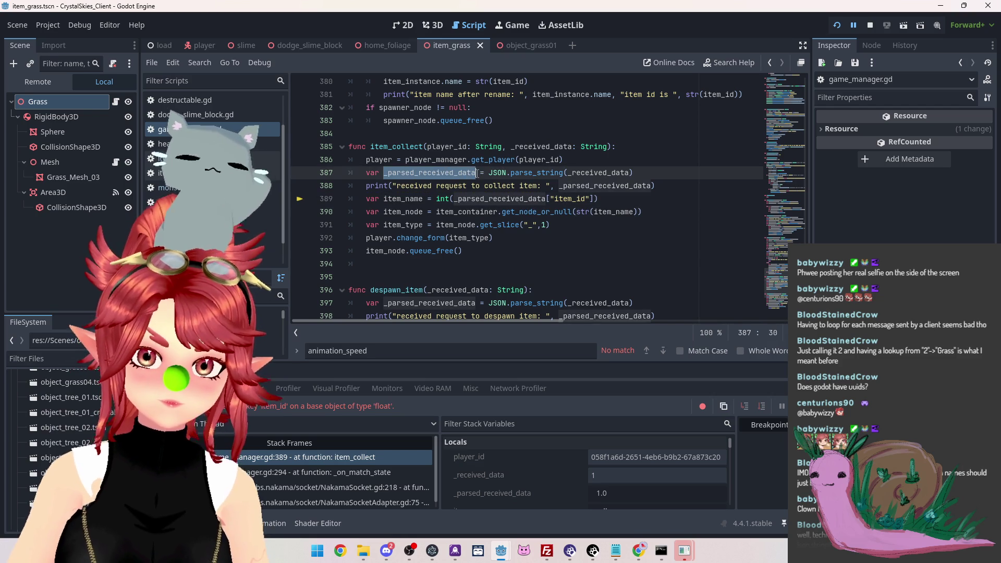
{"action": "type", "text": "item_id"}
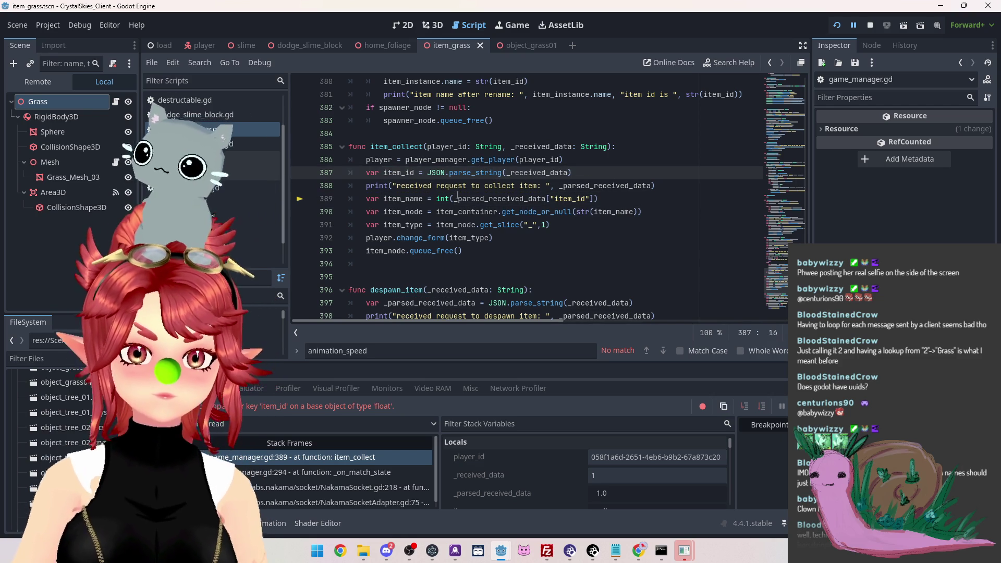
{"action": "mouse_move", "coordinate": [458, 197]}
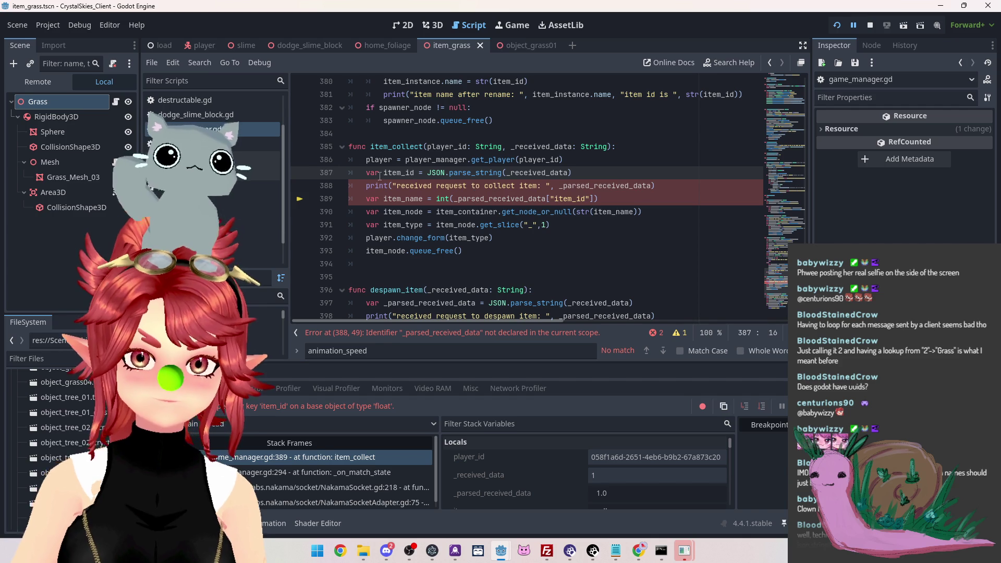
{"action": "left_click_drag", "start_coordinate": [384, 173], "coordinate": [416, 174]}
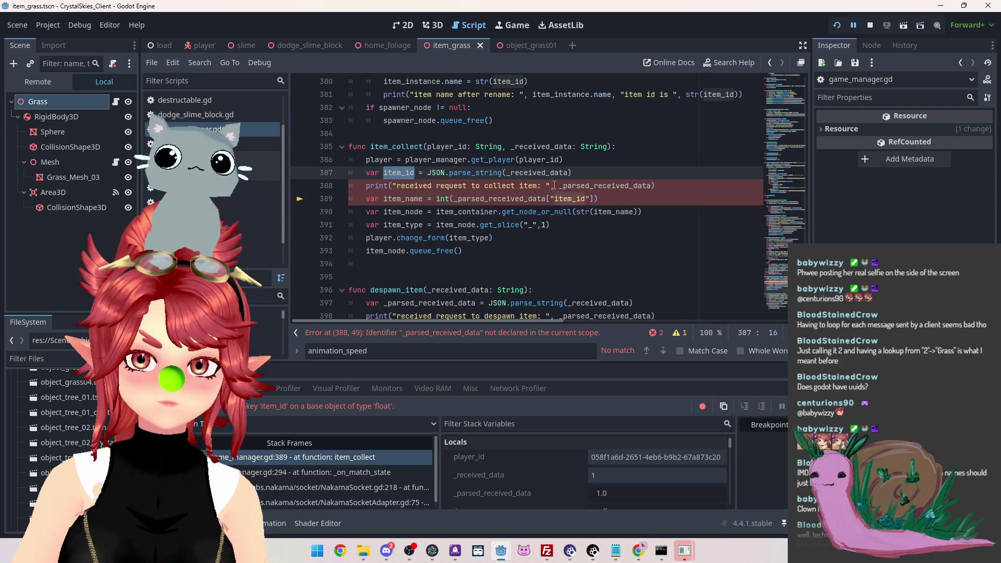
{"action": "key", "text": "ctrl+c"}
Use item_id in the print line and the int() item_name lookup, then stop the game
{"action": "left_click_drag", "start_coordinate": [559, 187], "coordinate": [654, 186]}
{"action": "key", "text": "ctrl+v"}
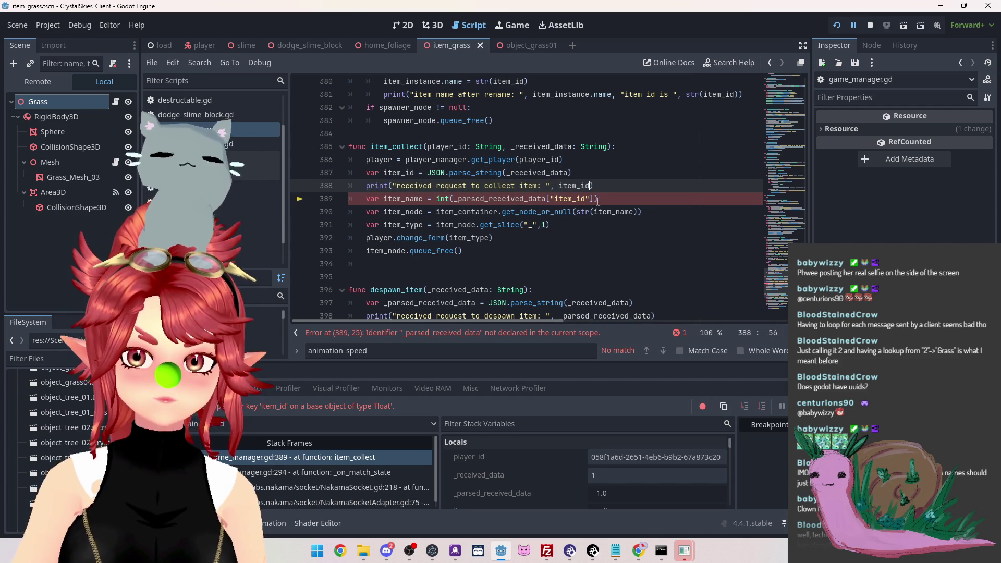
{"action": "left_click_drag", "start_coordinate": [455, 199], "coordinate": [595, 199]}
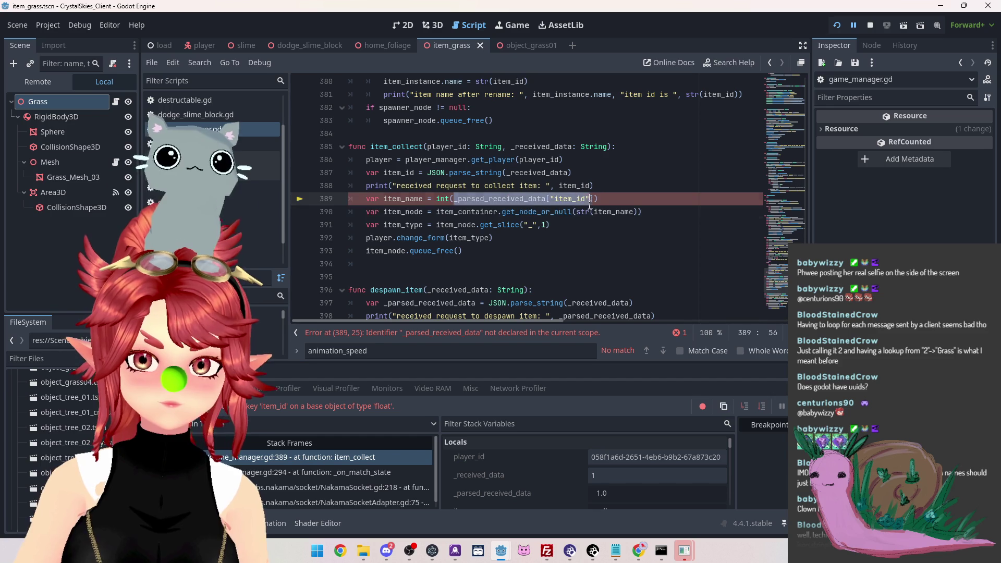
{"action": "key", "text": "ctrl+v"}
{"action": "left_click", "coordinate": [666, 178]}
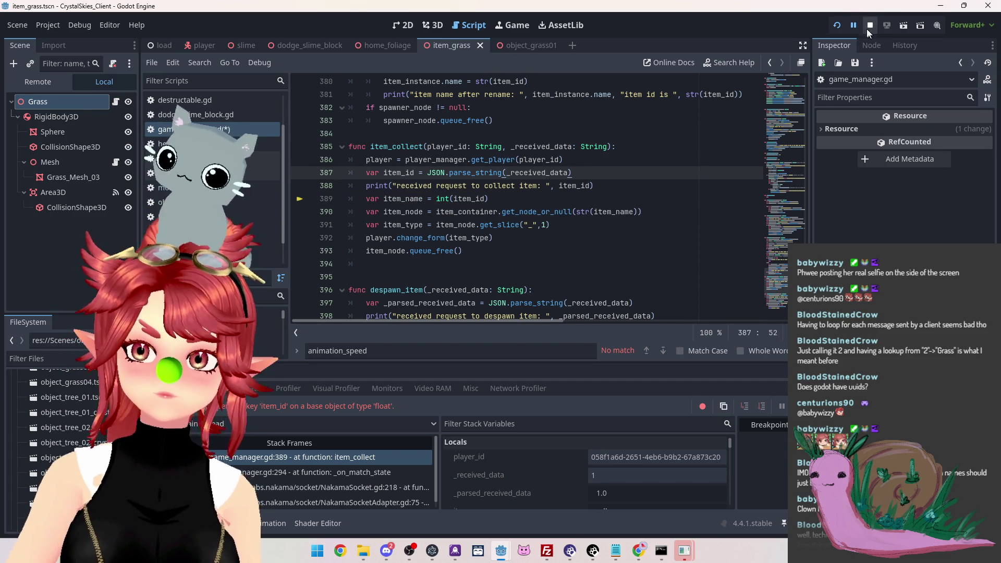
{"action": "left_click", "coordinate": [870, 25]}
Relaunch the game, create lobby 'asdd', collect grass, and return to the line 391 breakpoint
{"action": "key", "text": "ctrl+s"}
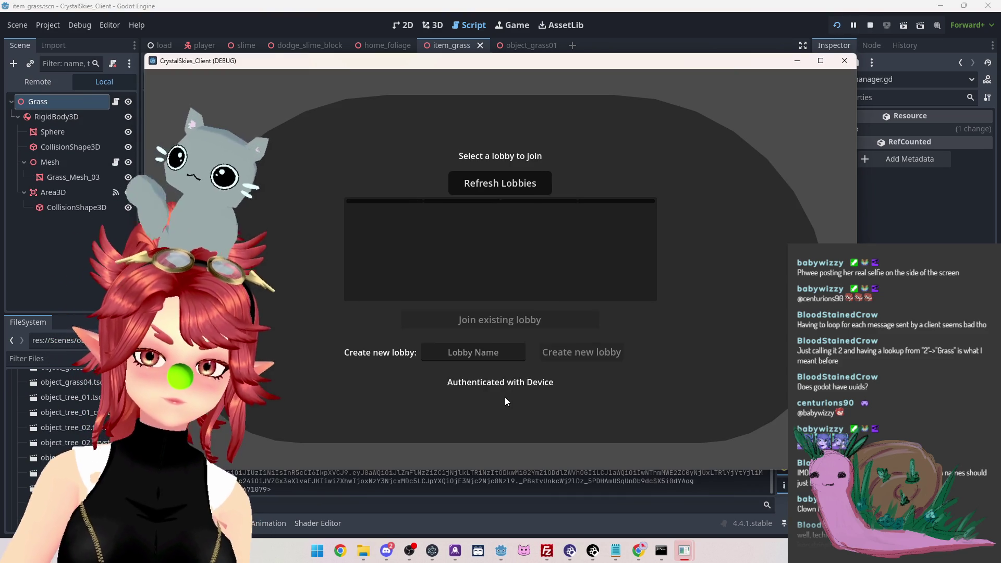
{"action": "type", "text": "asdd"}
{"action": "left_click", "coordinate": [600, 358]}
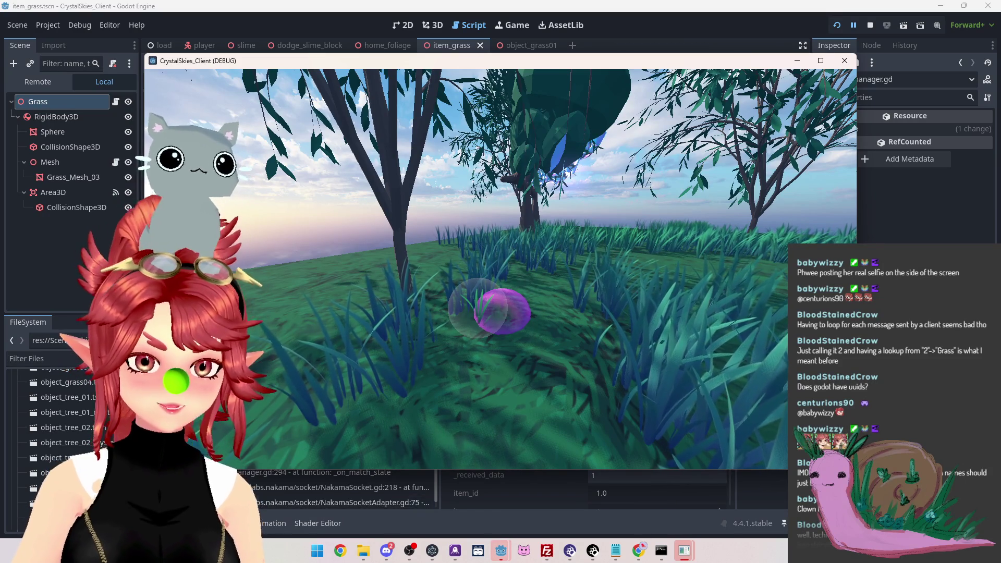
{"action": "left_click", "coordinate": [328, 485]}
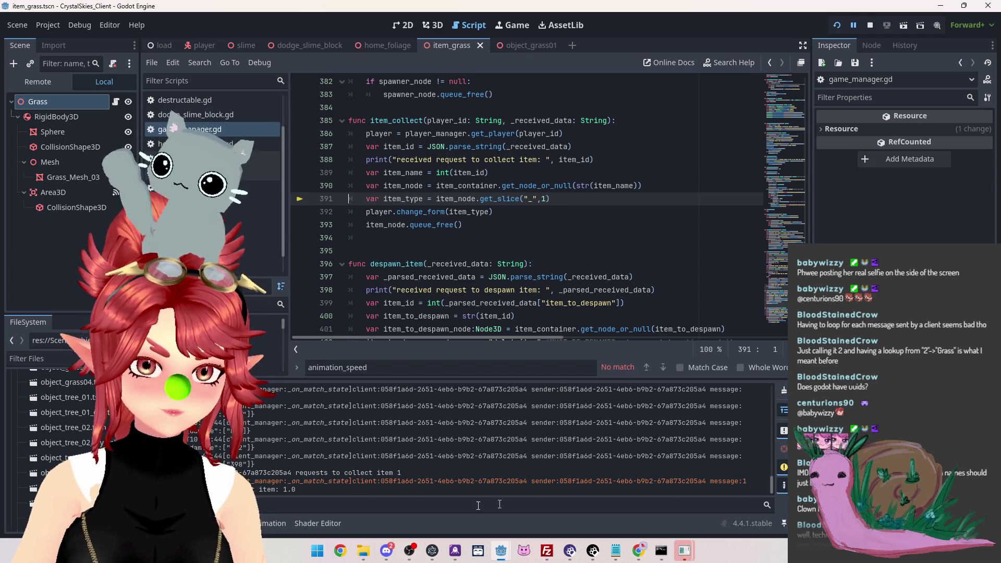
Stop the game and make line 391 read item_type from item_node instead of get_slice
{"action": "scroll", "coordinate": [420, 245], "scroll_direction": "down", "scroll_amount": 2}
{"action": "scroll", "coordinate": [419, 245], "scroll_direction": "up", "scroll_amount": 3}
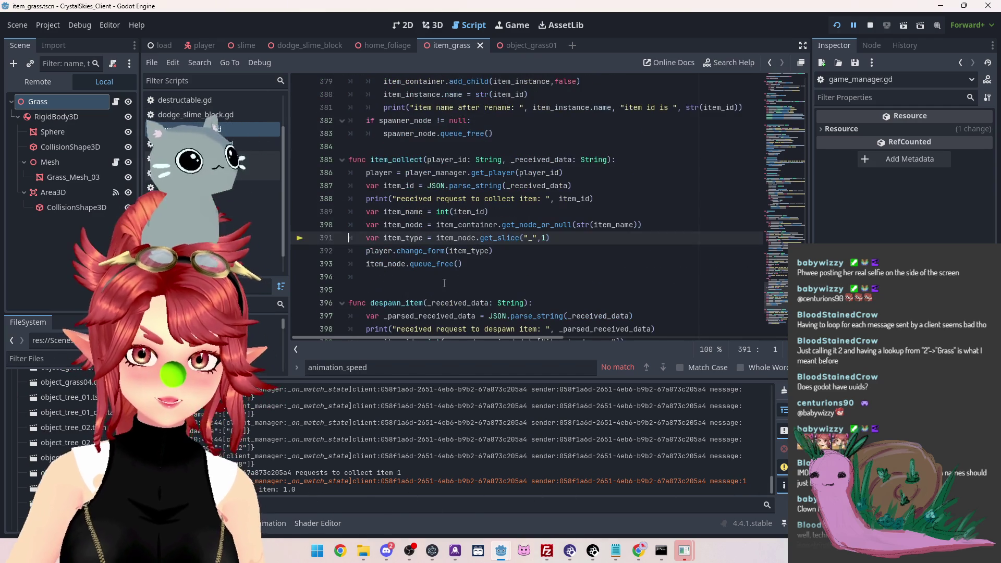
{"action": "left_click", "coordinate": [412, 276]}
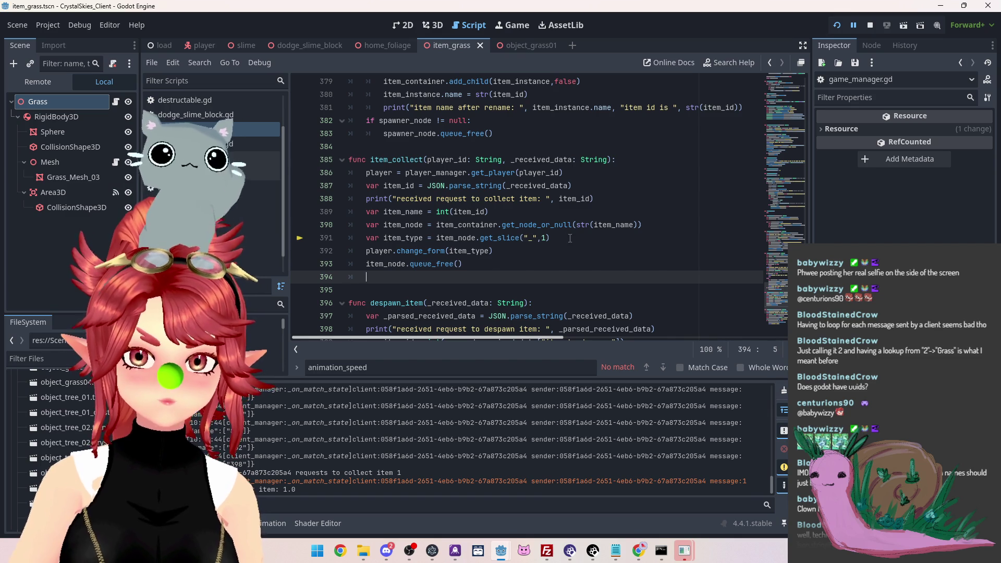
{"action": "left_click", "coordinate": [869, 24]}
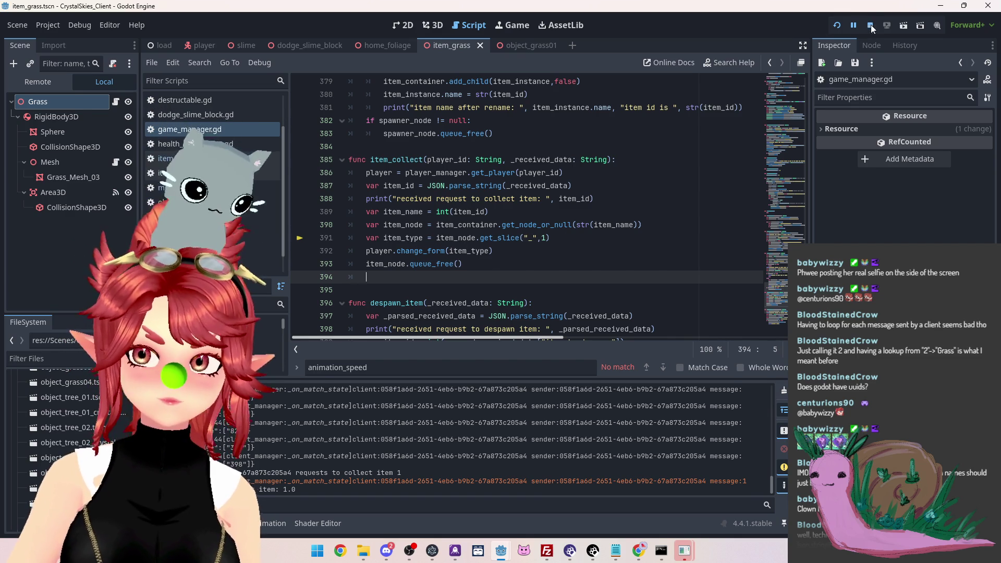
{"action": "left_click", "coordinate": [520, 238]}
{"action": "mouse_move", "coordinate": [559, 240]}
{"action": "left_mouse_down"}
{"action": "mouse_move", "coordinate": [418, 227]}
{"action": "mouse_move", "coordinate": [301, 240]}
{"action": "left_mouse_up"}
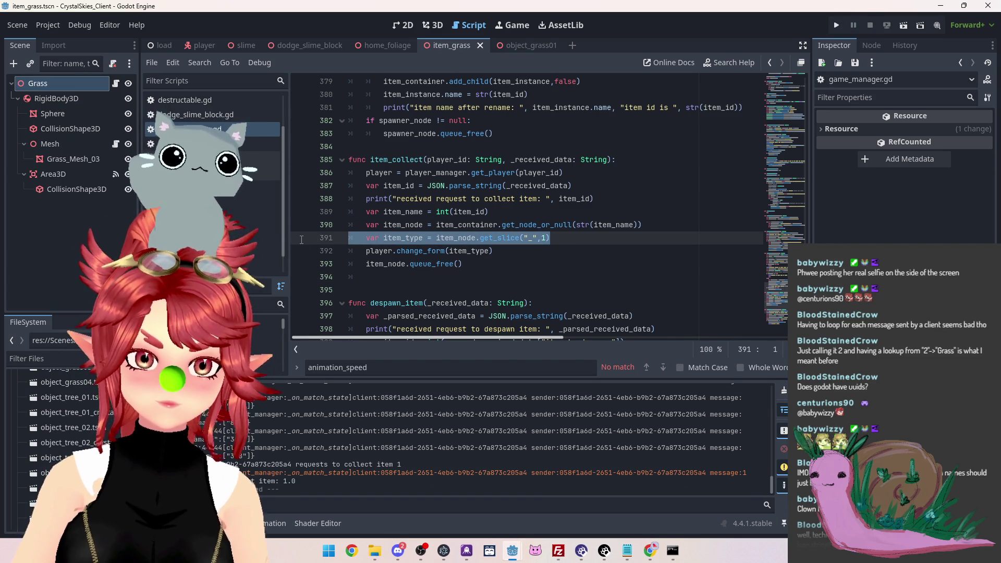
{"action": "left_click", "coordinate": [484, 239]}
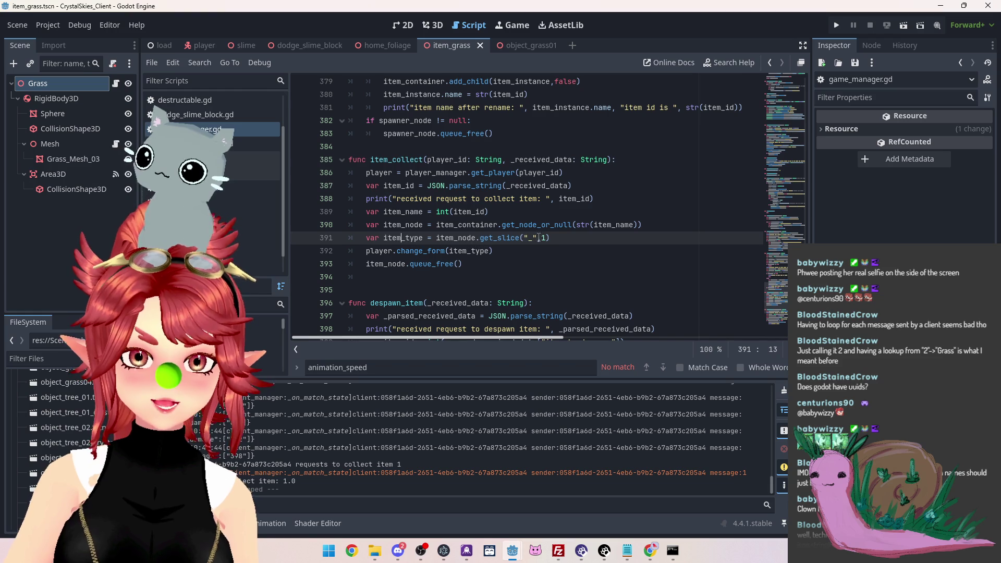
{"action": "left_click_drag", "start_coordinate": [550, 239], "coordinate": [438, 240]}
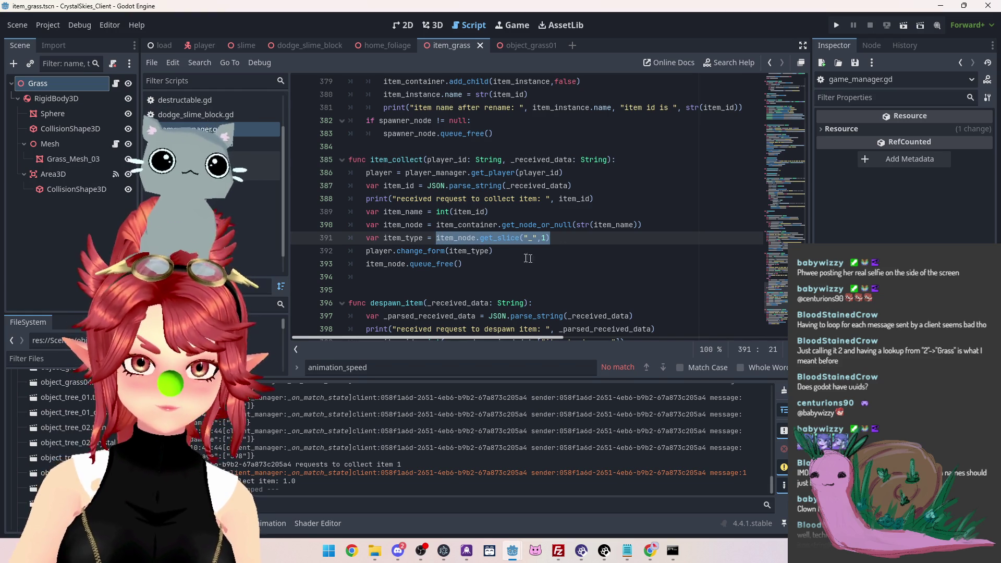
{"action": "type", "text": "item_node"}
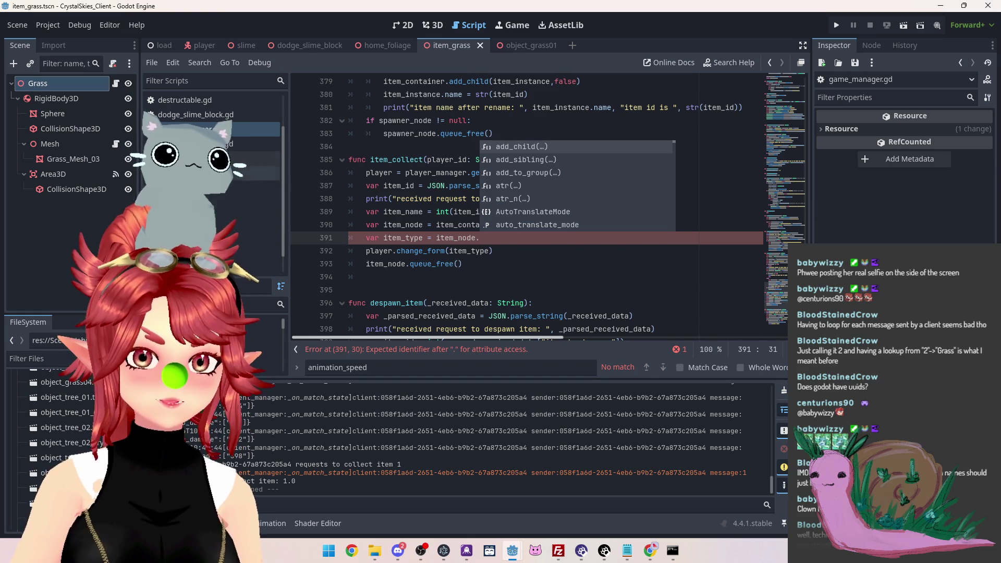
Check item_grass's item_type property, then add player.change_form(item_type) above item_node.queue_free()
{"action": "left_click", "coordinate": [256, 158]}
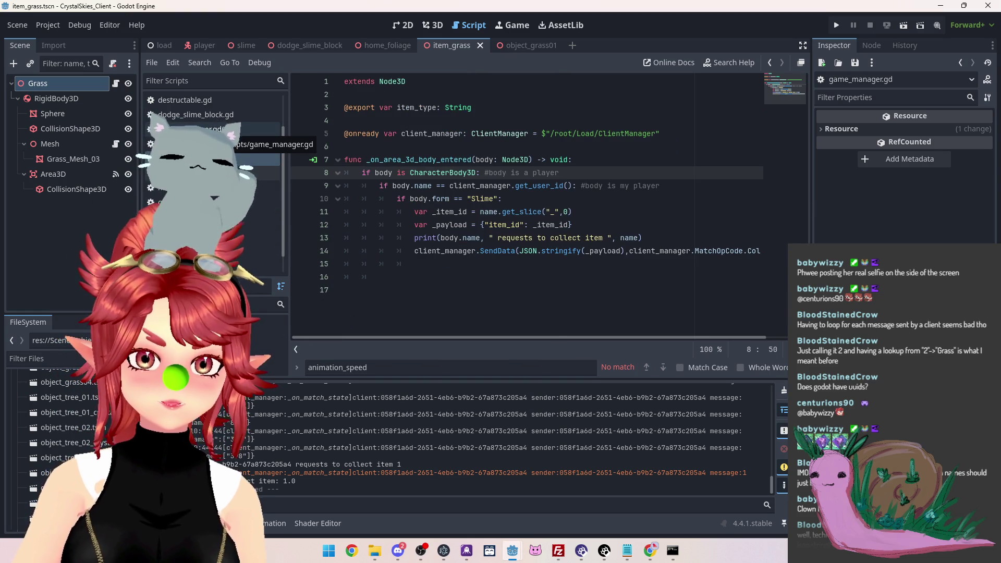
{"action": "left_click", "coordinate": [225, 129]}
{"action": "type", "text": "item_st"}
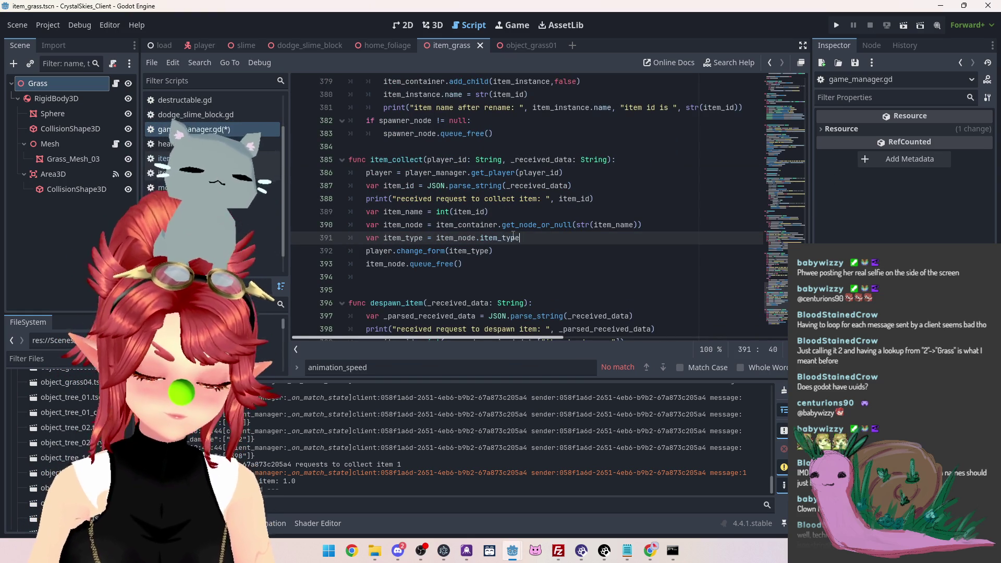
{"action": "left_click", "coordinate": [518, 260]}
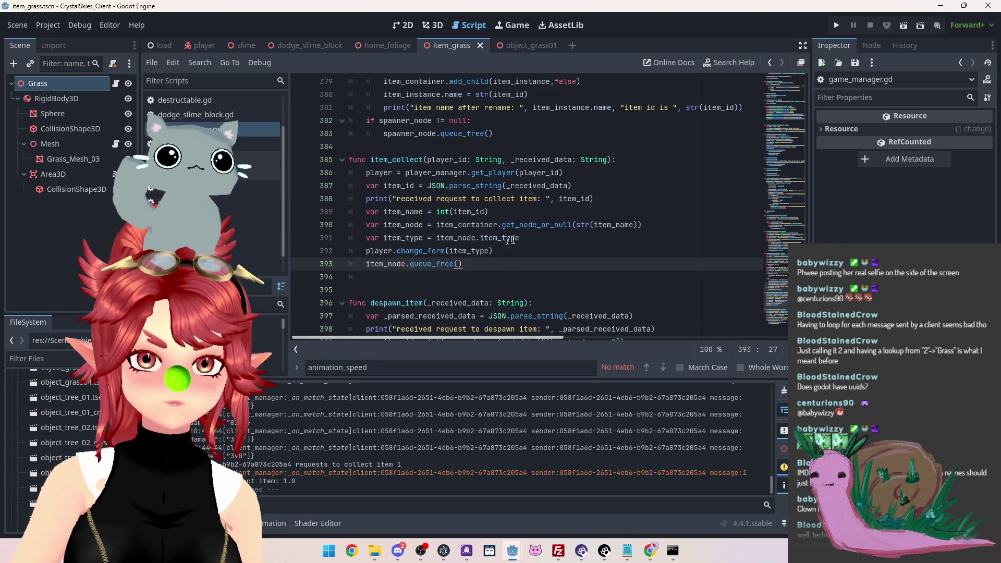
{"action": "left_click", "coordinate": [495, 241]}
{"action": "left_click", "coordinate": [398, 251]}
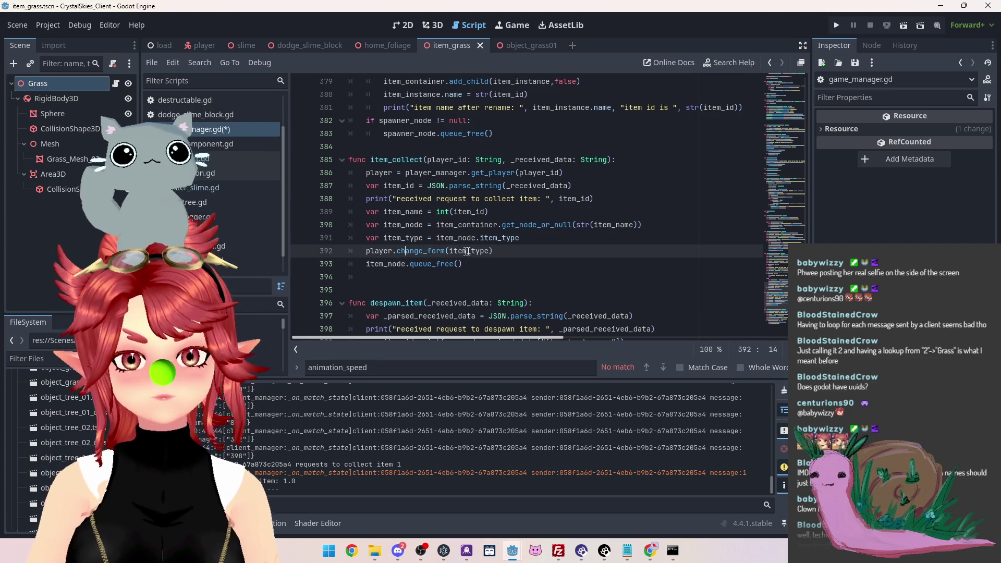
{"action": "left_click", "coordinate": [521, 268]}
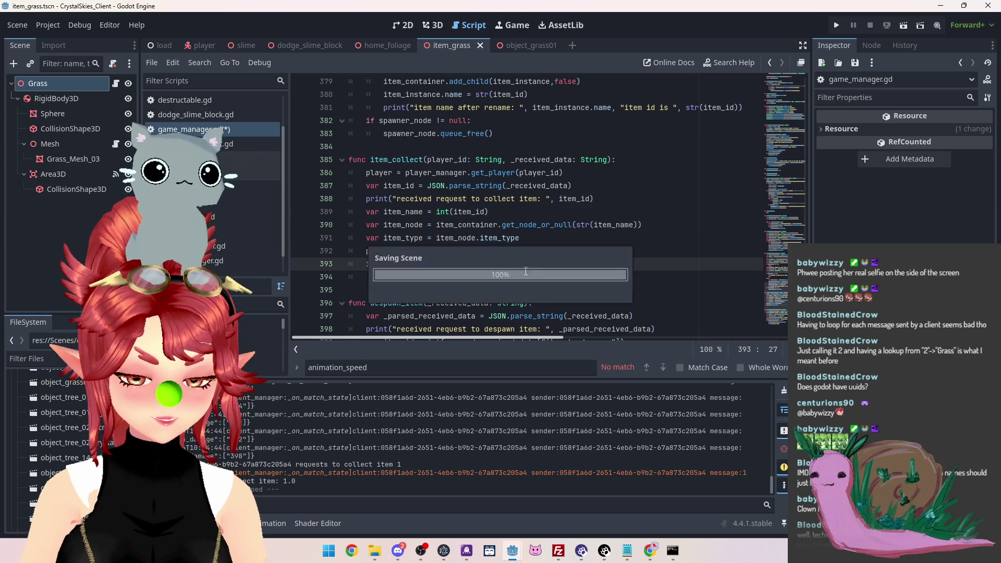
Run the game, create lobby 'asd', walk onto the pink item to collect it, then stop
{"action": "left_click", "coordinate": [837, 25]}
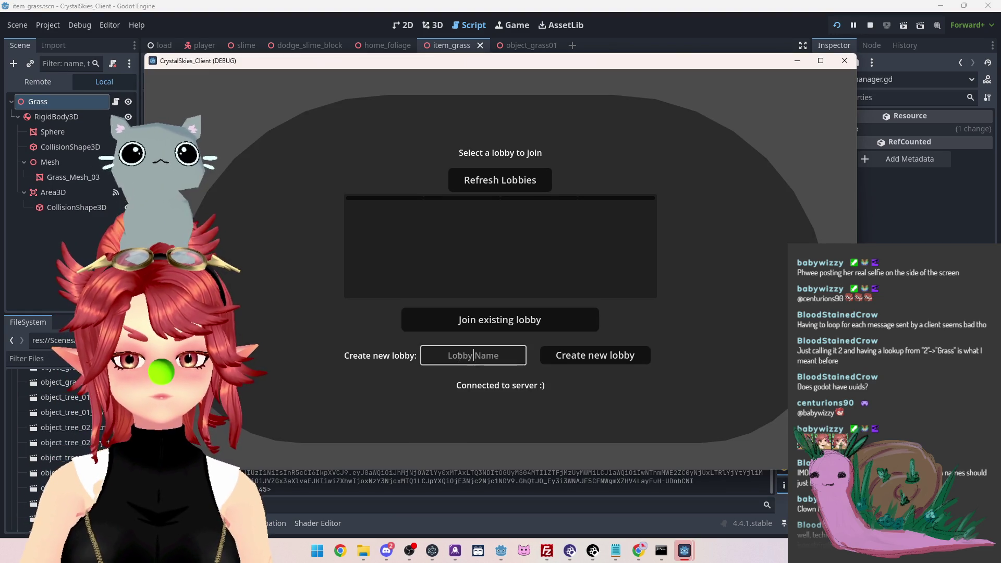
{"action": "left_click", "coordinate": [459, 357]}
{"action": "type", "text": "asd"}
{"action": "left_click", "coordinate": [564, 355]}
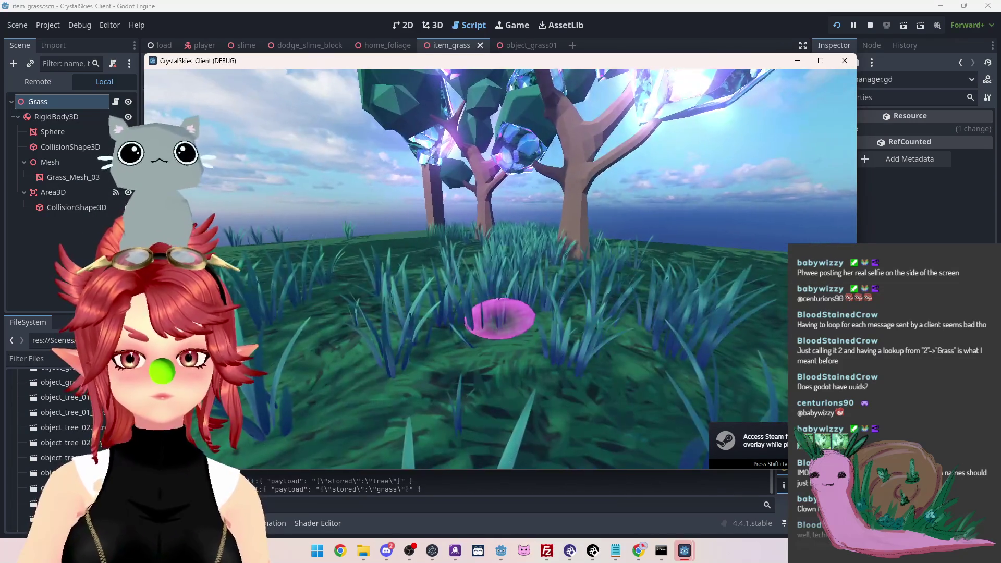
{"action": "key", "text": "w"}
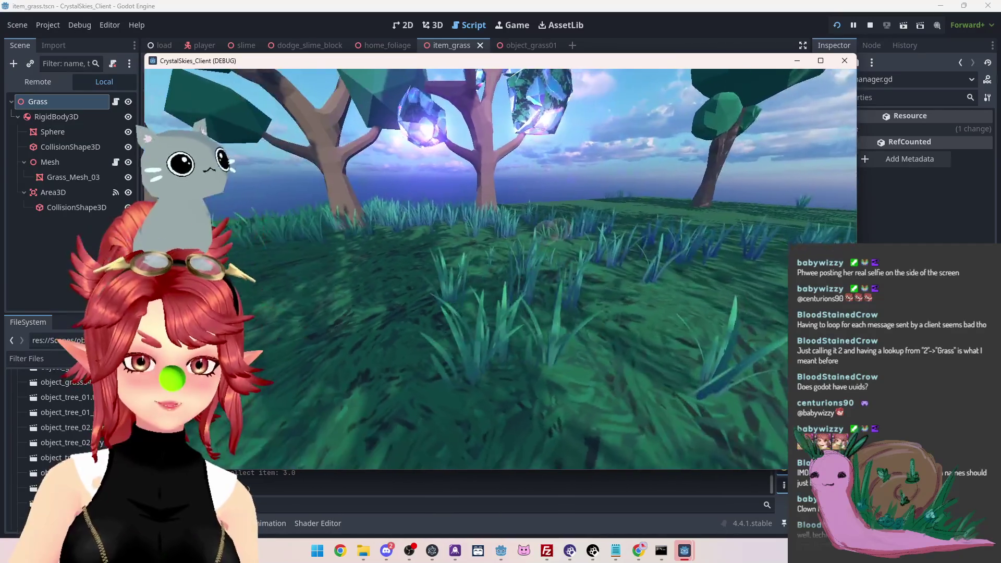
{"action": "key", "text": "Escape"}
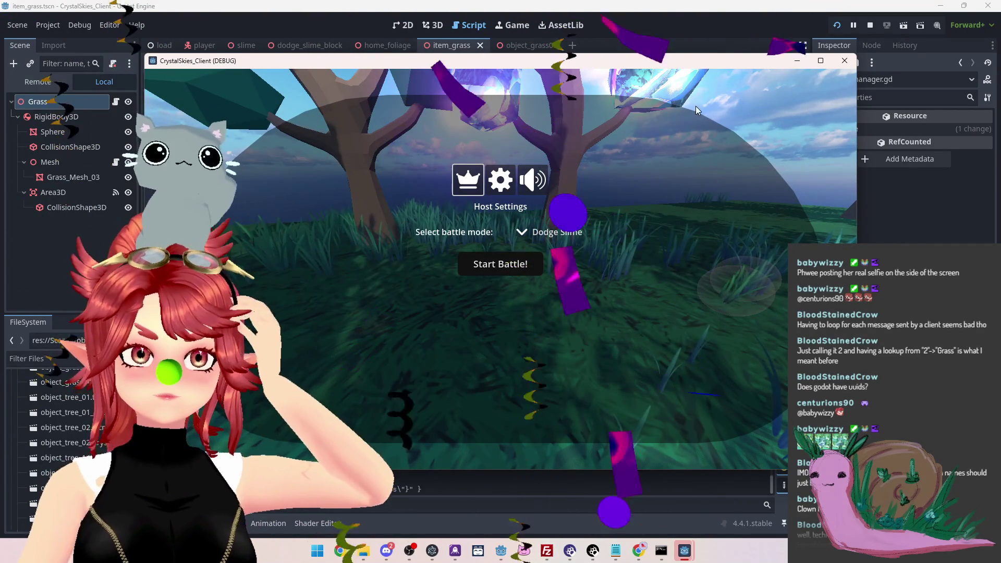
{"action": "left_click", "coordinate": [870, 25]}
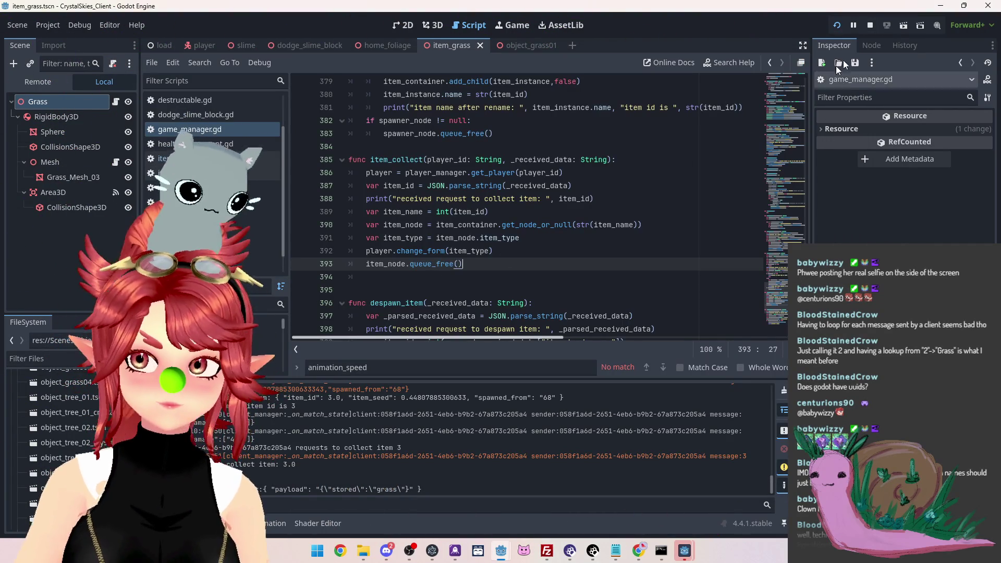
Review the new change_form and queue_free lines in item_collect
{"action": "left_click_drag", "start_coordinate": [392, 251], "coordinate": [471, 250]}
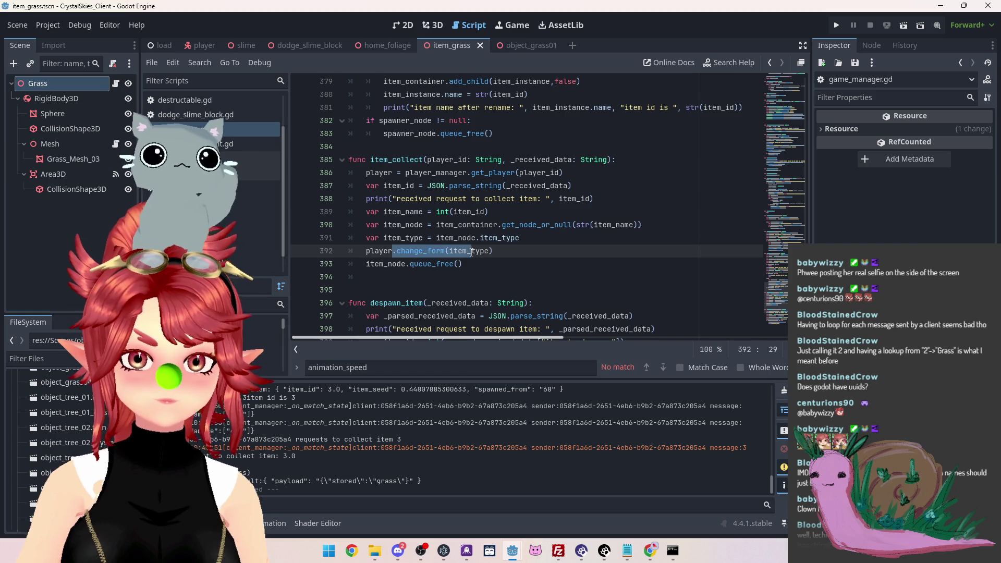
{"action": "left_click_drag", "start_coordinate": [394, 264], "coordinate": [466, 264]}
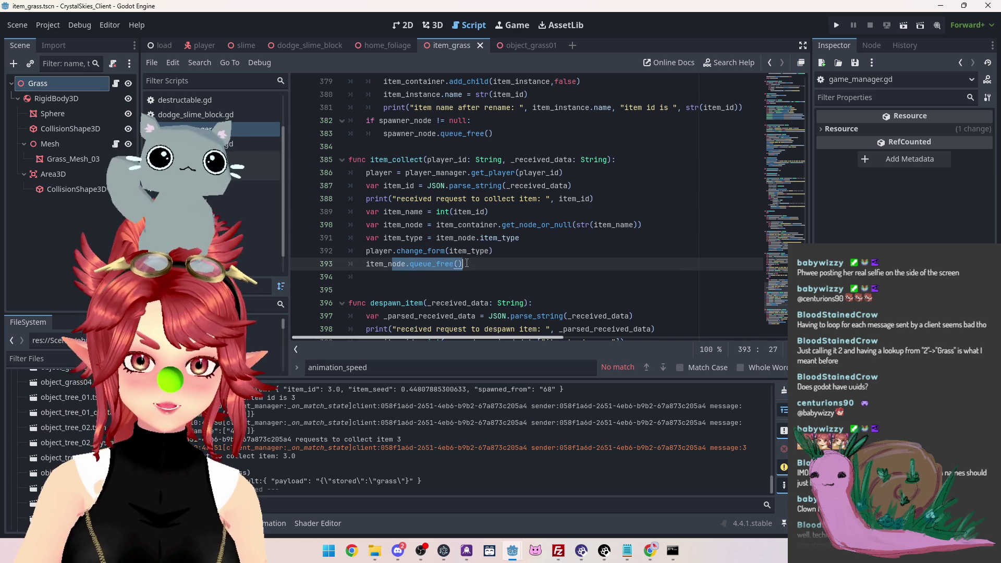
{"action": "left_click", "coordinate": [414, 252]}
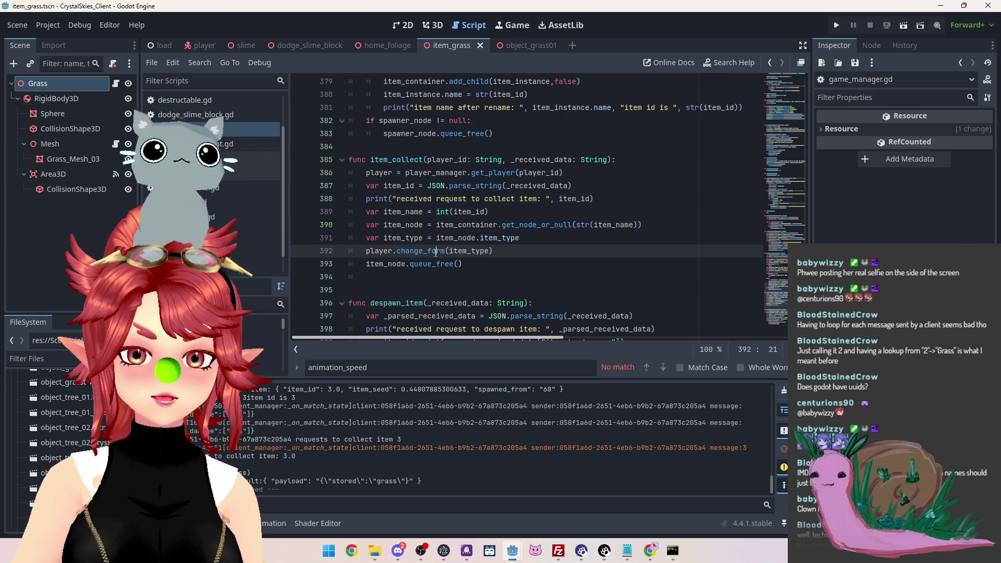
{"action": "mouse_move", "coordinate": [374, 256]}
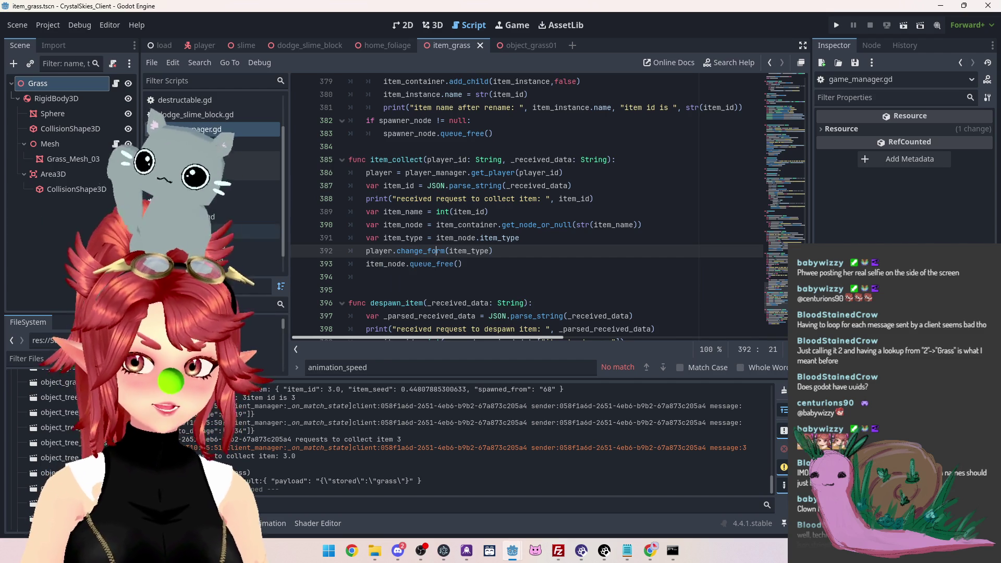
{"action": "scroll", "coordinate": [214, 136], "scroll_direction": "down", "scroll_amount": 1}
Open player.gd and locate the change_form function with a search for change_form
{"action": "left_click", "coordinate": [219, 209]}
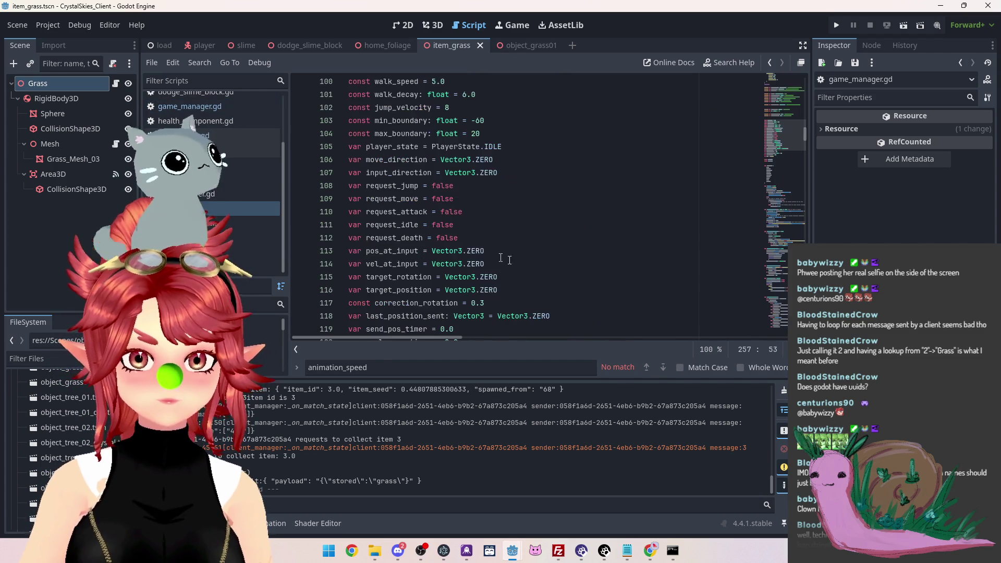
{"action": "key", "text": "ctrl+f"}
{"action": "type", "text": "change"}
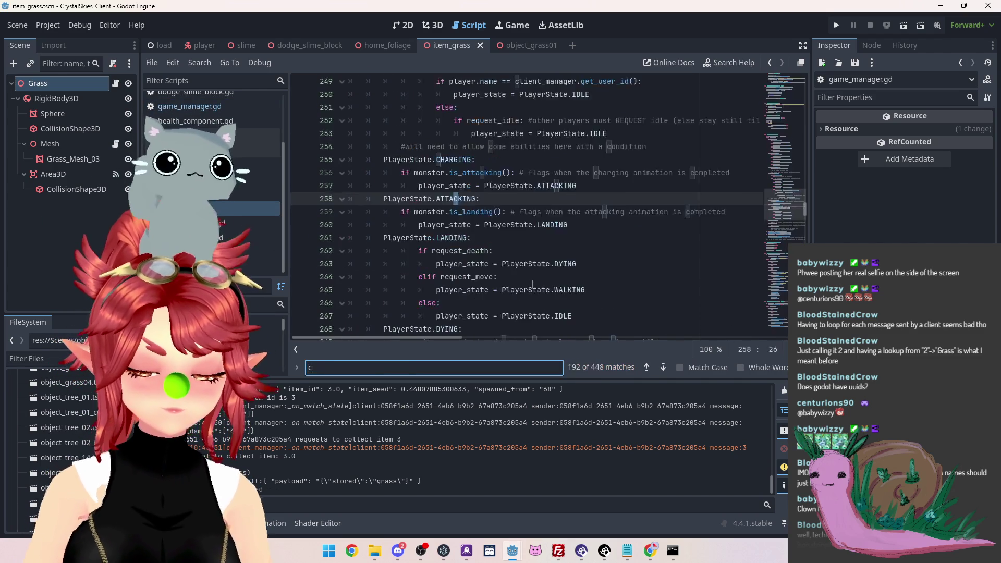
{"action": "key", "text": "Return"}
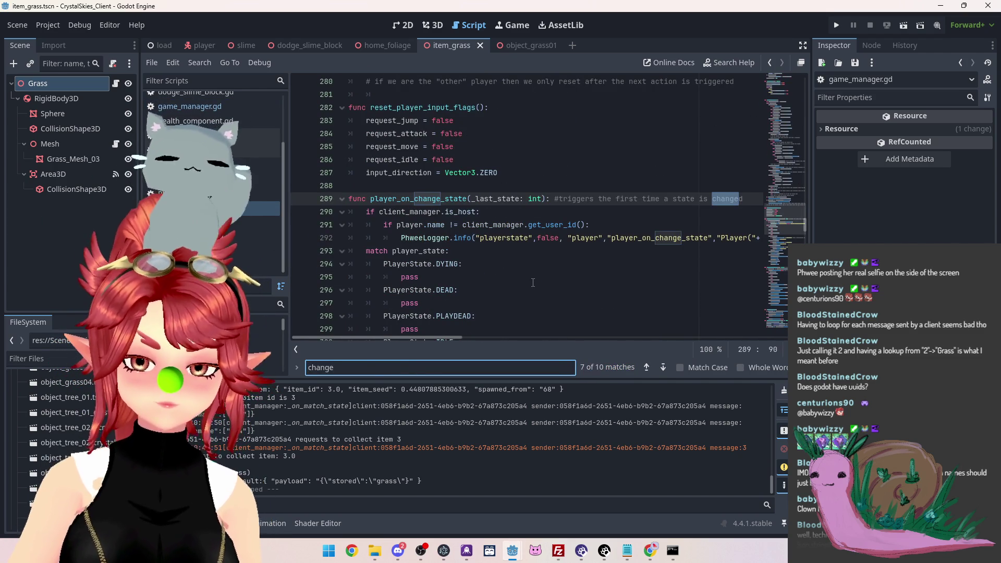
{"action": "type", "text": "_form"}
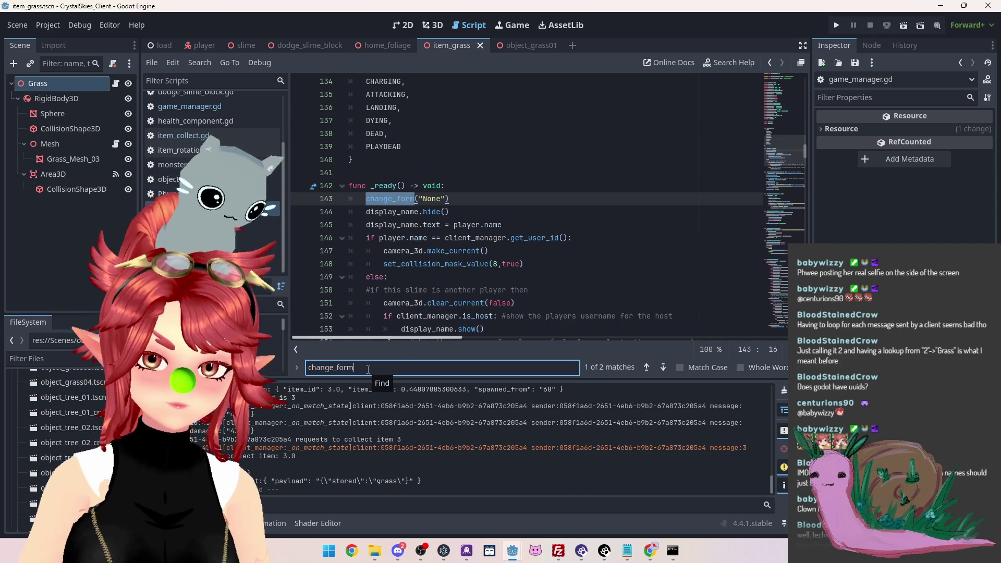
{"action": "left_click", "coordinate": [537, 238]}
{"action": "scroll", "coordinate": [372, 211], "scroll_direction": "up", "scroll_amount": 2}
{"action": "scroll", "coordinate": [381, 211], "scroll_direction": "down", "scroll_amount": 2}
{"action": "scroll", "coordinate": [381, 211], "scroll_direction": "down", "scroll_amount": 1}
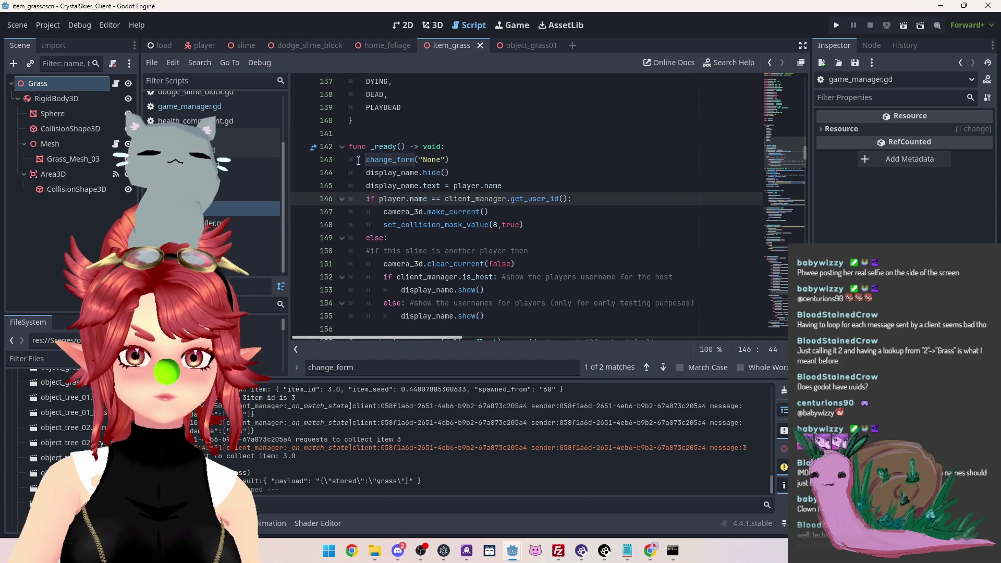
{"action": "left_click", "coordinate": [663, 367]}
Change 'Snail' to 'Grass' in change_form's match block, save, and run the game
{"action": "left_click", "coordinate": [447, 238]}
{"action": "scroll", "coordinate": [447, 183], "scroll_direction": "down", "scroll_amount": 1}
{"action": "mouse_move", "coordinate": [410, 173]}
{"action": "left_mouse_down"}
{"action": "mouse_move", "coordinate": [511, 173]}
{"action": "mouse_move", "coordinate": [546, 187]}
{"action": "left_mouse_up"}
{"action": "left_click", "coordinate": [533, 200]}
{"action": "left_click_drag", "start_coordinate": [447, 172], "coordinate": [543, 186]}
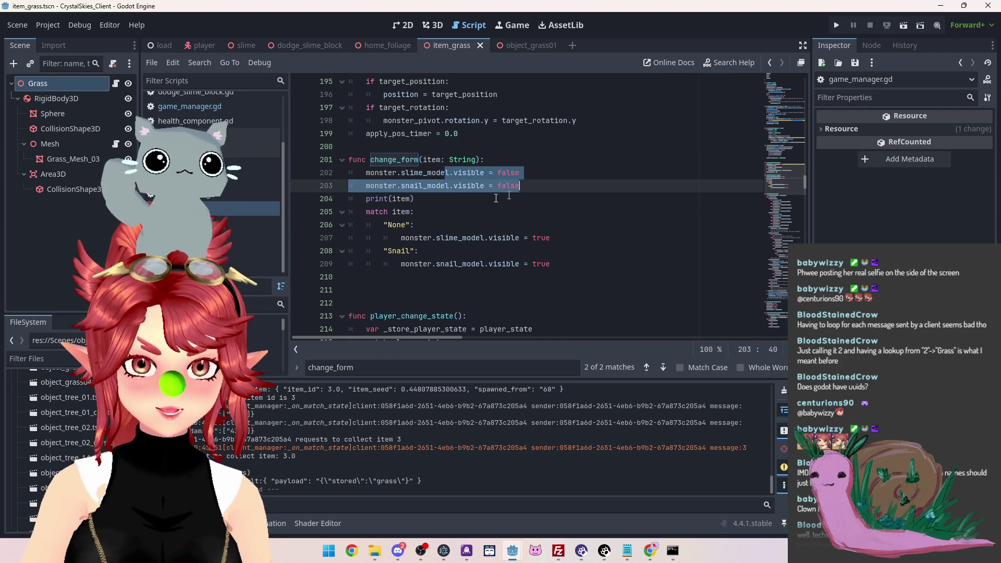
{"action": "left_click_drag", "start_coordinate": [386, 252], "coordinate": [413, 252]}
{"action": "type", "text": "Grass"}
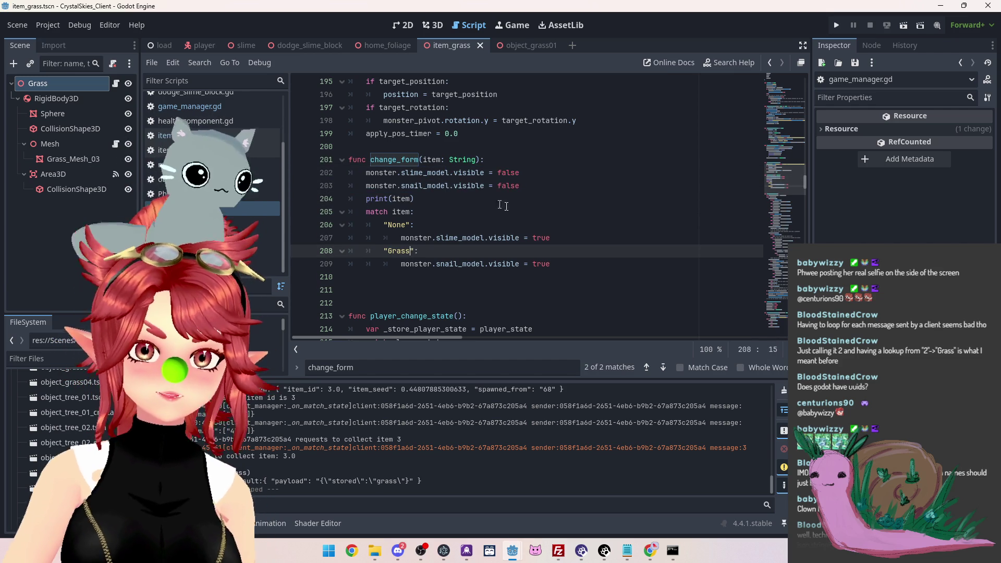
{"action": "left_click", "coordinate": [490, 211]}
{"action": "key", "text": "ctrl+s"}
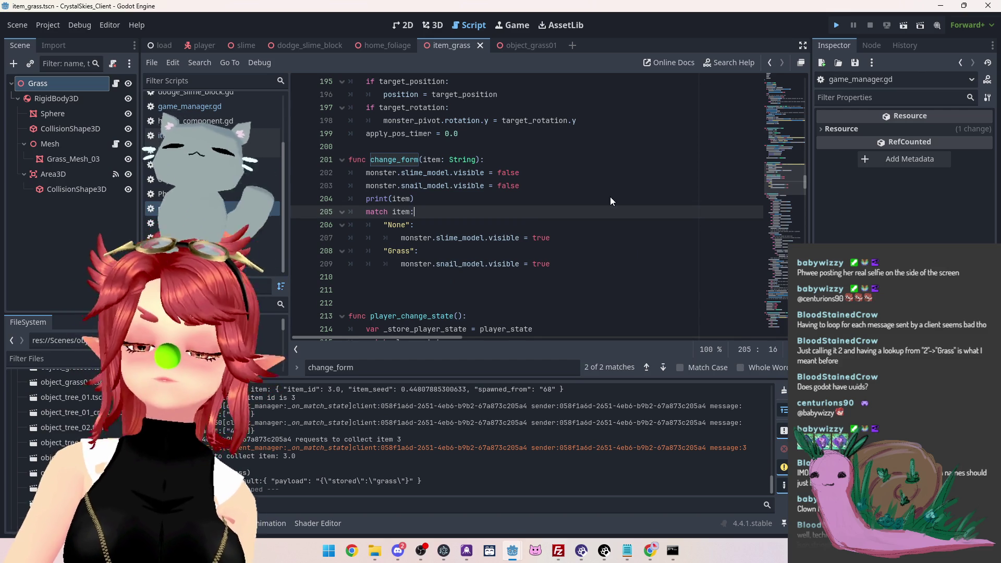
{"action": "key", "text": "F5"}
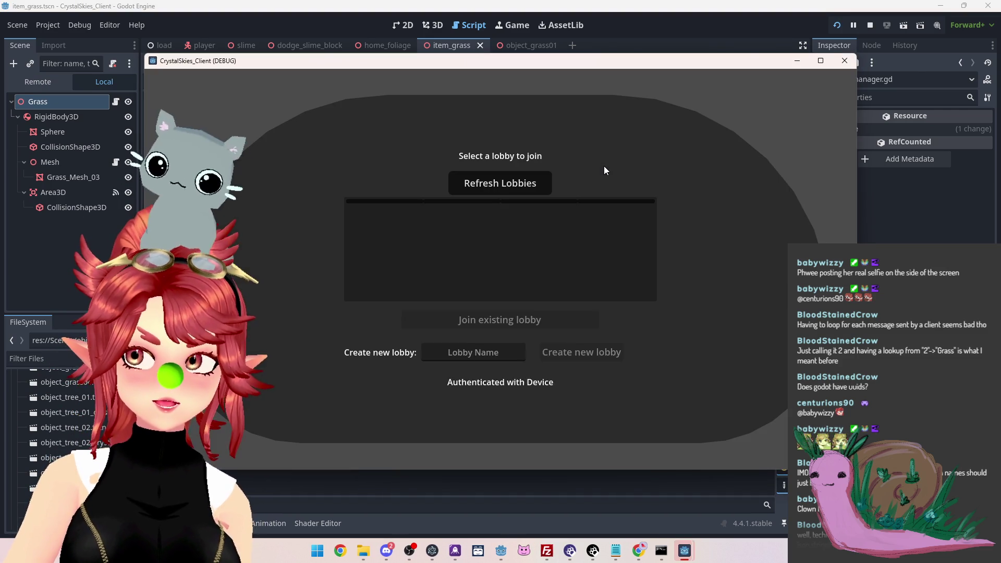
Create lobby 'asdf', walk over the grass item so the slime becomes a snail, then stop
{"action": "left_click", "coordinate": [473, 355]}
{"action": "type", "text": "asdf"}
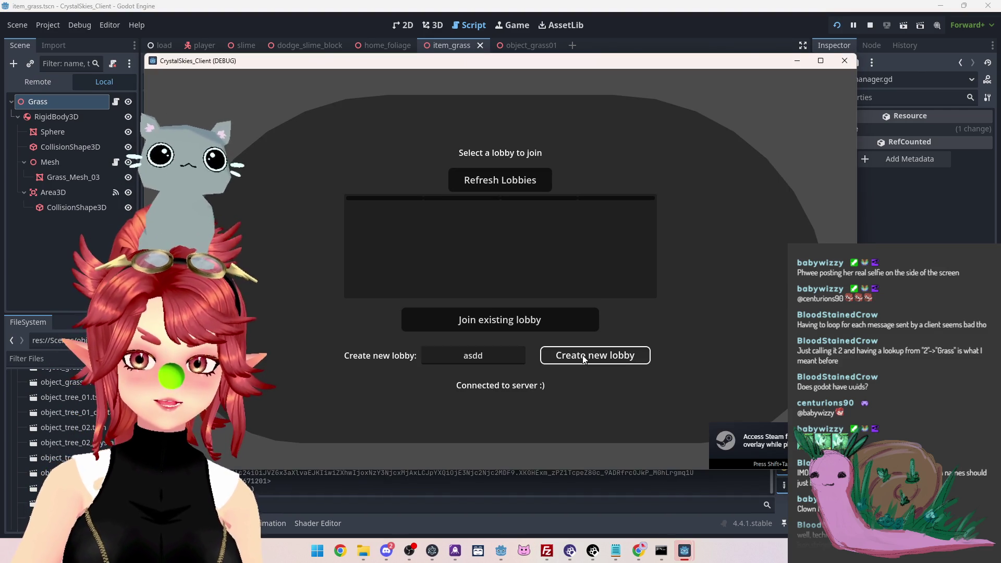
{"action": "left_click", "coordinate": [584, 355]}
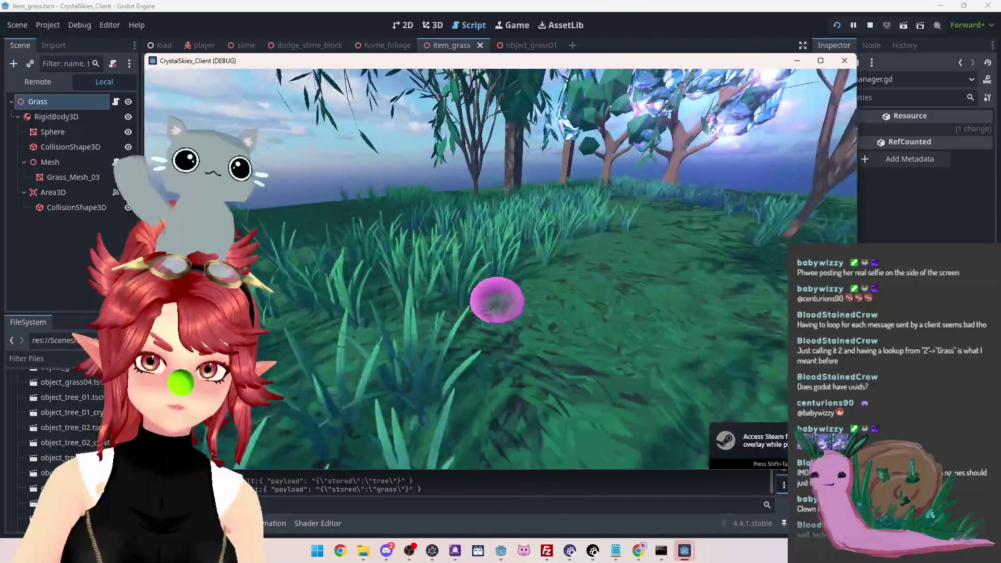
{"action": "key", "text": "w"}
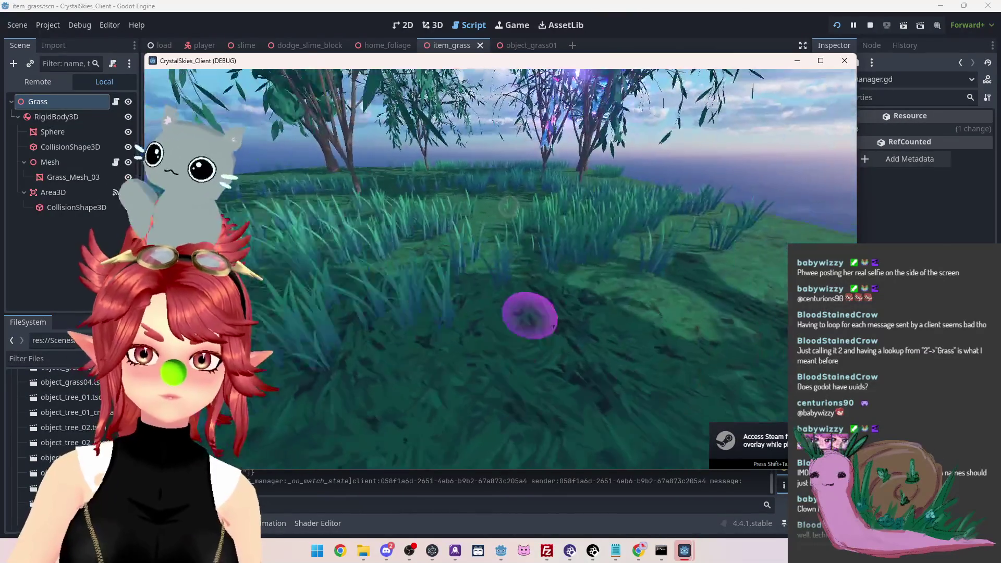
{"action": "key", "text": "w"}
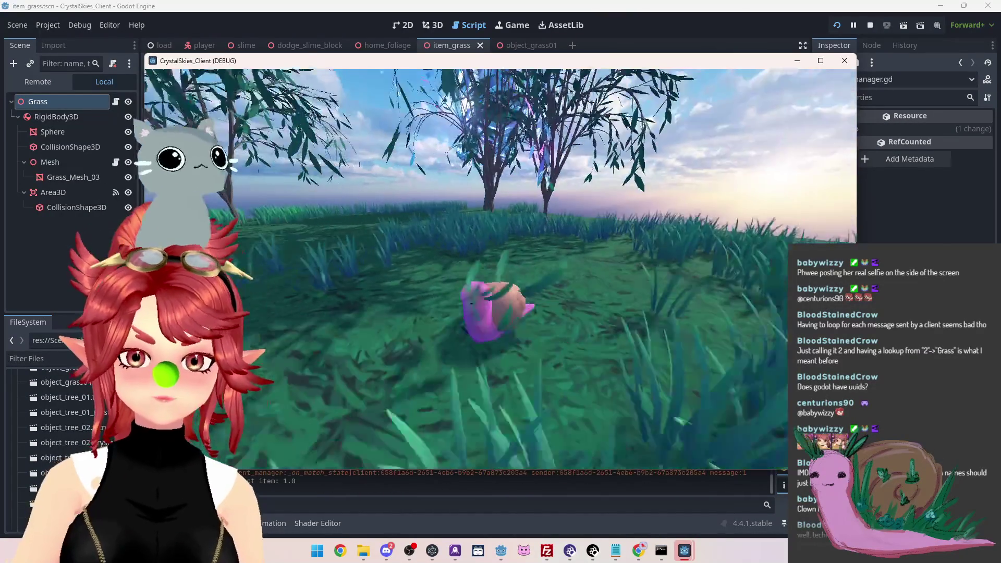
{"action": "key", "text": "w"}
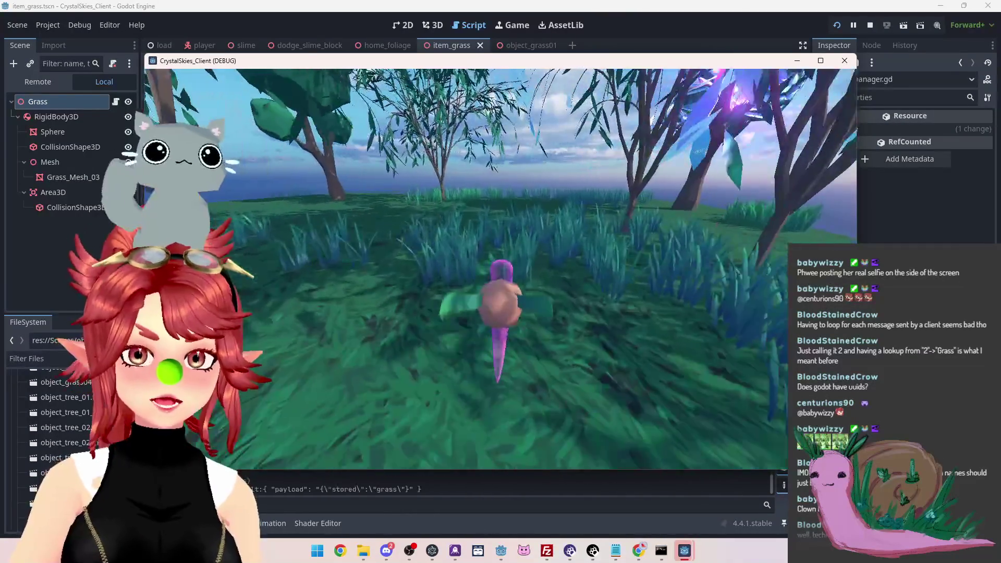
{"action": "key", "text": "w"}
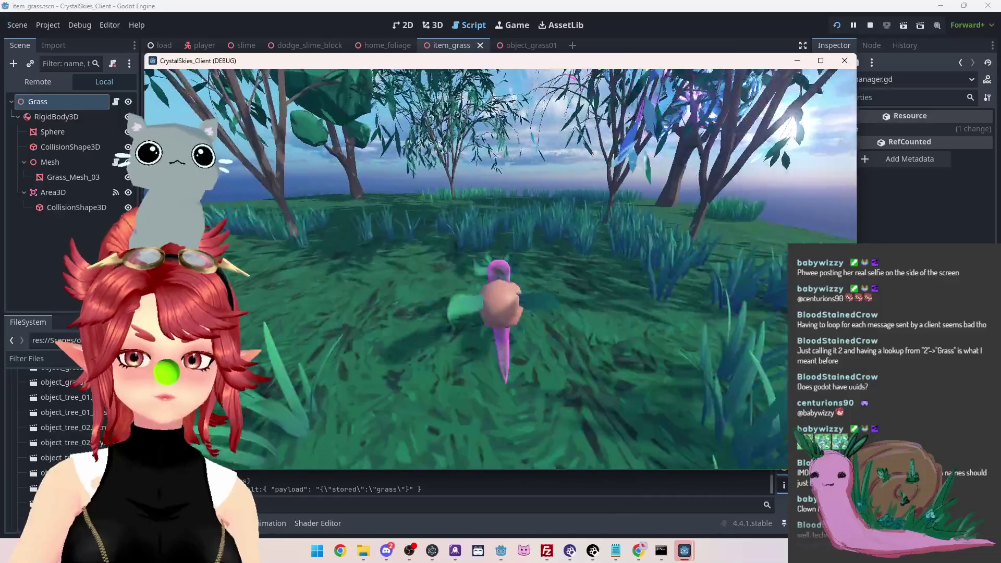
{"action": "key", "text": "w"}
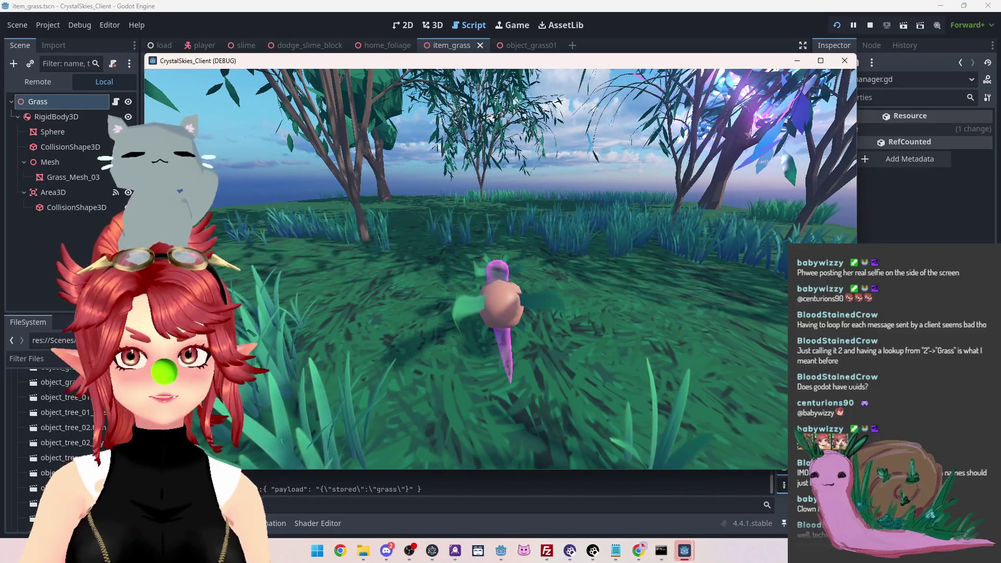
{"action": "key", "text": "Escape"}
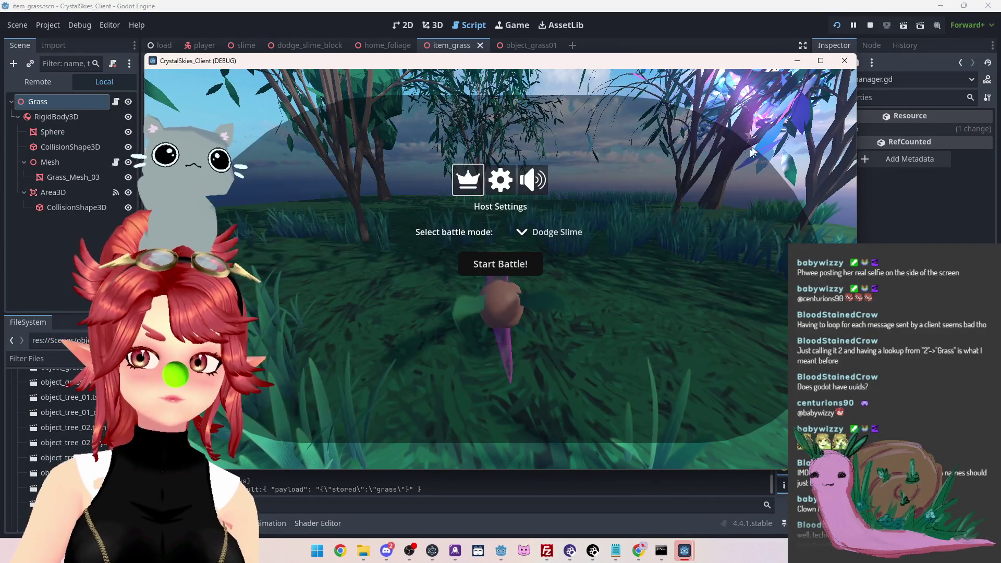
{"action": "left_click", "coordinate": [866, 27]}
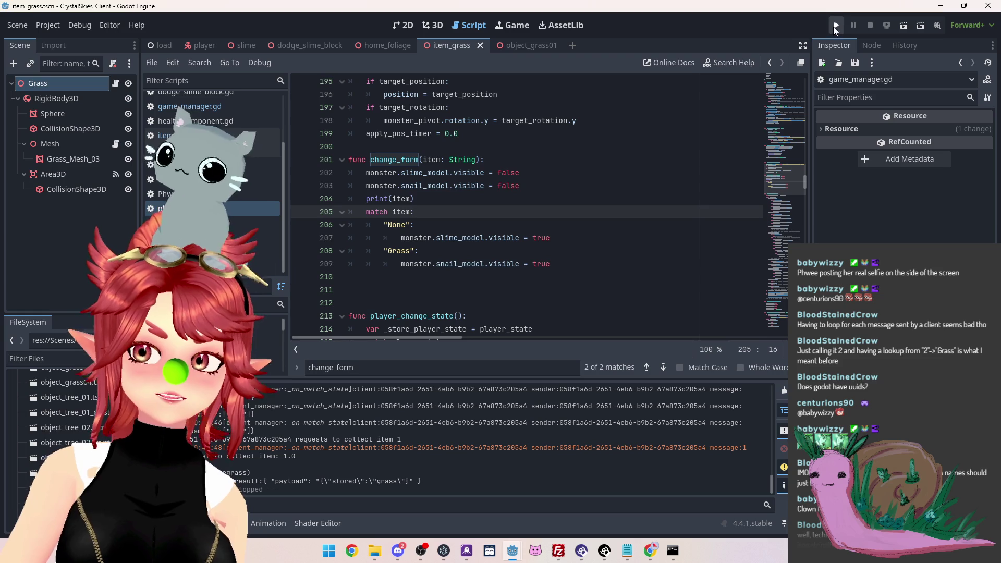
Launch the game, refresh lobbies, join the existing asddd lobby, move around, then stop
{"action": "left_click", "coordinate": [834, 26]}
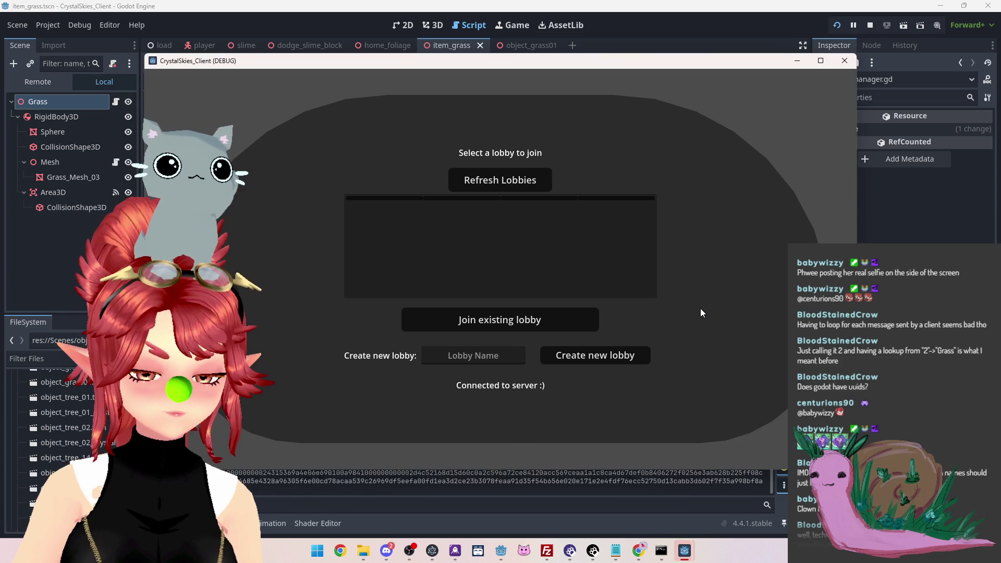
{"action": "left_click", "coordinate": [519, 359]}
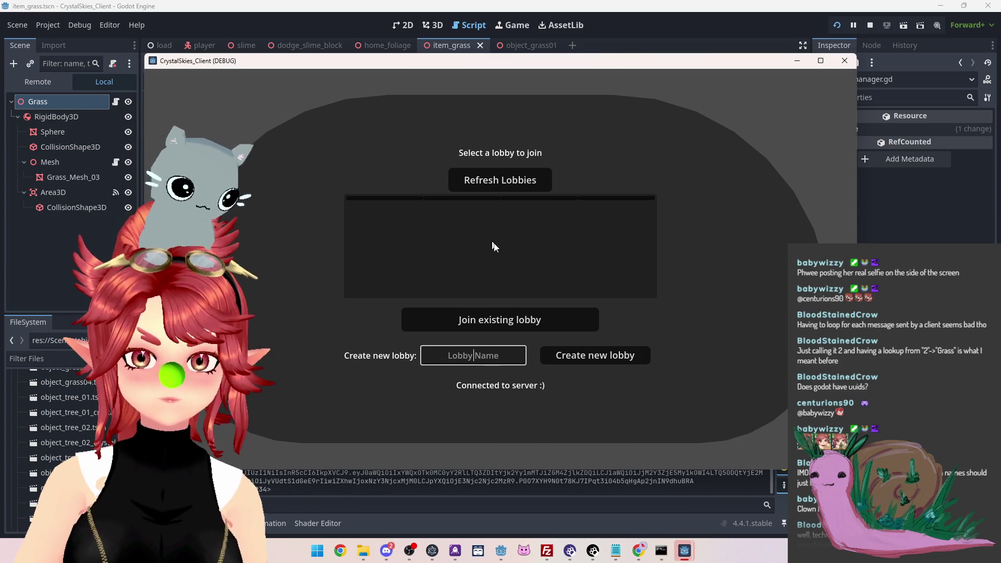
{"action": "left_click", "coordinate": [508, 190]}
{"action": "left_click", "coordinate": [502, 219]}
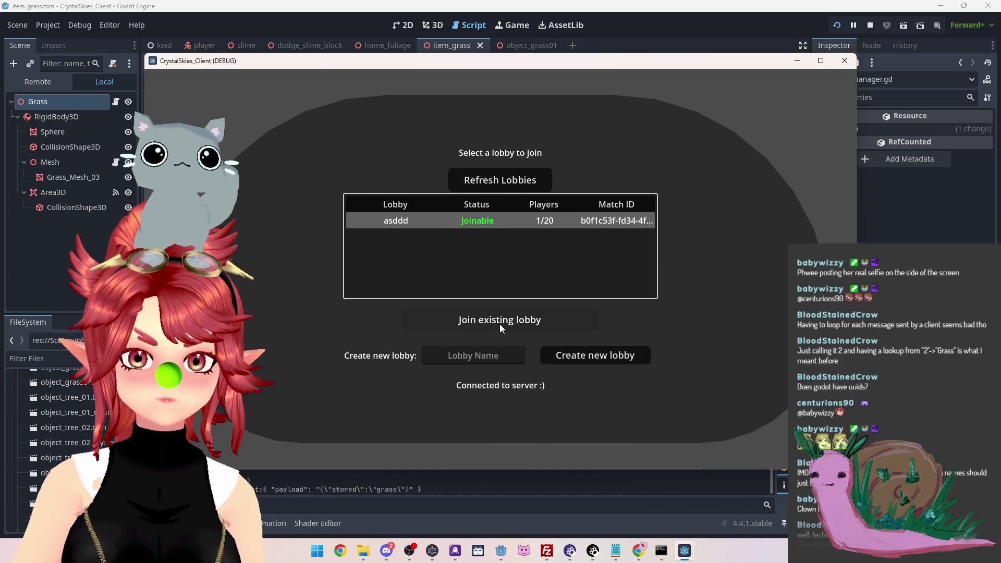
{"action": "left_click", "coordinate": [500, 322]}
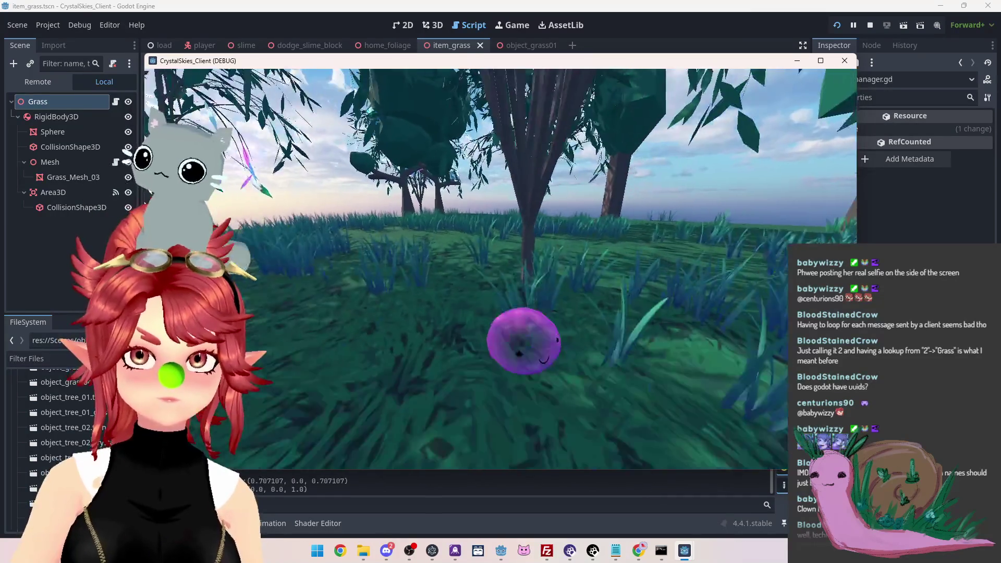
{"action": "key", "text": "w"}
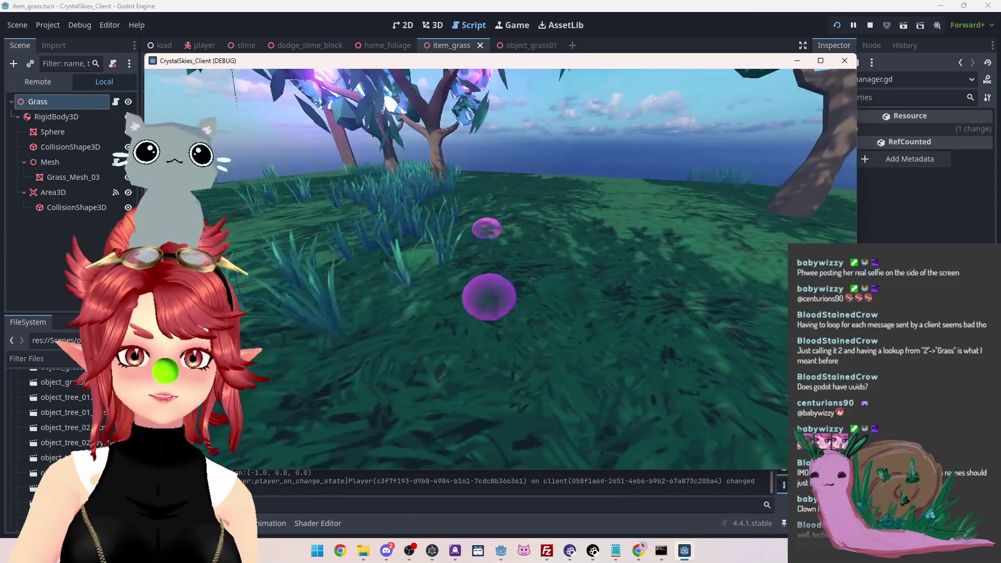
{"action": "key", "text": "Escape"}
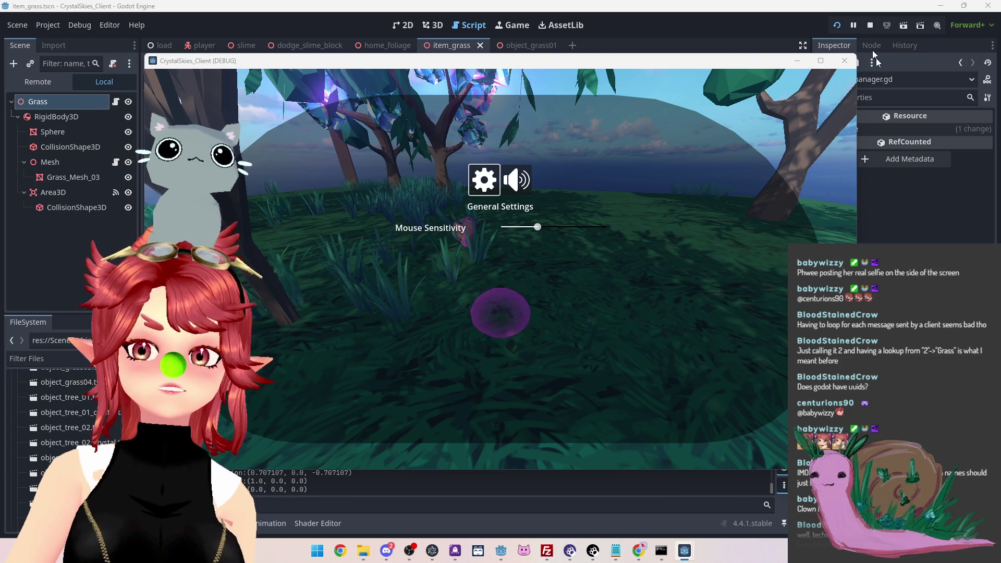
{"action": "left_click", "coordinate": [871, 26]}
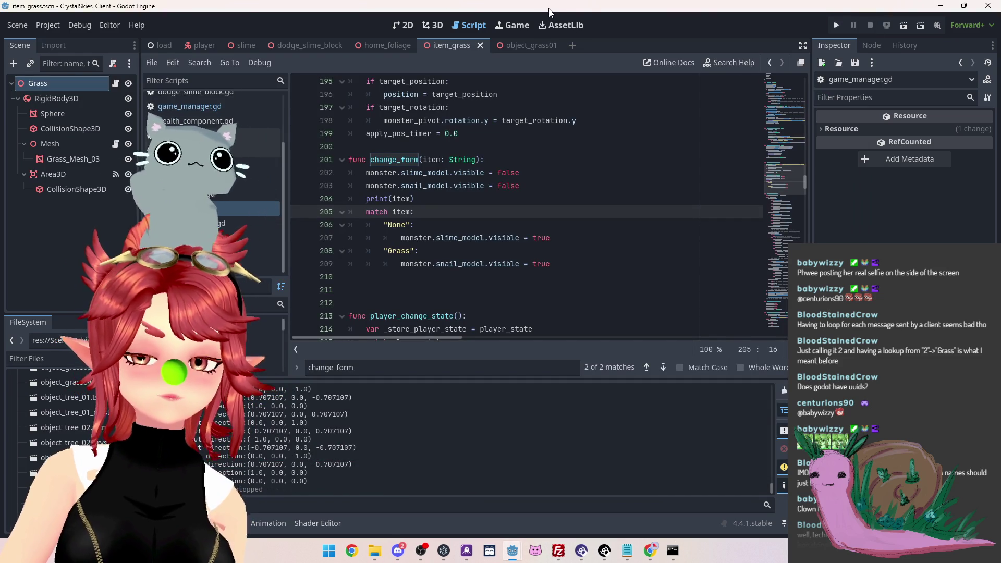
Open ToDo_BattleBranch.pptx from the Project_26.0_CrystalSkies folder via File Explorer
{"action": "mouse_move", "coordinate": [375, 551]}
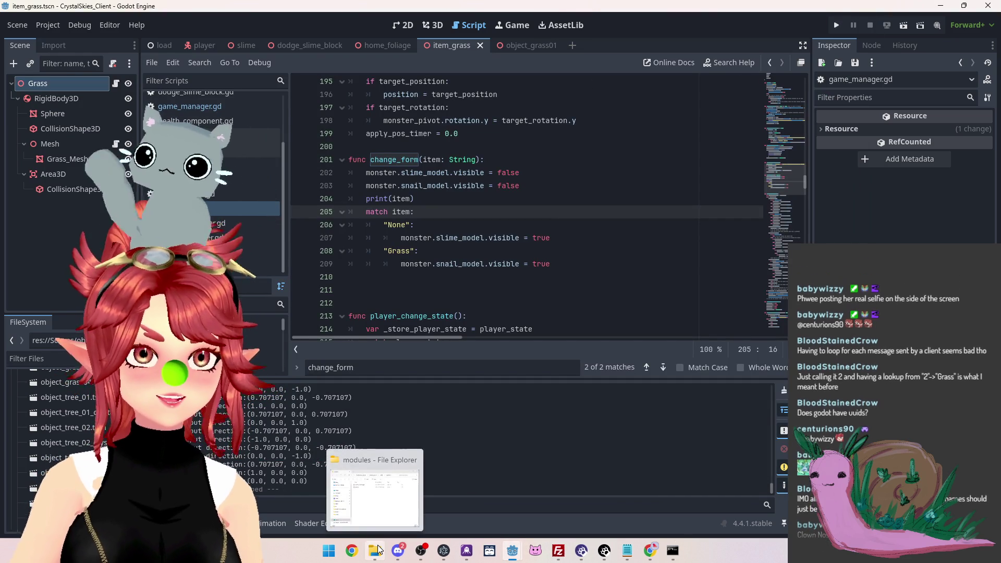
{"action": "left_click", "coordinate": [374, 490]}
{"action": "left_click", "coordinate": [360, 293]}
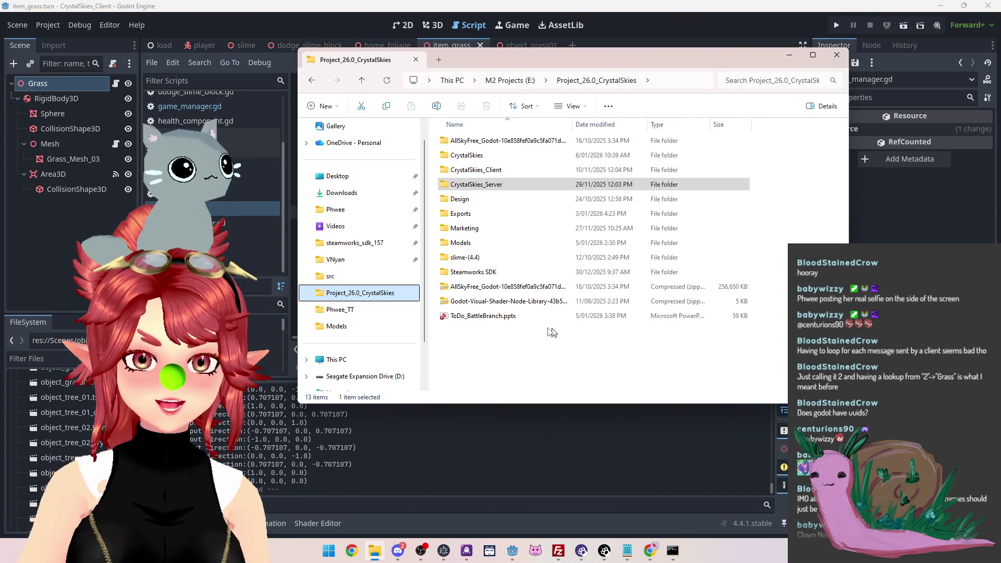
{"action": "double_click", "coordinate": [509, 321]}
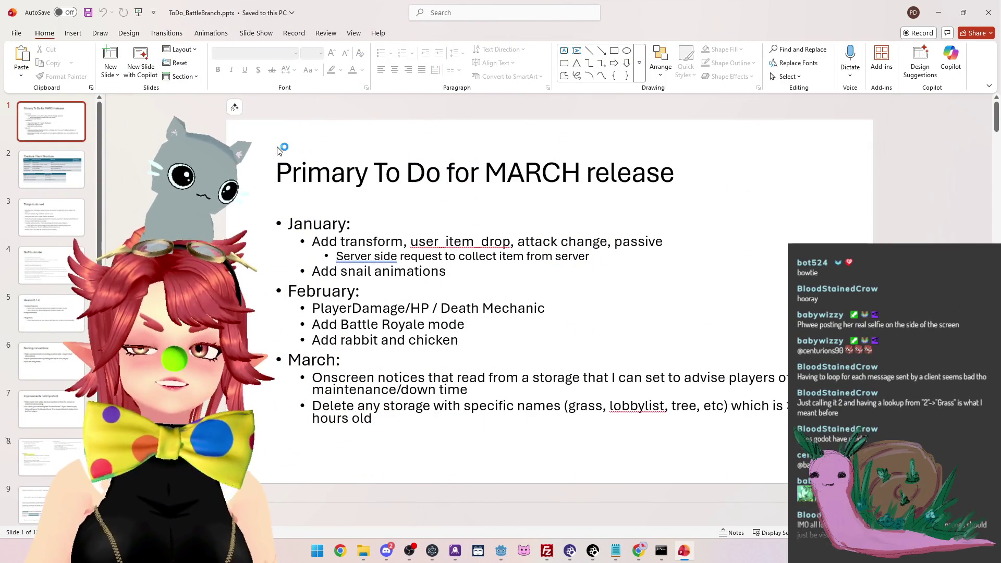
Read the 'Primary To Do for MARCH release' slide, then switch back to the Godot editor
{"action": "left_click", "coordinate": [483, 262]}
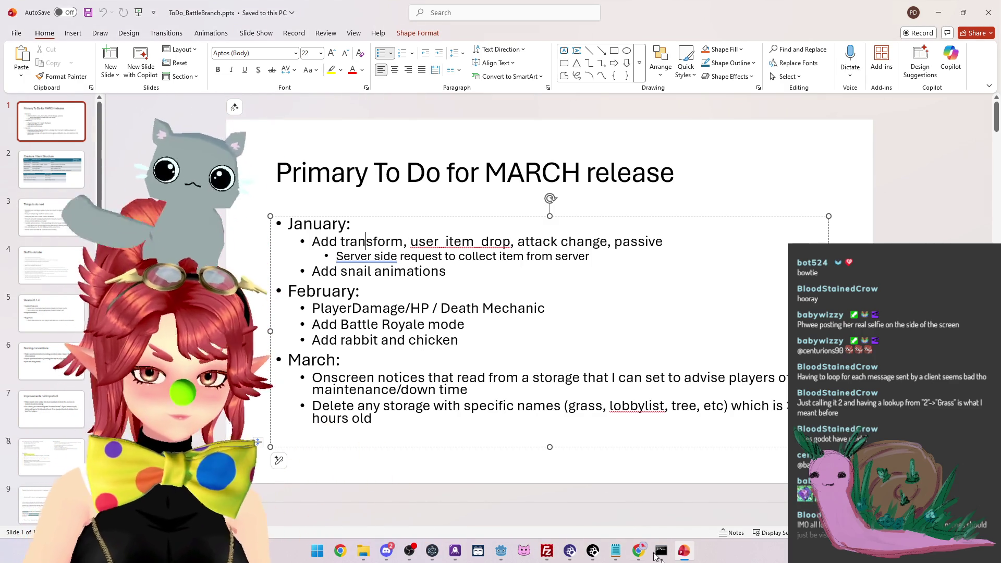
{"action": "mouse_move", "coordinate": [617, 553]}
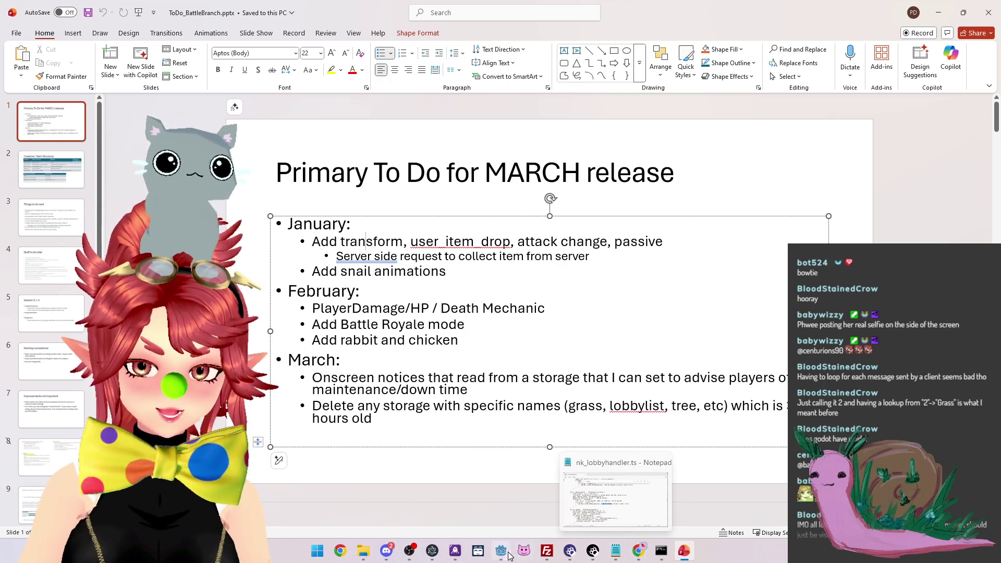
{"action": "mouse_move", "coordinate": [501, 551]}
{"action": "left_click", "coordinate": [461, 520]}
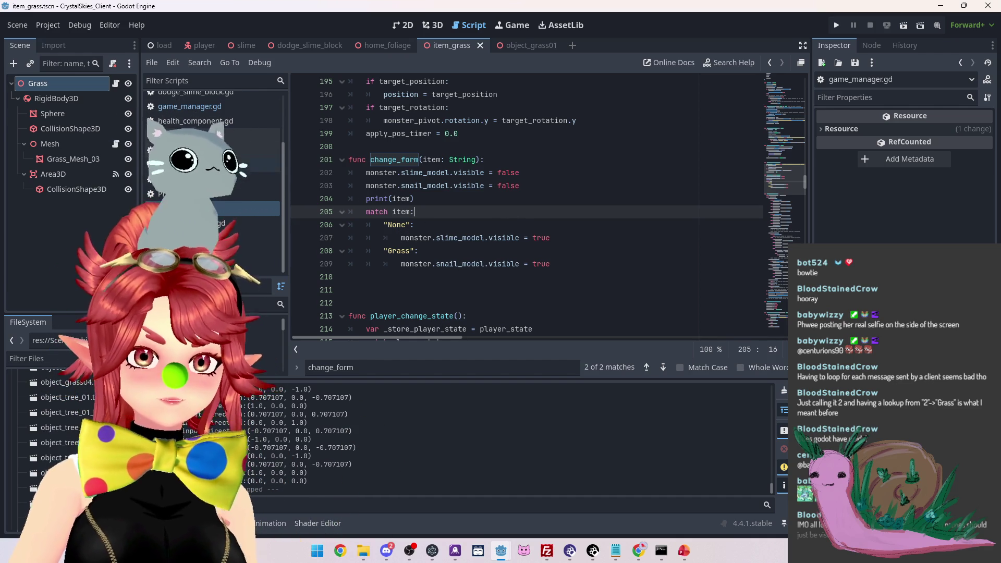
Open player_controller.gd and scroll down to its _physics_process input handling
{"action": "scroll", "coordinate": [214, 156], "scroll_direction": "up", "scroll_amount": 3}
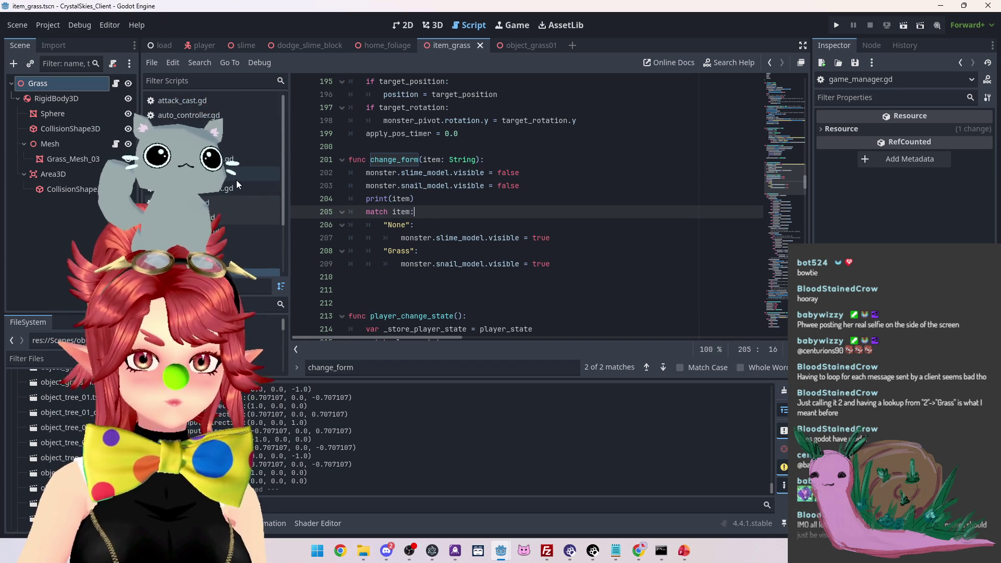
{"action": "scroll", "coordinate": [236, 179], "scroll_direction": "down", "scroll_amount": 2}
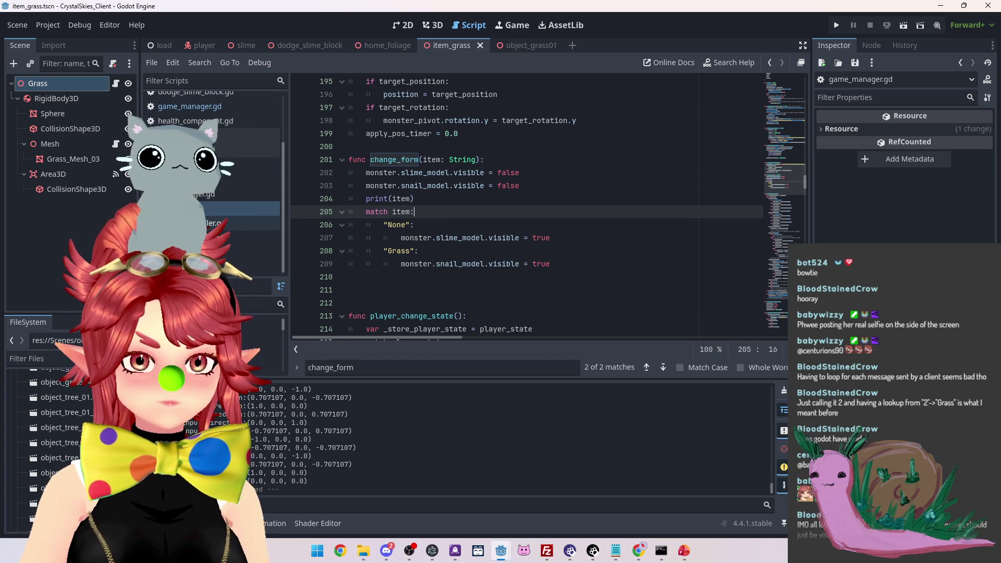
{"action": "left_click", "coordinate": [245, 224]}
{"action": "scroll", "coordinate": [524, 216], "scroll_direction": "down", "scroll_amount": 2}
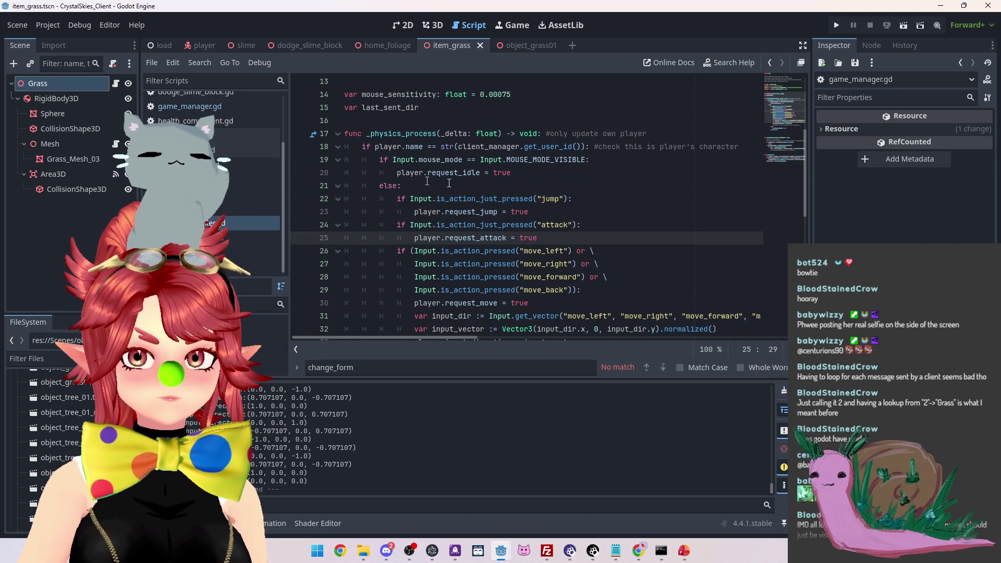
{"action": "mouse_move", "coordinate": [443, 161]}
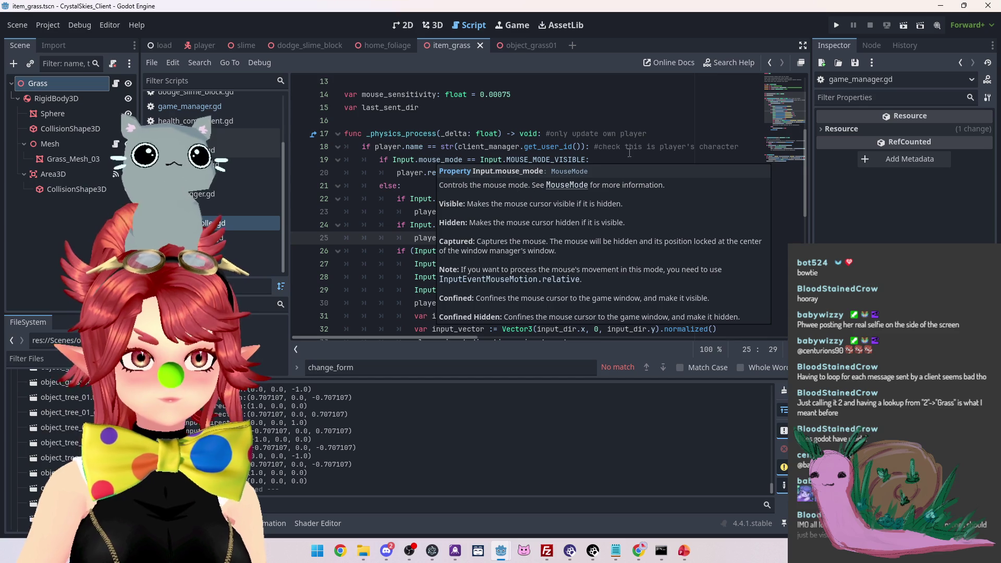
{"action": "scroll", "coordinate": [619, 147], "scroll_direction": "down", "scroll_amount": 3}
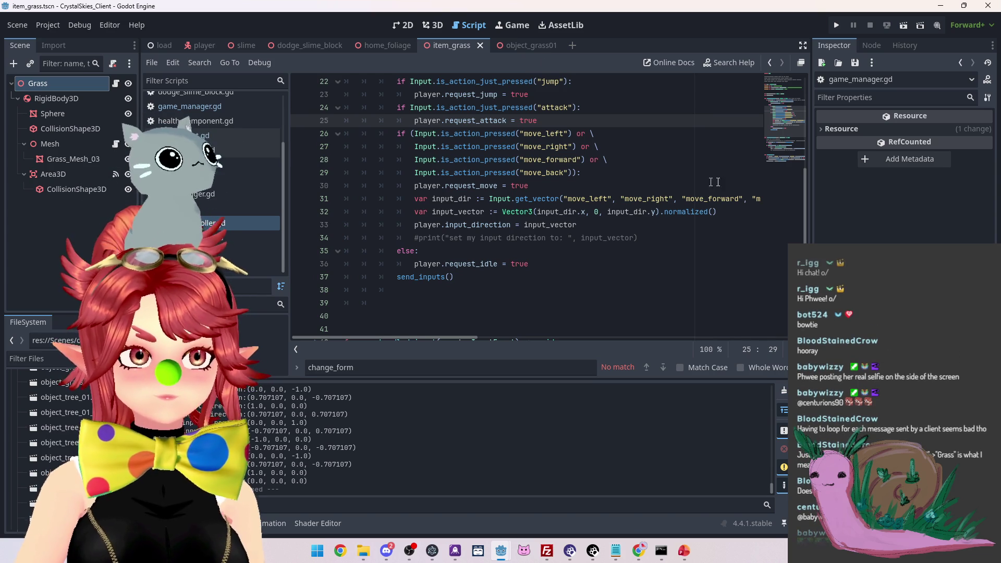
Put the caret at the end of line 30, by the move_left/move_right checks
{"action": "left_click", "coordinate": [545, 268]}
{"action": "scroll", "coordinate": [521, 234], "scroll_direction": "up", "scroll_amount": 2}
{"action": "scroll", "coordinate": [521, 234], "scroll_direction": "down", "scroll_amount": 2}
{"action": "left_click", "coordinate": [578, 199]}
{"action": "left_click", "coordinate": [578, 186]}
{"action": "scroll", "coordinate": [522, 219], "scroll_direction": "up", "scroll_amount": 2}
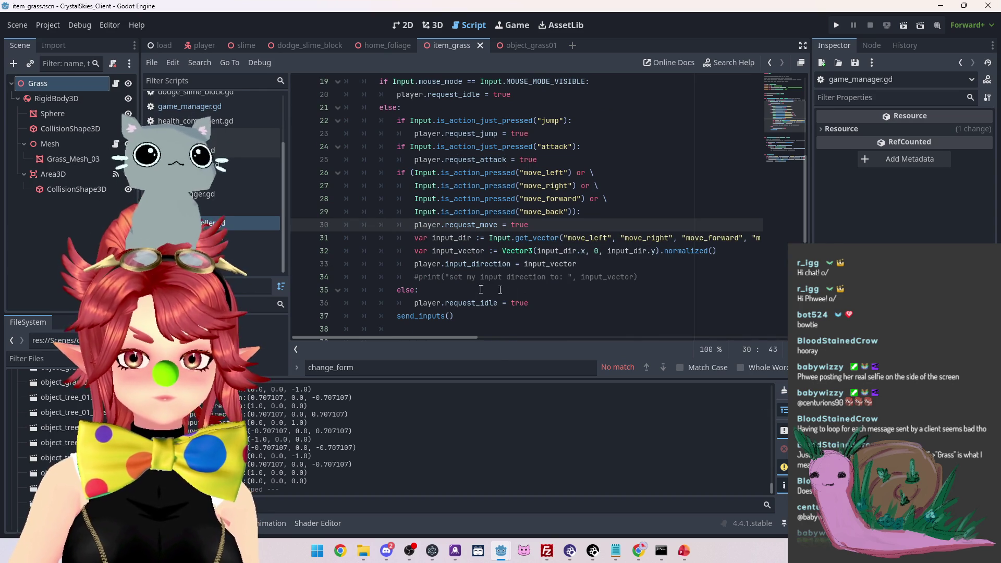
{"action": "scroll", "coordinate": [548, 287], "scroll_direction": "down", "scroll_amount": 4}
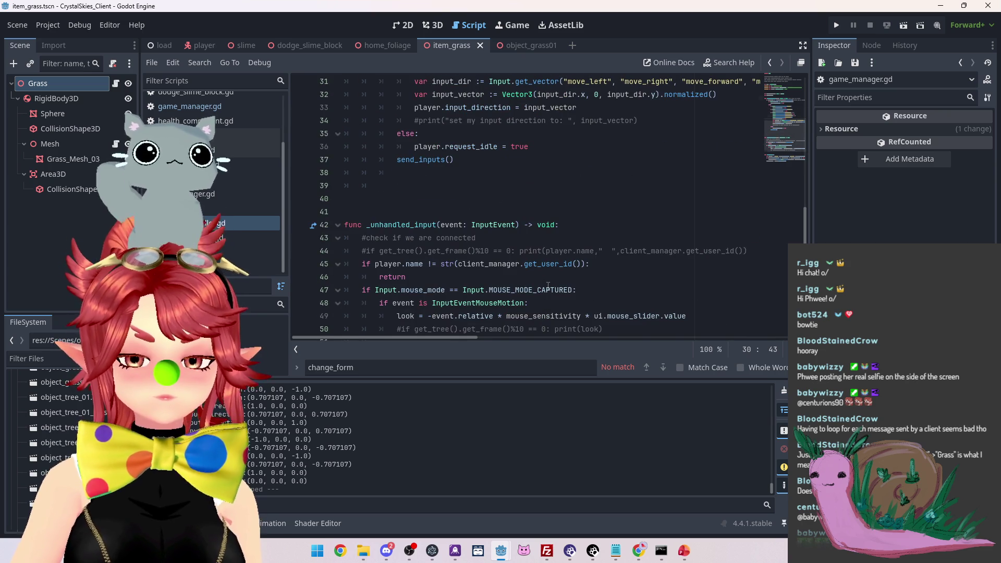
{"action": "scroll", "coordinate": [548, 286], "scroll_direction": "up", "scroll_amount": 4}
{"action": "scroll", "coordinate": [548, 286], "scroll_direction": "up", "scroll_amount": 3}
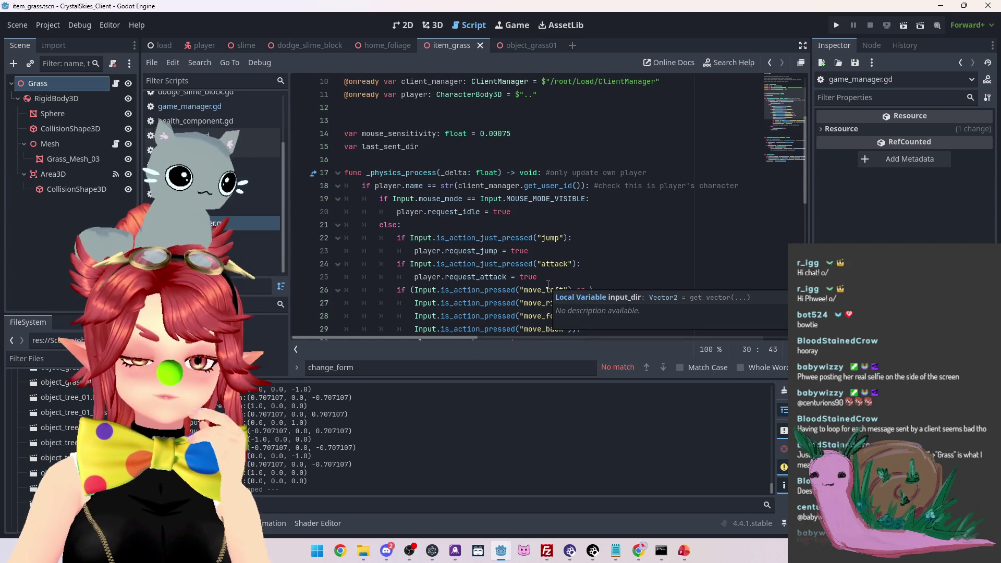
{"action": "scroll", "coordinate": [546, 280], "scroll_direction": "down", "scroll_amount": 2}
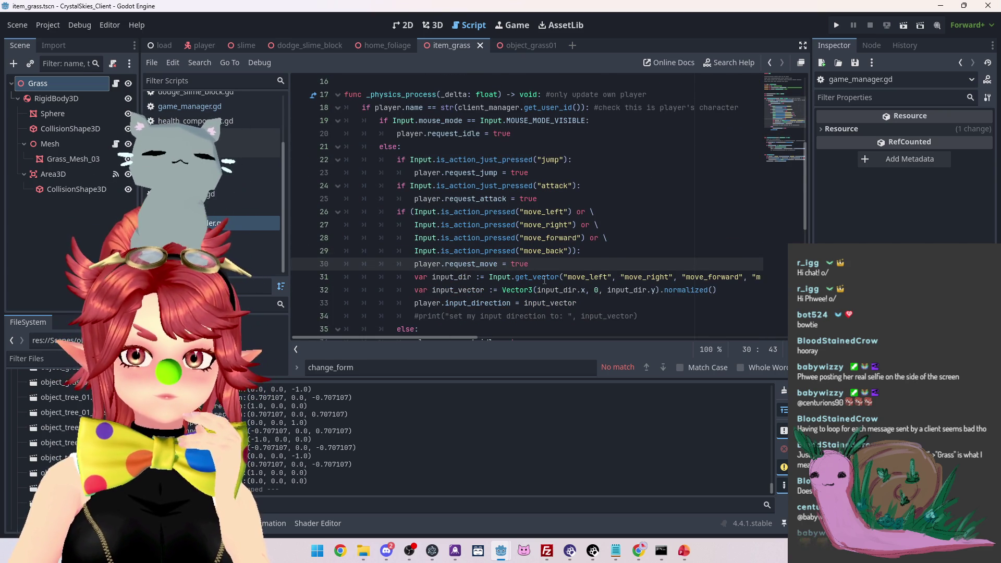
{"action": "scroll", "coordinate": [545, 280], "scroll_direction": "down", "scroll_amount": 1}
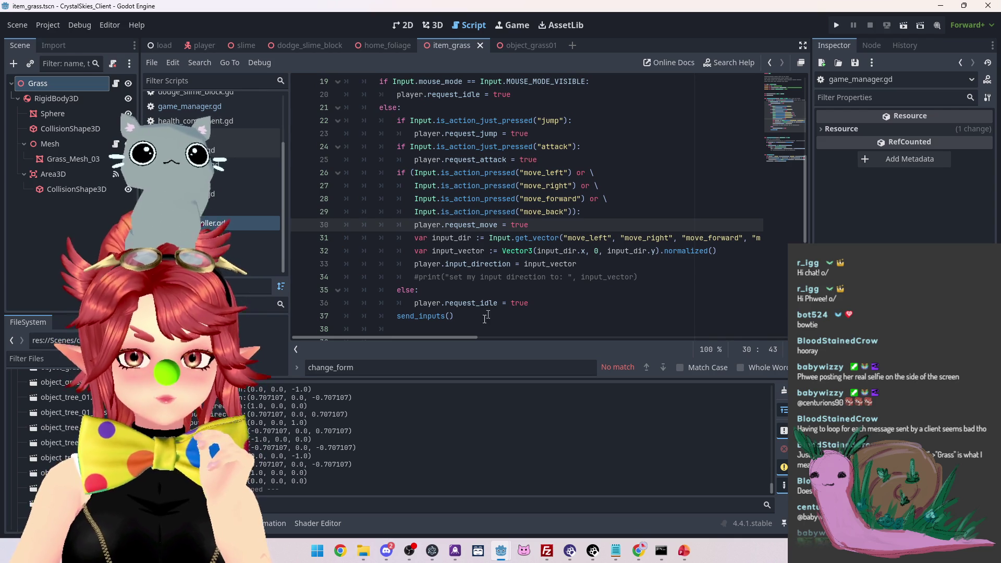
{"action": "mouse_move", "coordinate": [472, 337]}
{"action": "left_mouse_down"}
{"action": "mouse_move", "coordinate": [505, 339]}
{"action": "mouse_move", "coordinate": [458, 331]}
{"action": "left_mouse_up"}
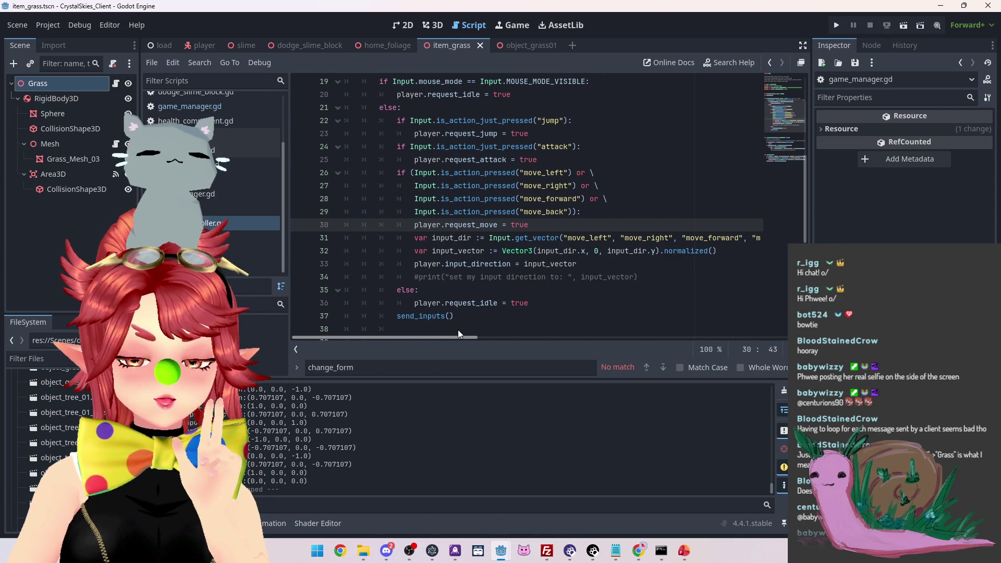
{"action": "mouse_move", "coordinate": [474, 330]}
{"action": "left_mouse_down"}
{"action": "mouse_move", "coordinate": [527, 334]}
{"action": "mouse_move", "coordinate": [444, 327]}
{"action": "mouse_move", "coordinate": [622, 337]}
{"action": "mouse_move", "coordinate": [448, 336]}
{"action": "left_mouse_up"}
{"action": "scroll", "coordinate": [501, 286], "scroll_direction": "up", "scroll_amount": 2}
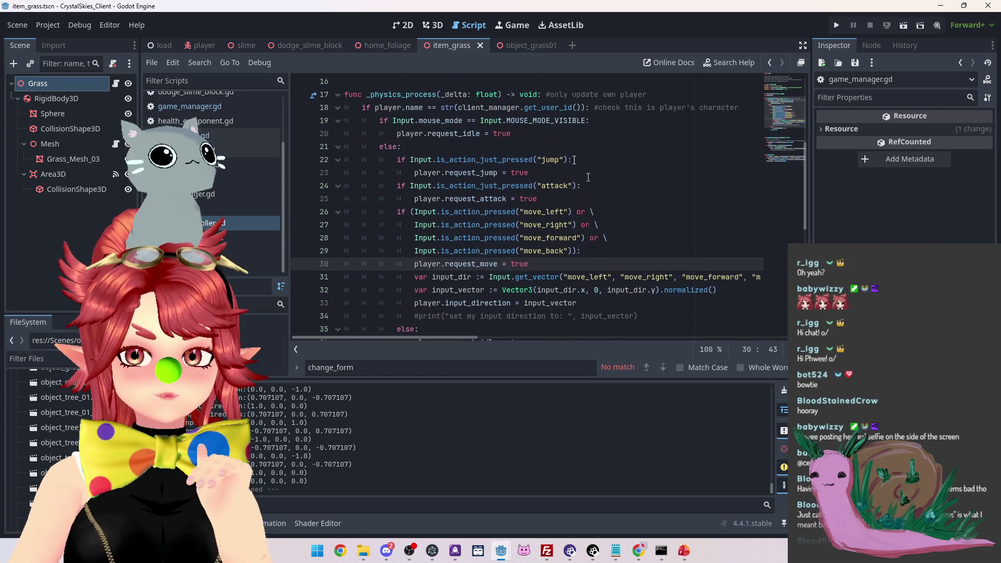
{"action": "scroll", "coordinate": [501, 285], "scroll_direction": "down", "scroll_amount": 3}
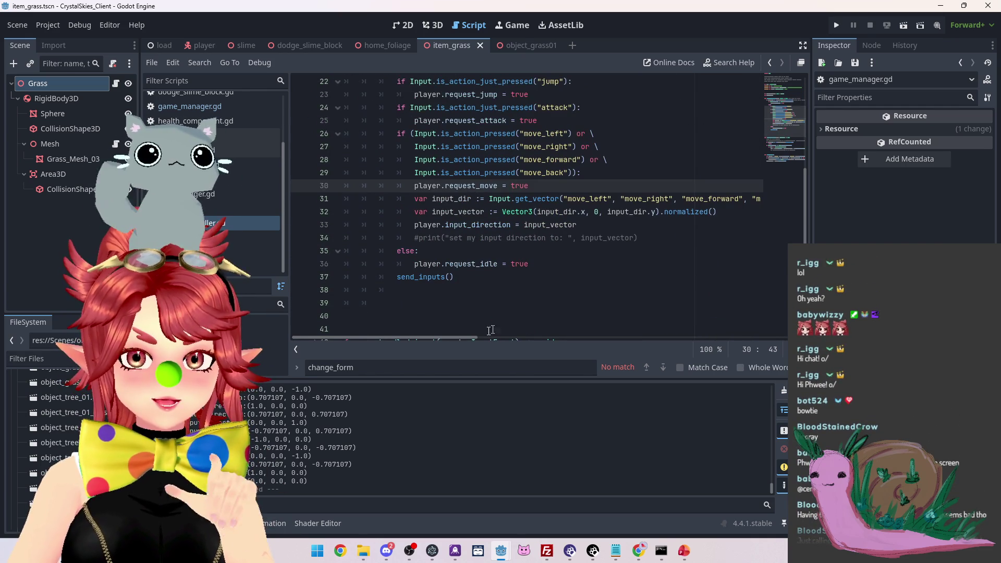
{"action": "mouse_move", "coordinate": [462, 337]}
{"action": "left_mouse_down"}
{"action": "mouse_move", "coordinate": [496, 339]}
{"action": "mouse_move", "coordinate": [448, 337]}
{"action": "left_mouse_up"}
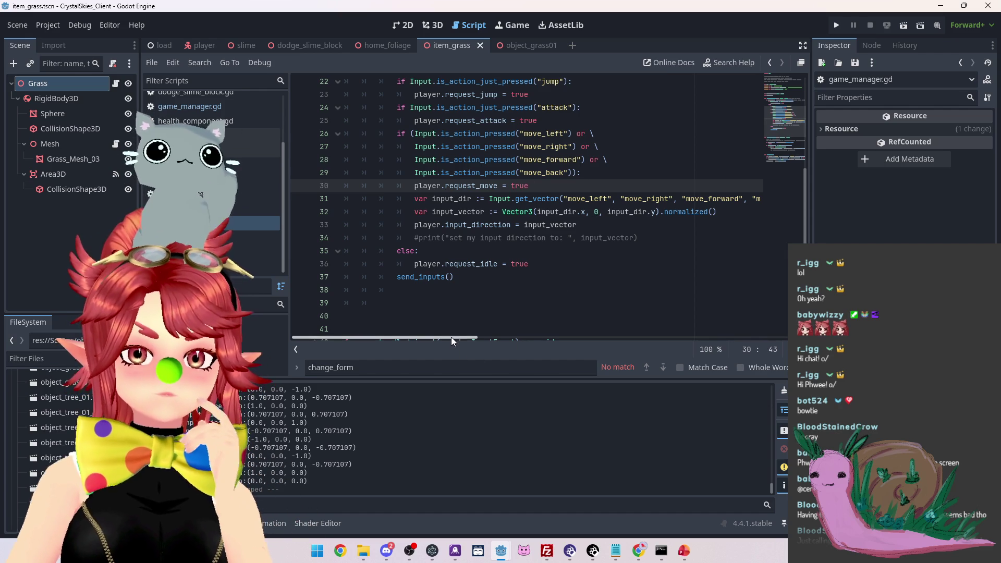
{"action": "scroll", "coordinate": [454, 318], "scroll_direction": "up", "scroll_amount": 2}
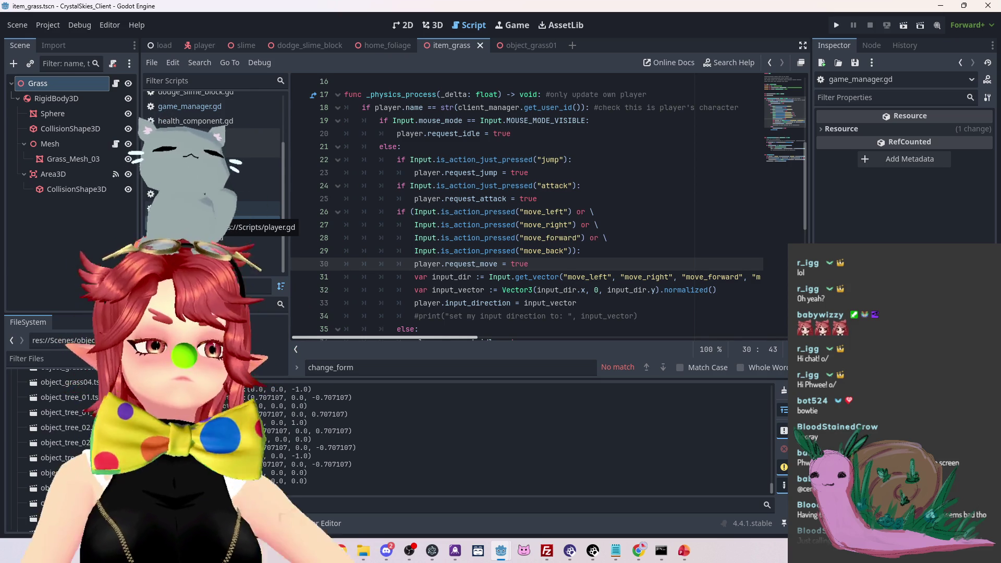
Glance at the script containing change_form, then return to player_controller.gd
{"action": "left_click", "coordinate": [245, 209]}
{"action": "scroll", "coordinate": [577, 273], "scroll_direction": "up", "scroll_amount": 15}
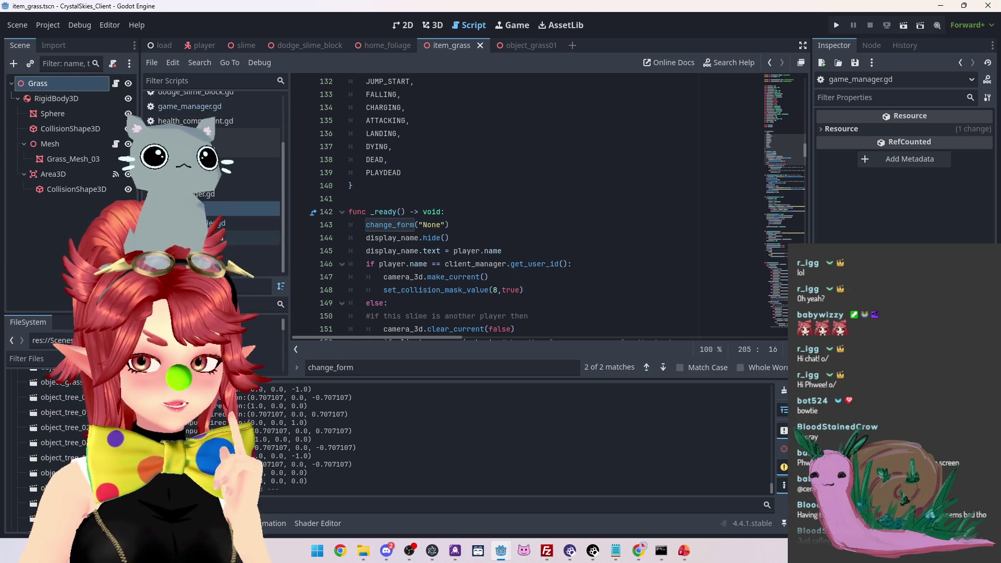
{"action": "left_click", "coordinate": [245, 223]}
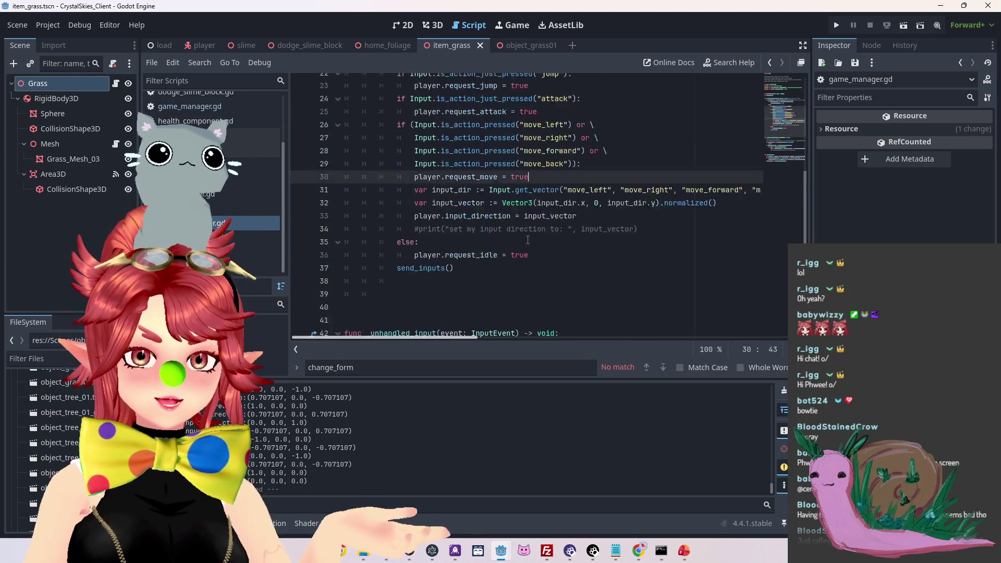
Review the _physics_process input code, then bring up nk_lobbyhandler.ts in Notepad
{"action": "scroll", "coordinate": [528, 239], "scroll_direction": "up", "scroll_amount": 4}
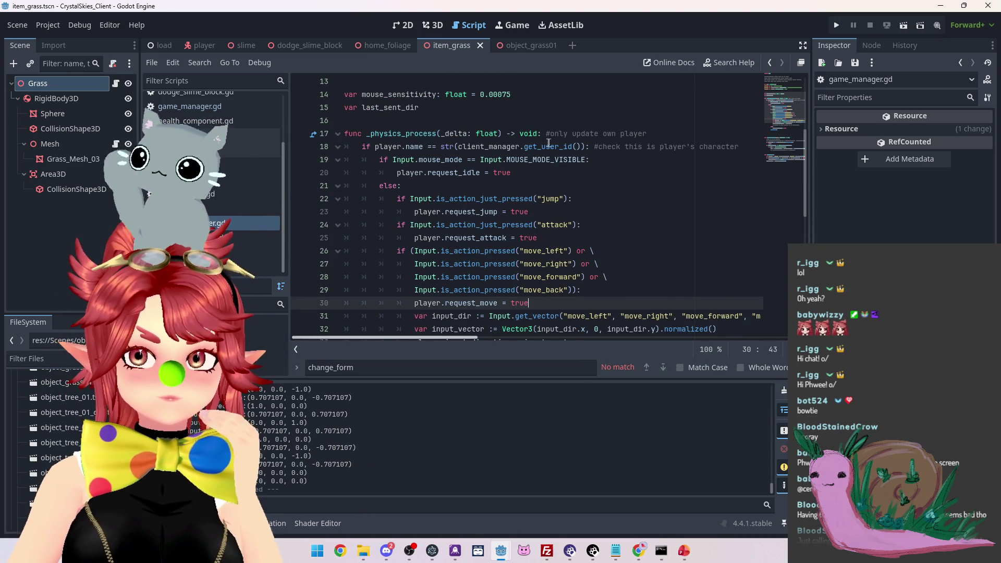
{"action": "scroll", "coordinate": [459, 250], "scroll_direction": "down", "scroll_amount": 1}
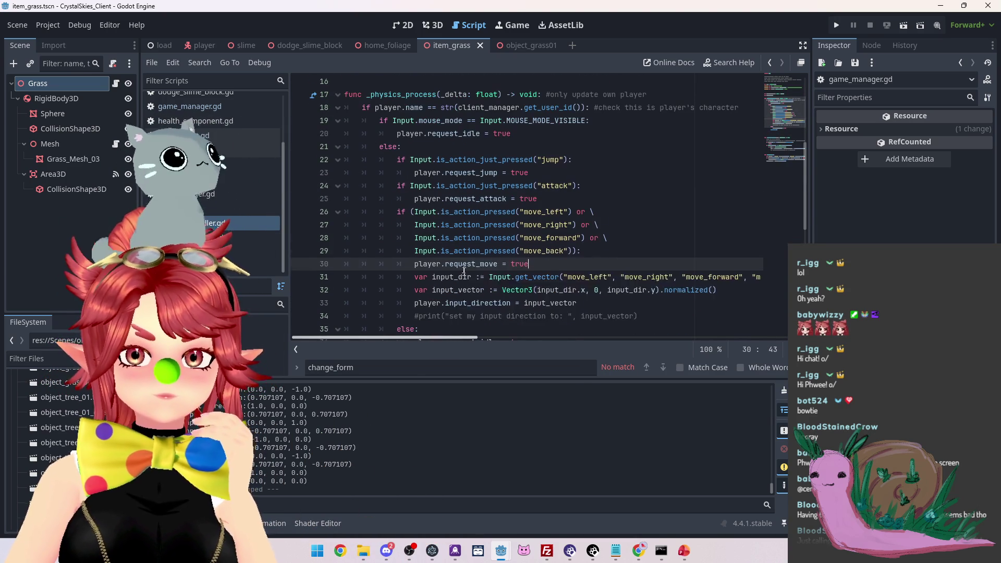
{"action": "scroll", "coordinate": [459, 251], "scroll_direction": "down", "scroll_amount": 2}
{"action": "scroll", "coordinate": [439, 260], "scroll_direction": "up", "scroll_amount": 3}
{"action": "scroll", "coordinate": [387, 259], "scroll_direction": "down", "scroll_amount": 2}
{"action": "scroll", "coordinate": [386, 201], "scroll_direction": "up", "scroll_amount": 2}
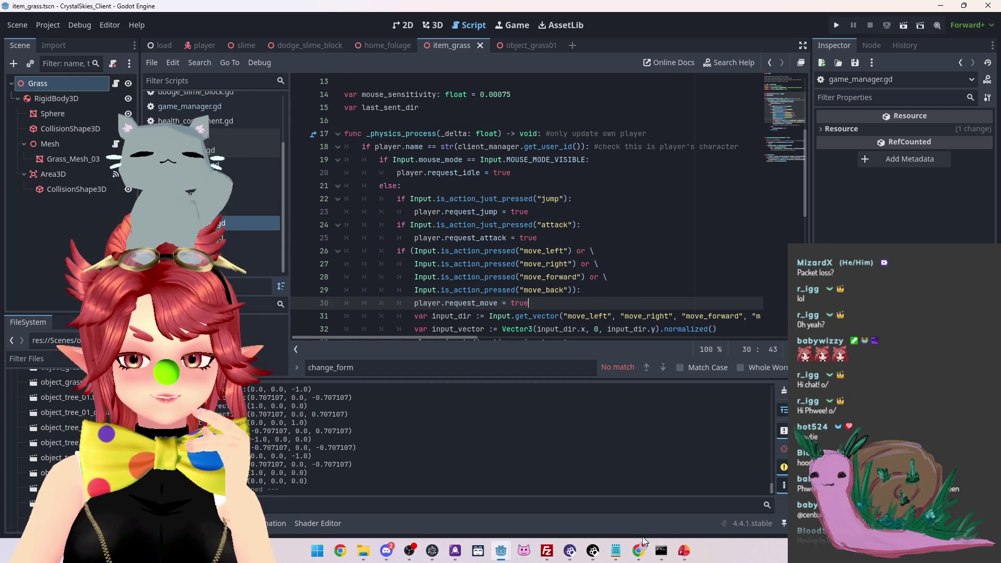
{"action": "mouse_move", "coordinate": [617, 557]}
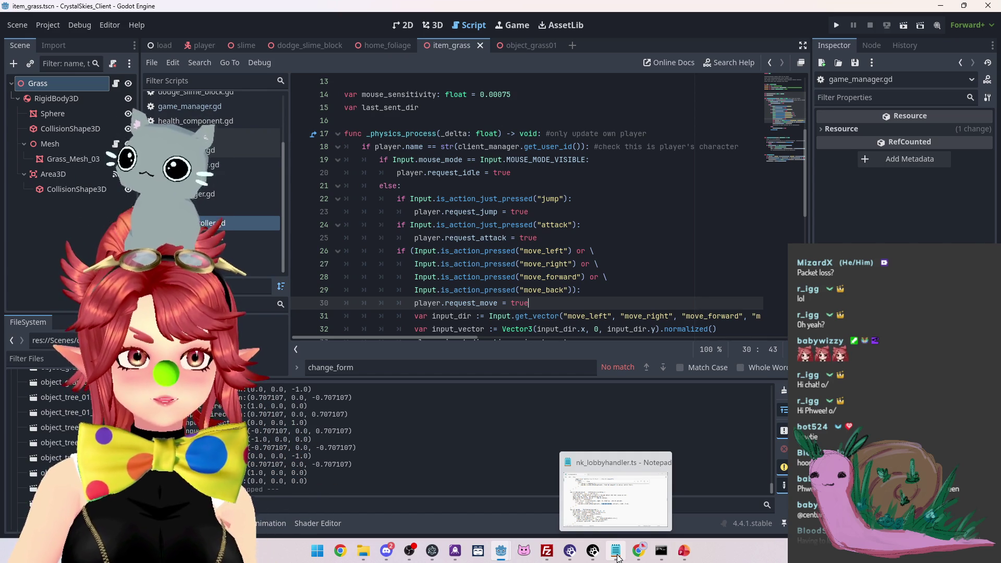
{"action": "left_click", "coordinate": [617, 555]}
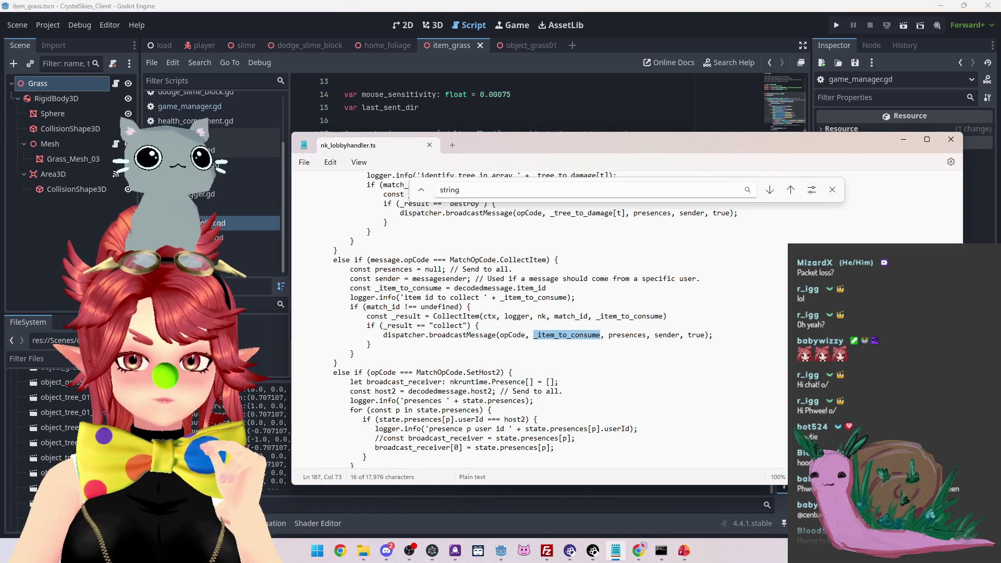
Clear the _item_to_consume selection, close Notepad's search bar, and switch back to Godot
{"action": "left_click", "coordinate": [690, 334]}
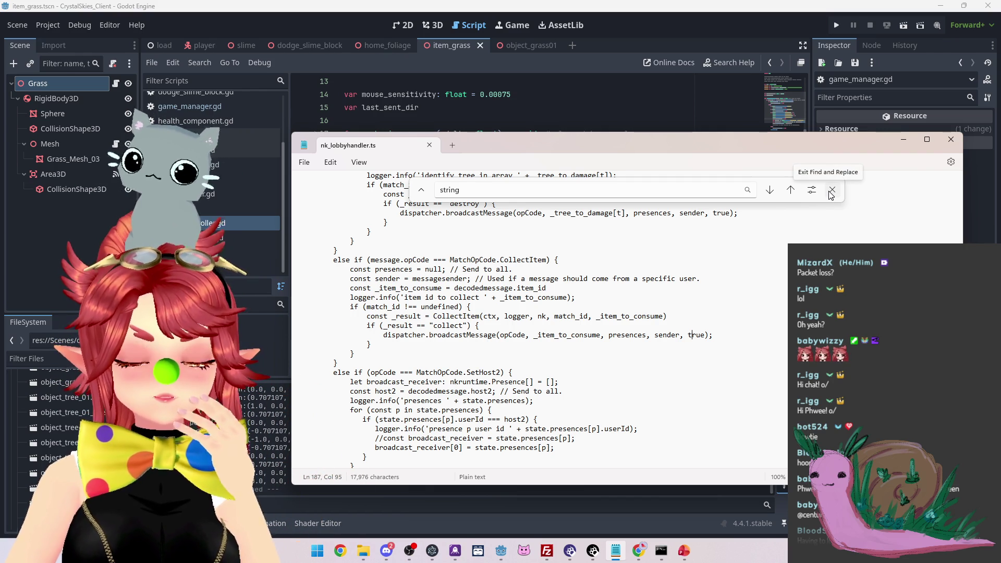
{"action": "left_click", "coordinate": [832, 191]}
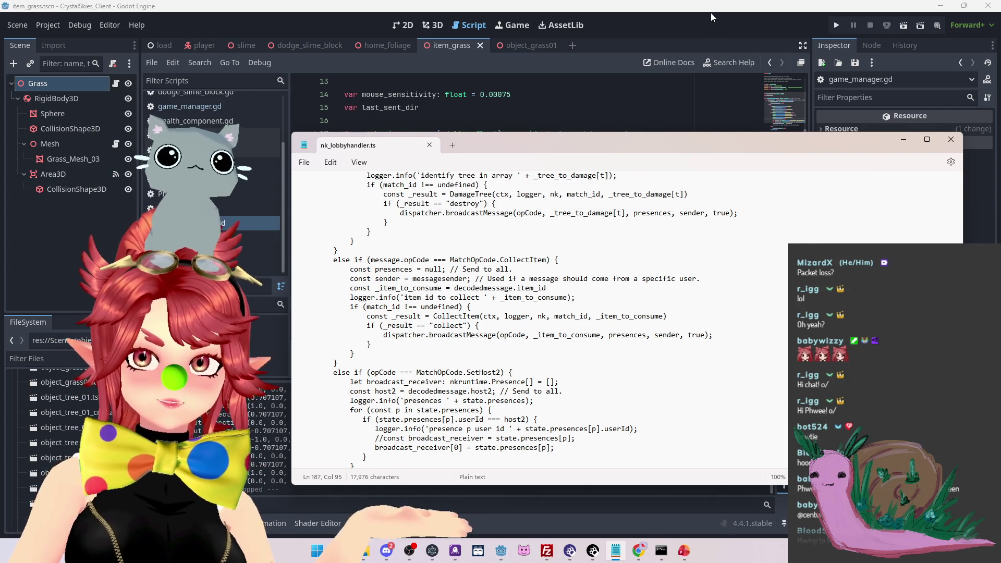
{"action": "left_click", "coordinate": [712, 13]}
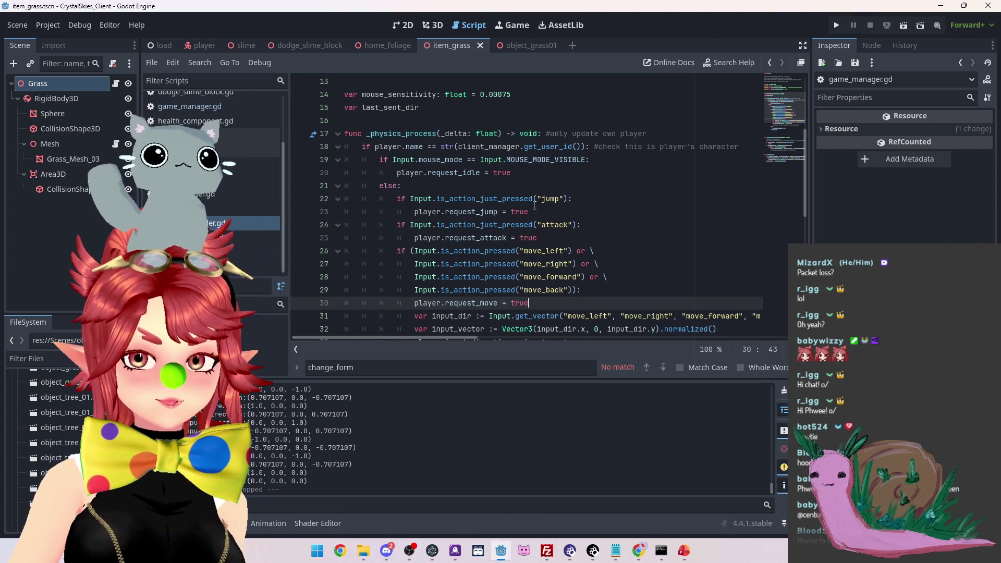
Select the player.name part of the name check on line 18
{"action": "scroll", "coordinate": [543, 182], "scroll_direction": "down", "scroll_amount": 2}
{"action": "scroll", "coordinate": [515, 139], "scroll_direction": "up", "scroll_amount": 1}
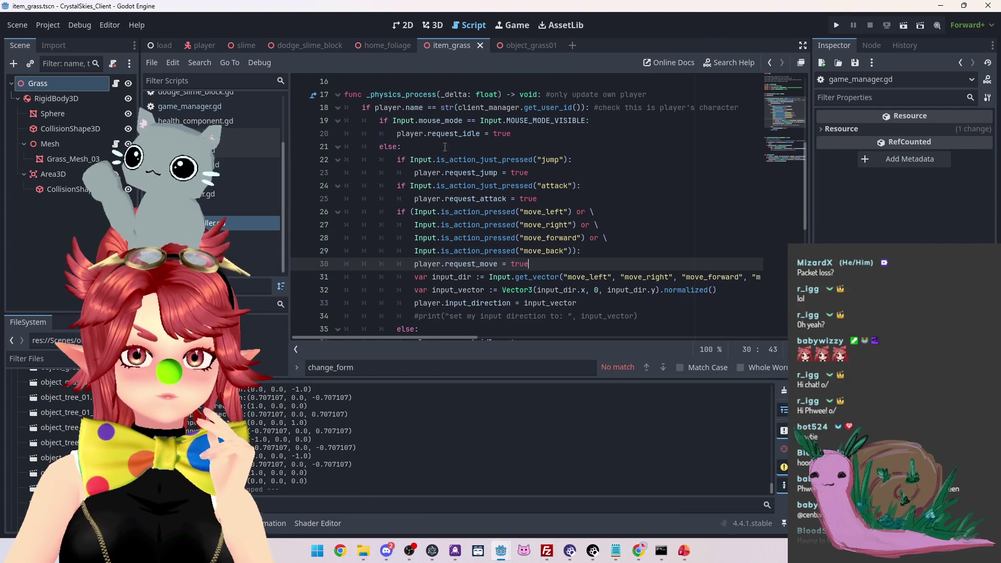
{"action": "left_click_drag", "start_coordinate": [377, 108], "coordinate": [528, 108]}
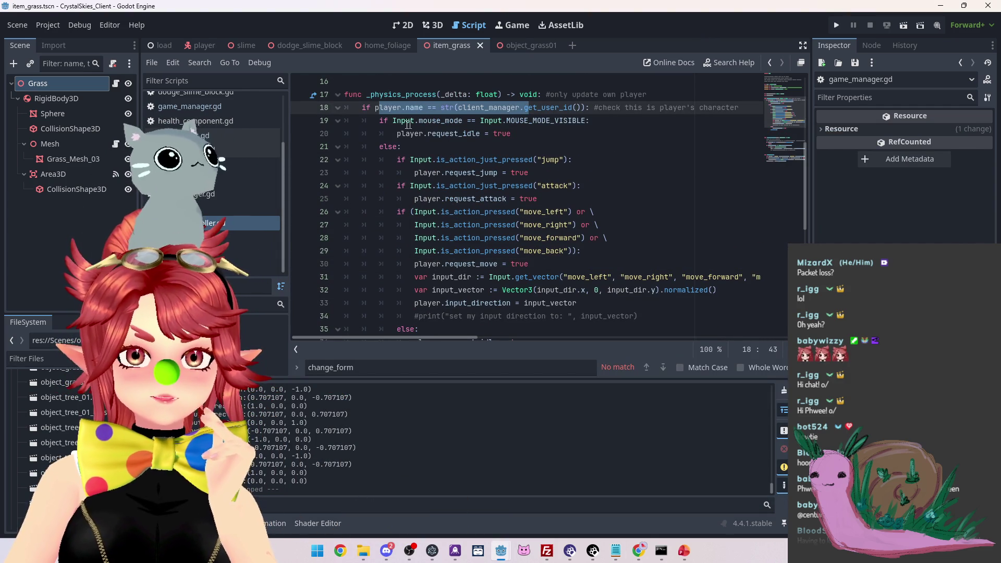
{"action": "left_click_drag", "start_coordinate": [388, 108], "coordinate": [421, 108]}
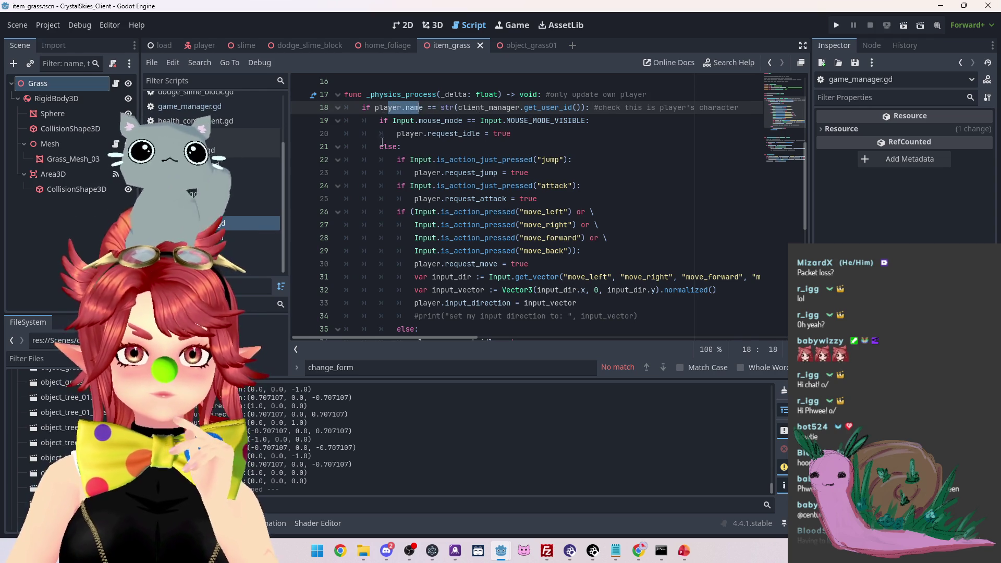
Insert line 22 with if Input.is_action_just_pressed("drop"): and an indented empty line beneath
{"action": "scroll", "coordinate": [422, 143], "scroll_direction": "down", "scroll_amount": 1}
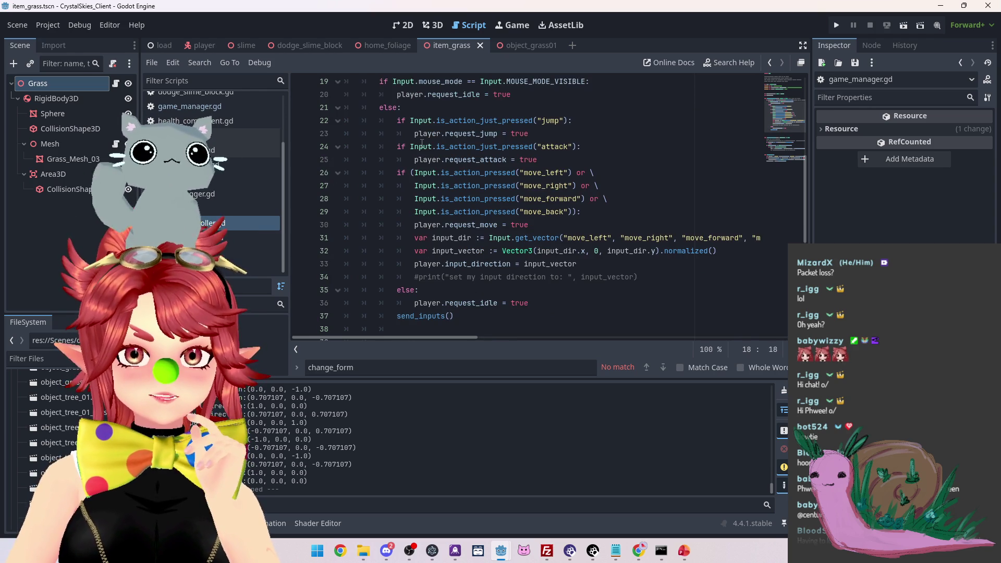
{"action": "left_click", "coordinate": [400, 121]}
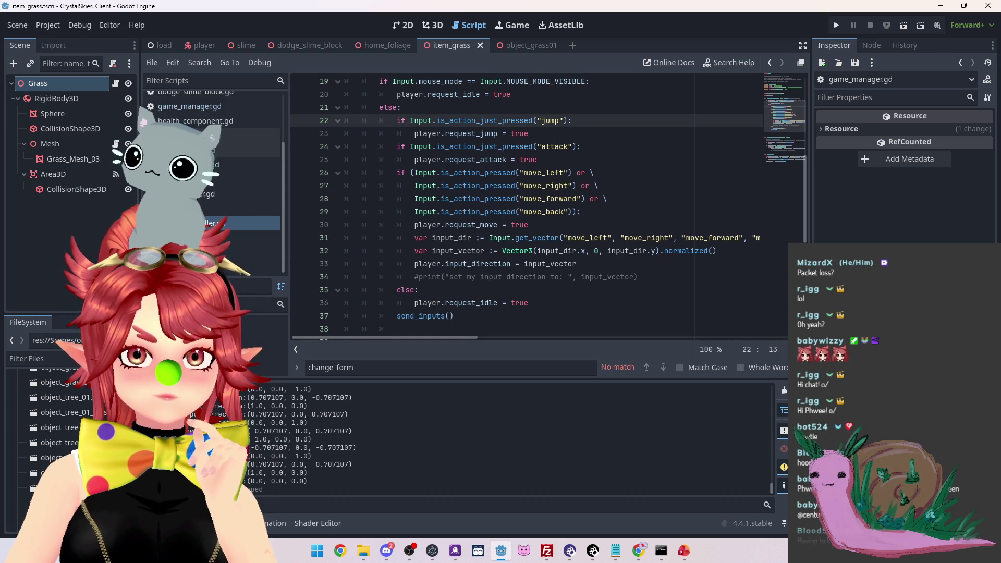
{"action": "key", "text": "ctrl+shift+Return"}
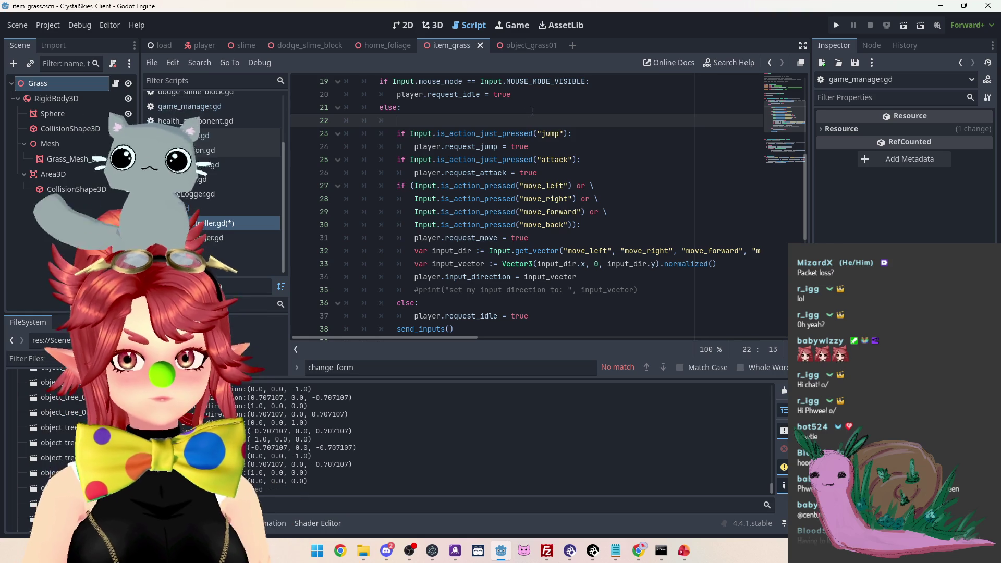
{"action": "type", "text": "if In"}
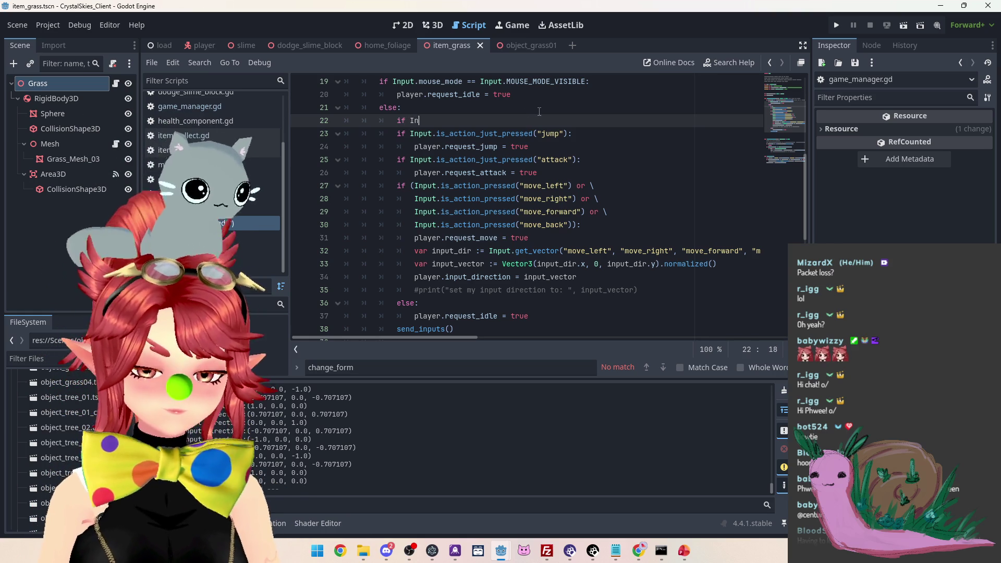
{"action": "type", "text": "put.isa"}
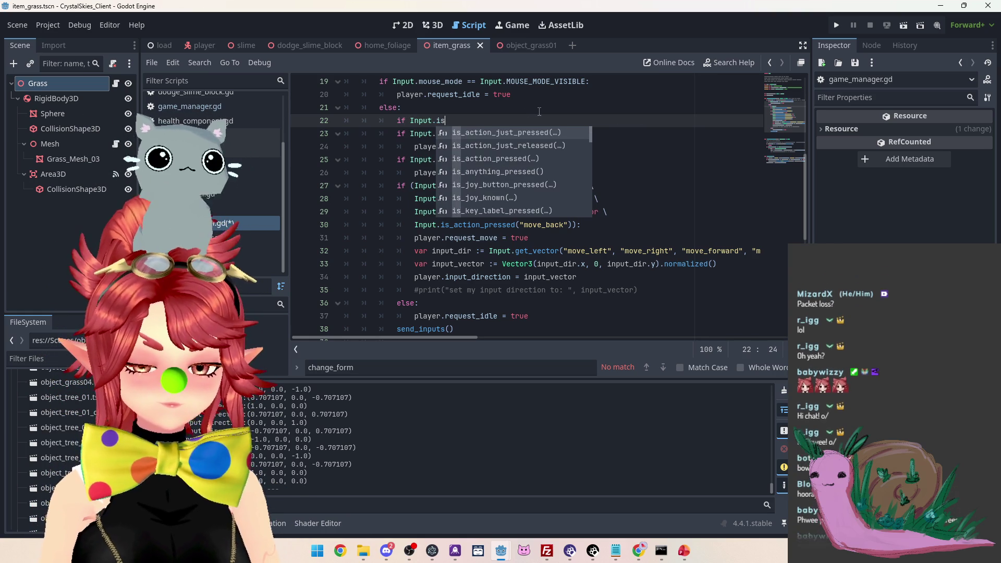
{"action": "key", "text": "Return"}
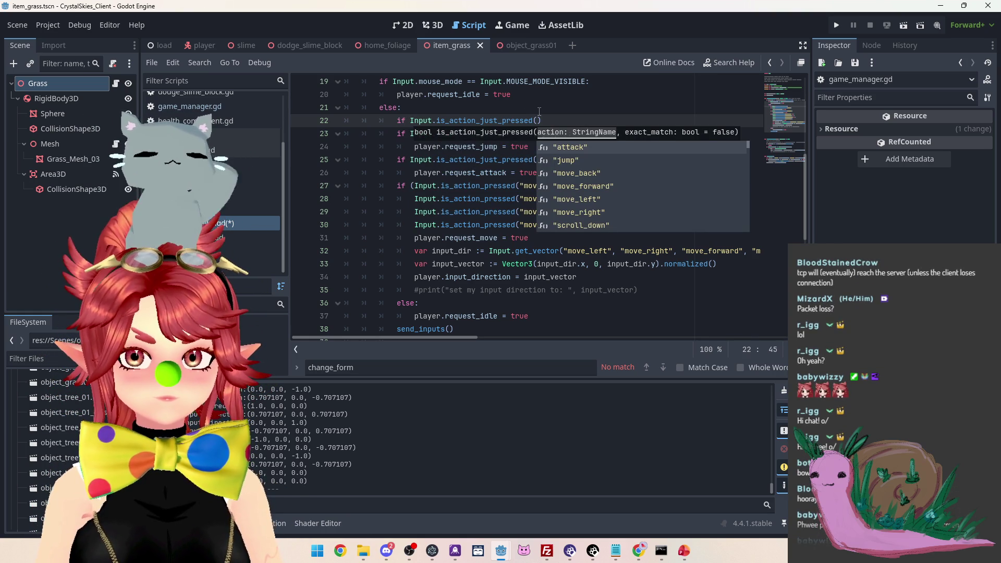
{"action": "type", "text": "drop\""}
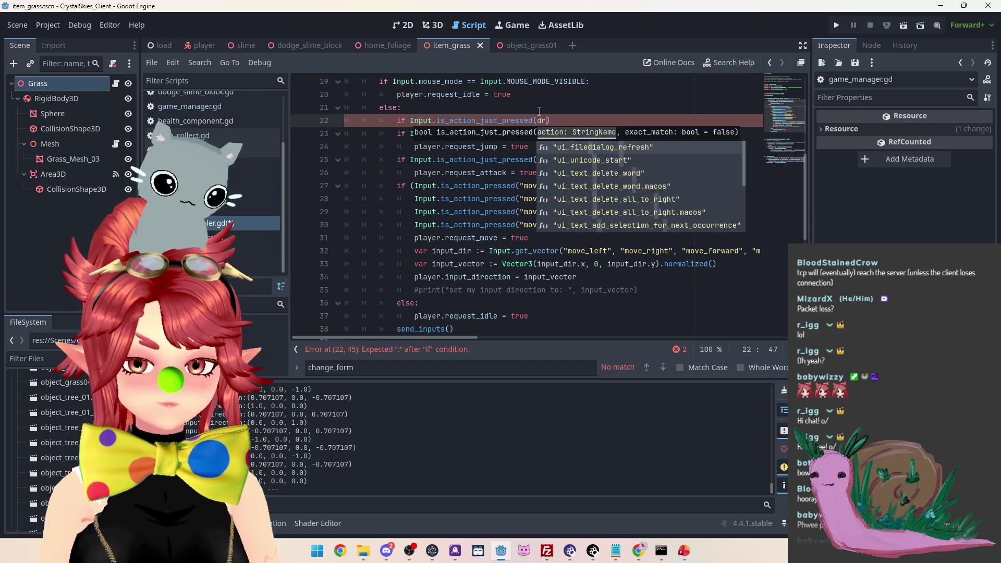
{"action": "key", "text": "Left"}
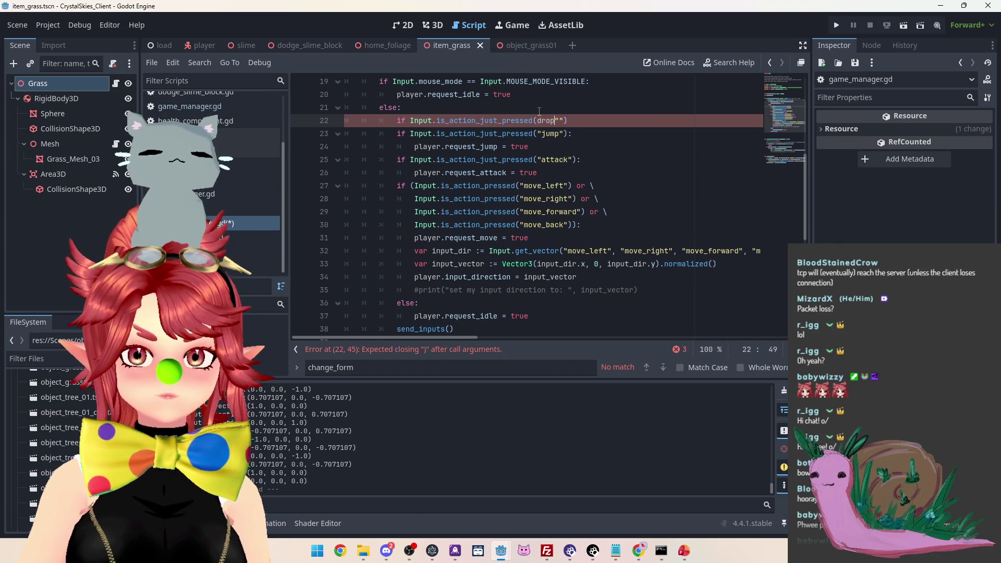
{"action": "key", "text": "Delete"}
{"action": "key", "text": "Left"}
{"action": "key", "text": "Left"}
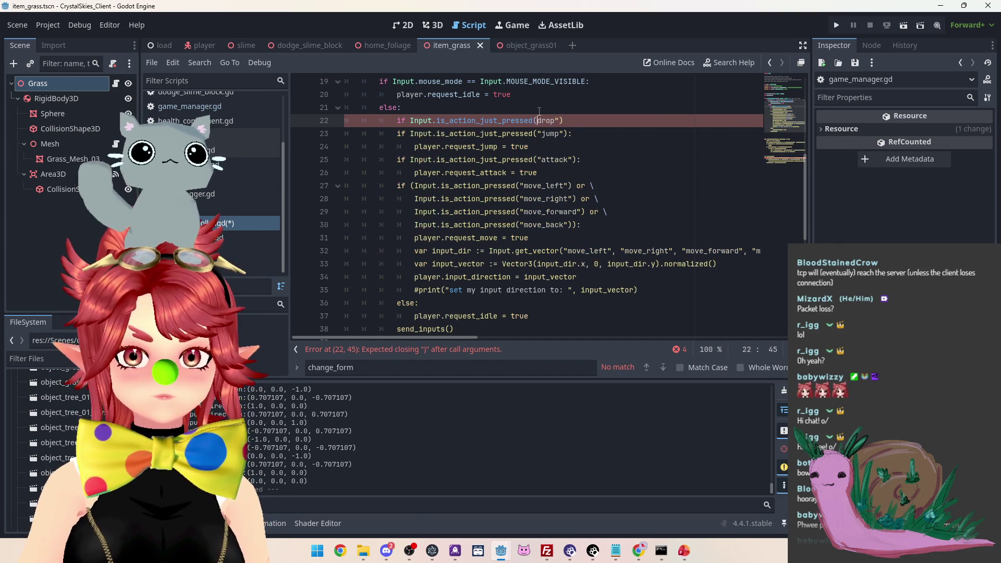
{"action": "type", "text": "\""}
{"action": "key", "text": "Right"}
{"action": "key", "text": "Right"}
{"action": "key", "text": "Right"}
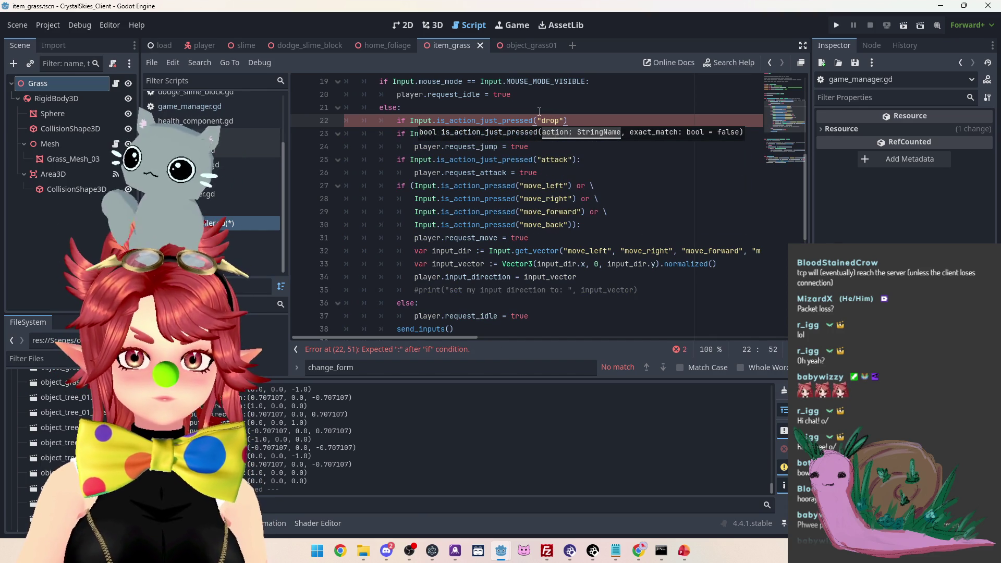
{"action": "type", "text": ":"}
{"action": "key", "text": "Return"}
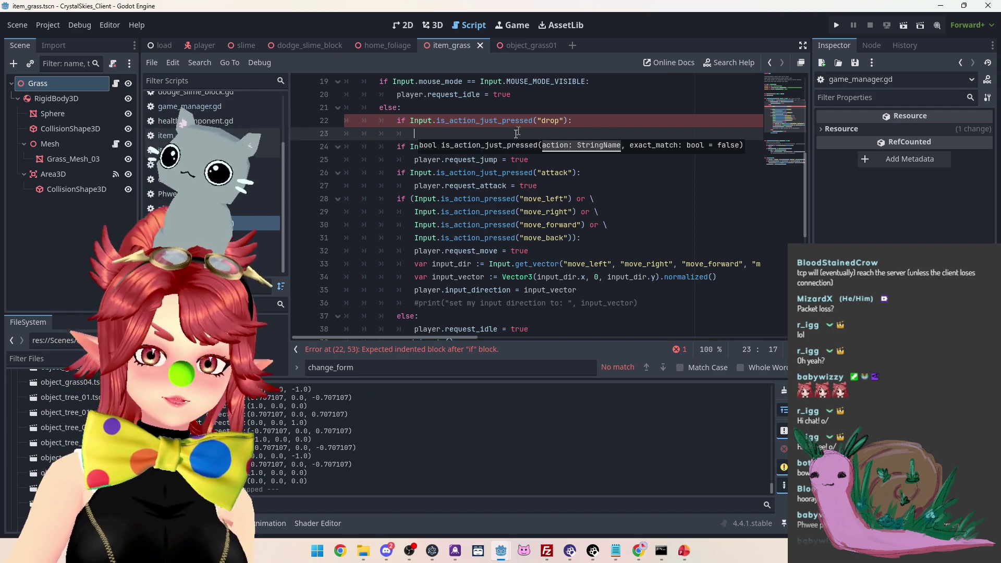
{"action": "left_click", "coordinate": [599, 113]}
Call player.drop_item() on line 23, comment that drop_item() will send a call, and save
{"action": "left_click", "coordinate": [570, 133]}
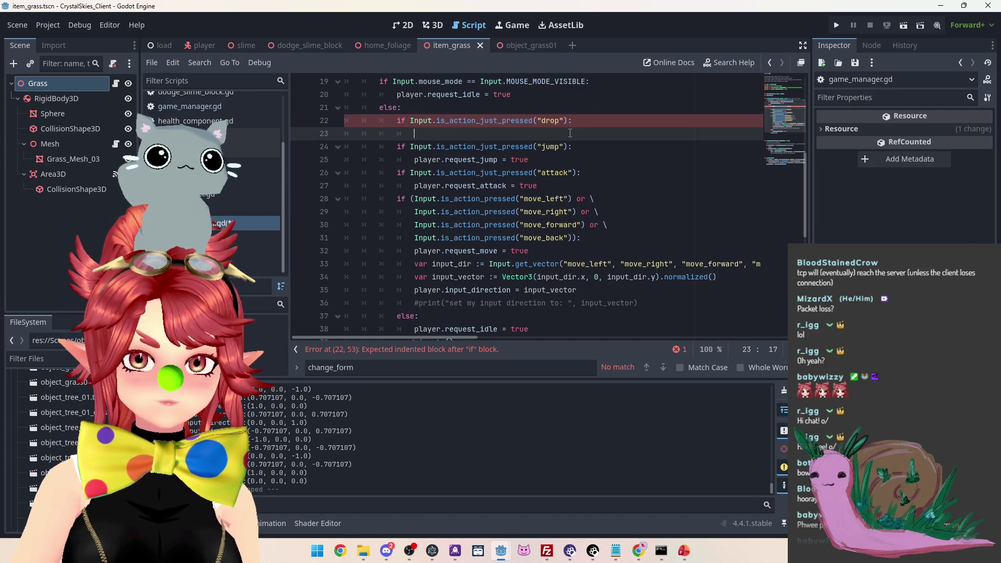
{"action": "type", "text": "player."}
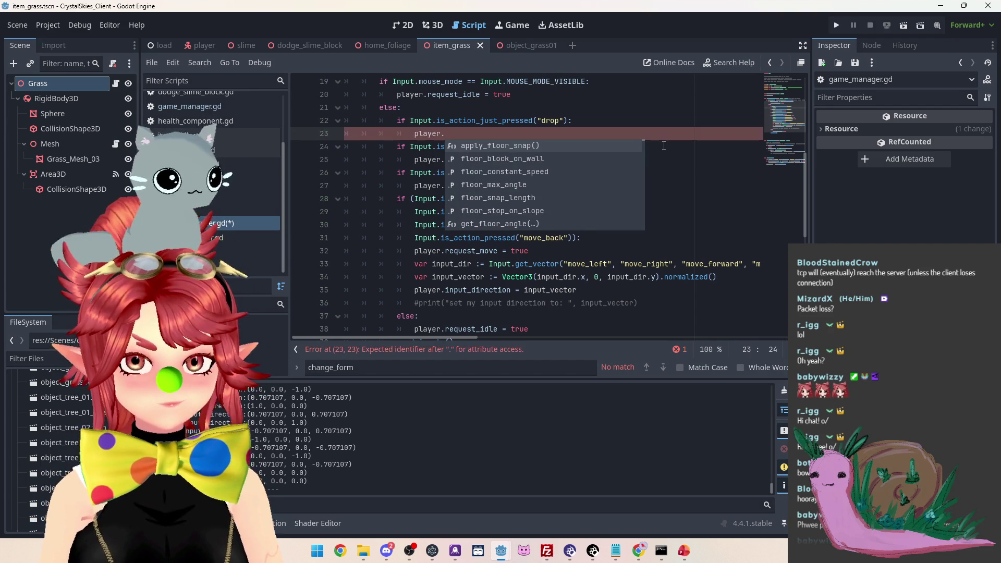
{"action": "type", "text": "drop_"}
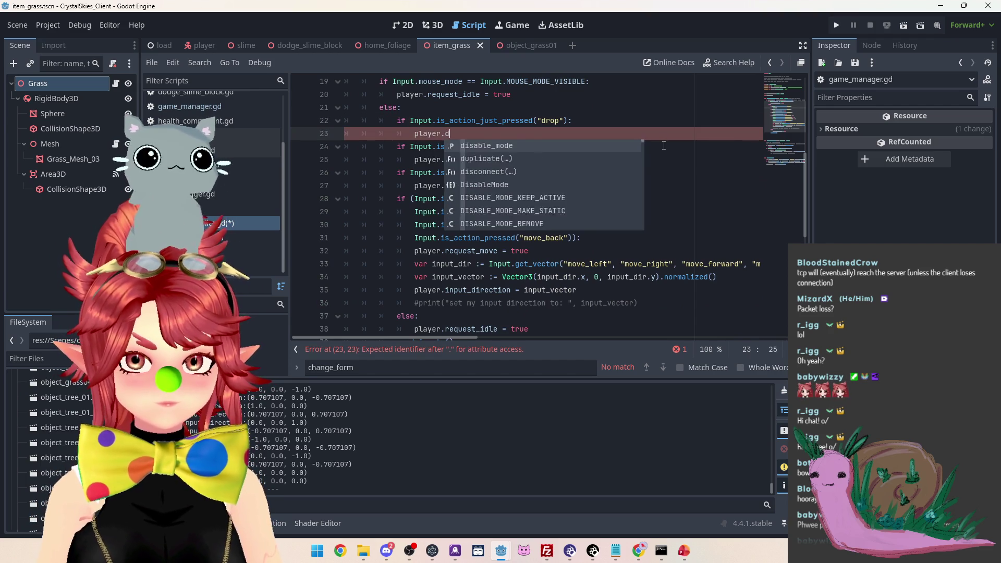
{"action": "key", "text": "Return"}
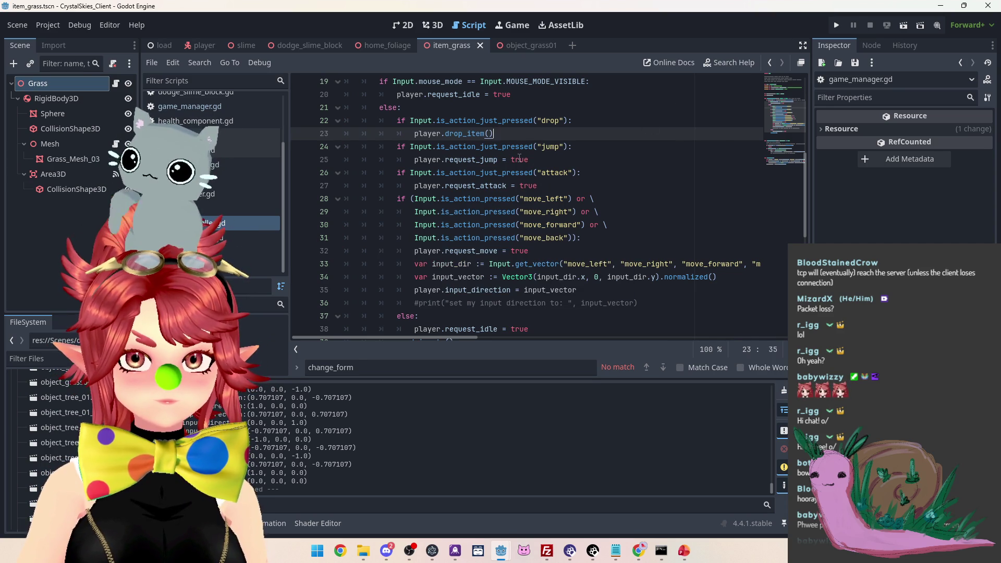
{"action": "type", "text": " #this d"}
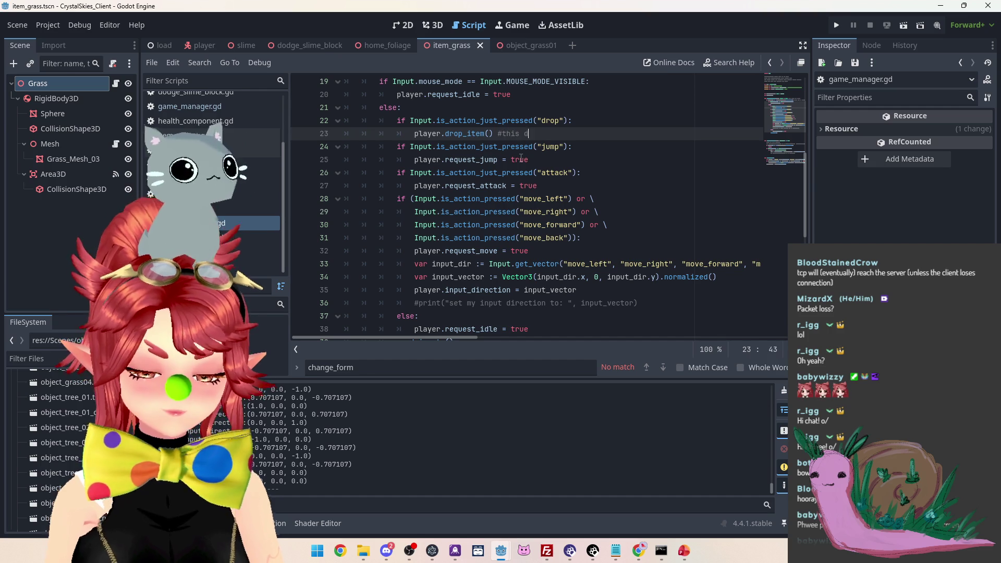
{"action": "type", "text": "oes not get sent to "}
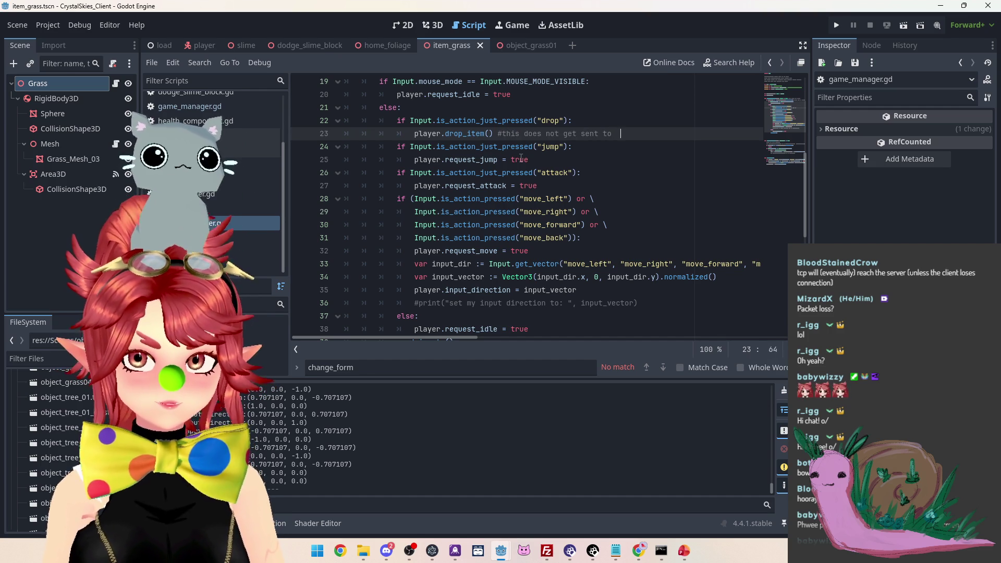
{"action": "type", "text": " server, "}
{"action": "type", "text": "the"}
{"action": "key", "text": "BackSpace"}
{"action": "key", "text": "BackSpace"}
{"action": "key", "text": "BackSpace"}
{"action": "type", "text": "drop_item"}
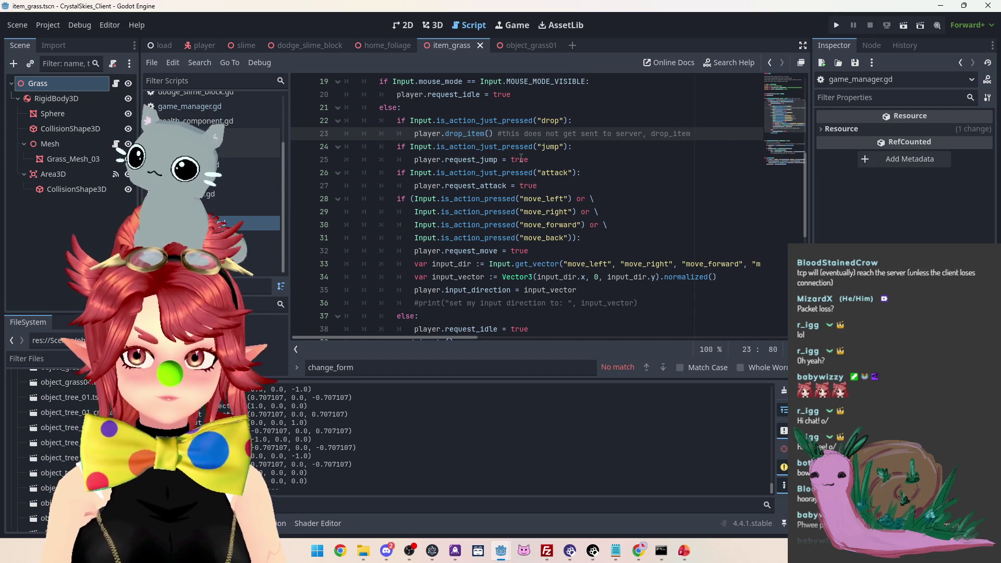
{"action": "type", "text": "() wi"}
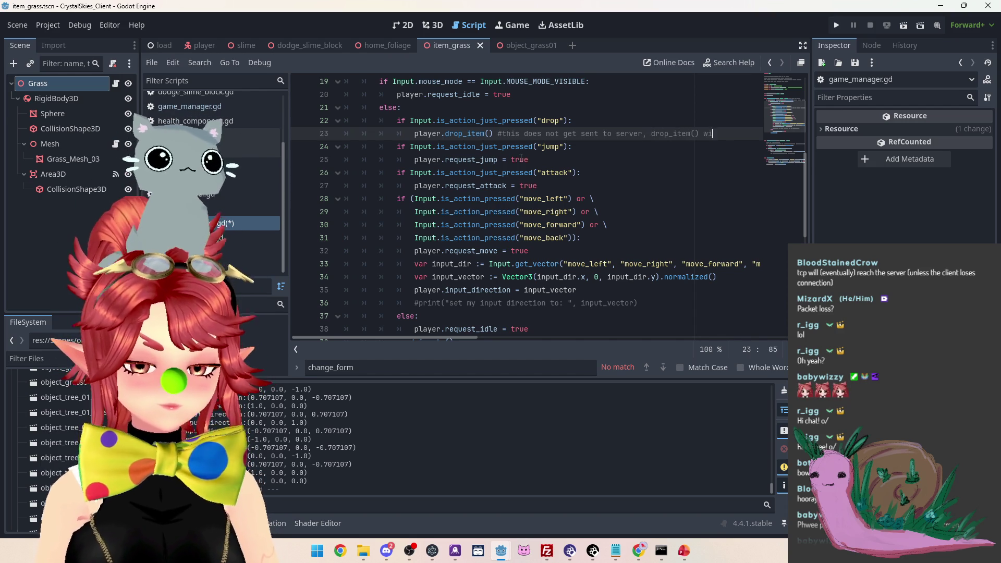
{"action": "type", "text": "ll send a call"}
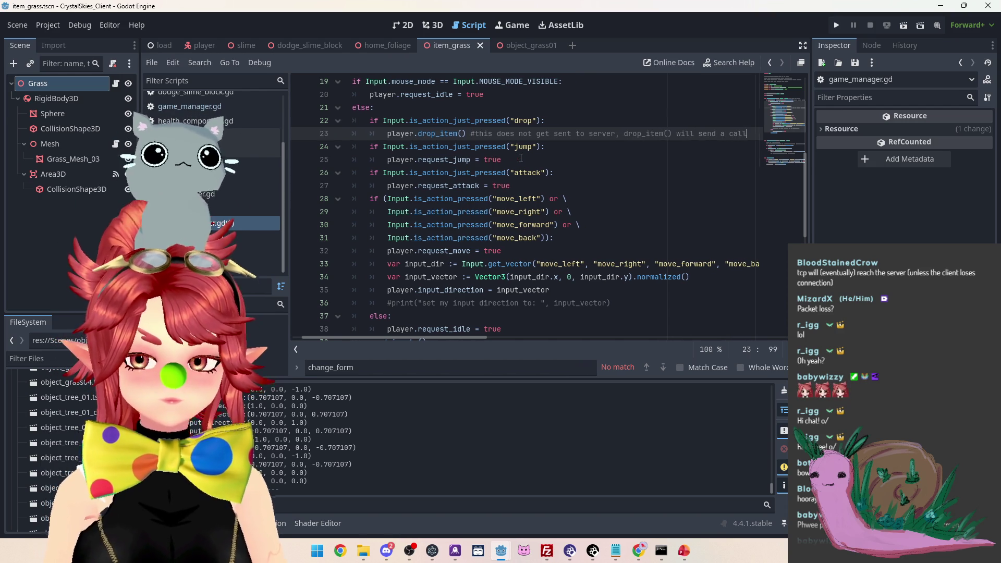
{"action": "scroll", "coordinate": [528, 154], "scroll_direction": "left", "scroll_amount": 2}
{"action": "key", "text": "ctrl+s"}
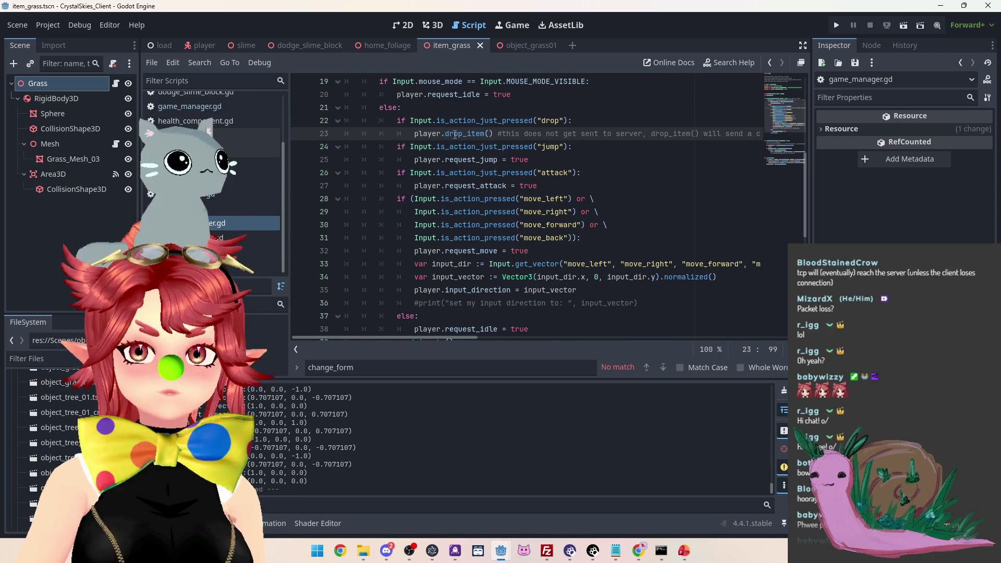
Below change_form in player.gd, add a func drop_item(): stub with a pass body
{"action": "scroll", "coordinate": [501, 235], "scroll_direction": "down", "scroll_amount": 20}
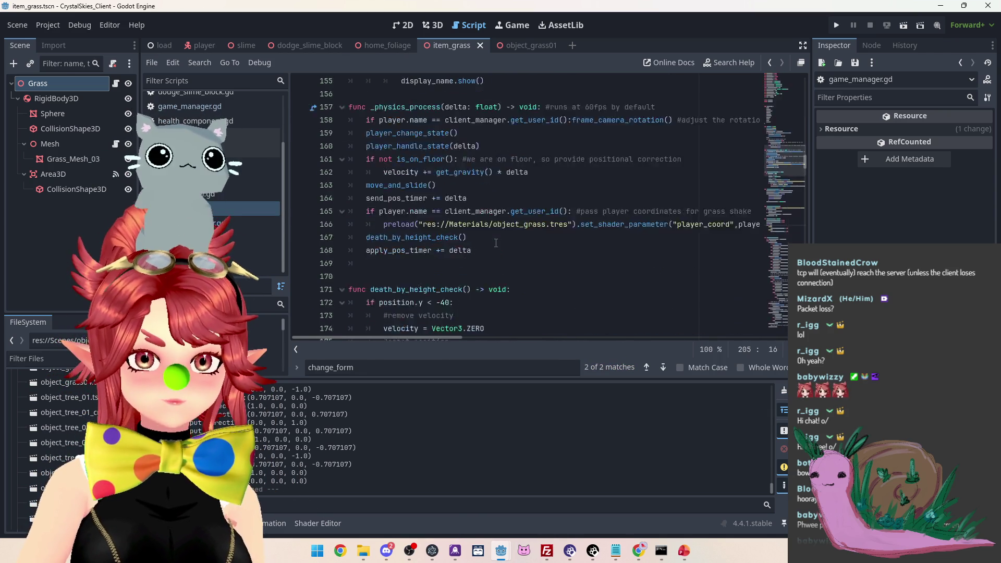
{"action": "left_click", "coordinate": [496, 243]}
{"action": "scroll", "coordinate": [495, 243], "scroll_direction": "down", "scroll_amount": 17}
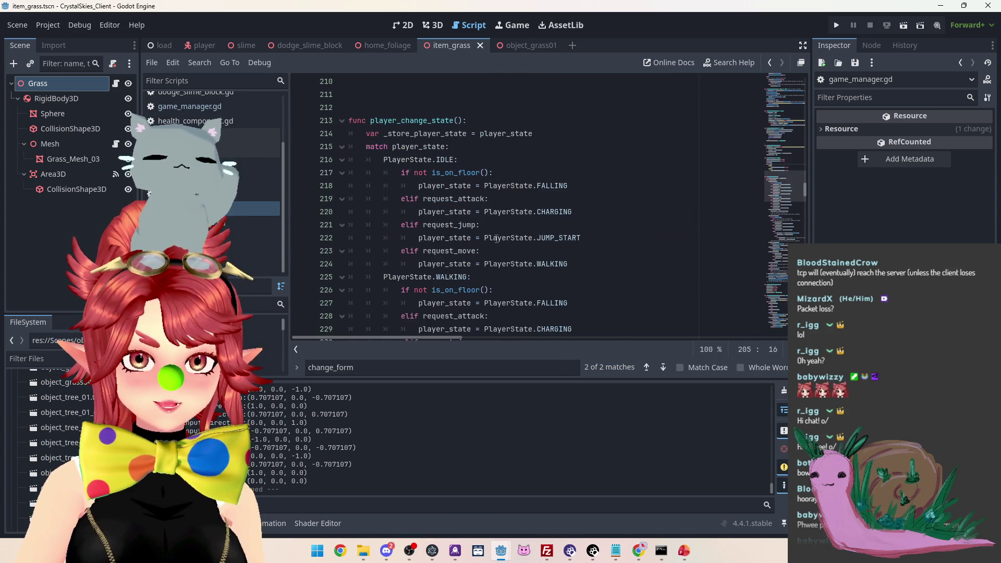
{"action": "scroll", "coordinate": [806, 210], "scroll_direction": "down", "scroll_amount": 20}
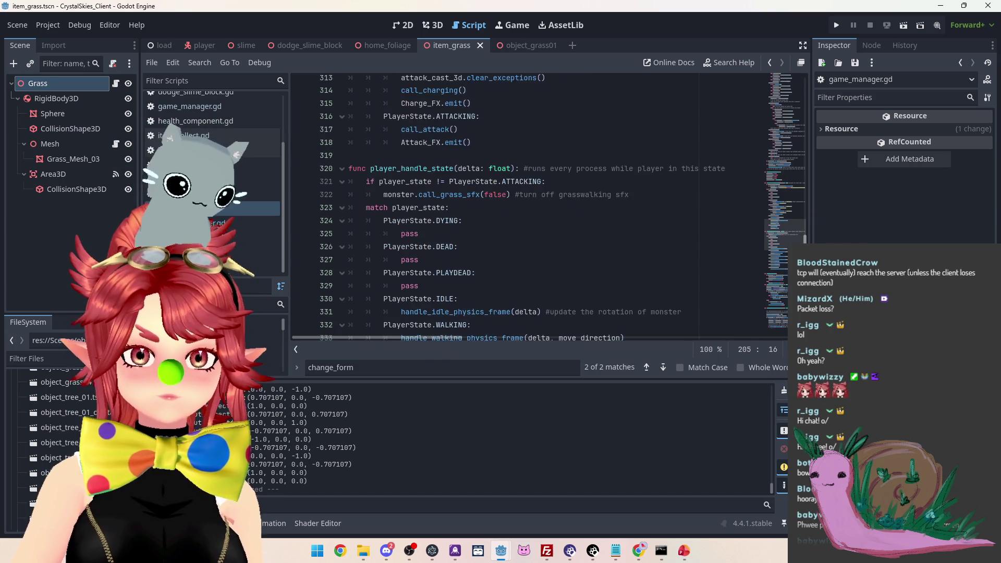
{"action": "scroll", "coordinate": [562, 206], "scroll_direction": "down", "scroll_amount": 20}
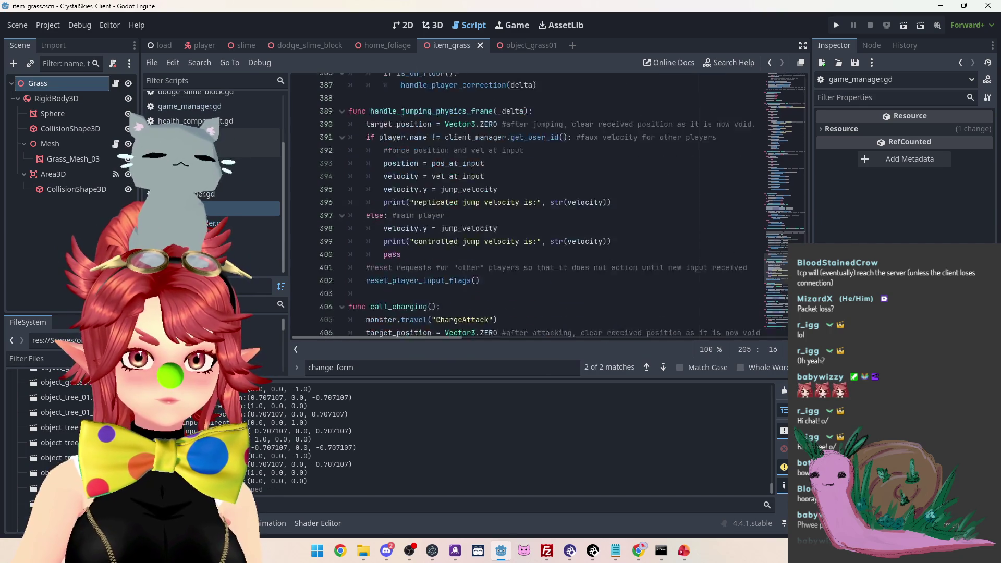
{"action": "scroll", "coordinate": [527, 203], "scroll_direction": "up", "scroll_amount": 18}
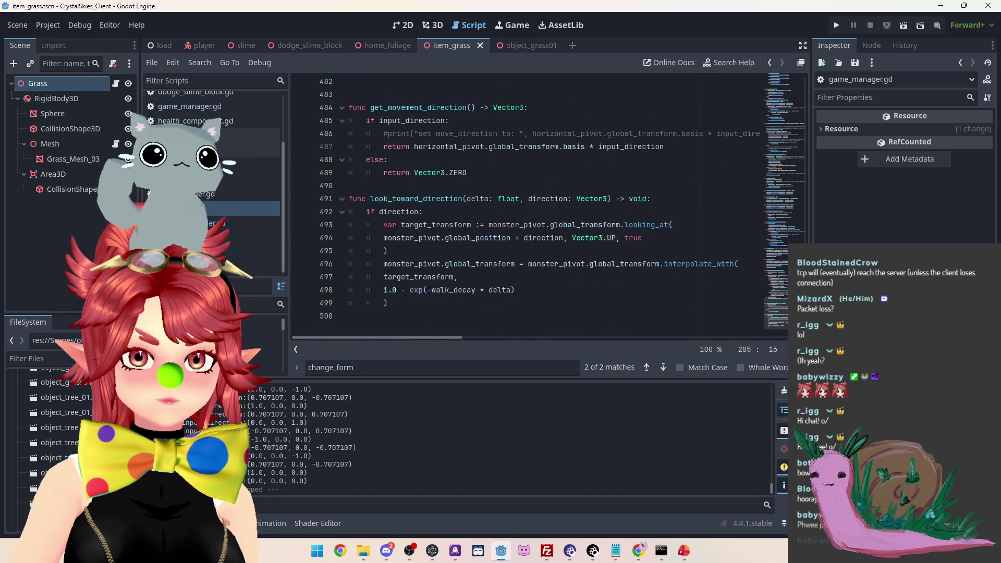
{"action": "scroll", "coordinate": [793, 186], "scroll_direction": "up", "scroll_amount": 20}
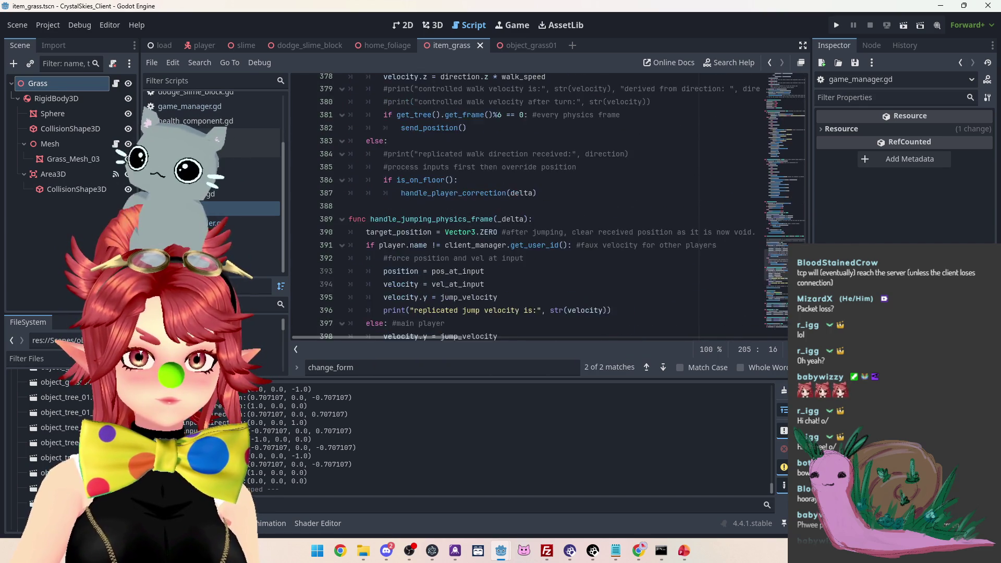
{"action": "scroll", "coordinate": [579, 166], "scroll_direction": "down", "scroll_amount": 3}
{"action": "scroll", "coordinate": [579, 166], "scroll_direction": "up", "scroll_amount": 2}
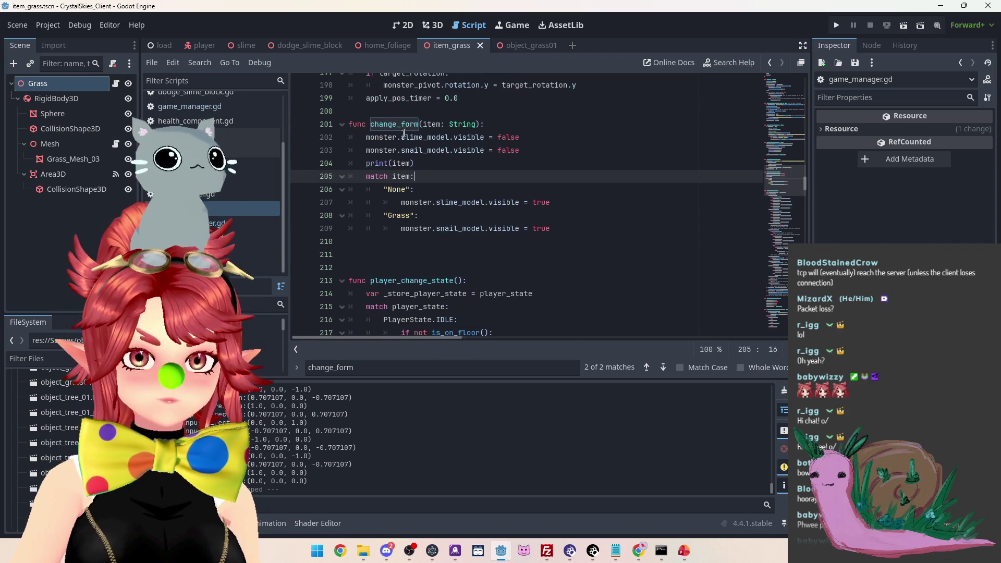
{"action": "left_click", "coordinate": [423, 244]}
{"action": "key", "text": "Return"}
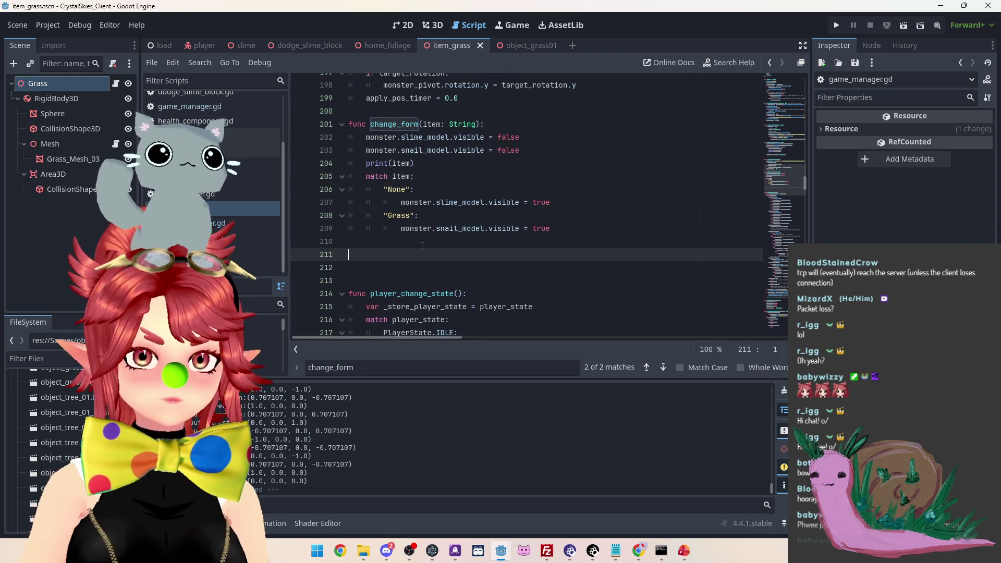
{"action": "type", "text": "func drop_item()"}
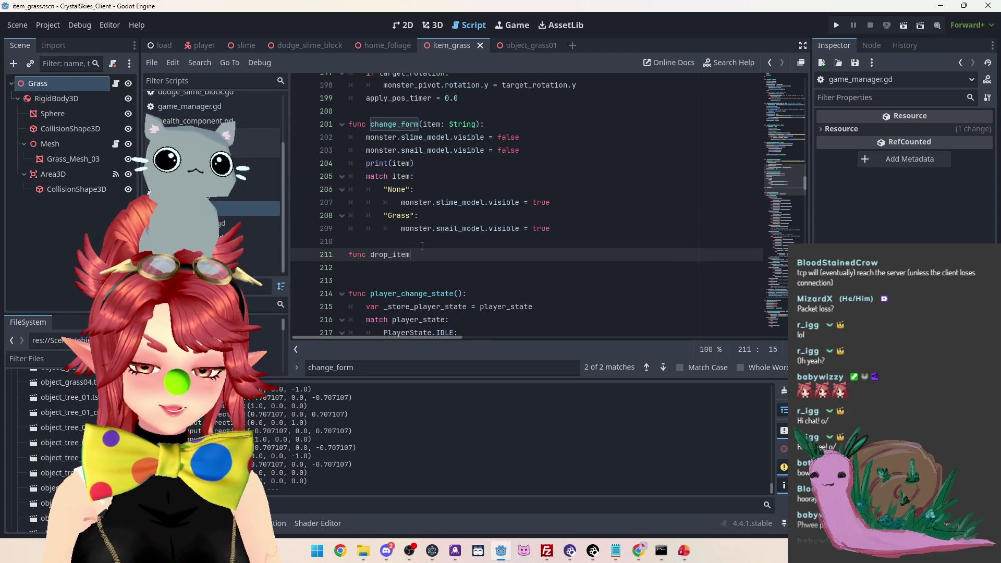
{"action": "type", "text": ":"}
{"action": "key", "text": "Return"}
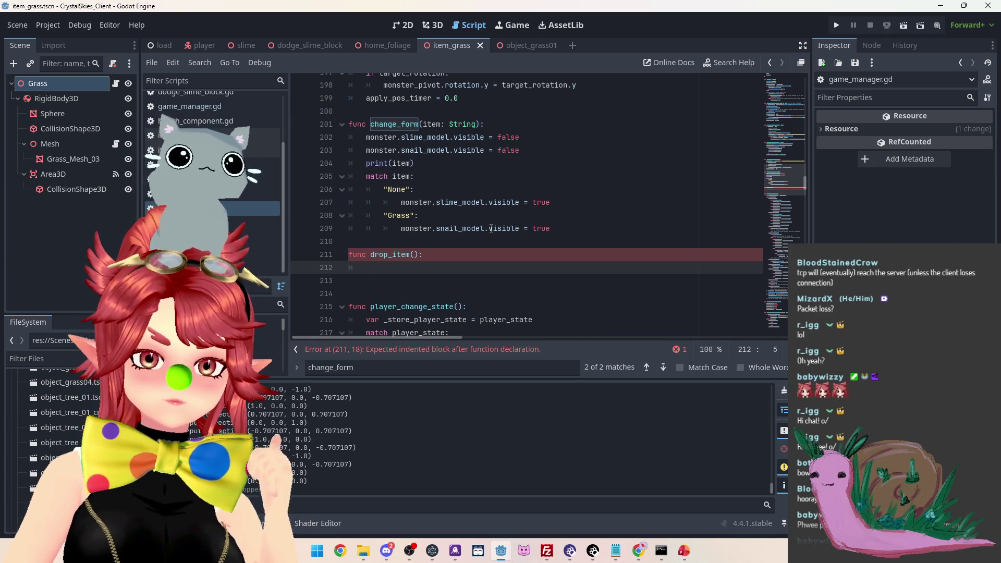
{"action": "type", "text": "pass"}
{"action": "key", "text": "Return"}
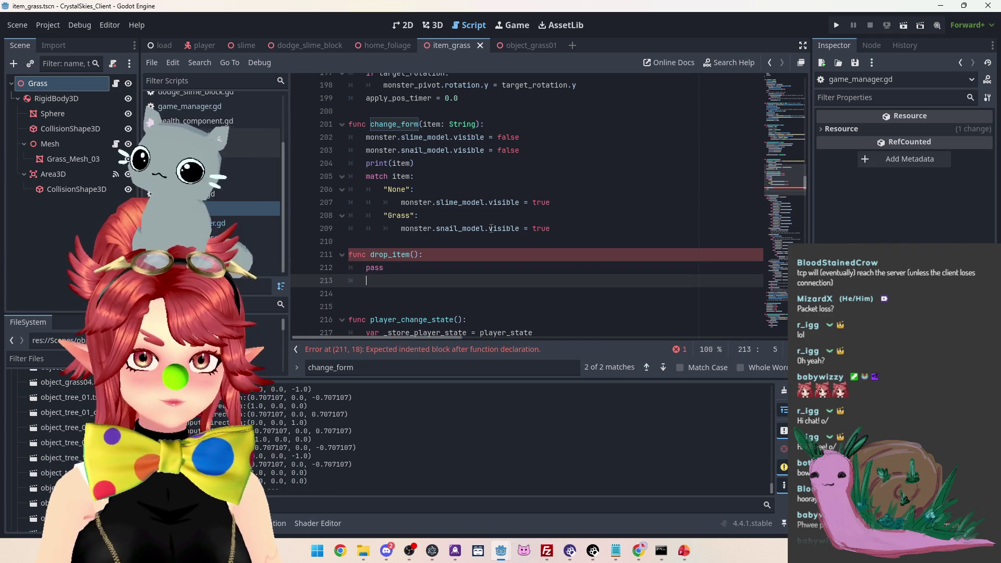
Add comments '#check i have an item to drop' and a send-data note with drop item op and location
{"action": "type", "text": "#check i"}
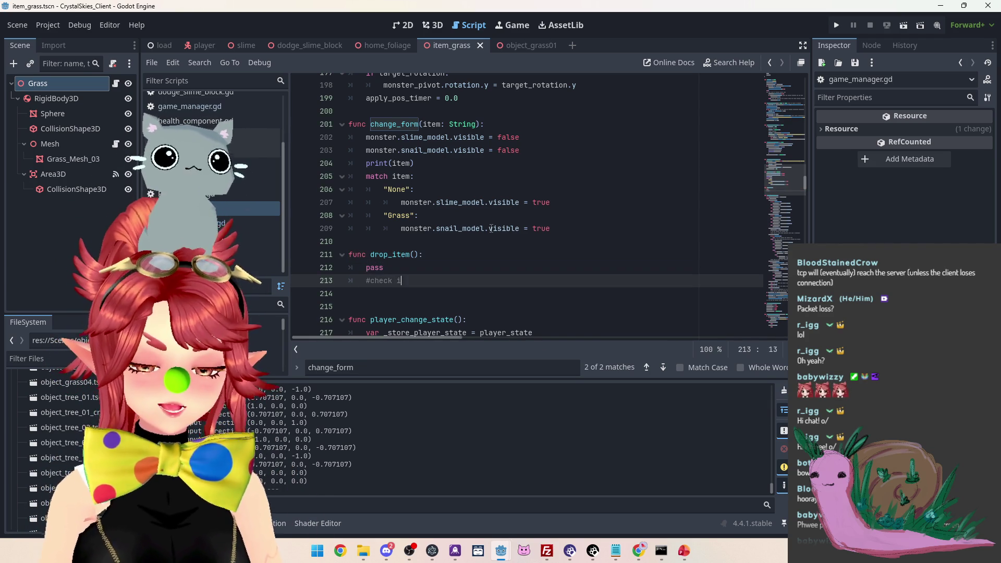
{"action": "type", "text": " have an item to drop"}
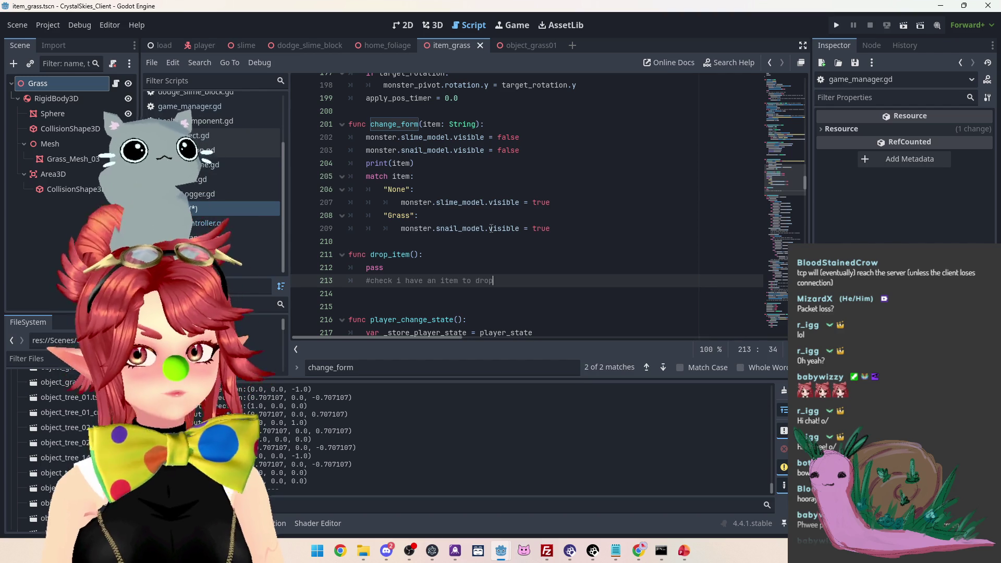
{"action": "key", "text": "Return"}
{"action": "type", "text": "#"}
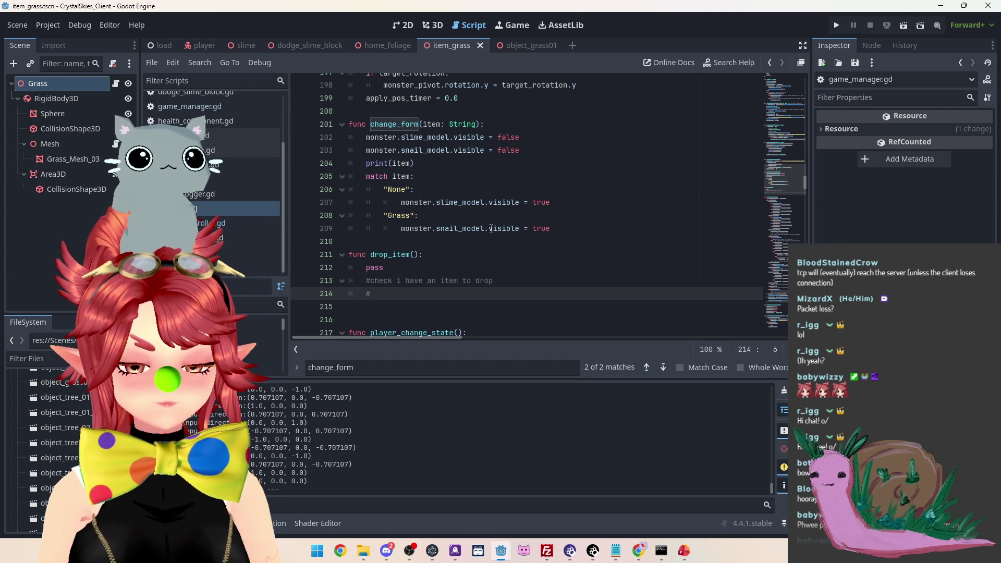
{"action": "type", "text": "drop item"}
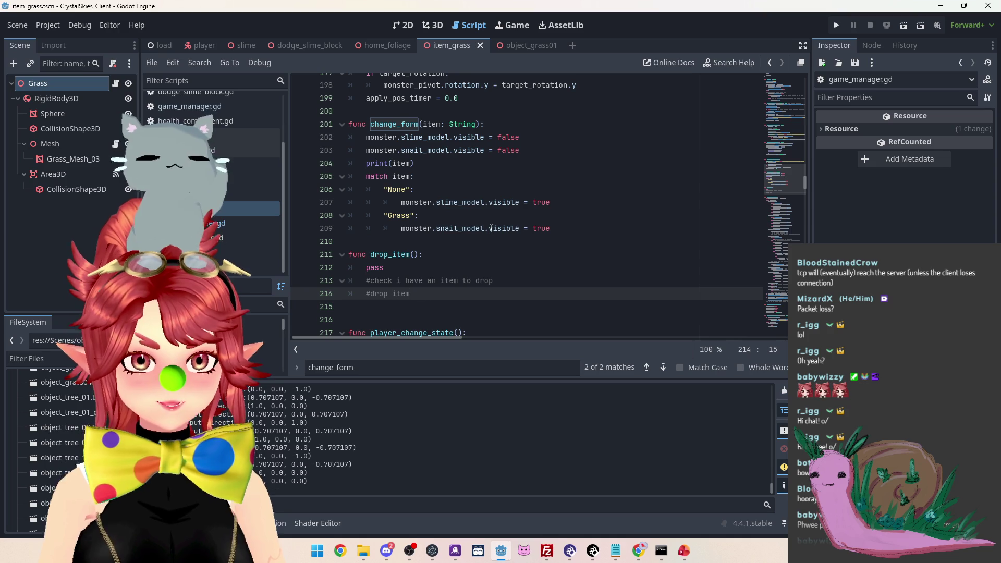
{"action": "key", "text": "BackSpace"}
{"action": "key", "text": "BackSpace"}
{"action": "key", "text": "BackSpace"}
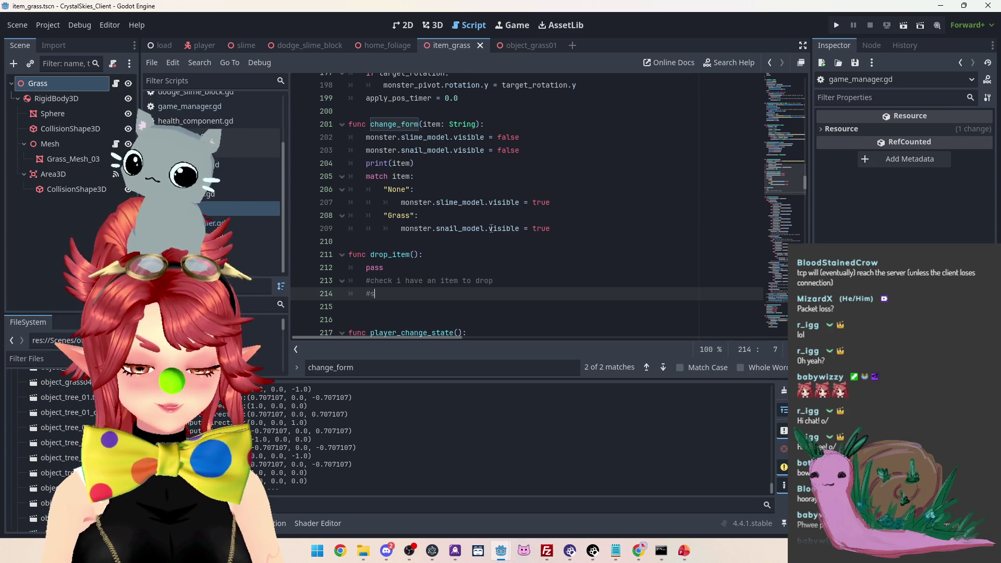
{"action": "type", "text": "sned"}
{"action": "key", "text": "BackSpace"}
{"action": "key", "text": "BackSpace"}
{"action": "key", "text": "BackSpace"}
{"action": "type", "text": "end data "}
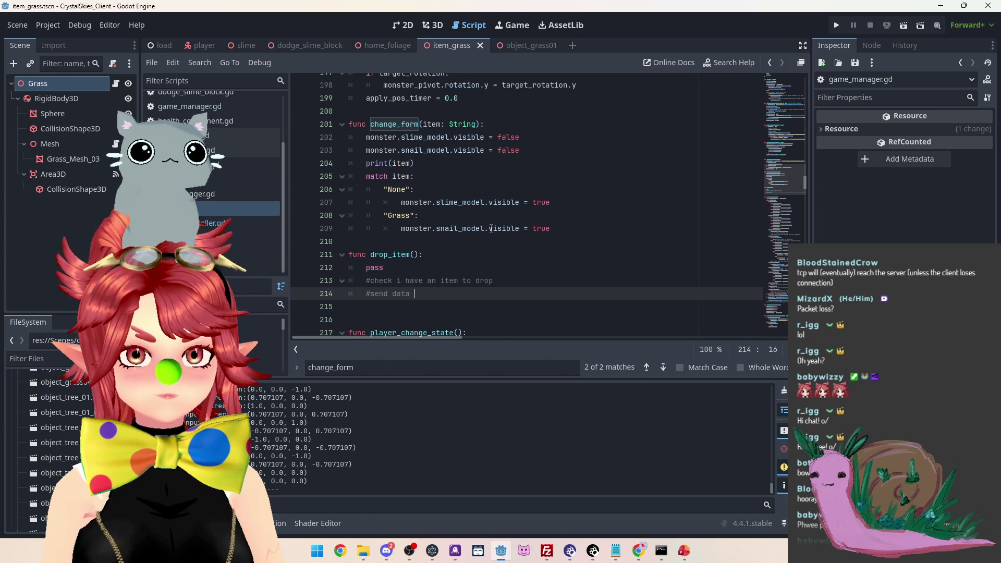
{"action": "type", "text": "my location,"}
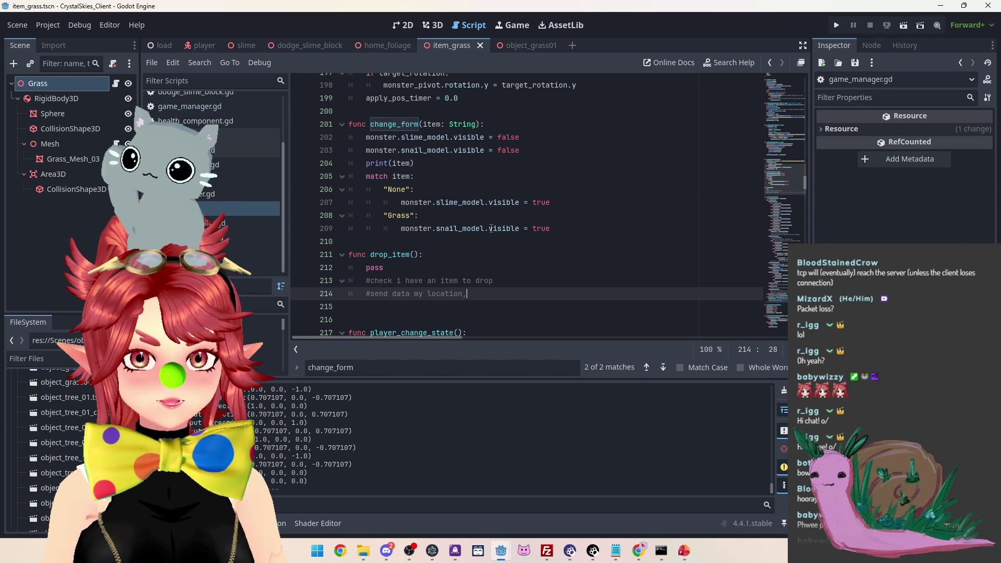
{"action": "left_click_drag", "start_coordinate": [414, 294], "coordinate": [429, 294]}
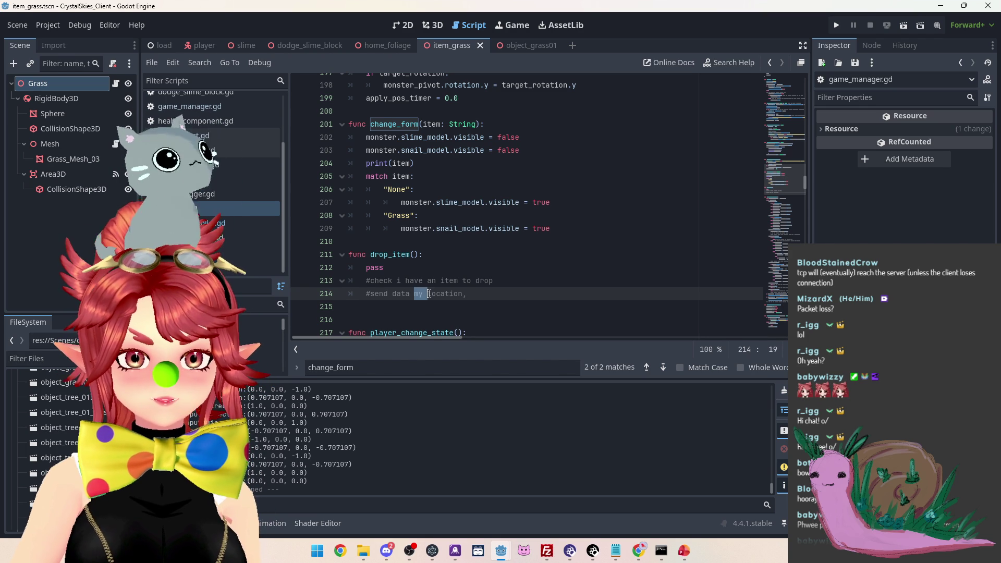
{"action": "type", "text": "(my)"}
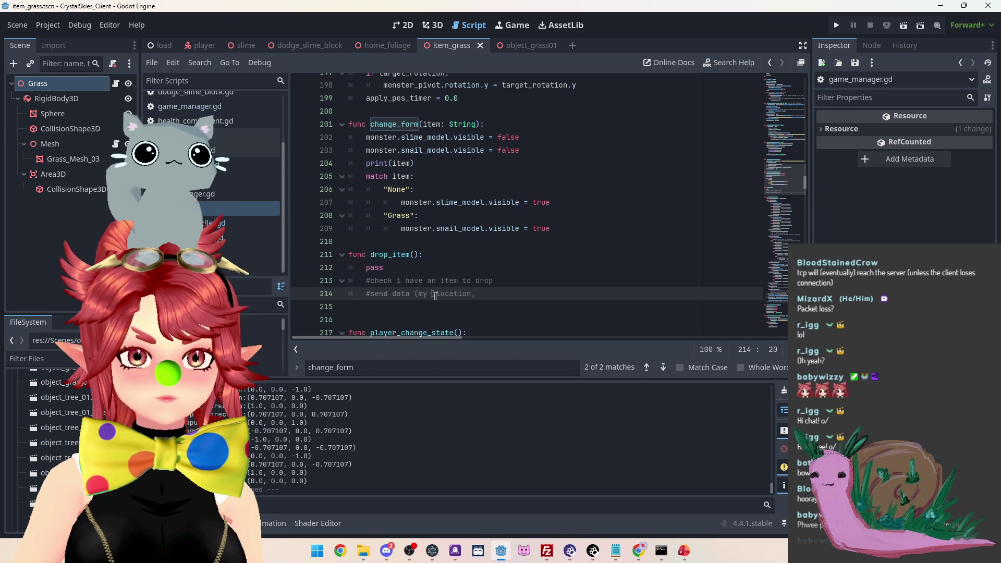
{"action": "key", "text": "BackSpace"}
{"action": "key", "text": "BackSpace"}
{"action": "key", "text": "Delete"}
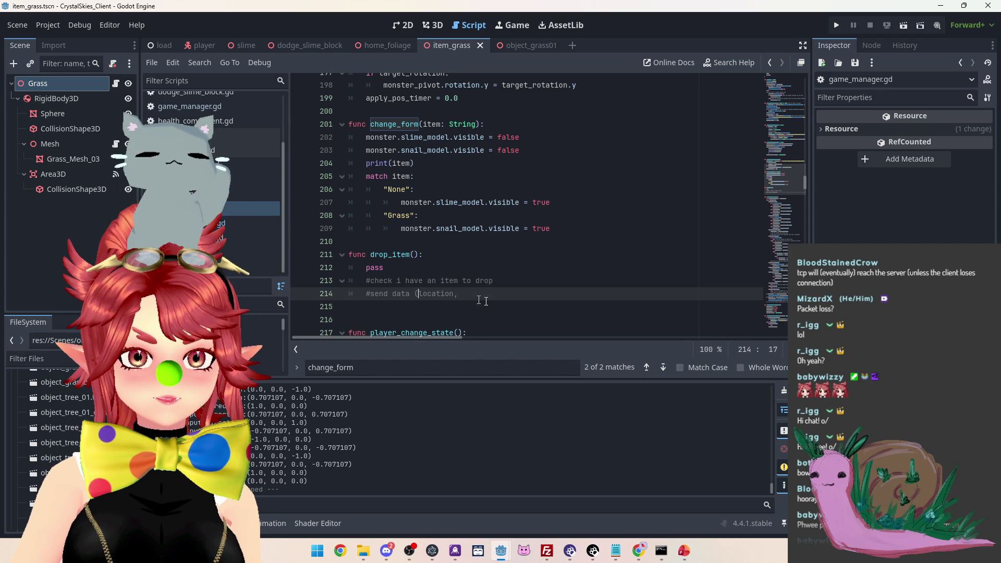
{"action": "left_click", "coordinate": [482, 293]}
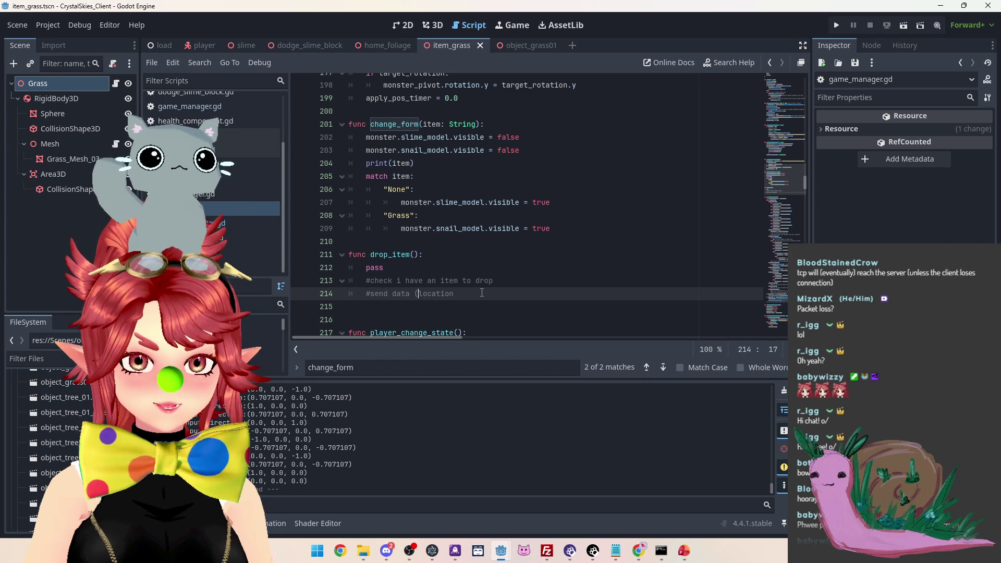
{"action": "type", "text": "drop_"}
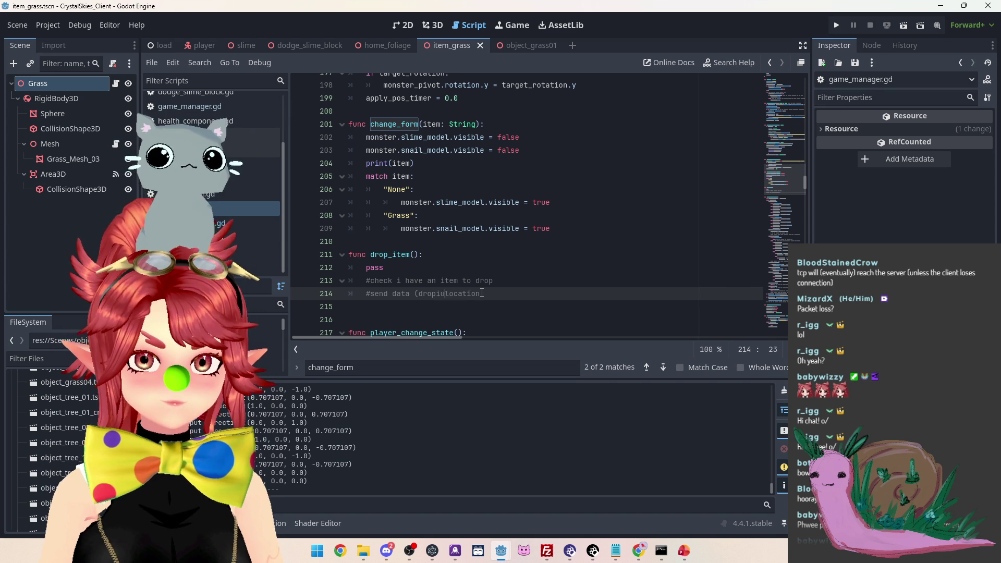
{"action": "type", "text": "tem op, "}
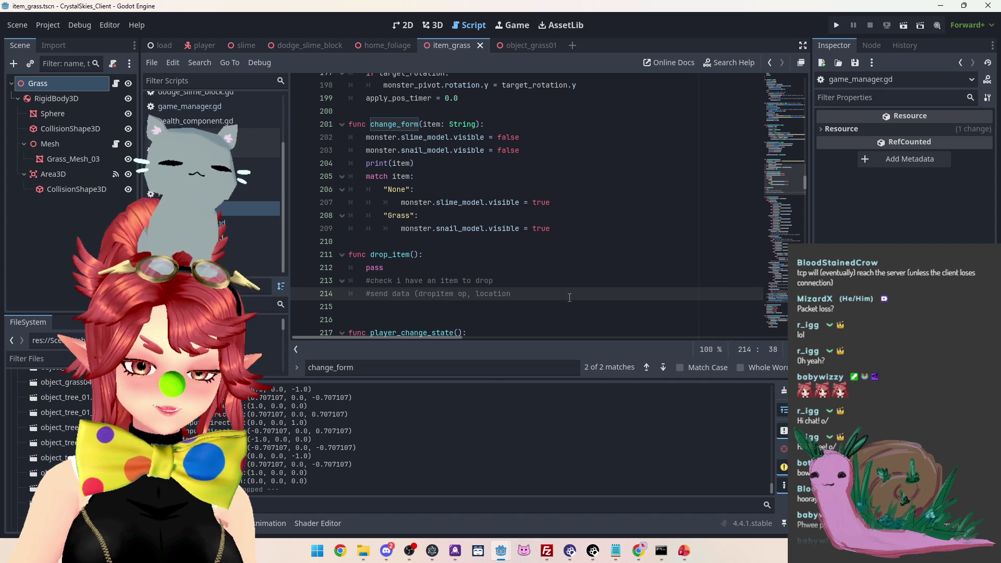
{"action": "type", "text": ")"}
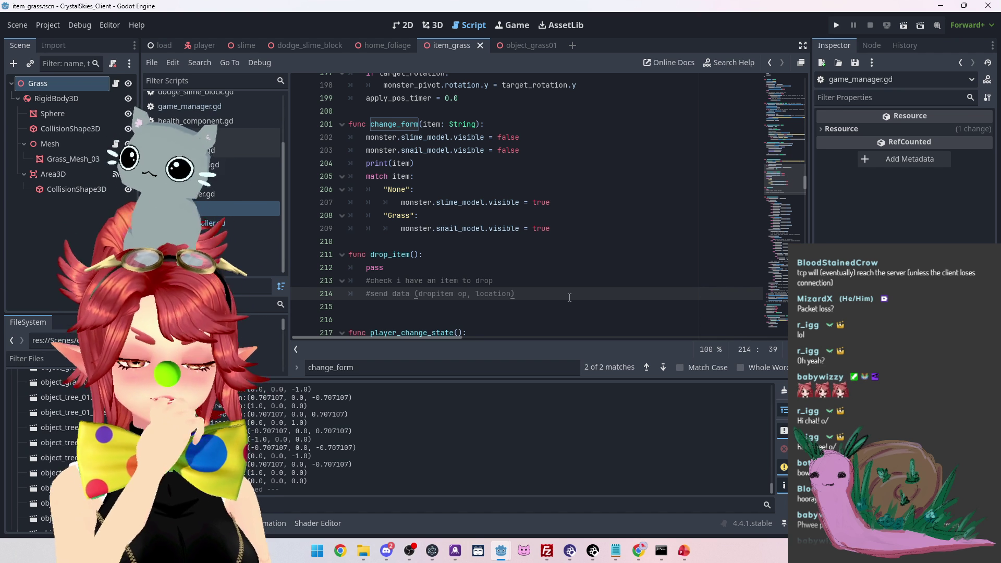
Change 'data' to 'request to drop' in that comment and add two blank lines below
{"action": "key", "text": "Up"}
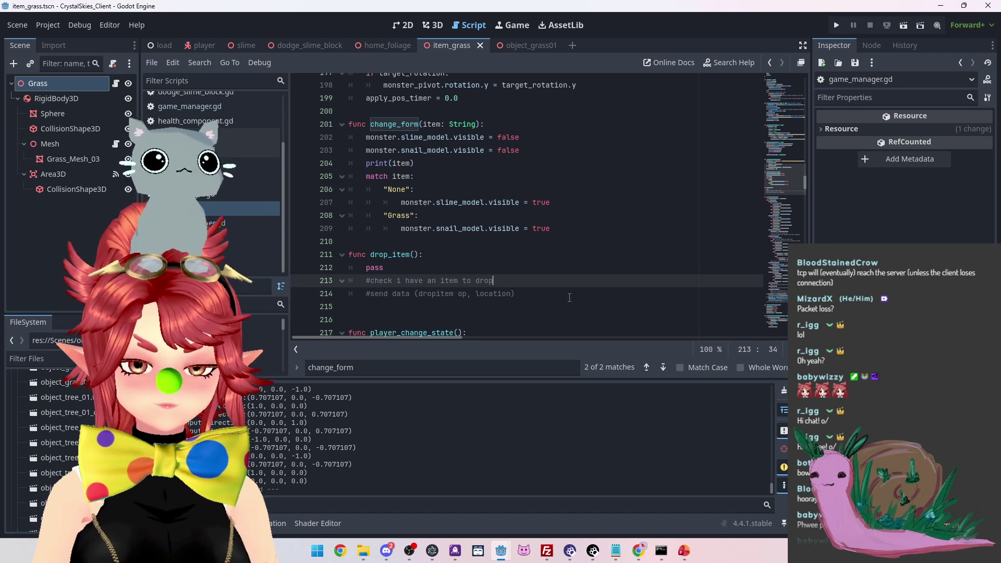
{"action": "key", "text": "Down"}
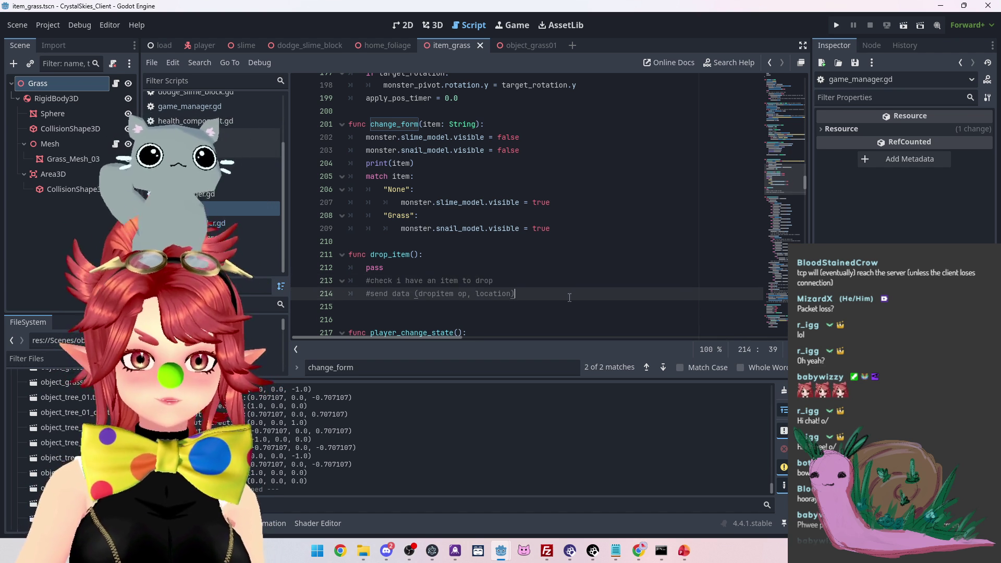
{"action": "key", "text": "BackSpace"}
{"action": "key", "text": "BackSpace"}
{"action": "key", "text": "BackSpace"}
{"action": "type", "text": "request to drop"}
{"action": "left_click", "coordinate": [567, 292]}
{"action": "key", "text": "Return"}
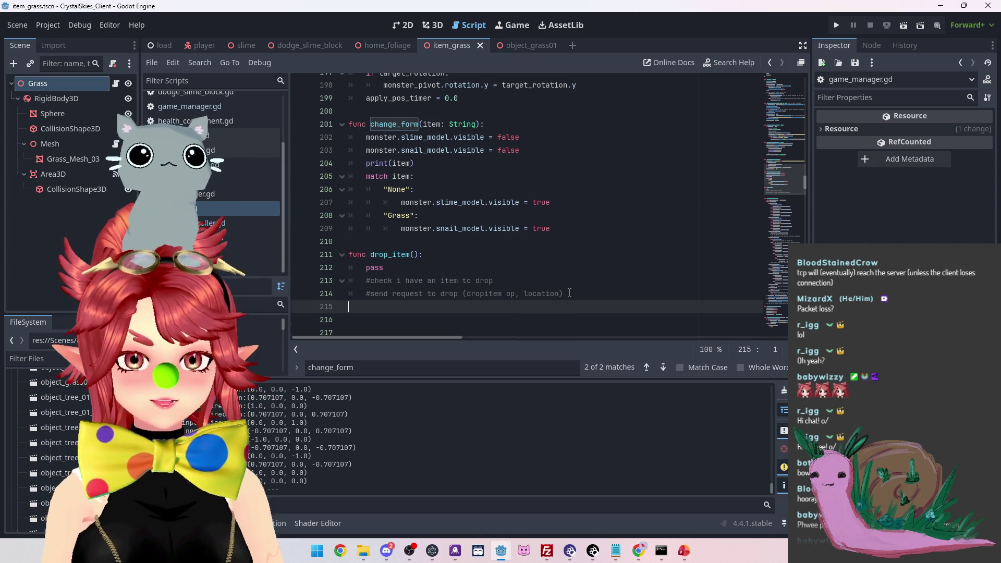
{"action": "key", "text": "Return"}
{"action": "scroll", "coordinate": [571, 292], "scroll_direction": "down", "scroll_amount": 2}
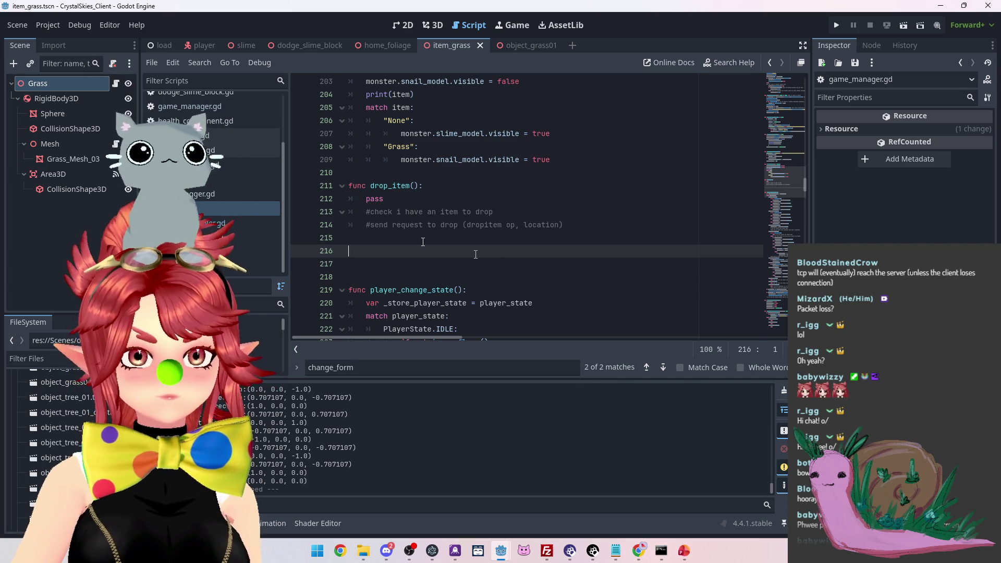
Add func dropped_item(): with pass, '#instantiate the item on the map' and '#transform that player back to a slime'
{"action": "type", "text": "func"}
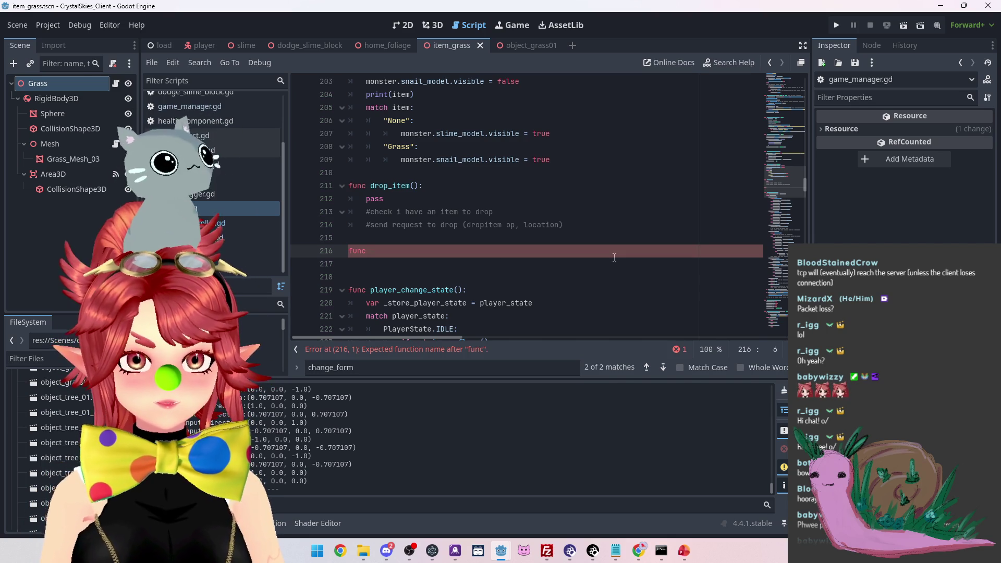
{"action": "type", "text": " droppe"}
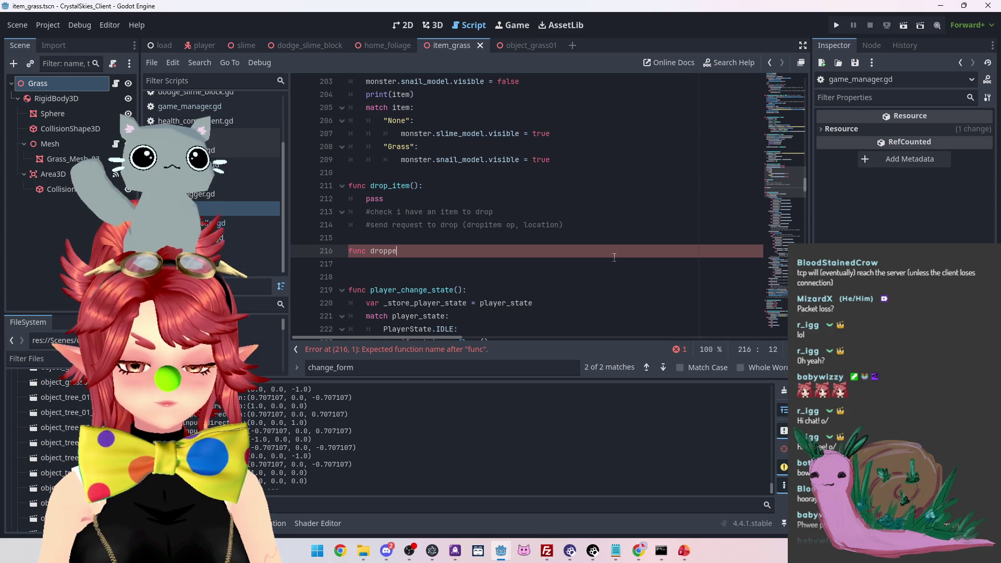
{"action": "type", "text": "d_item"}
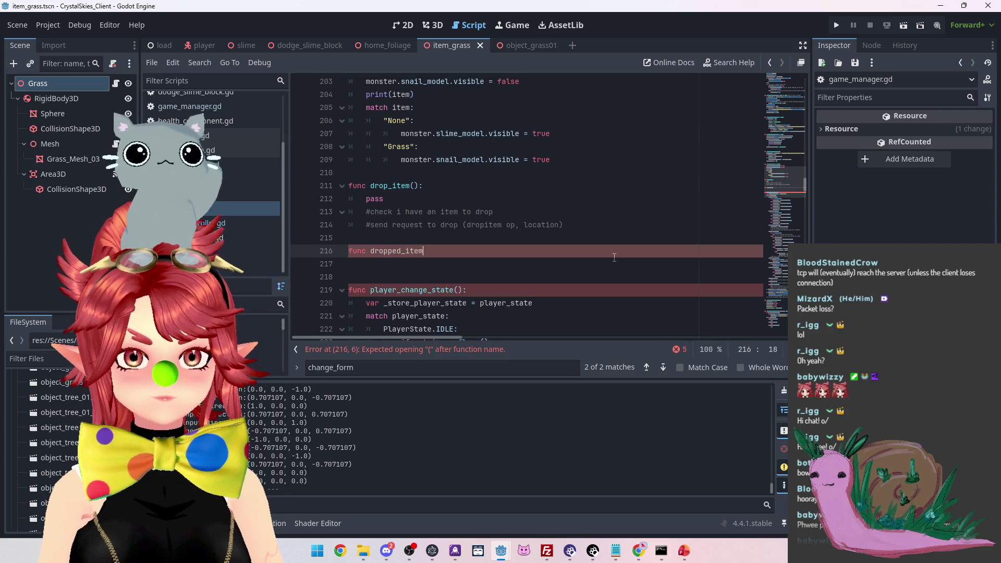
{"action": "type", "text": "()\""}
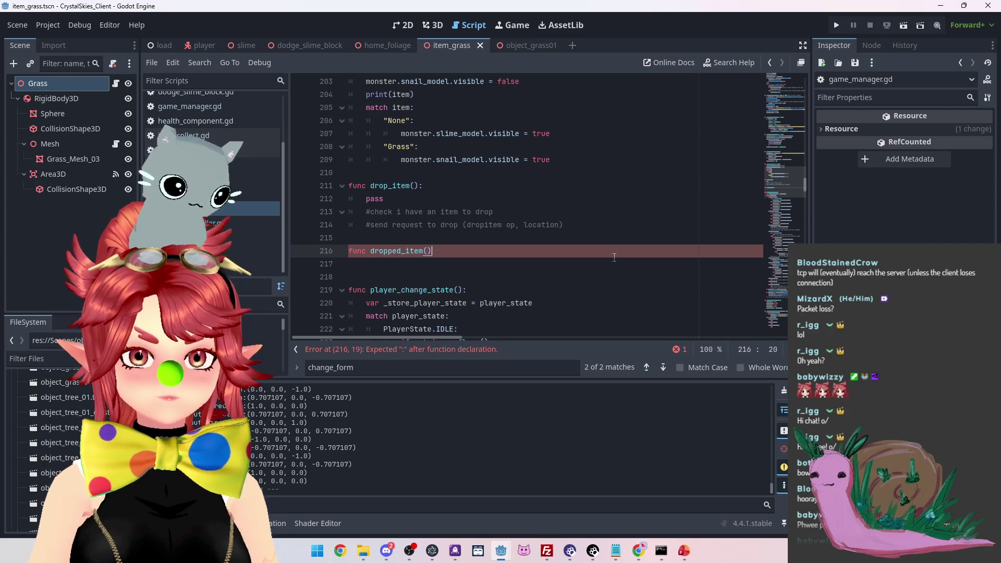
{"action": "type", "text": ":"}
{"action": "key", "text": "Return"}
{"action": "type", "text": "pass"}
{"action": "key", "text": "Return"}
{"action": "type", "text": "#instantiate the item on the map"}
{"action": "key", "text": "Return"}
{"action": "type", "text": "#transform that player back to a slime"}
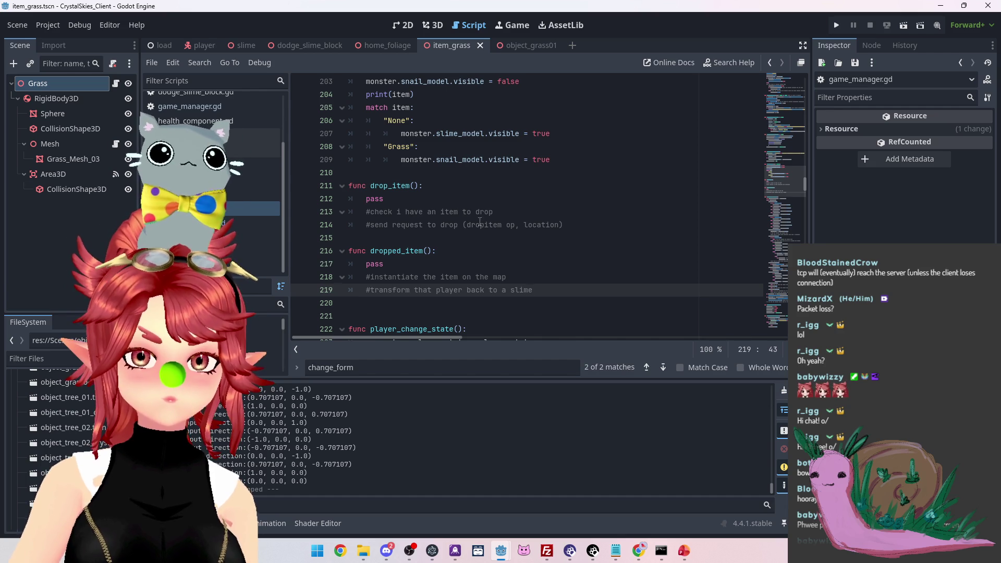
{"action": "left_click_drag", "start_coordinate": [522, 280], "coordinate": [493, 279]}
Reword the instantiate comment to spawn the item at the received position with collider off
{"action": "type", "text": "received position"}
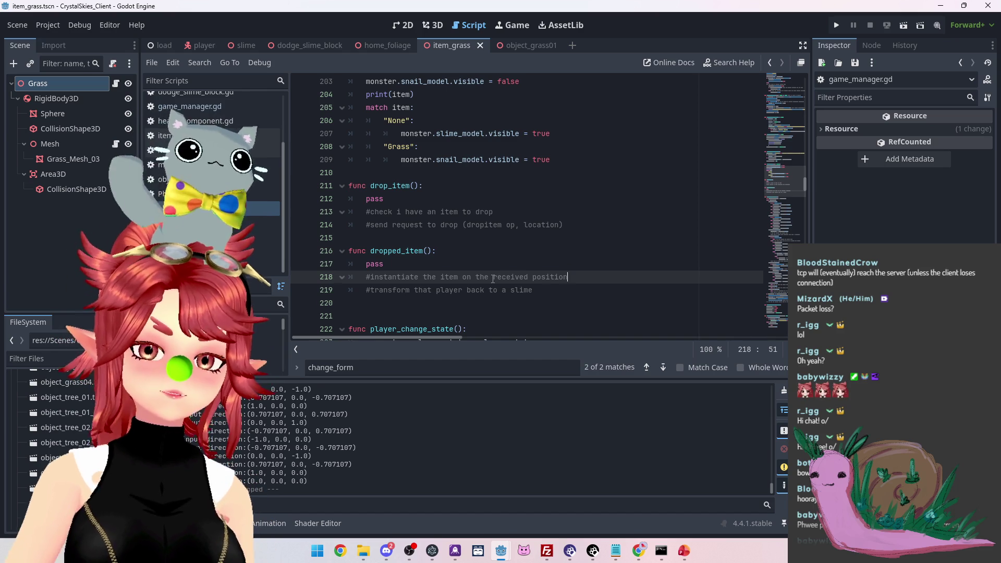
{"action": "key", "text": "Down"}
{"action": "key", "text": "ctrl+Left"}
{"action": "key", "text": "ctrl+Left"}
{"action": "key", "text": "Left"}
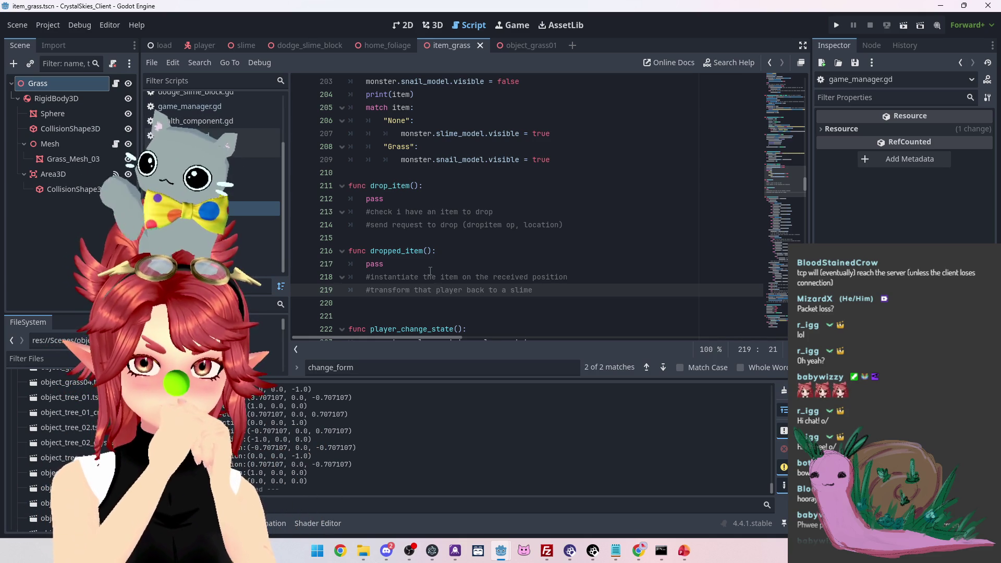
{"action": "left_click", "coordinate": [571, 276]}
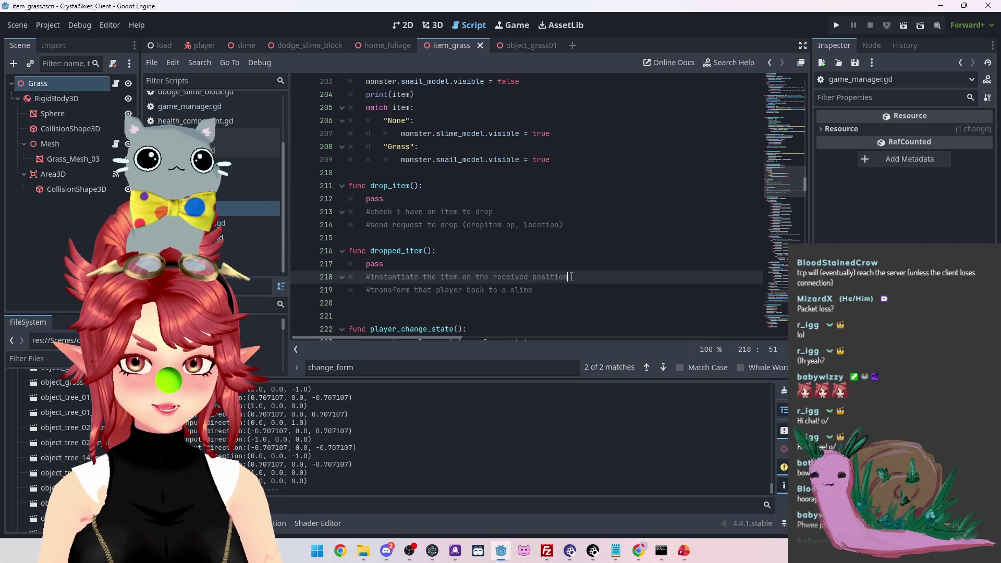
{"action": "type", "text": "withou"}
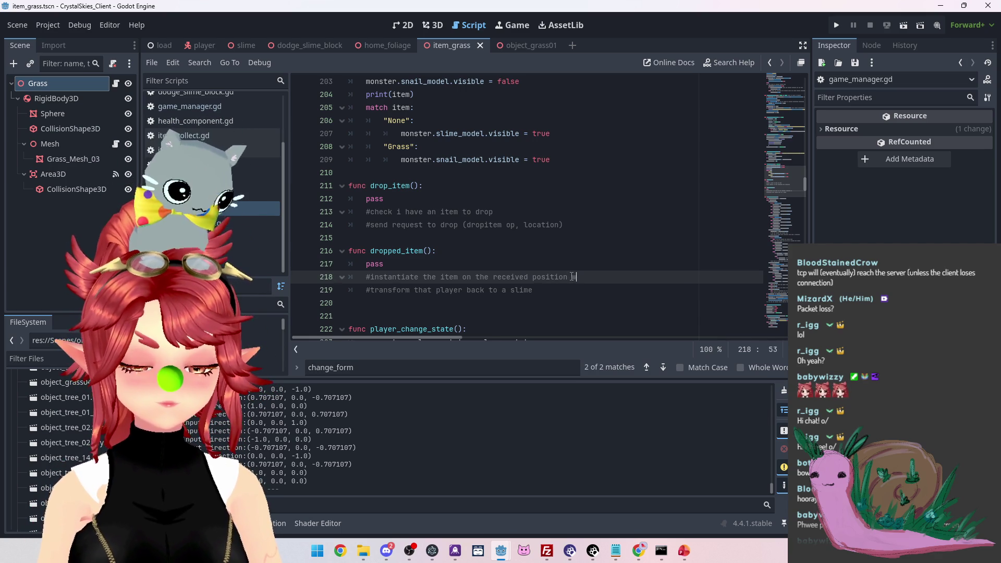
{"action": "key", "text": "BackSpace"}
{"action": "key", "text": "BackSpace"}
{"action": "type", "text": "collider off"}
Add the comment '#start timer which will turn collider back on after 1.5 seconds'
{"action": "key", "text": "Return"}
{"action": "type", "text": "#start timer"}
{"action": "key", "text": "Return"}
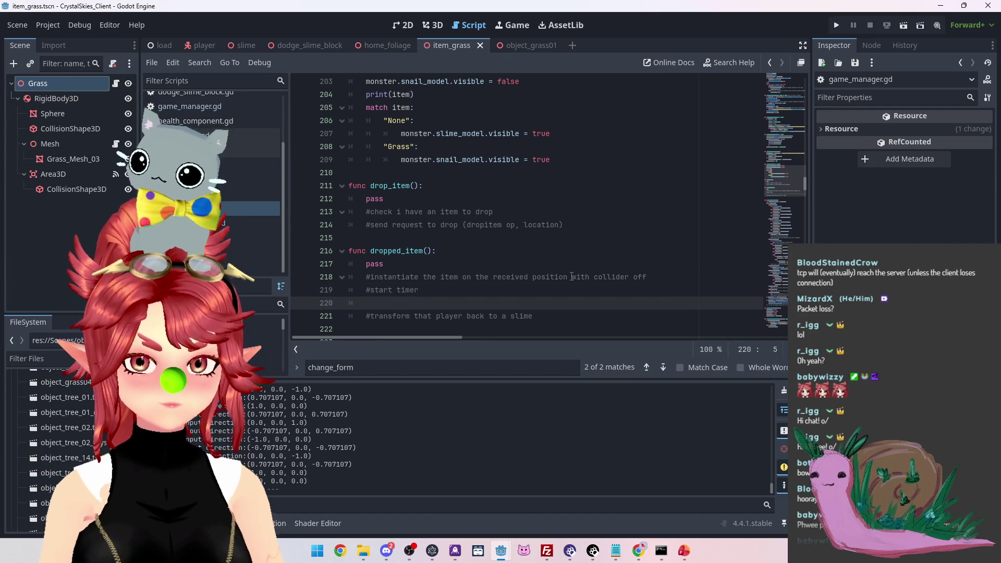
{"action": "key", "text": "BackSpace"}
{"action": "key", "text": "BackSpace"}
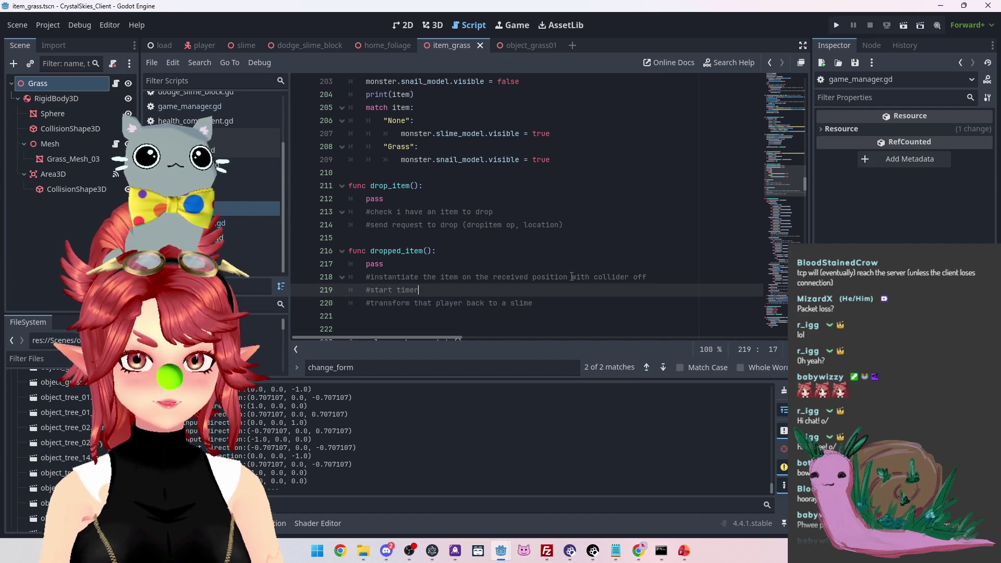
{"action": "type", "text": "which will turn "}
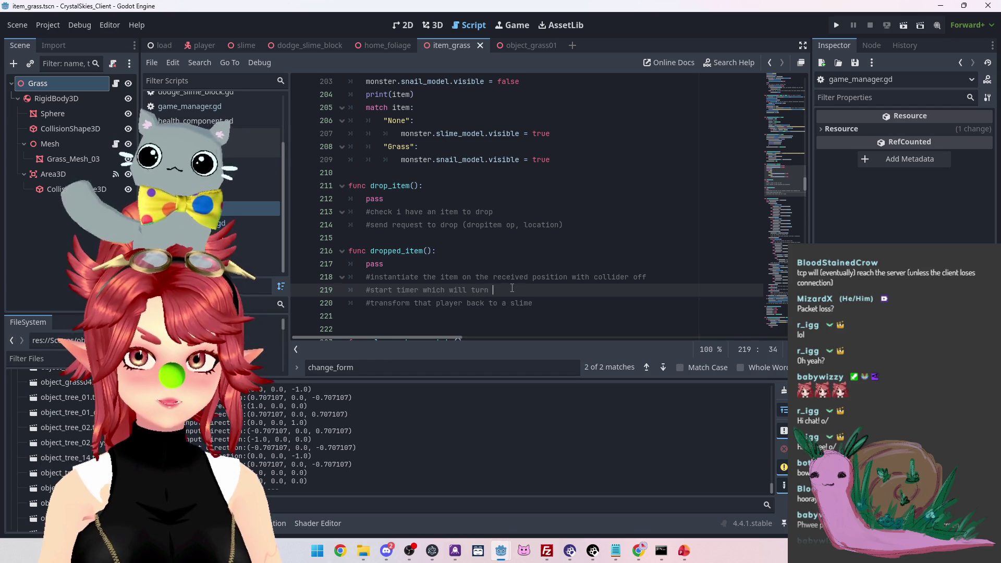
{"action": "type", "text": "collider back on after 1.5 seconds"}
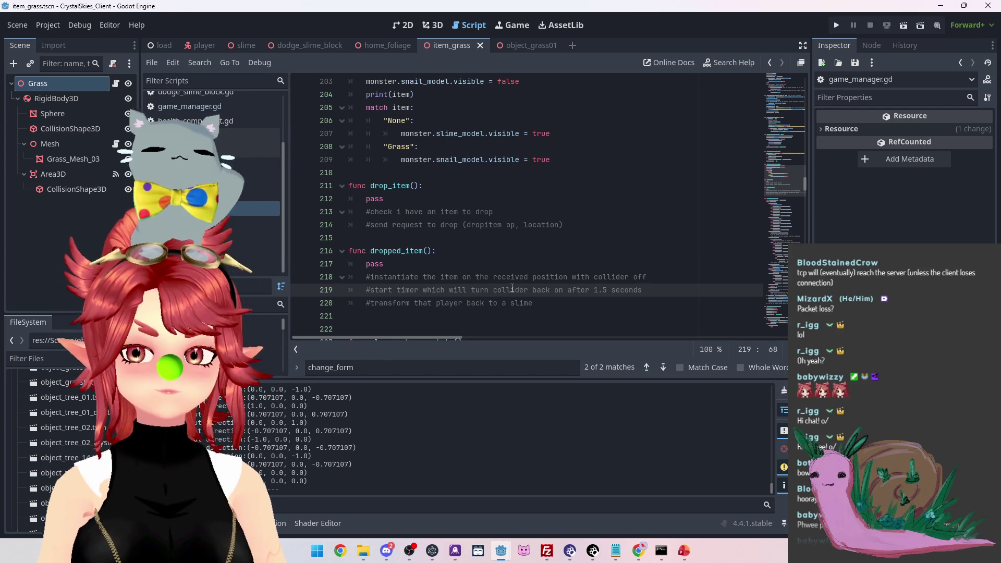
{"action": "mouse_move", "coordinate": [501, 550]}
{"action": "left_click", "coordinate": [558, 498]}
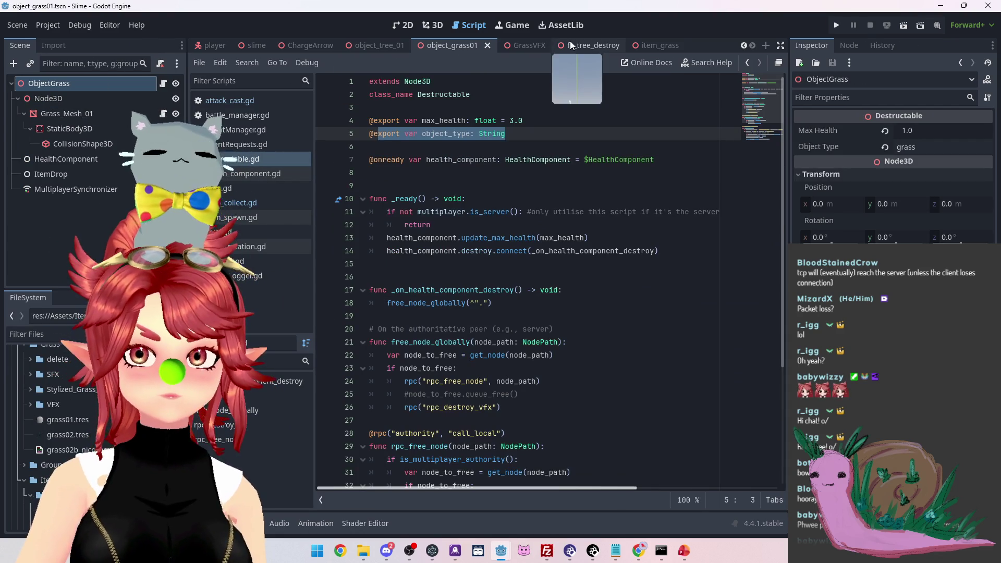
Browse the item_grass and player scenes, viewing battle_manager.gd and item.gd
{"action": "left_click", "coordinate": [656, 45]}
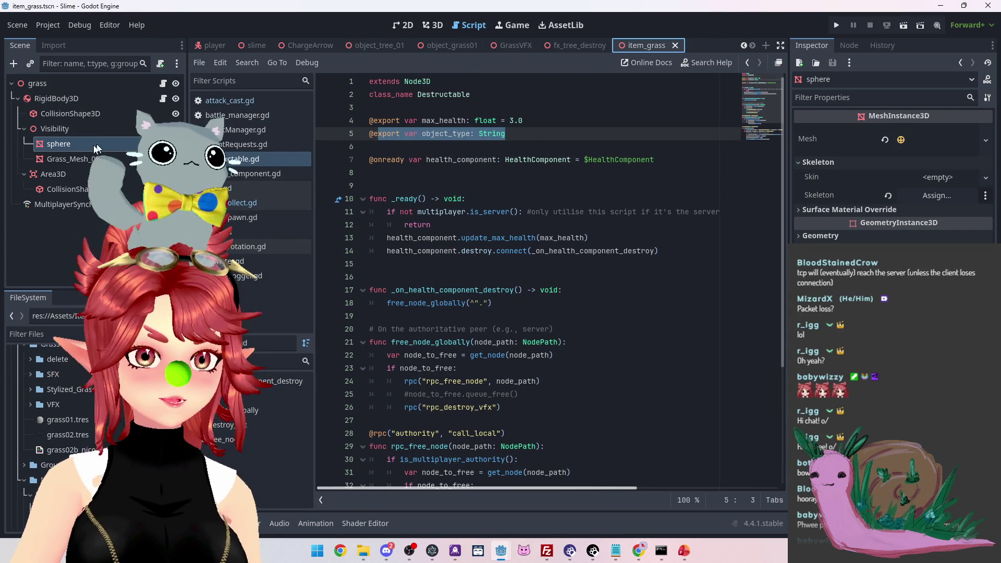
{"action": "left_click", "coordinate": [65, 84]}
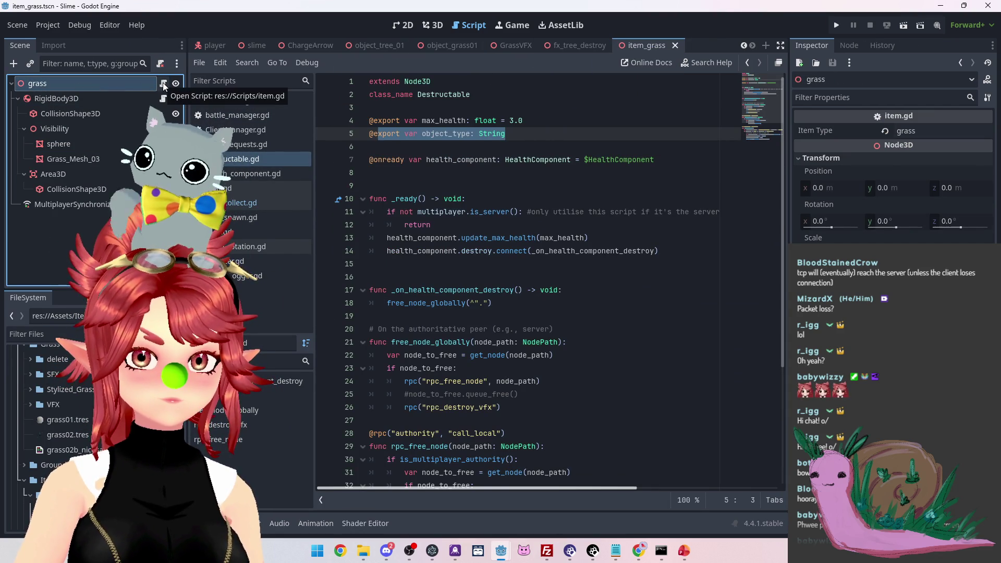
{"action": "left_click", "coordinate": [202, 45]}
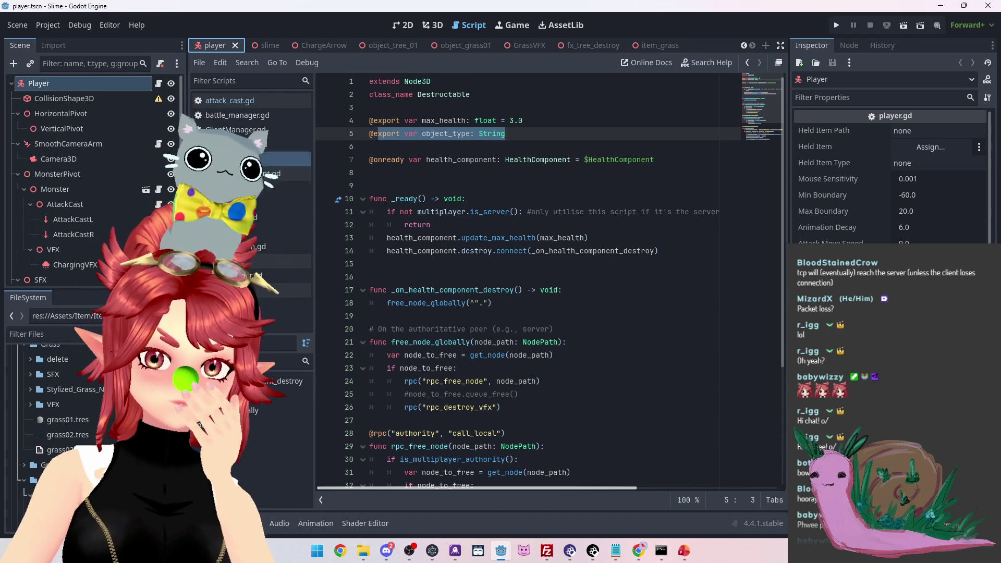
{"action": "left_click", "coordinate": [248, 117]}
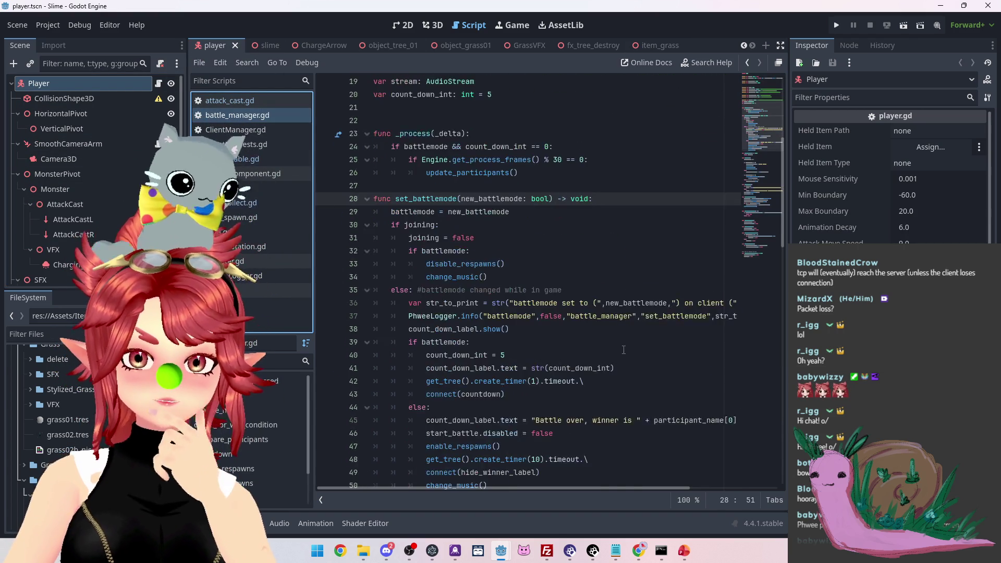
{"action": "scroll", "coordinate": [624, 350], "scroll_direction": "down", "scroll_amount": 12}
{"action": "scroll", "coordinate": [621, 345], "scroll_direction": "down", "scroll_amount": 4}
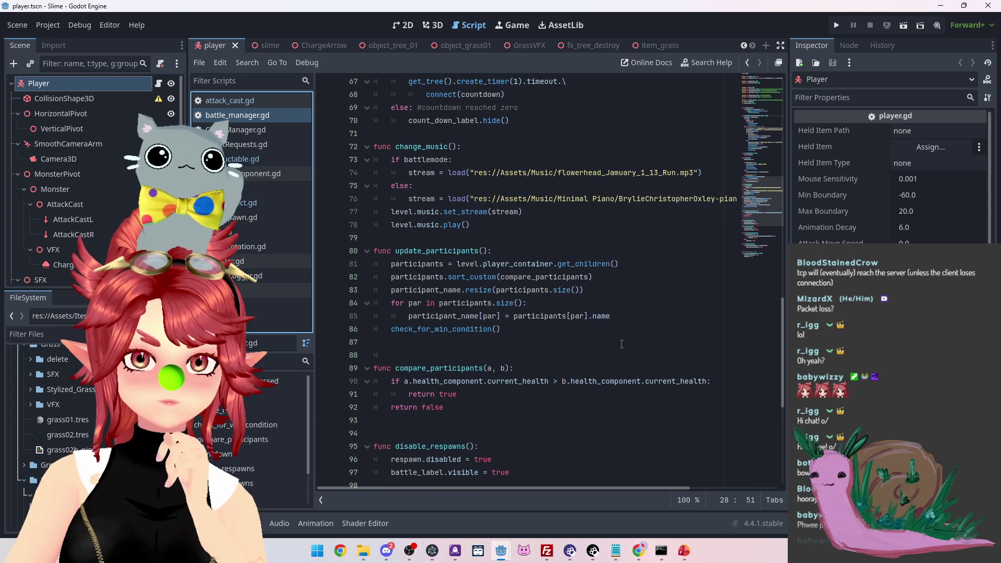
{"action": "scroll", "coordinate": [622, 344], "scroll_direction": "down", "scroll_amount": 8}
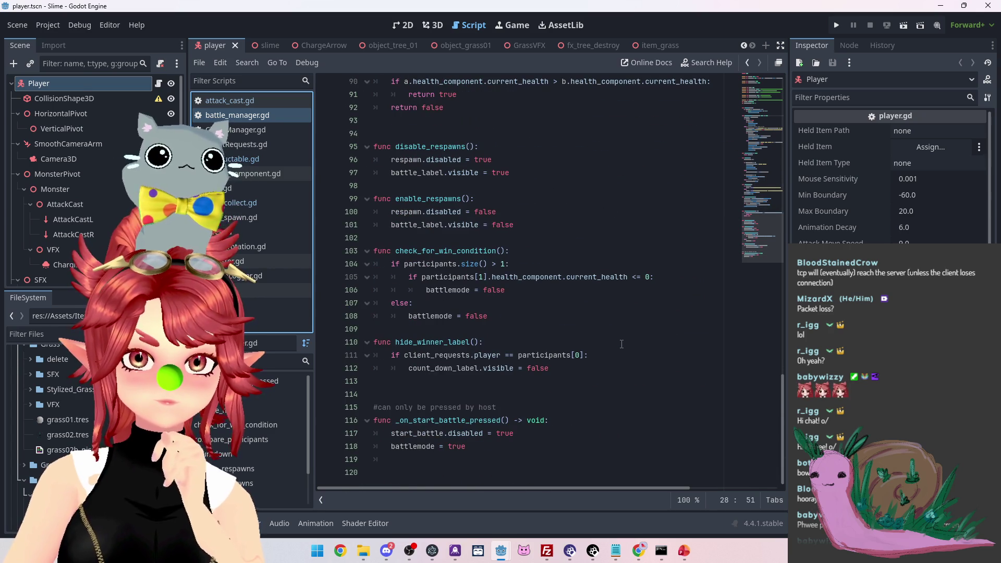
{"action": "left_click", "coordinate": [254, 187]}
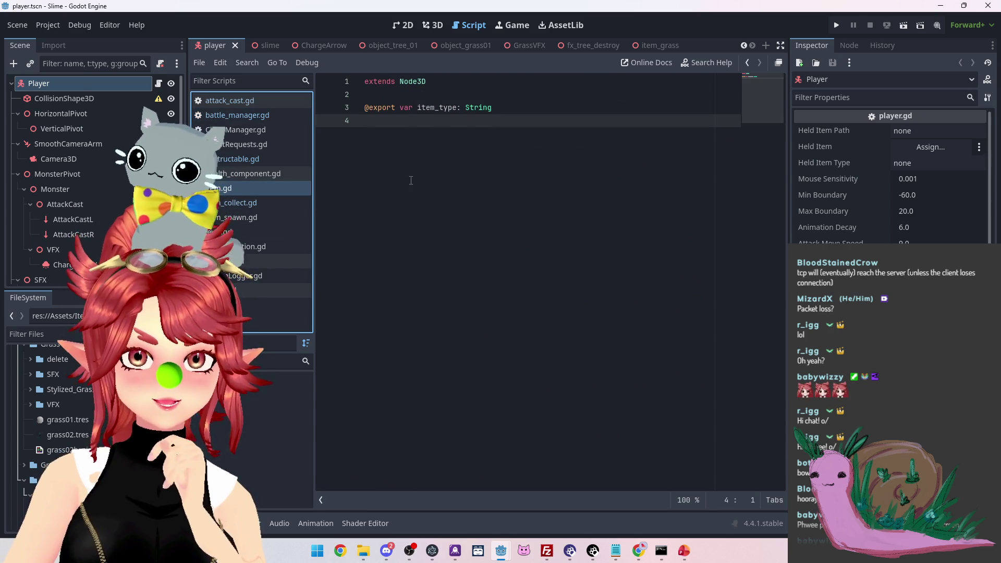
Return to the item_grass scene and open the grass node's item_collect.gd script
{"action": "left_click", "coordinate": [647, 45]}
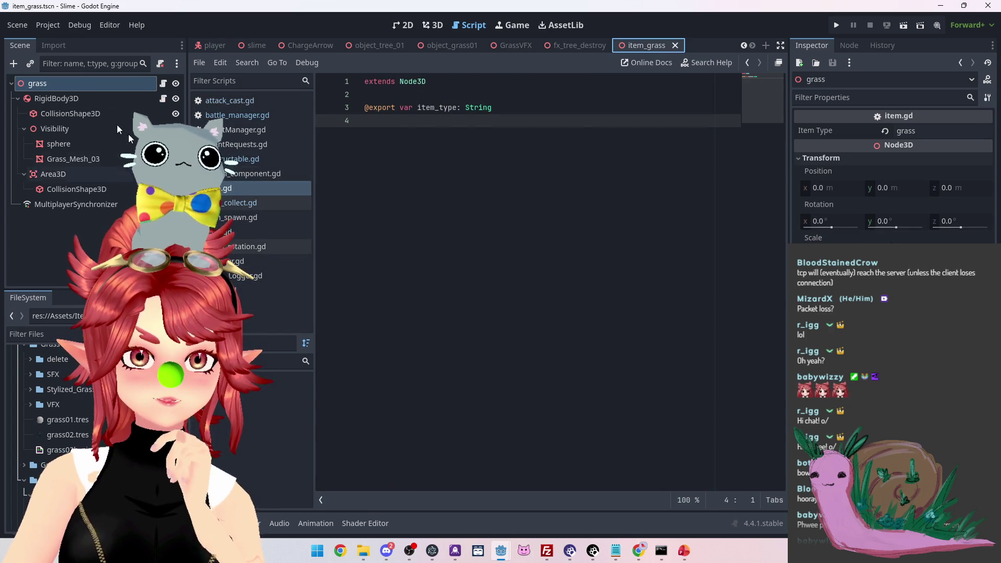
{"action": "left_click", "coordinate": [165, 84]}
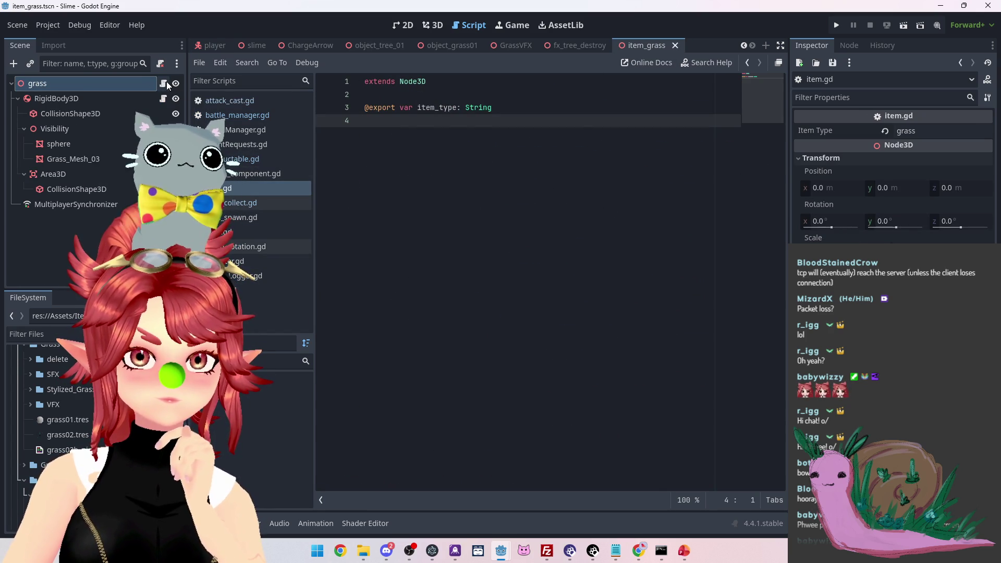
{"action": "left_click", "coordinate": [163, 99]}
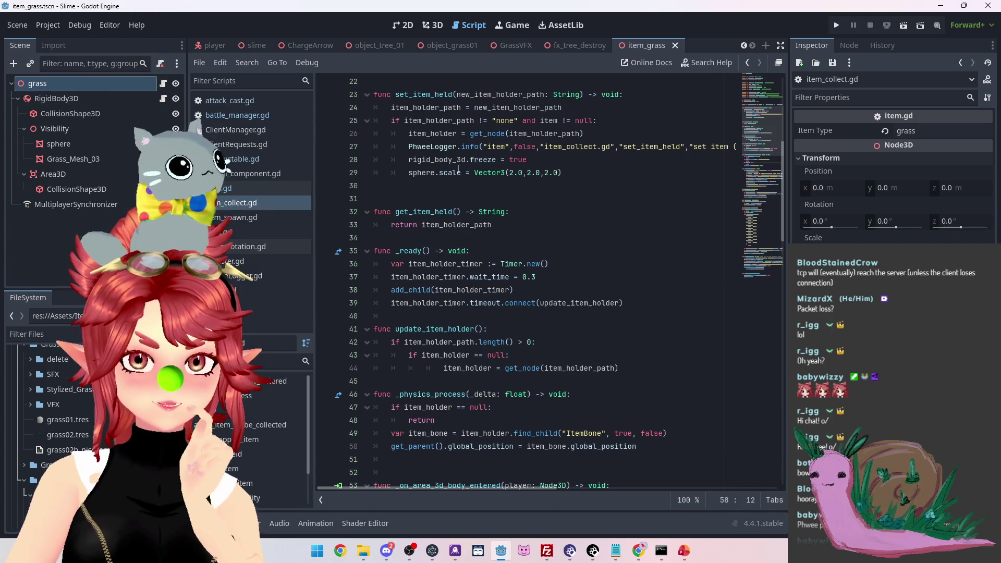
{"action": "scroll", "coordinate": [469, 193], "scroll_direction": "up", "scroll_amount": 3}
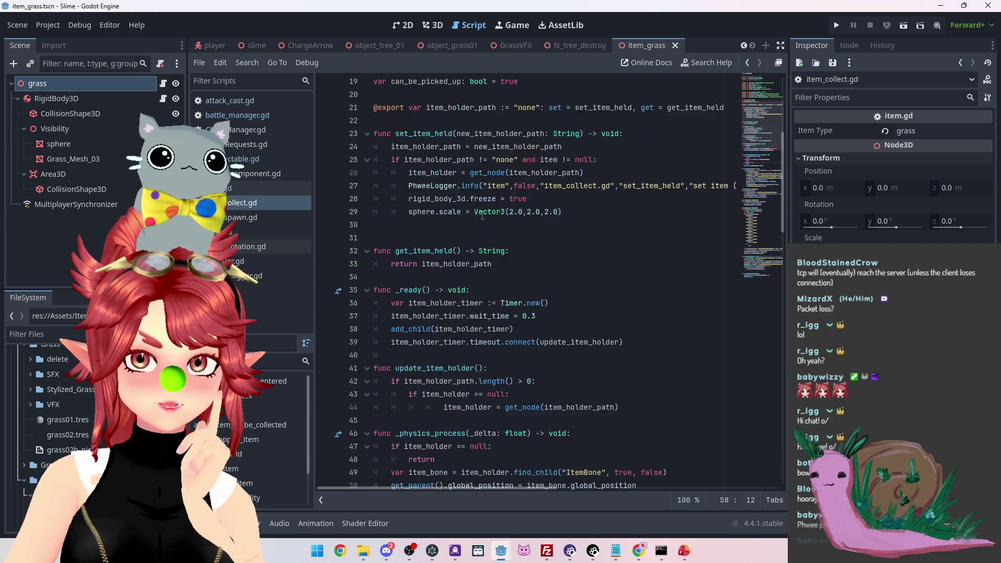
Bring the CrystalSkies_Client editor forward to show player.gd's drop_item() and dropped_item() stubs
{"action": "scroll", "coordinate": [482, 214], "scroll_direction": "down", "scroll_amount": 4}
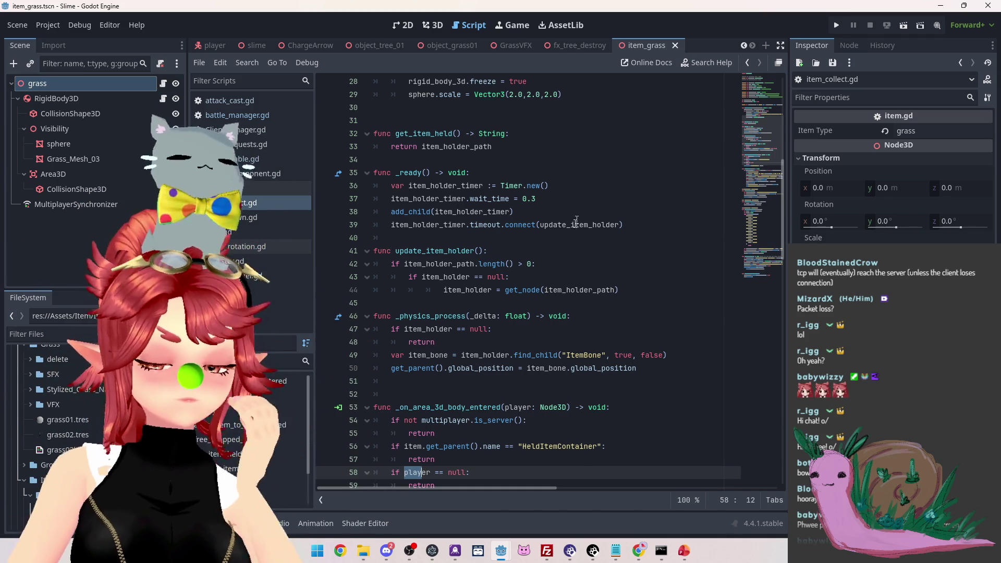
{"action": "mouse_move", "coordinate": [501, 551]}
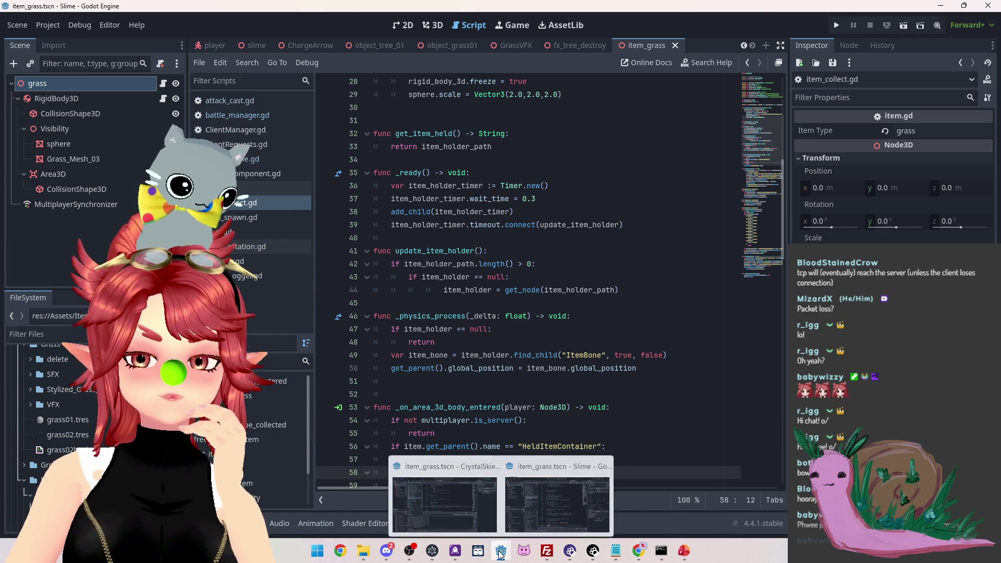
{"action": "mouse_move", "coordinate": [449, 473]}
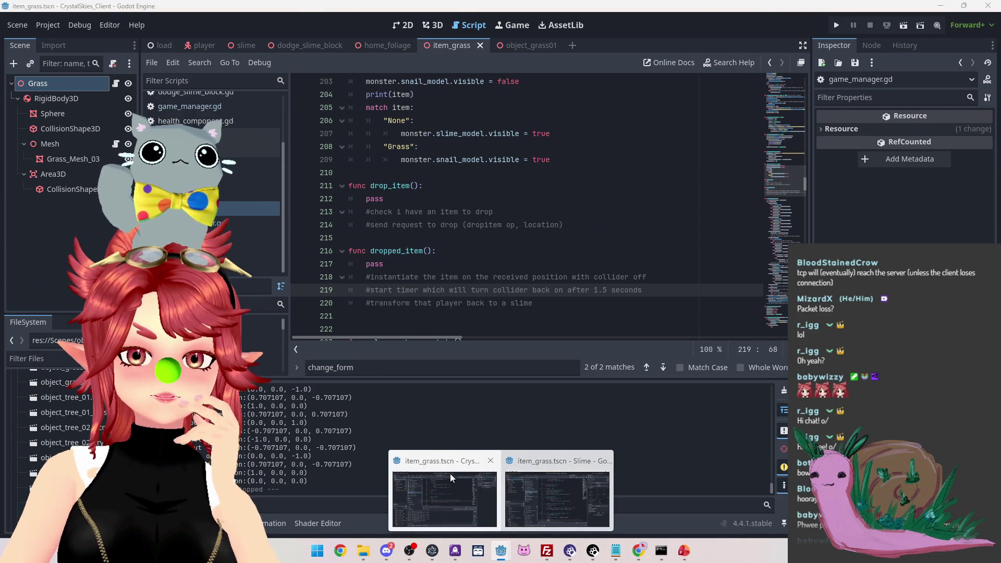
Change the collider re-enable delay in the dropped_item comment from 1.5 to 0.3 seconds
{"action": "left_click", "coordinate": [597, 290]}
{"action": "type", "text": "0.3"}
{"action": "left_click", "coordinate": [593, 266]}
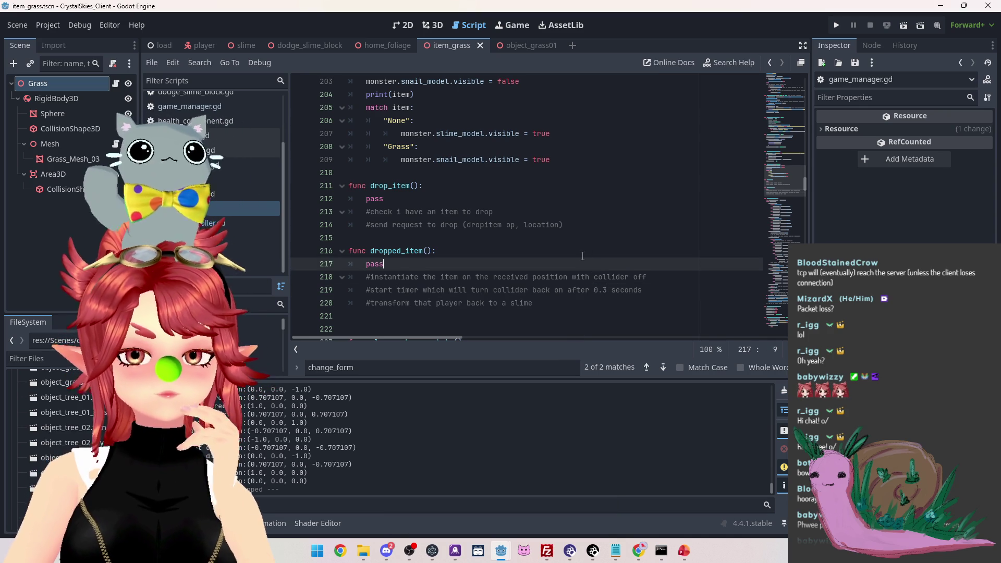
{"action": "scroll", "coordinate": [460, 211], "scroll_direction": "up", "scroll_amount": 1}
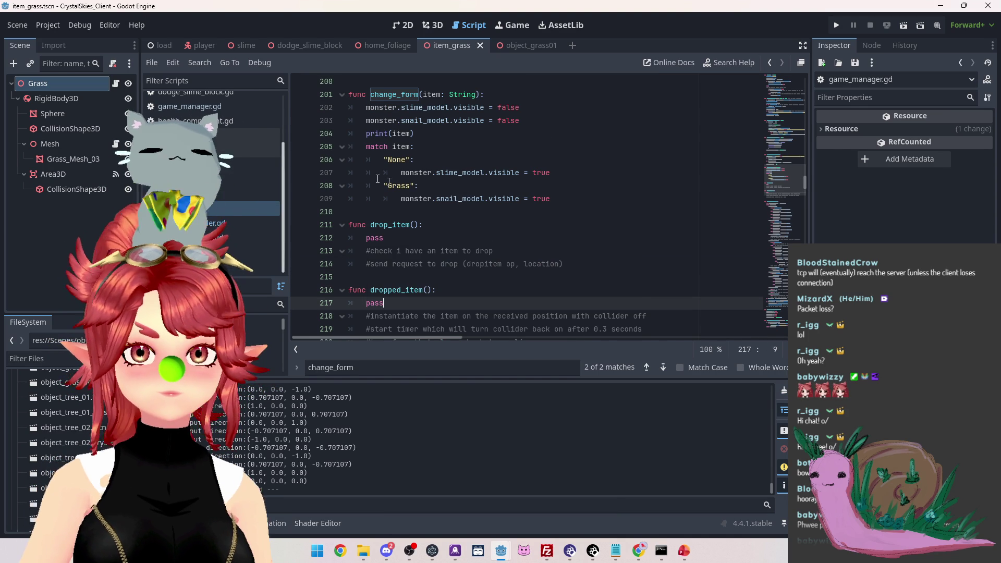
Review drop_item, glance at the script that calls it, then return to player.gd
{"action": "left_click", "coordinate": [392, 251]}
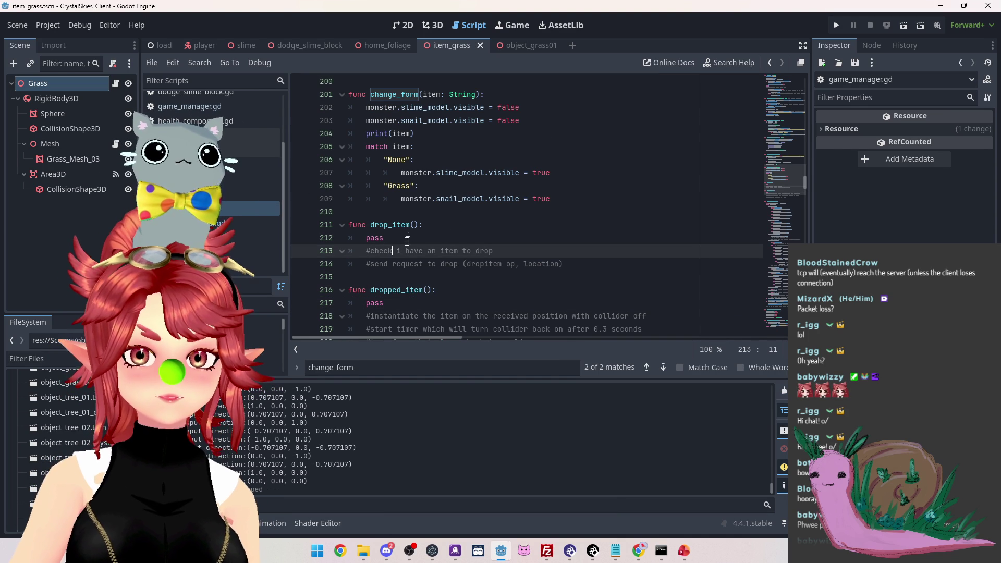
{"action": "scroll", "coordinate": [214, 157], "scroll_direction": "up", "scroll_amount": 2}
{"action": "scroll", "coordinate": [213, 157], "scroll_direction": "down", "scroll_amount": 2}
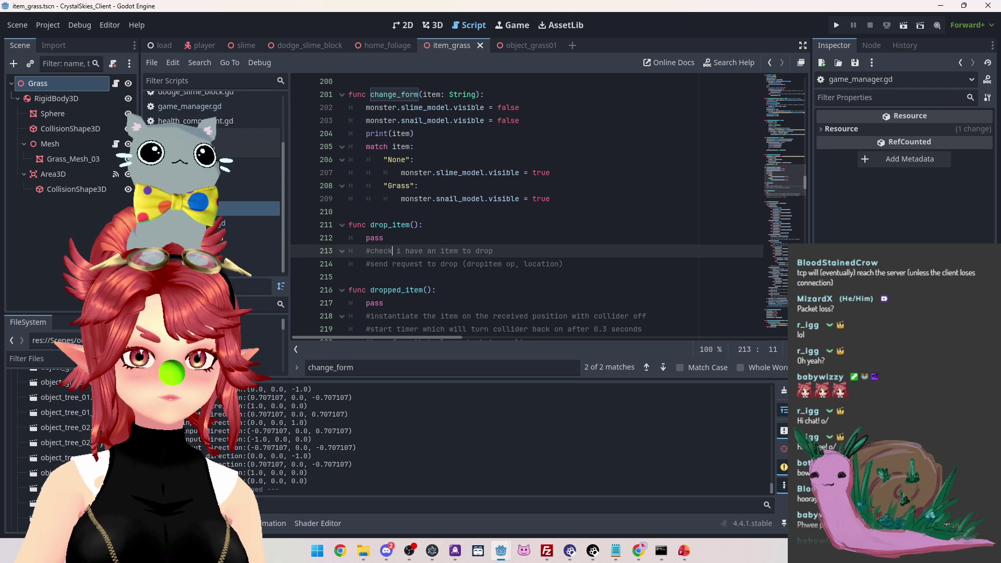
{"action": "scroll", "coordinate": [557, 285], "scroll_direction": "up", "scroll_amount": 3}
{"action": "left_click", "coordinate": [239, 223]}
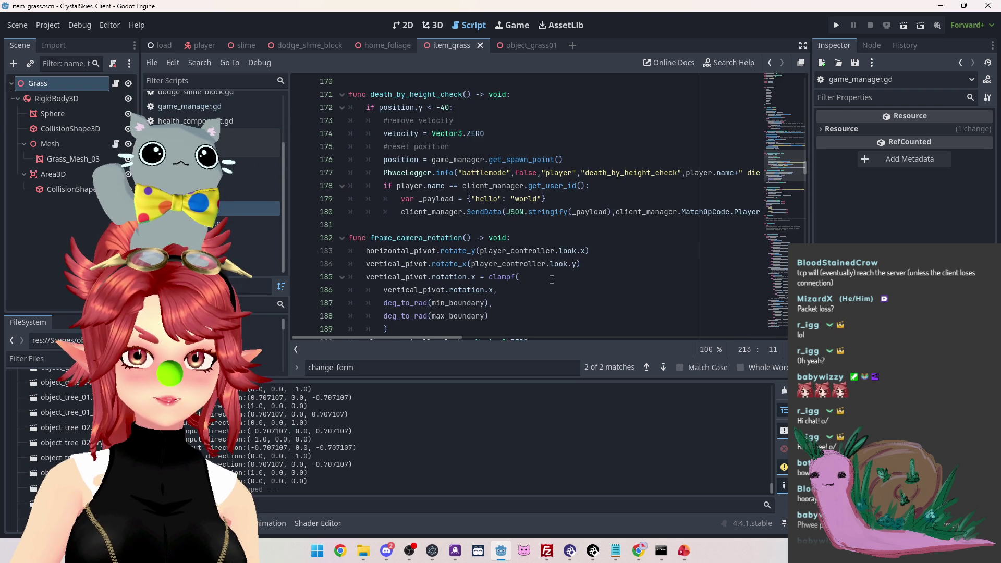
{"action": "scroll", "coordinate": [421, 101], "scroll_direction": "up", "scroll_amount": 1}
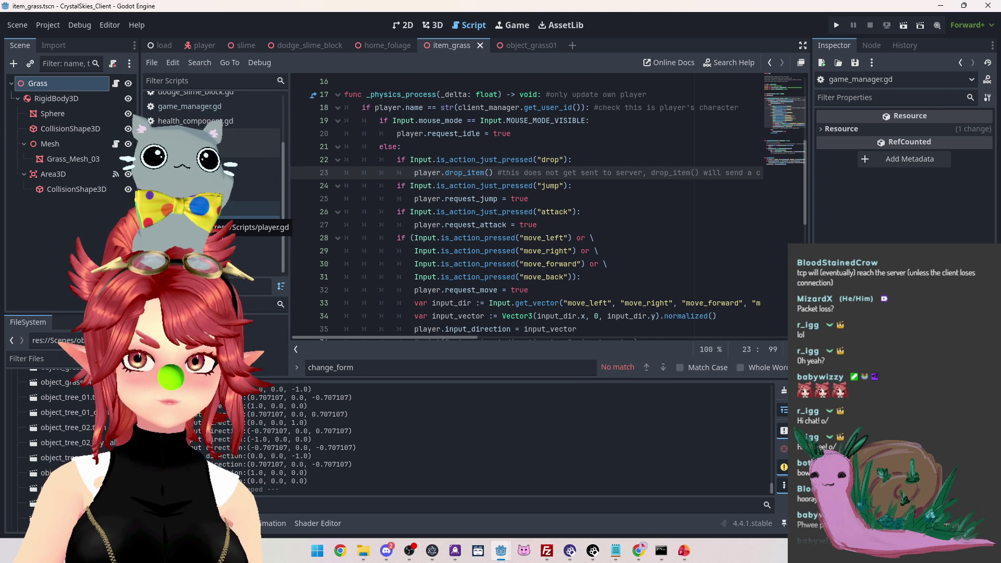
{"action": "left_click", "coordinate": [250, 209]}
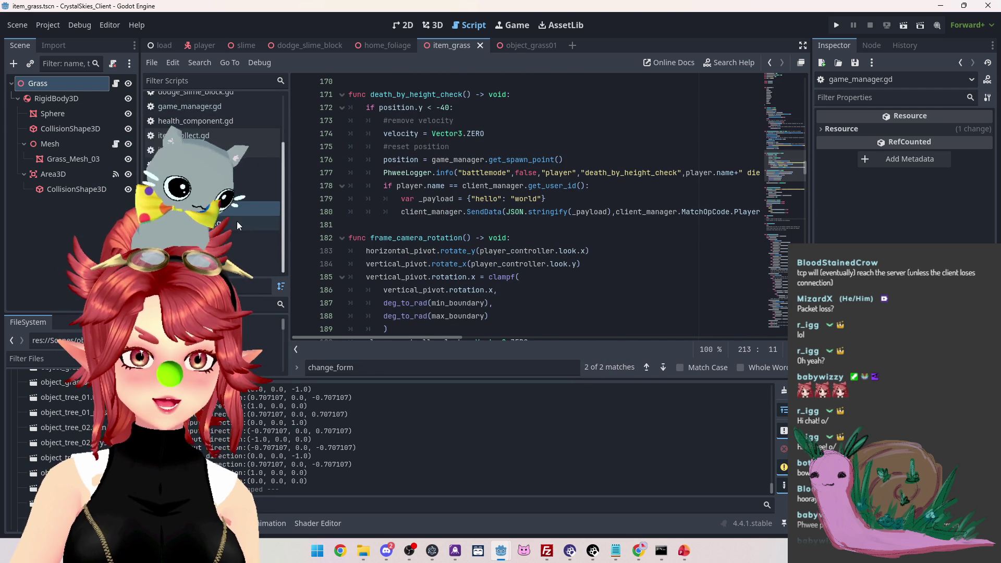
{"action": "scroll", "coordinate": [502, 268], "scroll_direction": "down", "scroll_amount": 6}
{"action": "scroll", "coordinate": [502, 269], "scroll_direction": "down", "scroll_amount": 5}
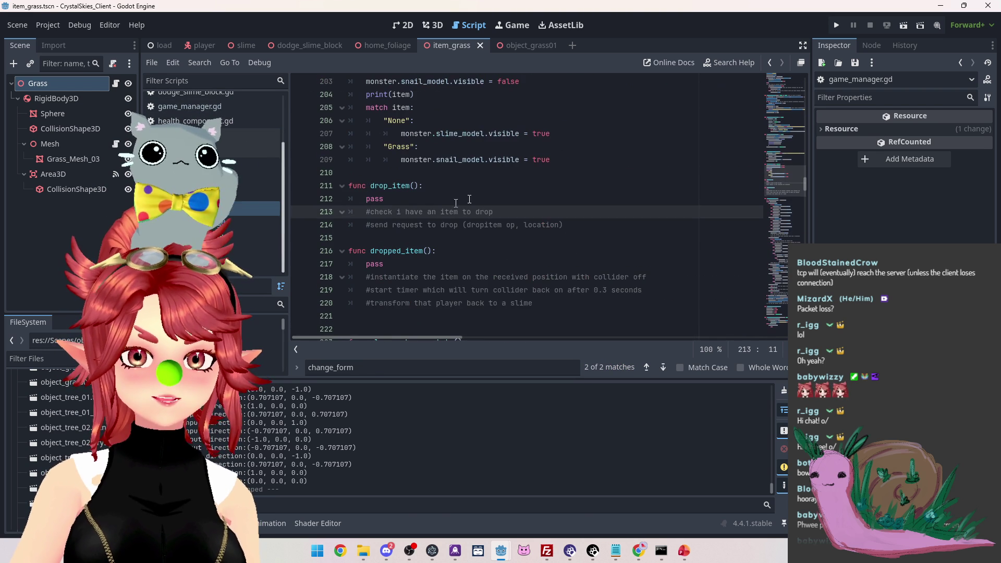
Add the comment '#will only trigger from active player' to drop_item's header
{"action": "left_click", "coordinate": [447, 188]}
{"action": "type", "text": "#will only trigger from active player"}
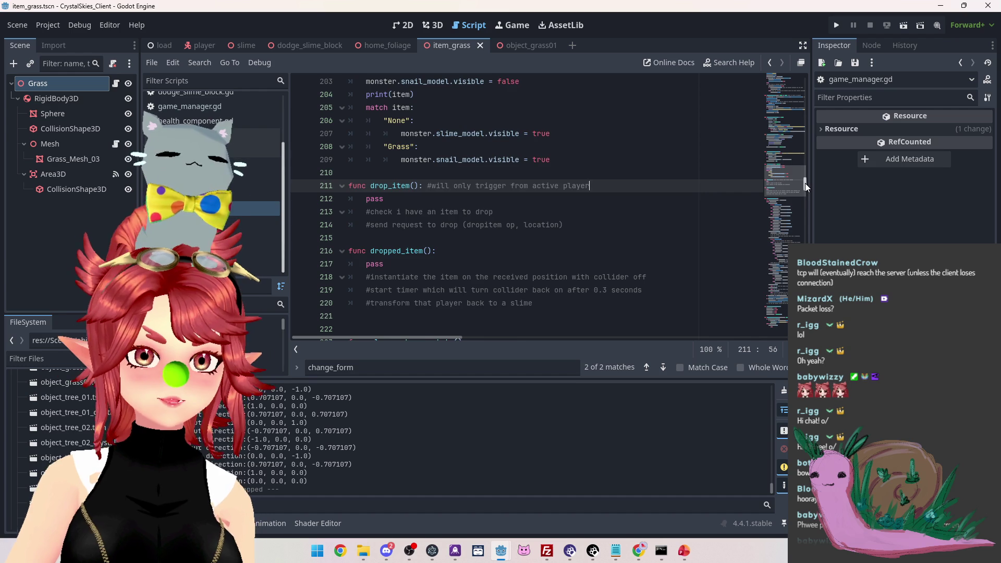
{"action": "scroll", "coordinate": [552, 278], "scroll_direction": "up", "scroll_amount": 1}
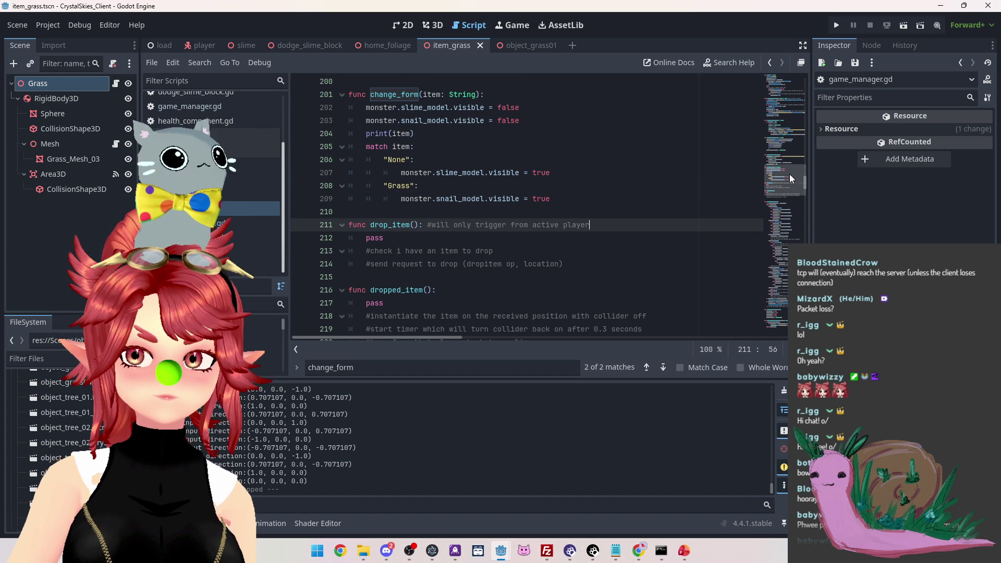
{"action": "mouse_move", "coordinate": [805, 183]}
{"action": "left_mouse_down"}
{"action": "mouse_move", "coordinate": [808, 86]}
{"action": "mouse_move", "coordinate": [808, 139]}
{"action": "left_mouse_up"}
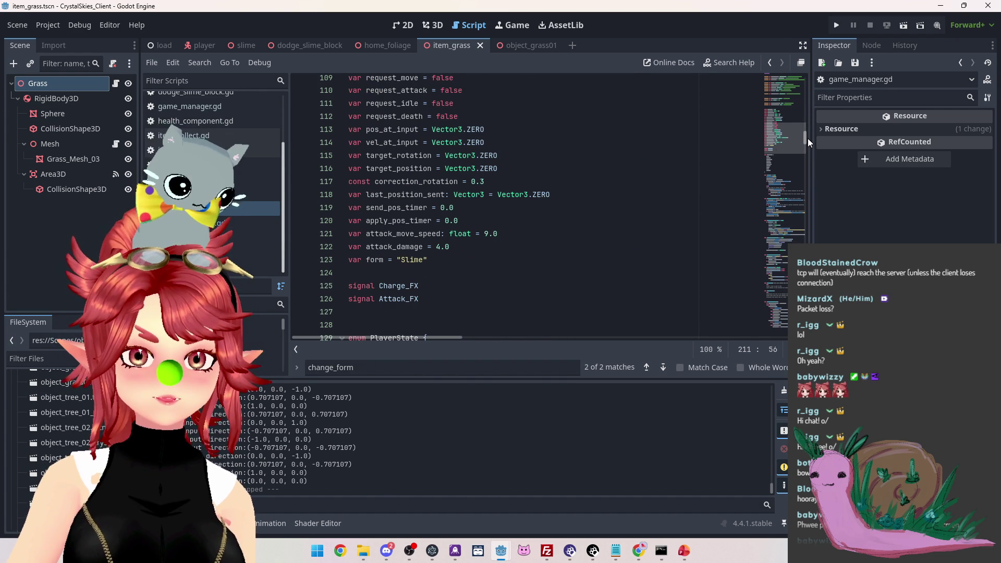
{"action": "mouse_move", "coordinate": [803, 140]}
{"action": "left_mouse_down"}
{"action": "mouse_move", "coordinate": [803, 156]}
{"action": "mouse_move", "coordinate": [806, 127]}
{"action": "mouse_move", "coordinate": [797, 184]}
{"action": "left_mouse_up"}
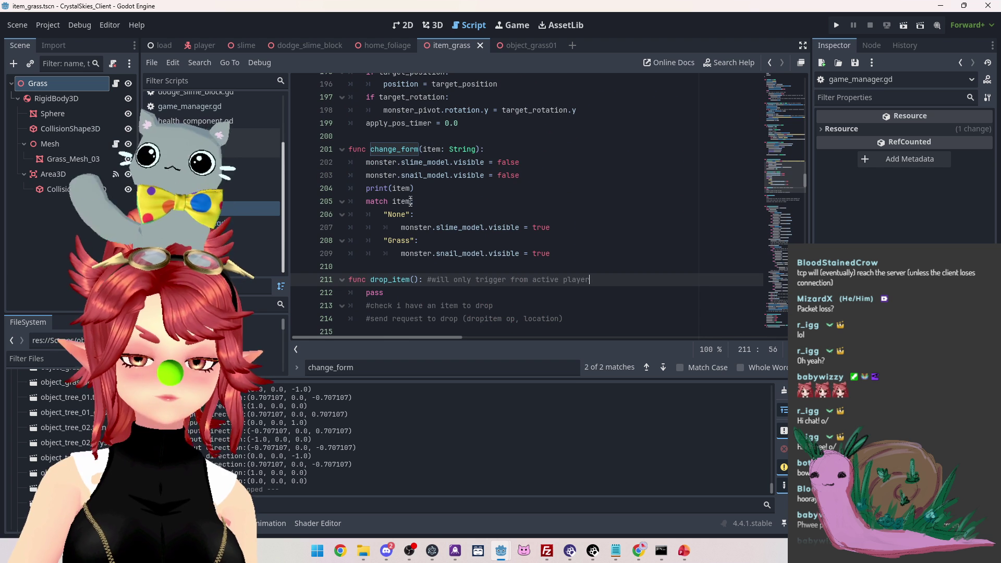
Add a form assignment line under the None case in change_form
{"action": "left_click", "coordinate": [566, 228]}
{"action": "key", "text": "Return"}
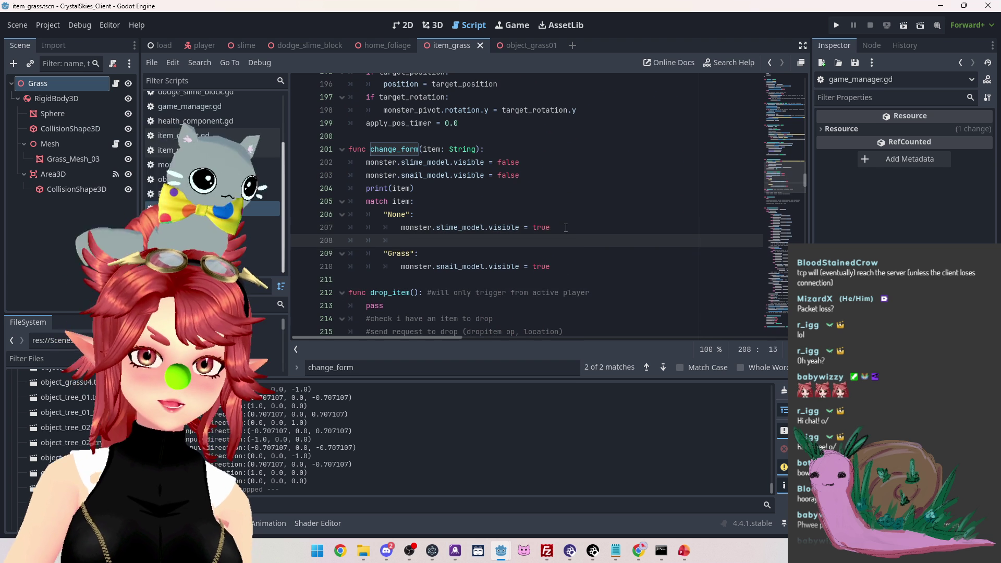
{"action": "type", "text": "form = \"Slime"}
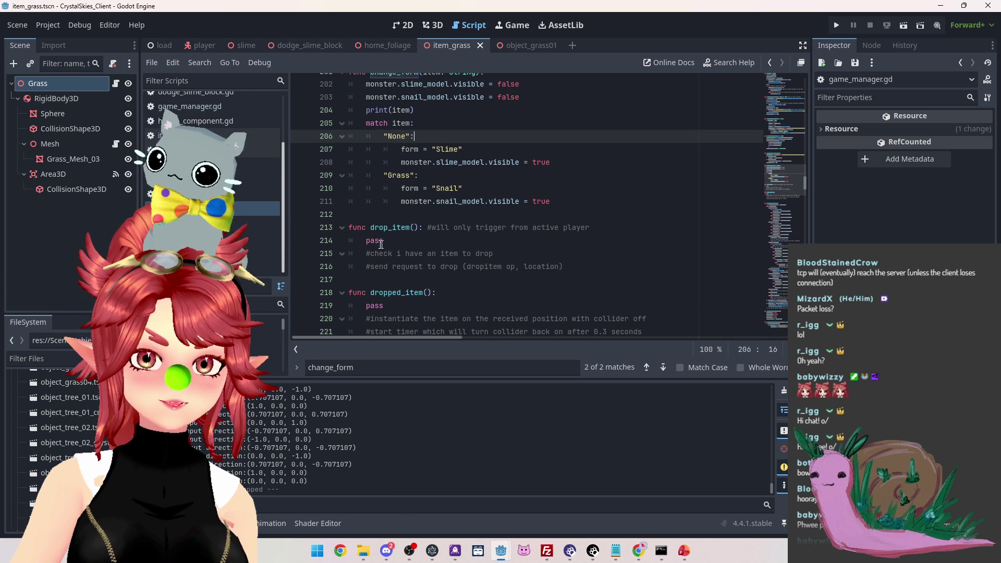
Replace drop_item's pass with if form != "Slime": and start its indented body
{"action": "left_click_drag", "start_coordinate": [367, 244], "coordinate": [395, 243]}
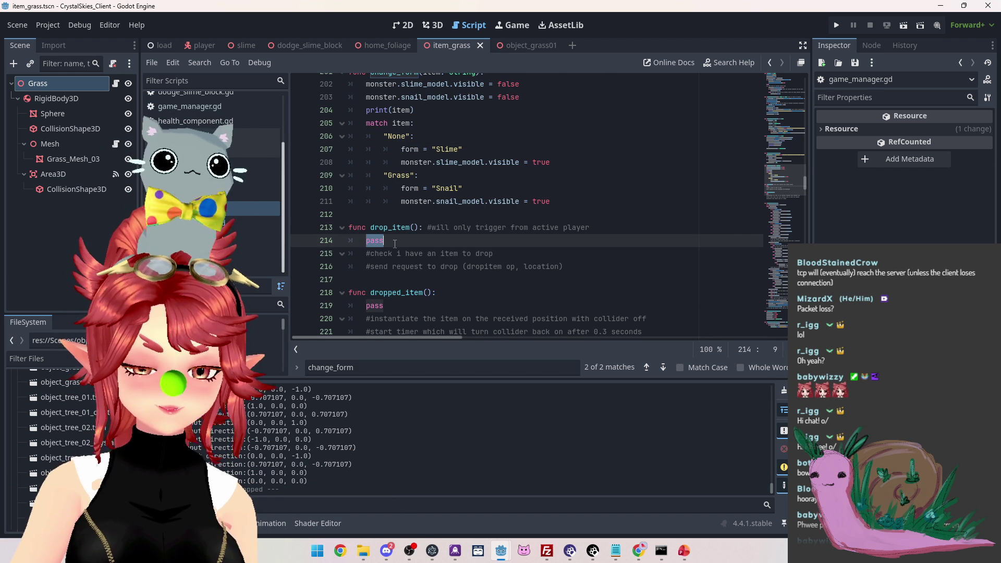
{"action": "type", "text": "if form !"}
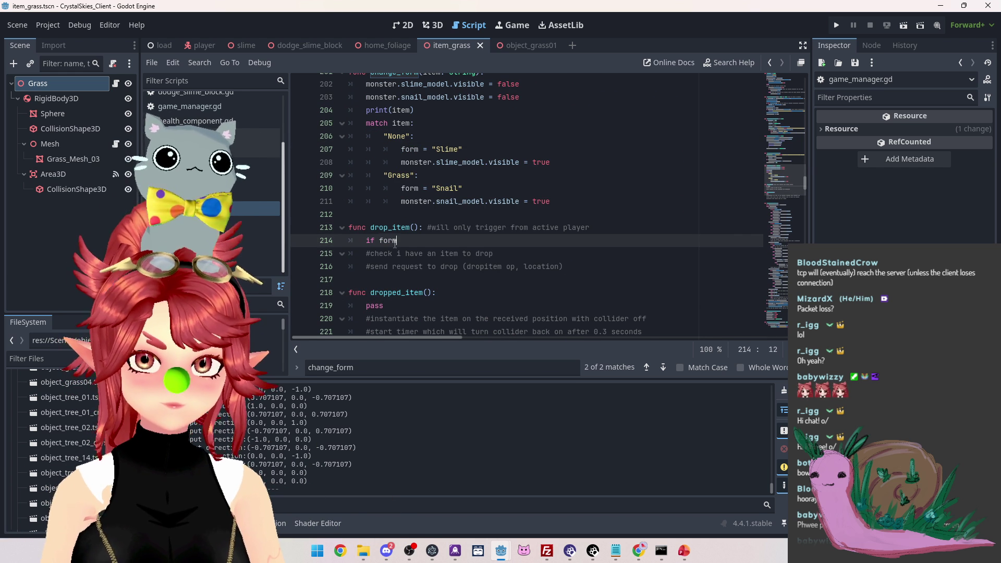
{"action": "type", "text": "= S"}
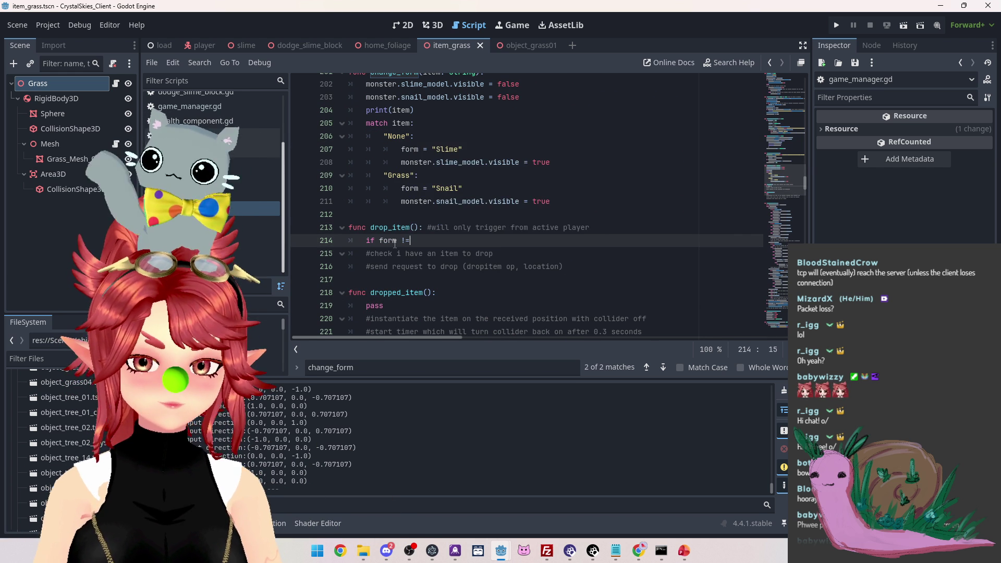
{"action": "key", "text": "BackSpace"}
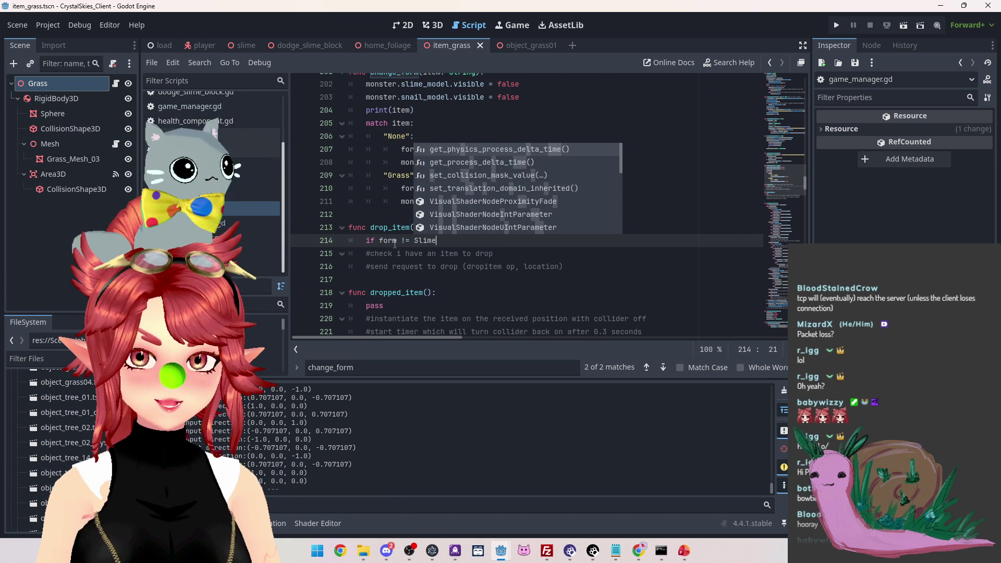
{"action": "type", "text": "\"slime"}
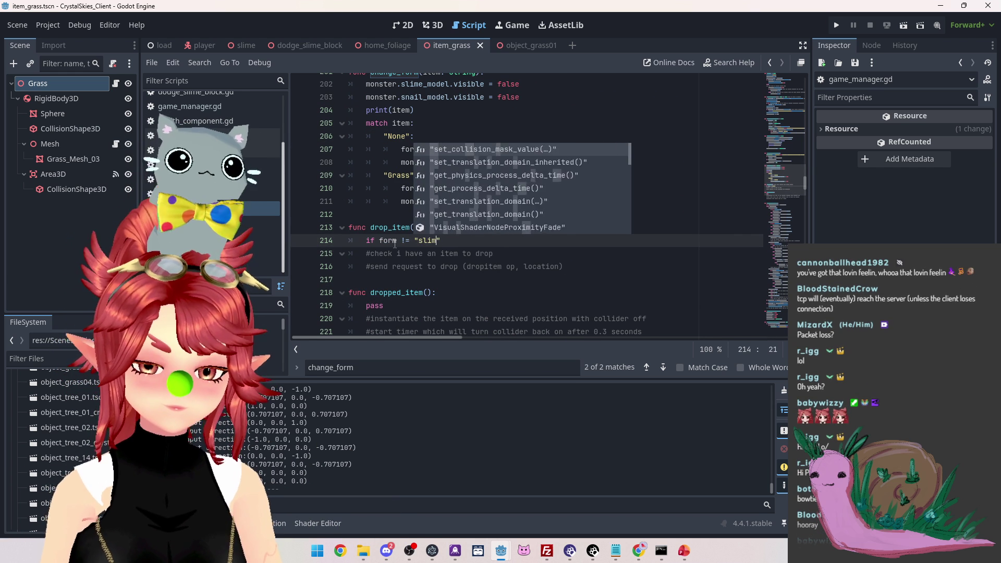
{"action": "key", "text": "Left"}
{"action": "key", "text": "Left"}
{"action": "key", "text": "BackSpace"}
{"action": "type", "text": "S"}
{"action": "key", "text": "End"}
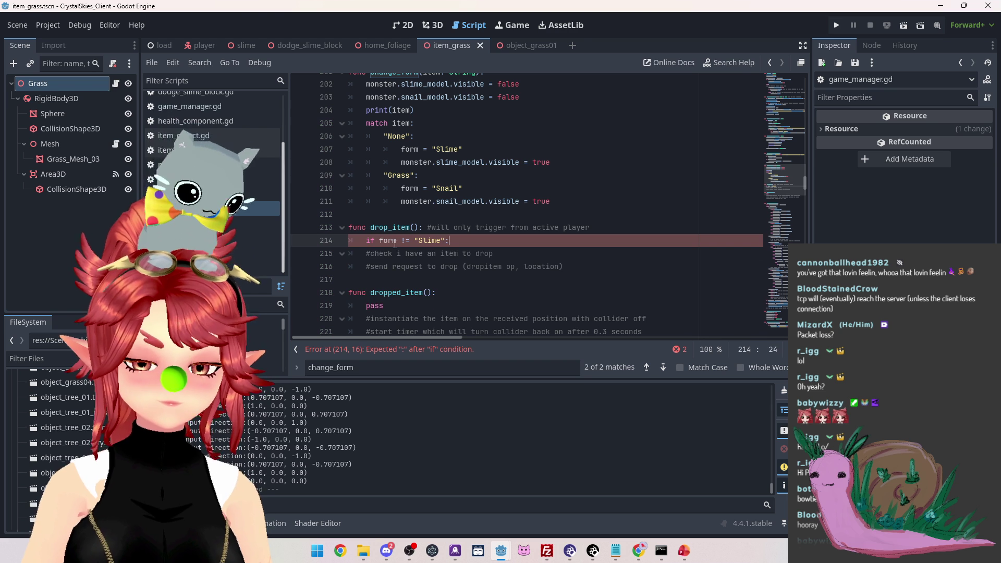
{"action": "type", "text": ":"}
{"action": "key", "text": "Return"}
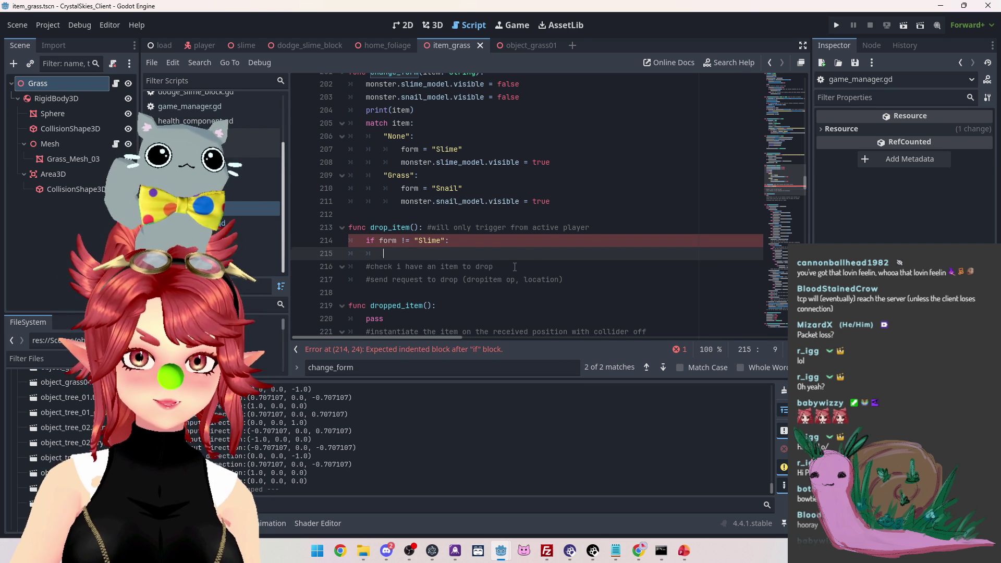
{"action": "left_click_drag", "start_coordinate": [515, 267], "coordinate": [355, 267]}
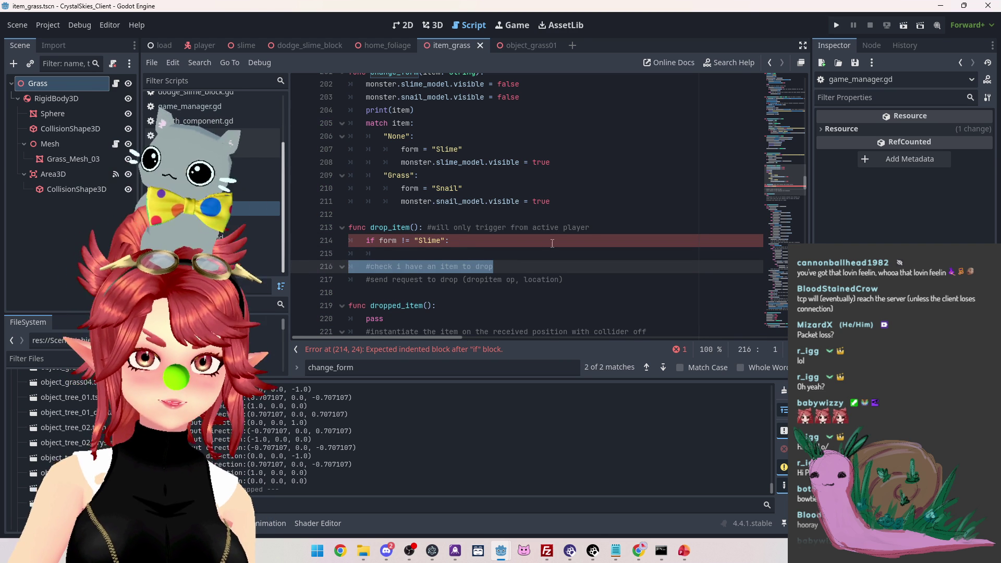
Delete the item-check comment and type a SendData placeholder under the form check
{"action": "key", "text": "BackSpace"}
{"action": "key", "text": "BackSpace"}
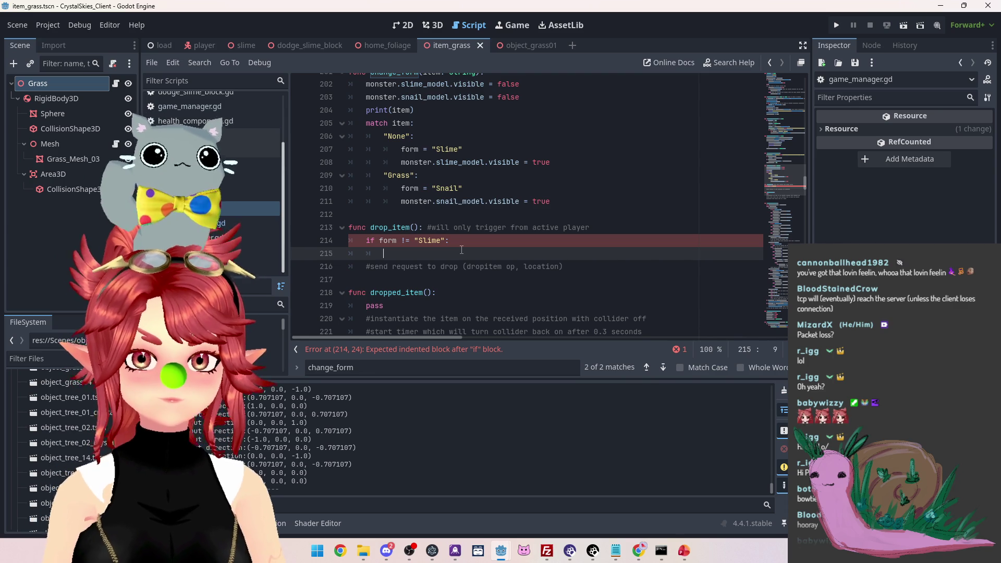
{"action": "type", "text": "Send"}
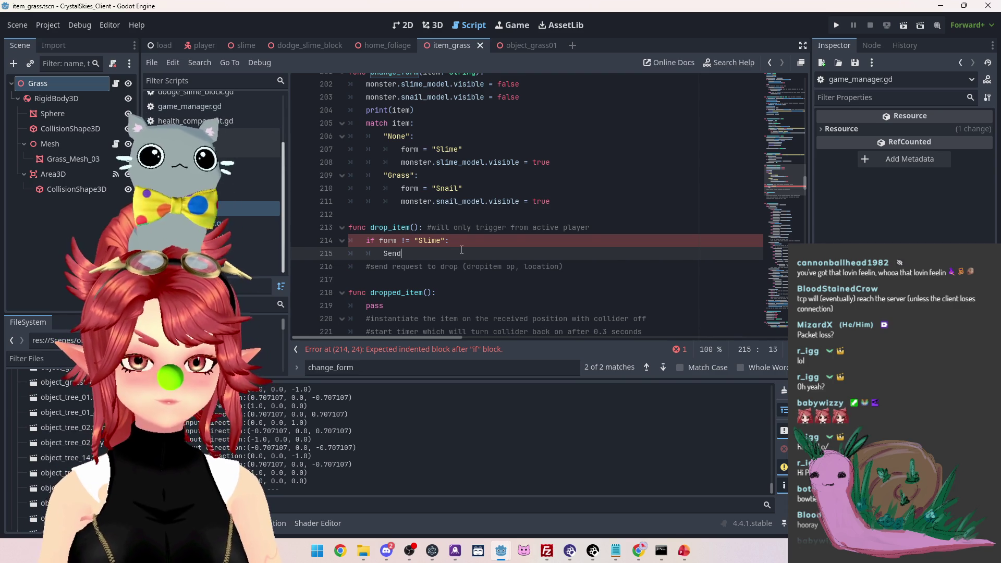
{"action": "type", "text": "Data"}
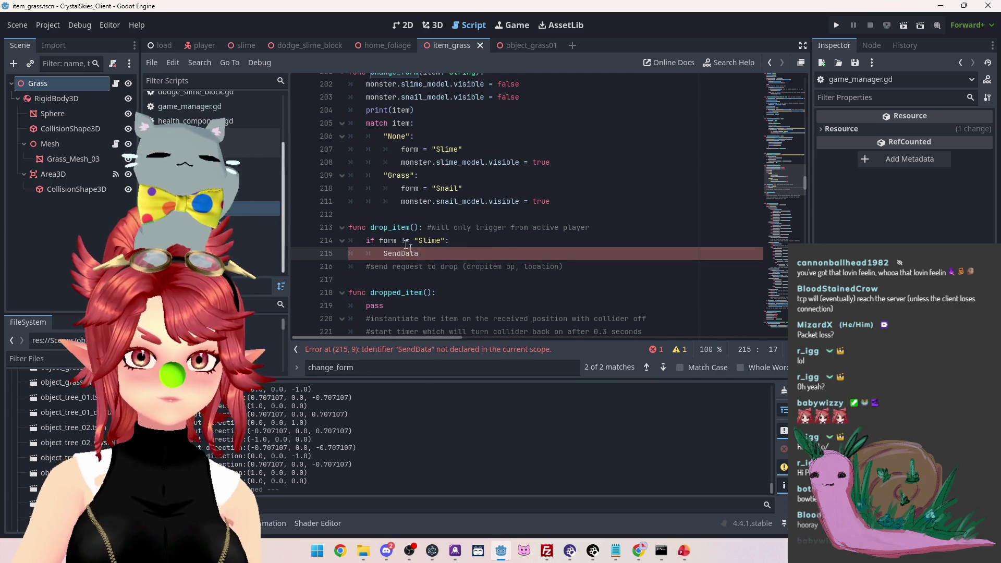
{"action": "scroll", "coordinate": [408, 200], "scroll_direction": "down", "scroll_amount": 2}
{"action": "scroll", "coordinate": [406, 219], "scroll_direction": "up", "scroll_amount": 1}
Copy the payload and SendData lines from send_position over the placeholder in drop_item
{"action": "key", "text": "ctrl+f"}
{"action": "type", "text": "SendData"}
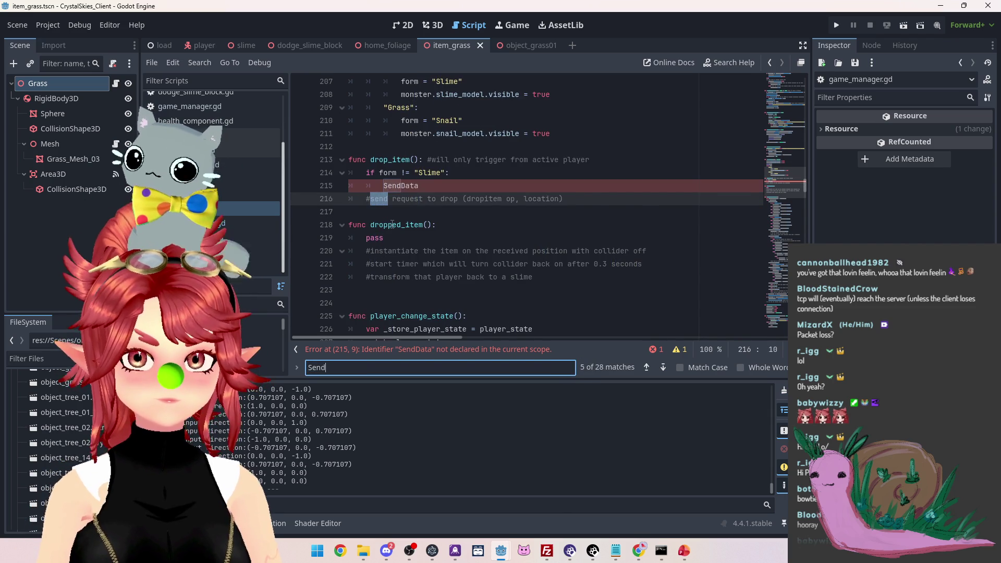
{"action": "left_click", "coordinate": [663, 367]}
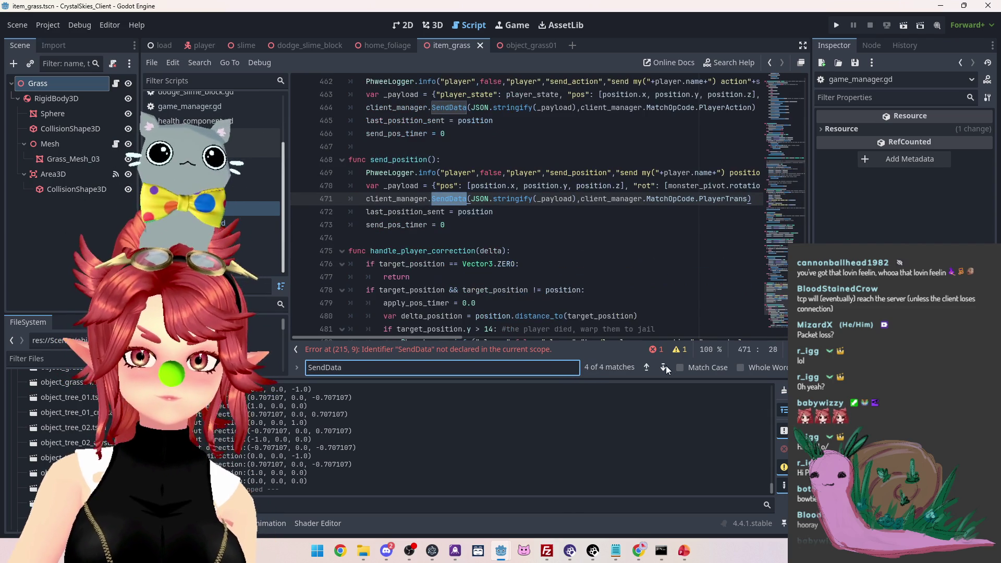
{"action": "left_click", "coordinate": [387, 191]}
{"action": "left_click_drag", "start_coordinate": [368, 186], "coordinate": [723, 200]}
{"action": "left_click", "coordinate": [647, 367]}
{"action": "left_click", "coordinate": [648, 367]}
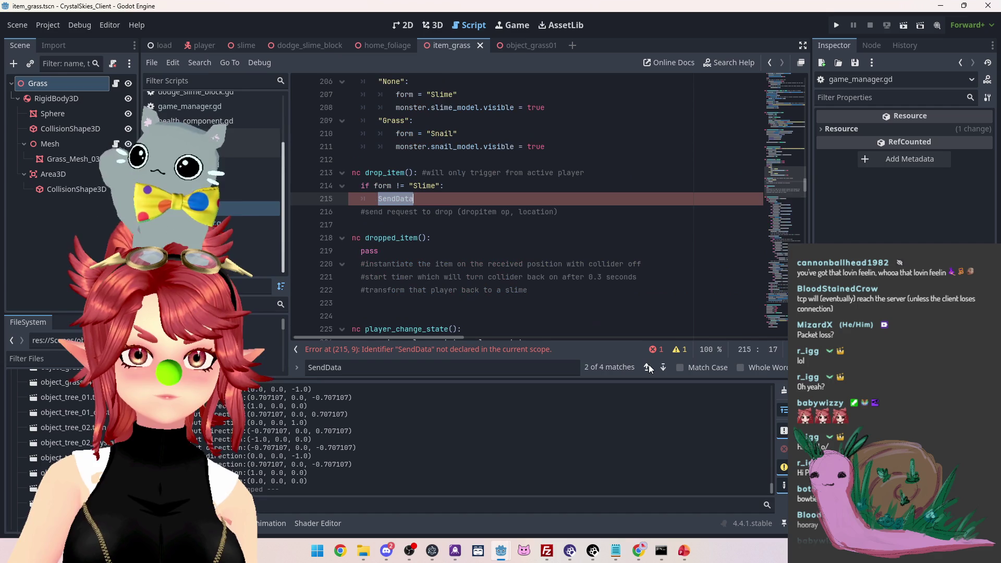
{"action": "left_click", "coordinate": [432, 200]}
{"action": "key", "text": "ctrl+v"}
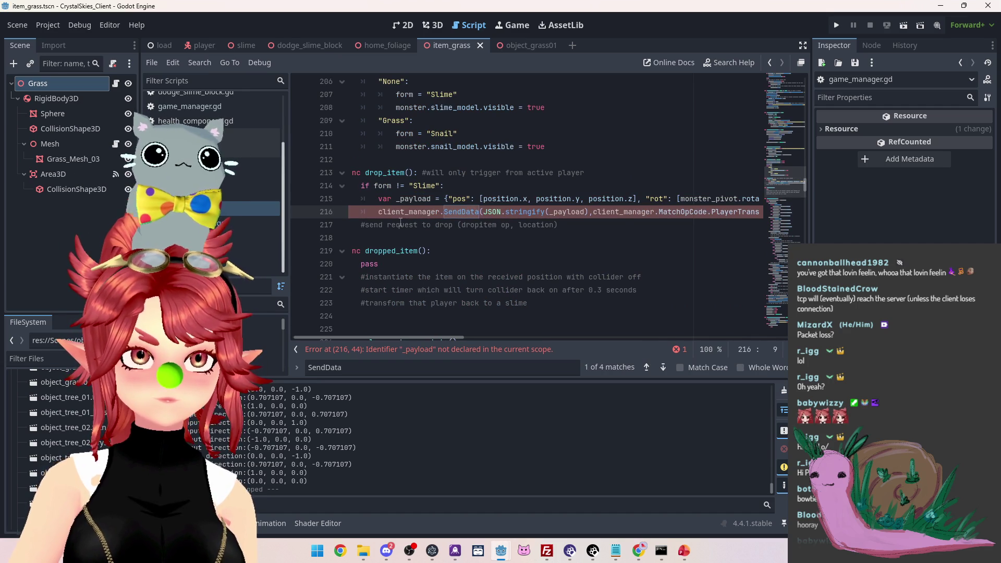
Indent the pasted SendData line under the if and review the call
{"action": "key", "text": "Tab"}
{"action": "key", "text": "Down"}
{"action": "key", "text": "Down"}
{"action": "key", "text": "Down"}
{"action": "key", "text": "End"}
{"action": "mouse_move", "coordinate": [459, 336]}
{"action": "left_mouse_down"}
{"action": "mouse_move", "coordinate": [506, 336]}
{"action": "mouse_move", "coordinate": [435, 334]}
{"action": "left_mouse_up"}
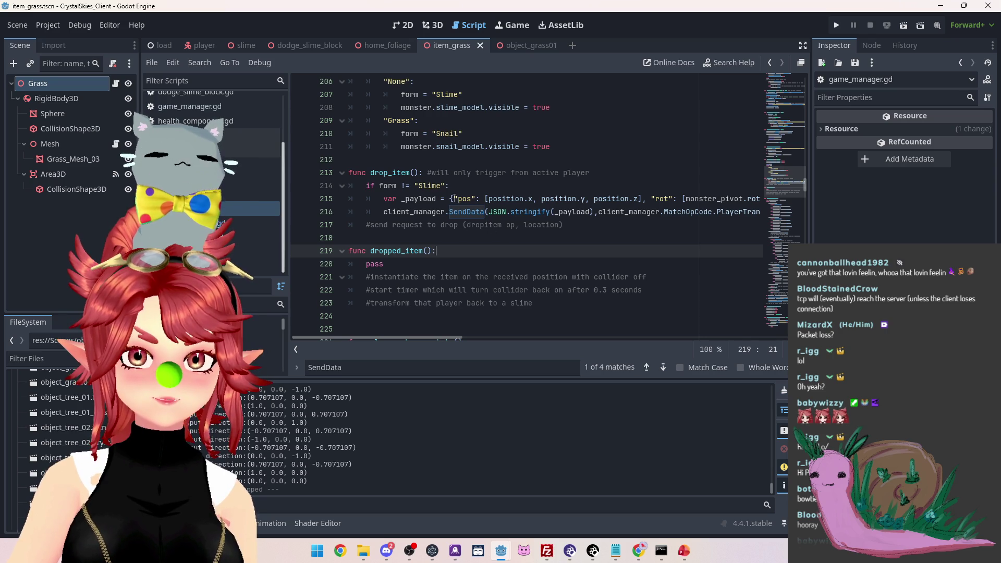
{"action": "mouse_move", "coordinate": [444, 339]}
{"action": "left_mouse_down"}
{"action": "mouse_move", "coordinate": [464, 334]}
{"action": "mouse_move", "coordinate": [445, 330]}
{"action": "left_mouse_up"}
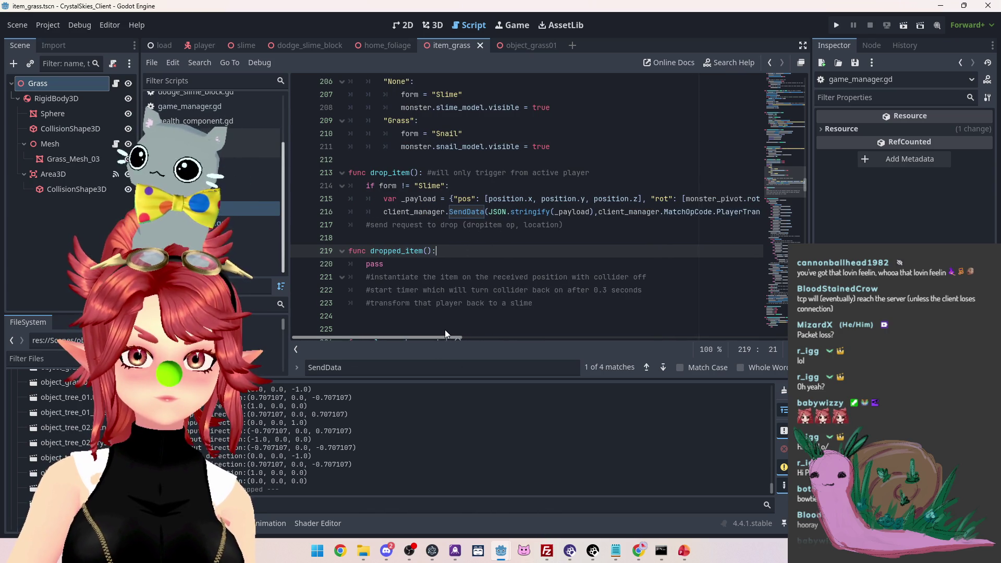
{"action": "mouse_move", "coordinate": [805, 199]}
{"action": "left_mouse_down"}
{"action": "mouse_move", "coordinate": [787, 80]}
{"action": "mouse_move", "coordinate": [789, 189]}
{"action": "left_mouse_up"}
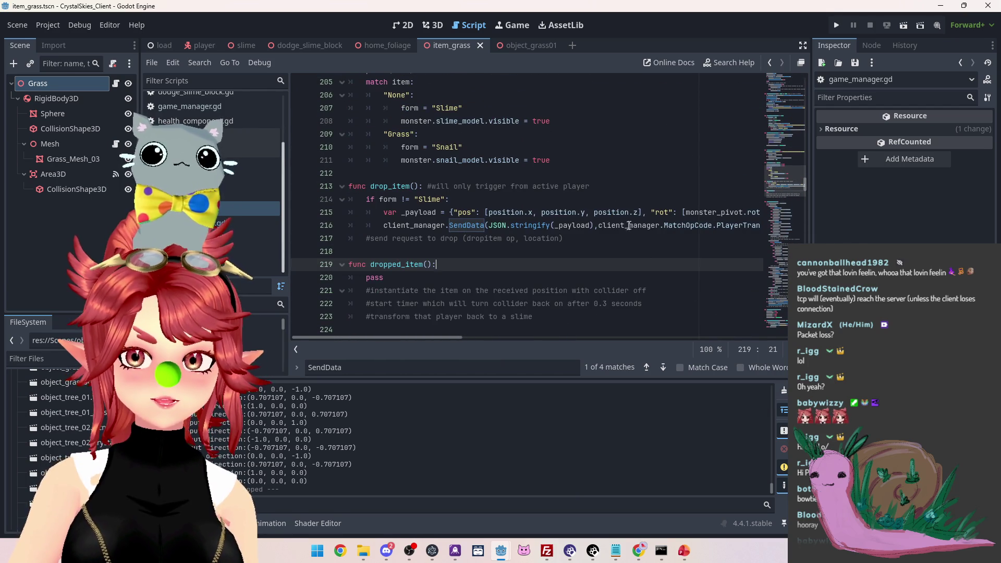
{"action": "left_click_drag", "start_coordinate": [629, 226], "coordinate": [585, 225]}
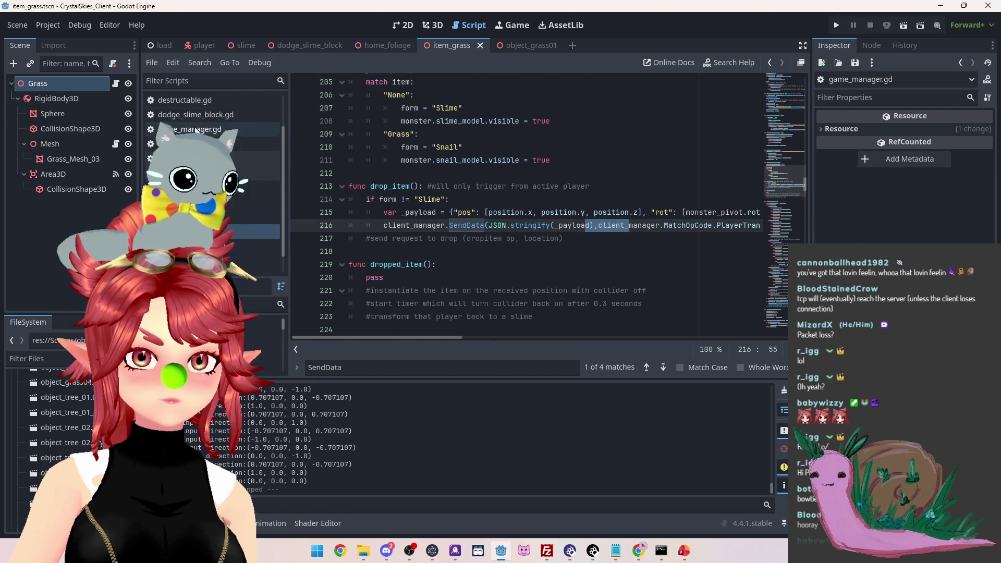
In game_manager.gd, insert a DropItem opcode after CollectItem, then return to the drop_item script
{"action": "scroll", "coordinate": [214, 183], "scroll_direction": "up", "scroll_amount": 3}
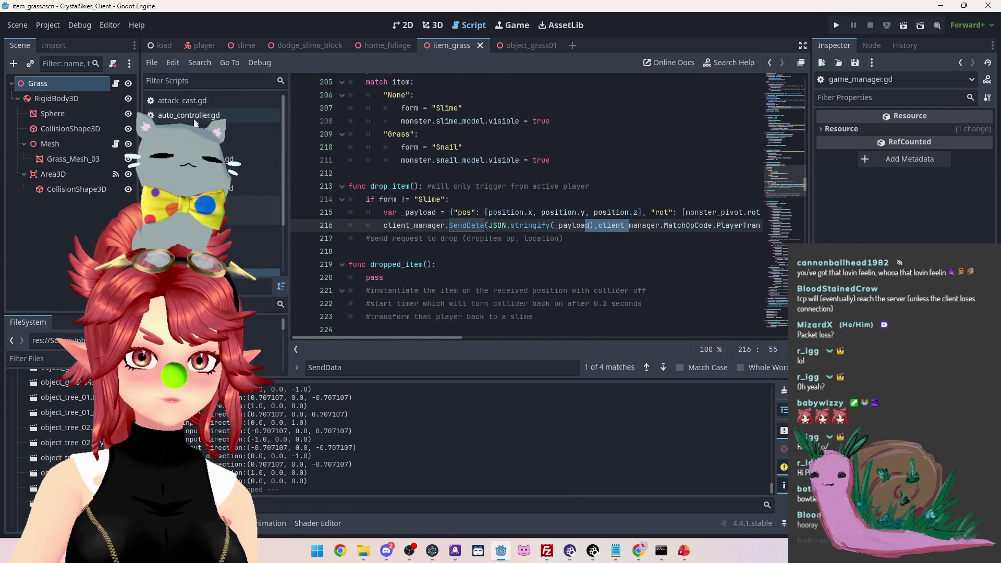
{"action": "left_click", "coordinate": [195, 130]}
{"action": "mouse_move", "coordinate": [784, 78]}
{"action": "left_mouse_down"}
{"action": "mouse_move", "coordinate": [783, 67]}
{"action": "mouse_move", "coordinate": [790, 110]}
{"action": "left_mouse_up"}
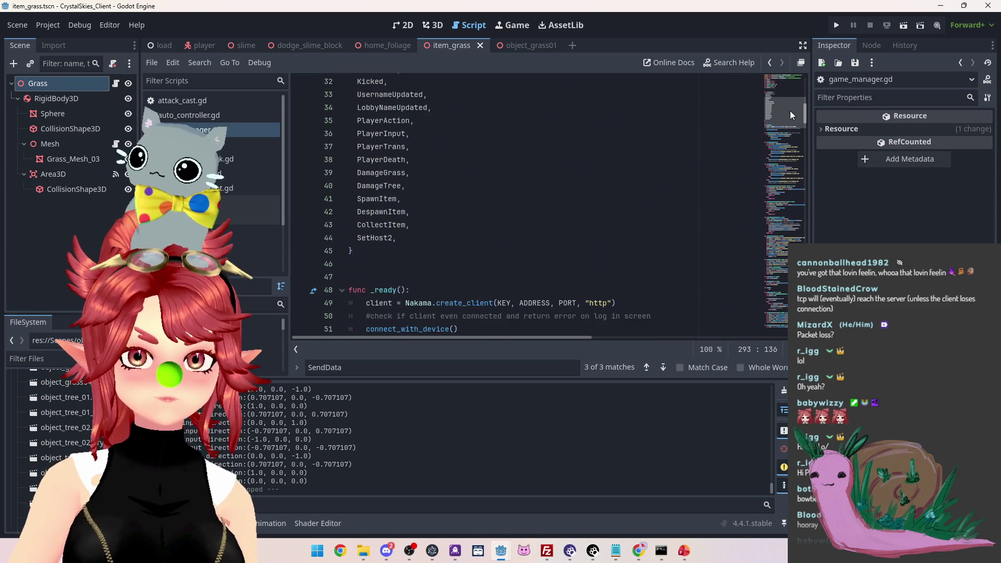
{"action": "left_click", "coordinate": [425, 225]}
{"action": "key", "text": "Return"}
{"action": "type", "text": "DropItem,"}
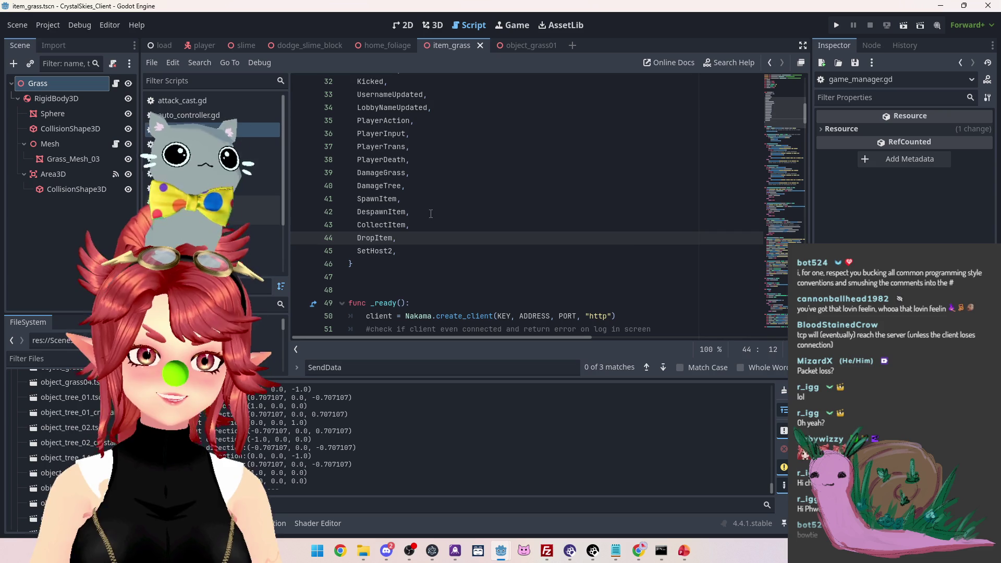
{"action": "scroll", "coordinate": [409, 209], "scroll_direction": "down", "scroll_amount": 20}
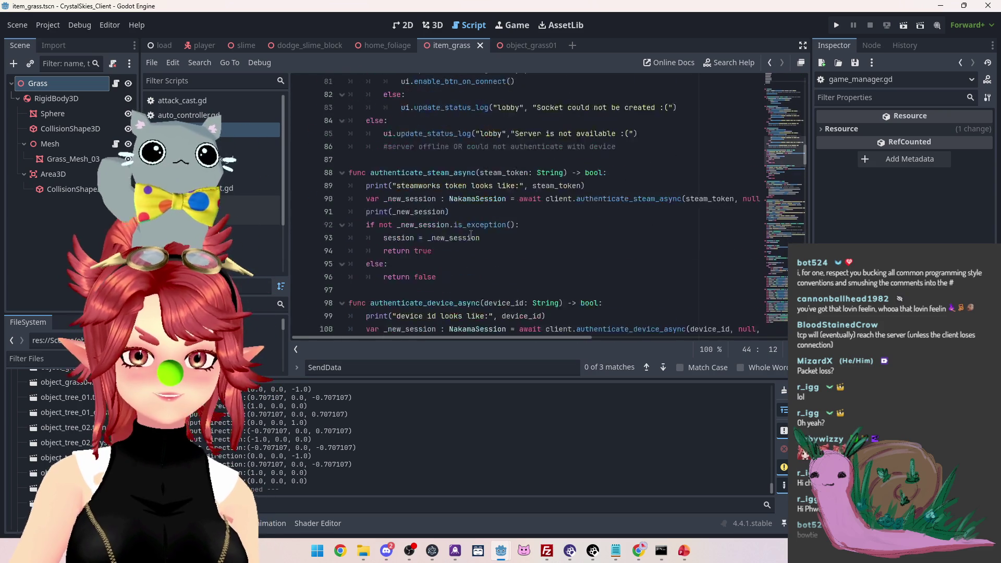
{"action": "scroll", "coordinate": [471, 234], "scroll_direction": "down", "scroll_amount": 17}
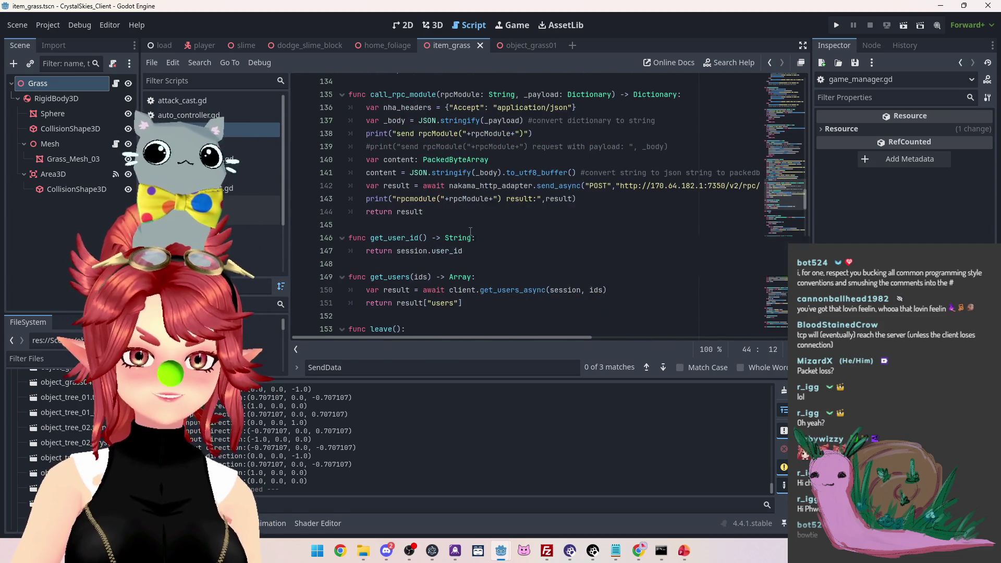
{"action": "scroll", "coordinate": [471, 231], "scroll_direction": "down", "scroll_amount": 5}
{"action": "scroll", "coordinate": [261, 156], "scroll_direction": "down", "scroll_amount": 2}
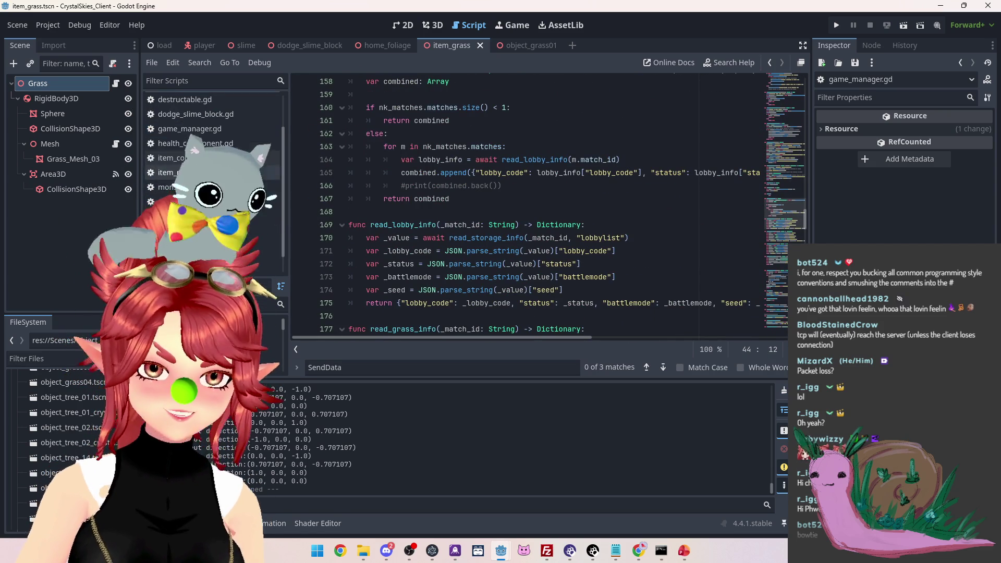
{"action": "left_click", "coordinate": [272, 231]}
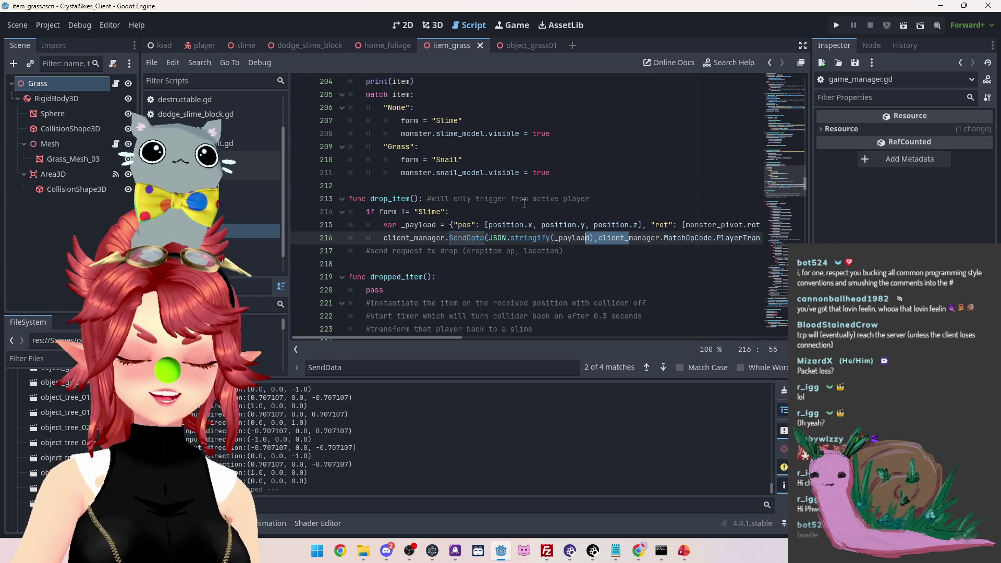
Switch the SendData opcode from PlayerTrans to DropItem
{"action": "key", "text": "Down"}
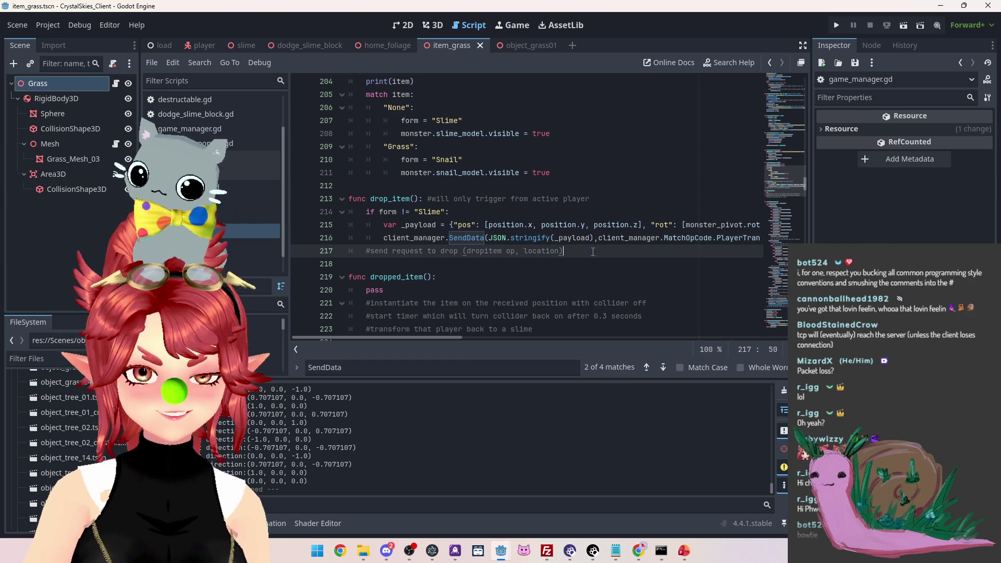
{"action": "left_click_drag", "start_coordinate": [453, 340], "coordinate": [462, 339]}
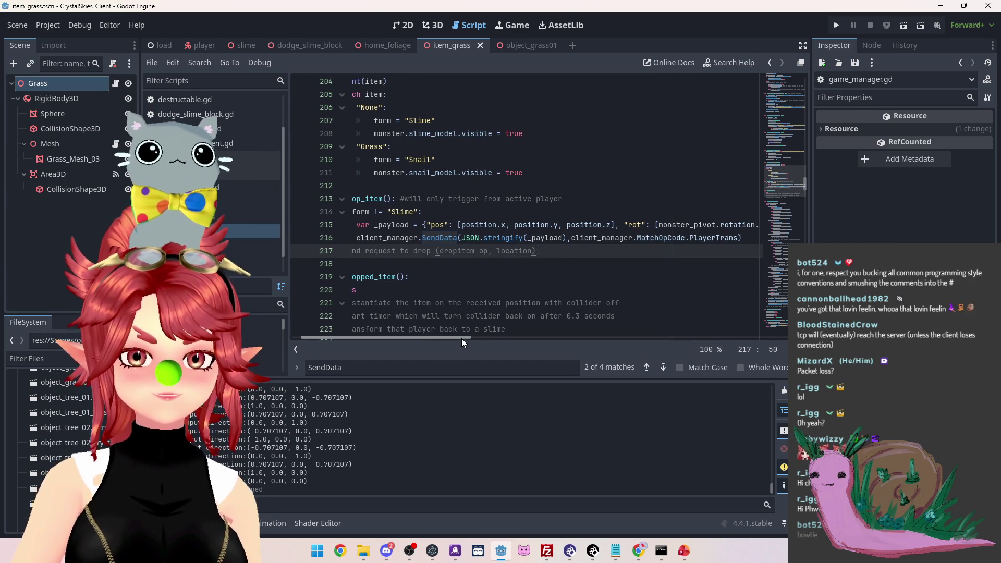
{"action": "left_click", "coordinate": [738, 238]}
{"action": "left_click_drag", "start_coordinate": [739, 238], "coordinate": [689, 238]}
{"action": "type", "text": "DropItem"}
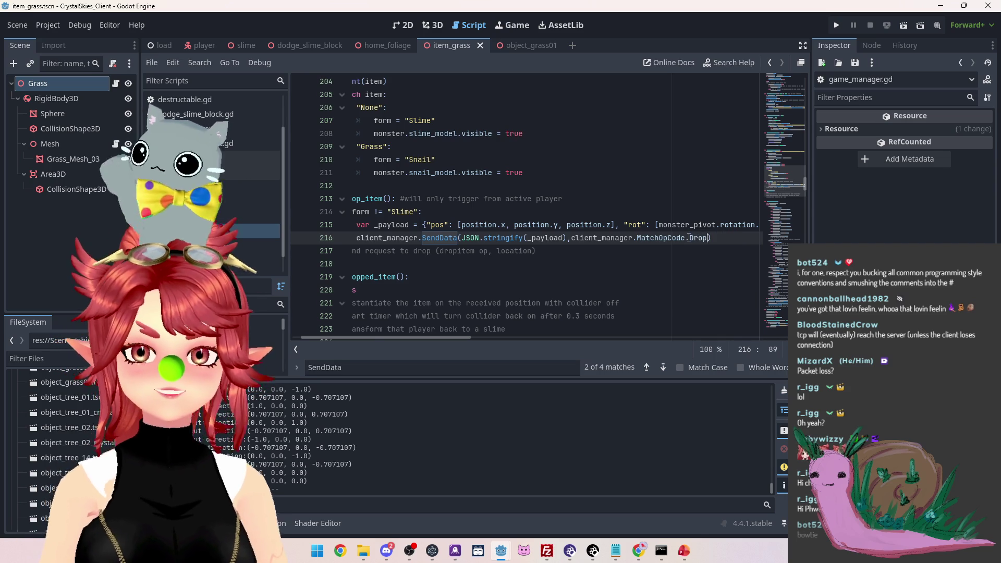
Delete 'dropitem op' from the comment line below the send call
{"action": "left_click", "coordinate": [561, 253]}
{"action": "left_click_drag", "start_coordinate": [464, 336], "coordinate": [436, 336]}
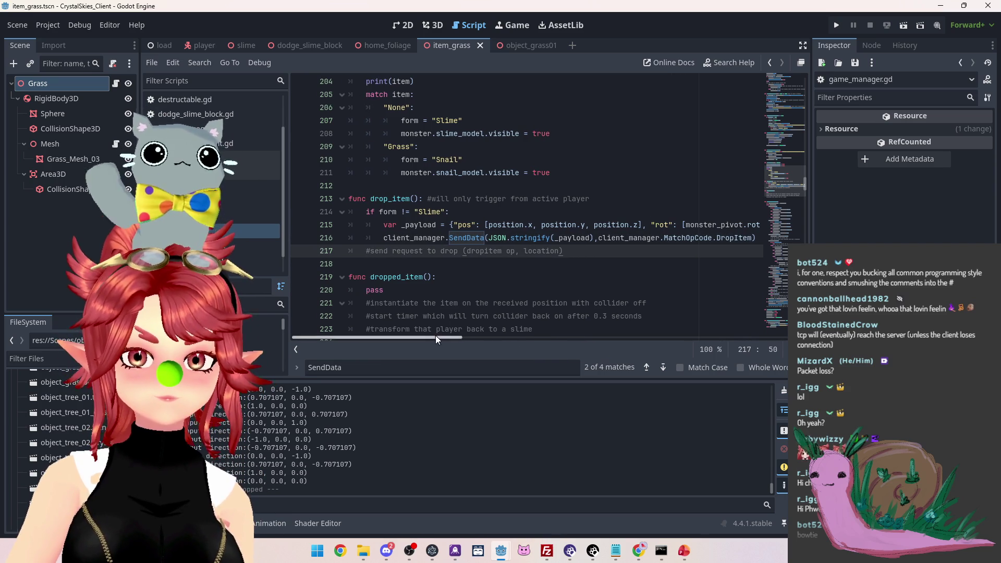
{"action": "left_click", "coordinate": [467, 251], "text": "shift"}
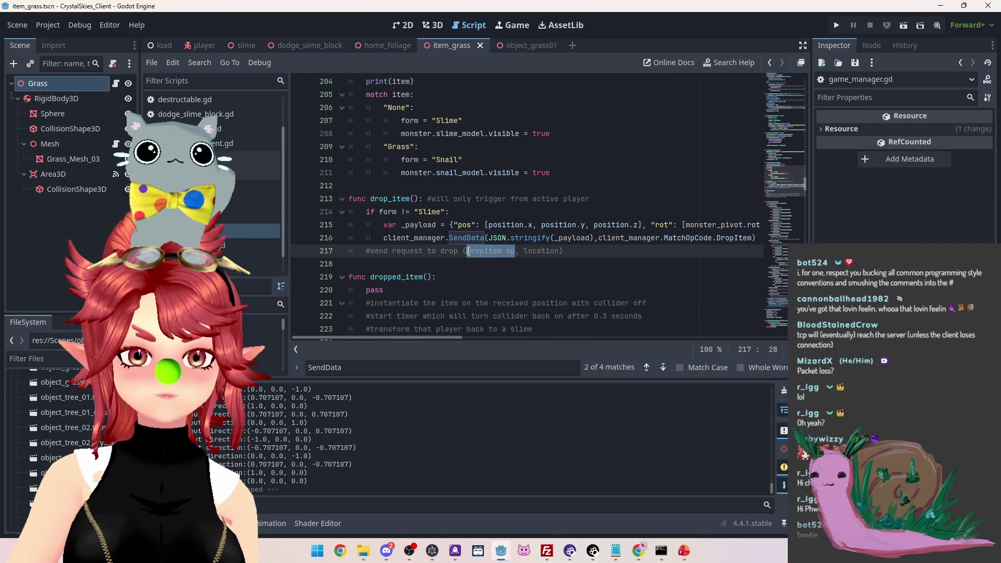
{"action": "key", "text": "BackSpace"}
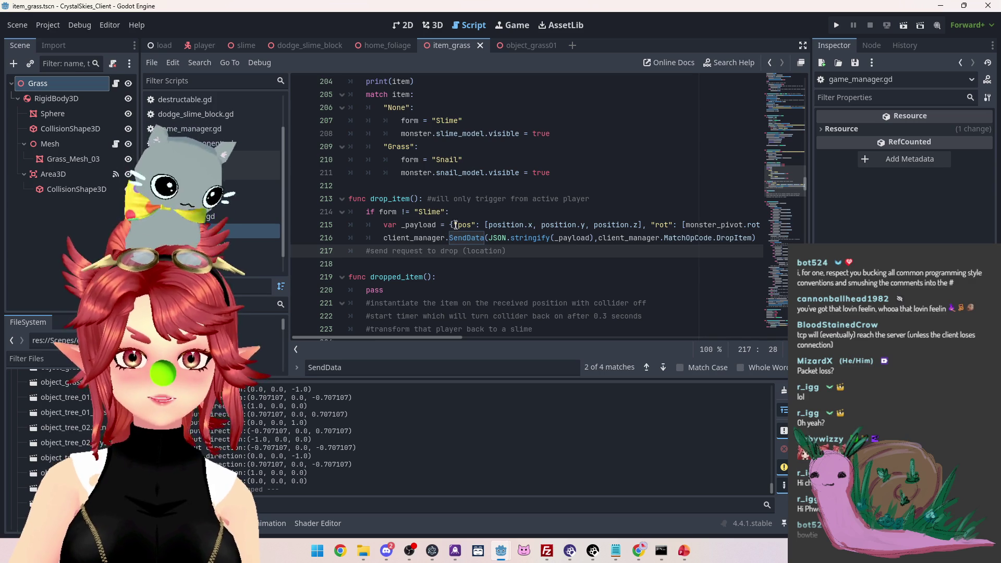
Rename the payload's pos key to location and check the rotation values
{"action": "double_click", "coordinate": [455, 225]}
{"action": "type", "text": "l"}
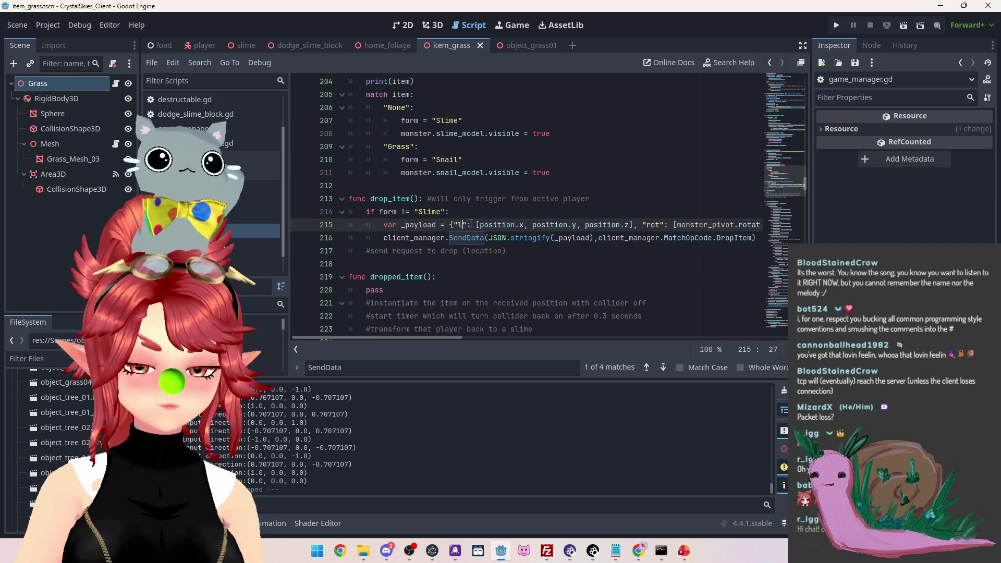
{"action": "type", "text": "ocation"}
{"action": "mouse_move", "coordinate": [443, 337]}
{"action": "left_mouse_down"}
{"action": "mouse_move", "coordinate": [610, 336]}
{"action": "mouse_move", "coordinate": [582, 336]}
{"action": "left_mouse_up"}
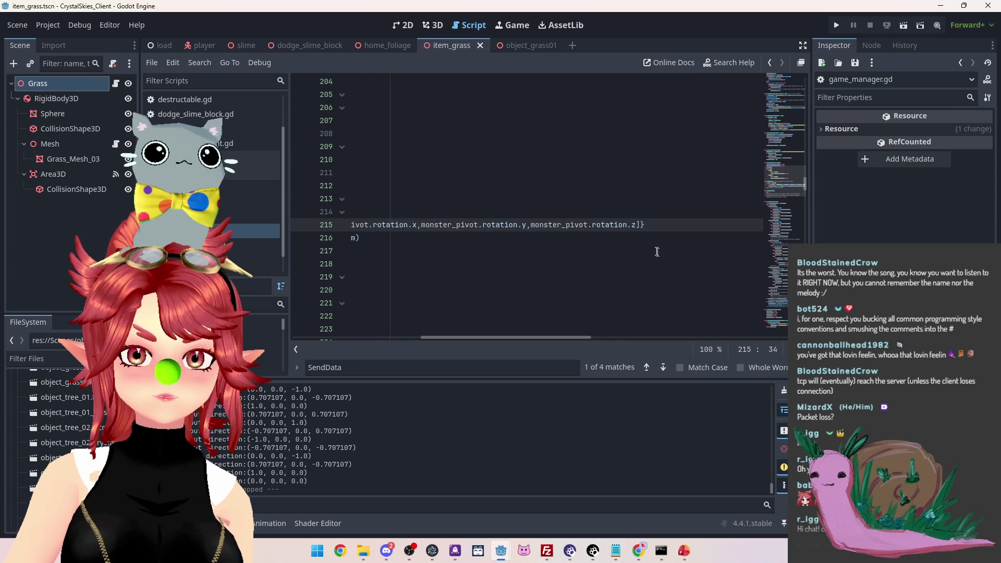
{"action": "mouse_move", "coordinate": [640, 225]}
{"action": "left_mouse_down"}
{"action": "mouse_move", "coordinate": [355, 226]}
{"action": "mouse_move", "coordinate": [671, 222]}
{"action": "mouse_move", "coordinate": [683, 232]}
{"action": "left_mouse_up"}
{"action": "left_click_drag", "start_coordinate": [446, 339], "coordinate": [473, 337]}
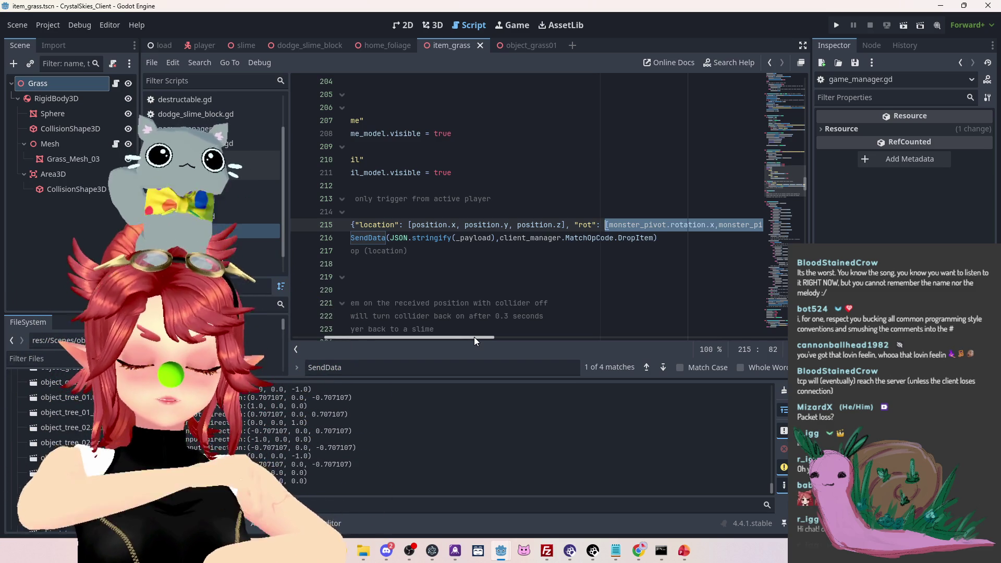
{"action": "left_click_drag", "start_coordinate": [474, 336], "coordinate": [412, 336]}
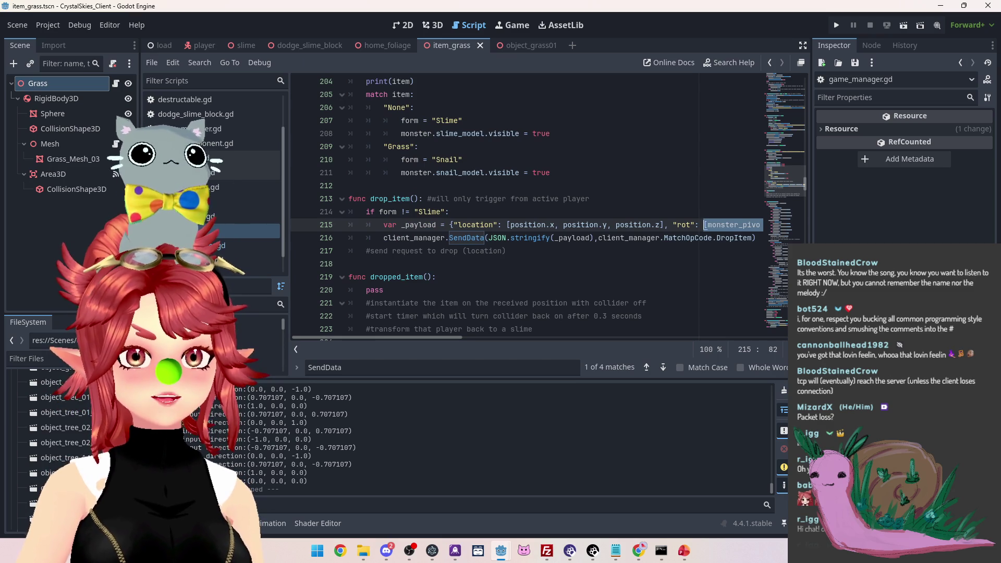
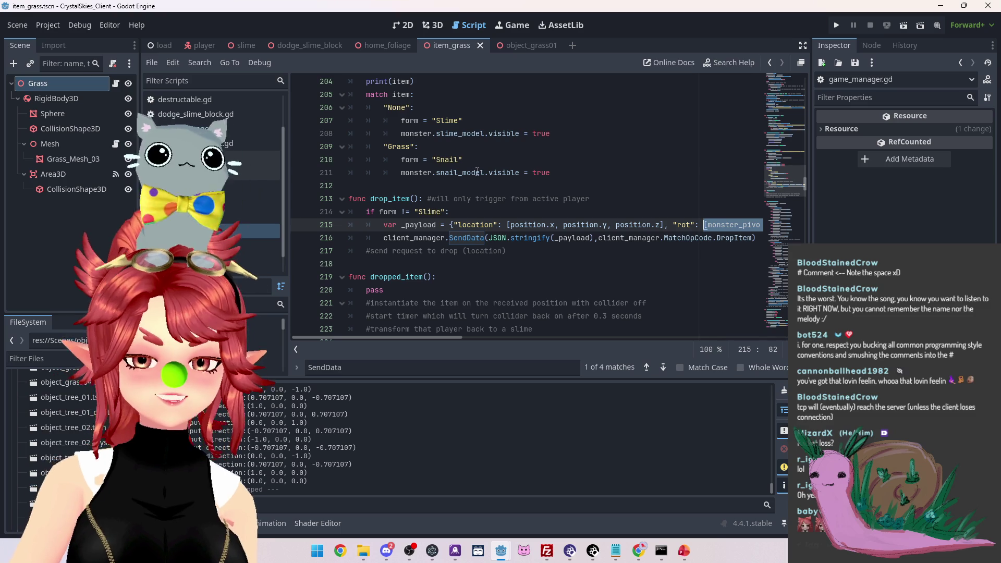
Clear the leftover comment, pass line and else comment around line 249
{"action": "scroll", "coordinate": [465, 162], "scroll_direction": "up", "scroll_amount": 4}
{"action": "scroll", "coordinate": [464, 162], "scroll_direction": "down", "scroll_amount": 2}
{"action": "scroll", "coordinate": [462, 162], "scroll_direction": "up", "scroll_amount": 2}
{"action": "scroll", "coordinate": [461, 162], "scroll_direction": "down", "scroll_amount": 8}
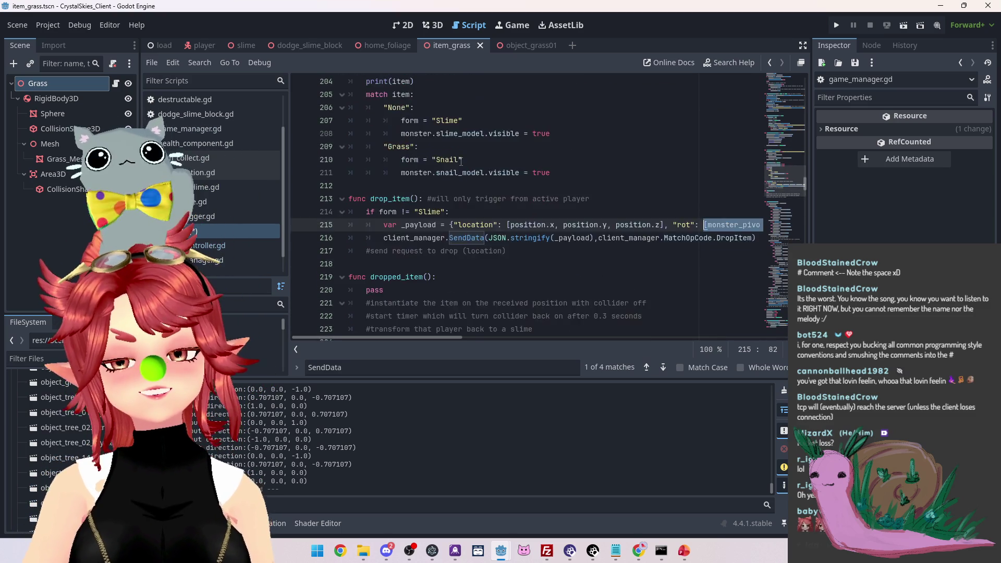
{"action": "scroll", "coordinate": [459, 160], "scroll_direction": "down", "scroll_amount": 4}
{"action": "scroll", "coordinate": [460, 160], "scroll_direction": "down", "scroll_amount": 4}
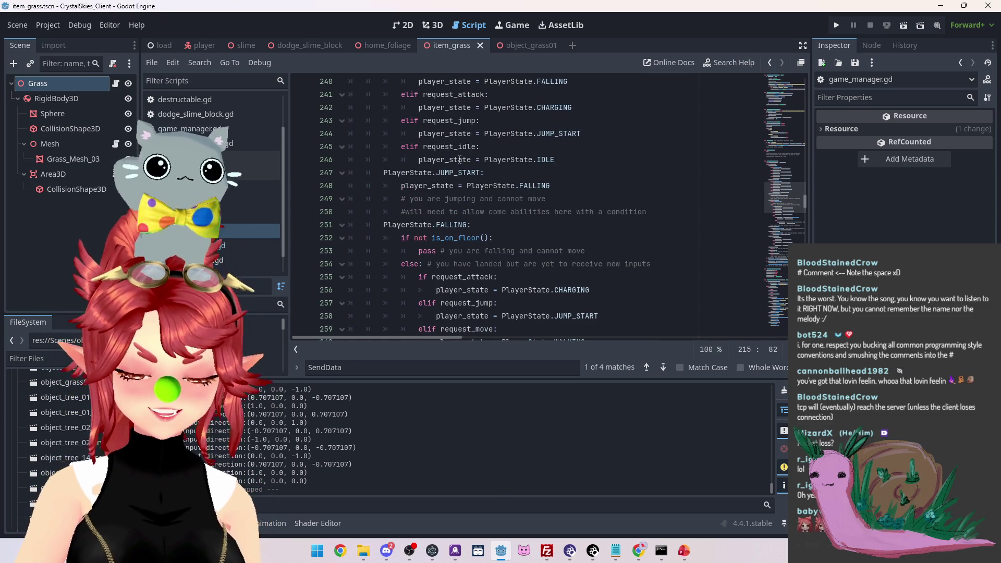
{"action": "scroll", "coordinate": [460, 160], "scroll_direction": "up", "scroll_amount": 4}
{"action": "scroll", "coordinate": [437, 175], "scroll_direction": "down", "scroll_amount": 4}
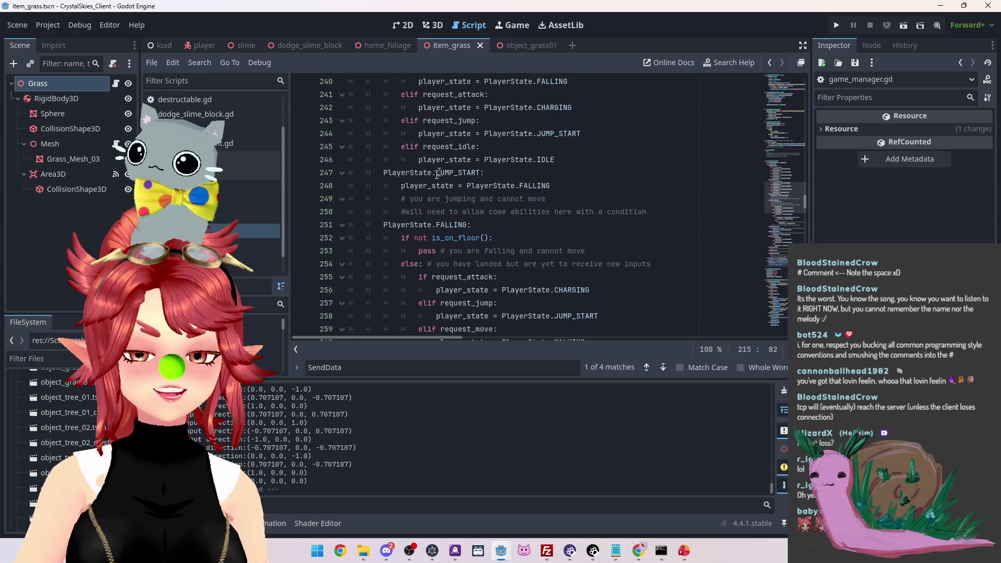
{"action": "left_click", "coordinate": [419, 198]}
{"action": "key", "text": "shift+Home"}
{"action": "key", "text": "shift+Left"}
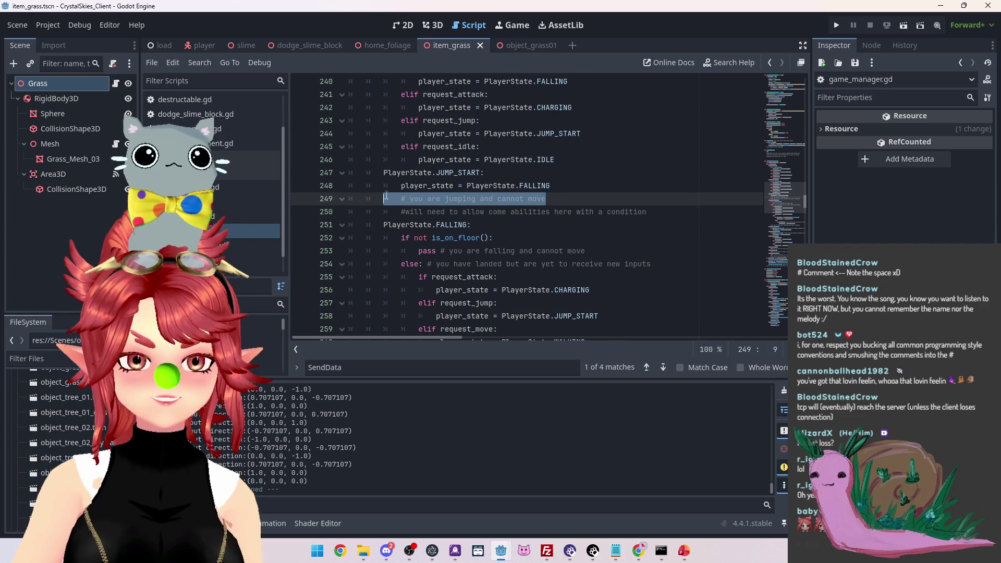
{"action": "left_click_drag", "start_coordinate": [670, 265], "coordinate": [410, 255]}
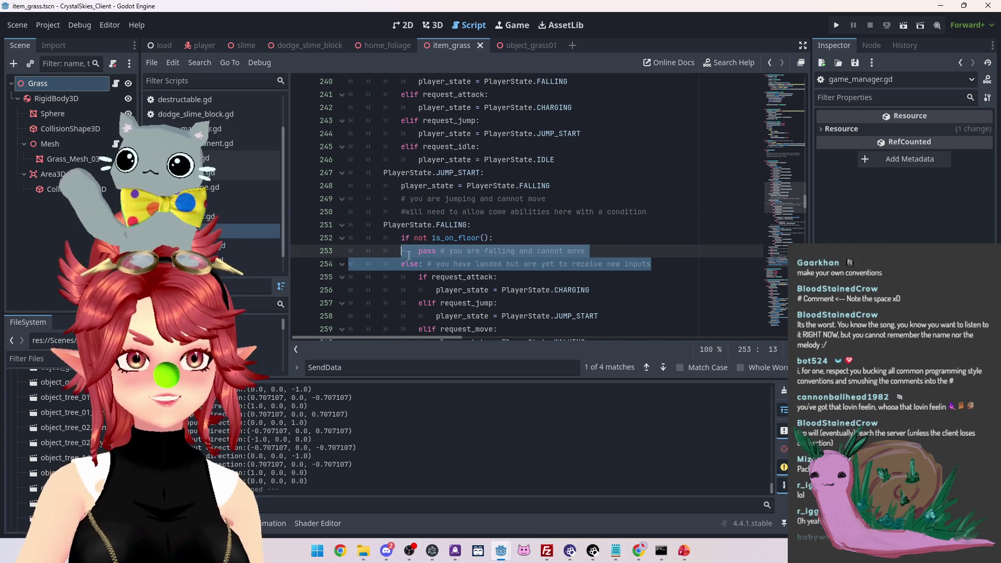
{"action": "left_click", "coordinate": [483, 214]}
Delete the rotation entry from the payload on line 215, leaving only location
{"action": "scroll", "coordinate": [484, 215], "scroll_direction": "up", "scroll_amount": 10}
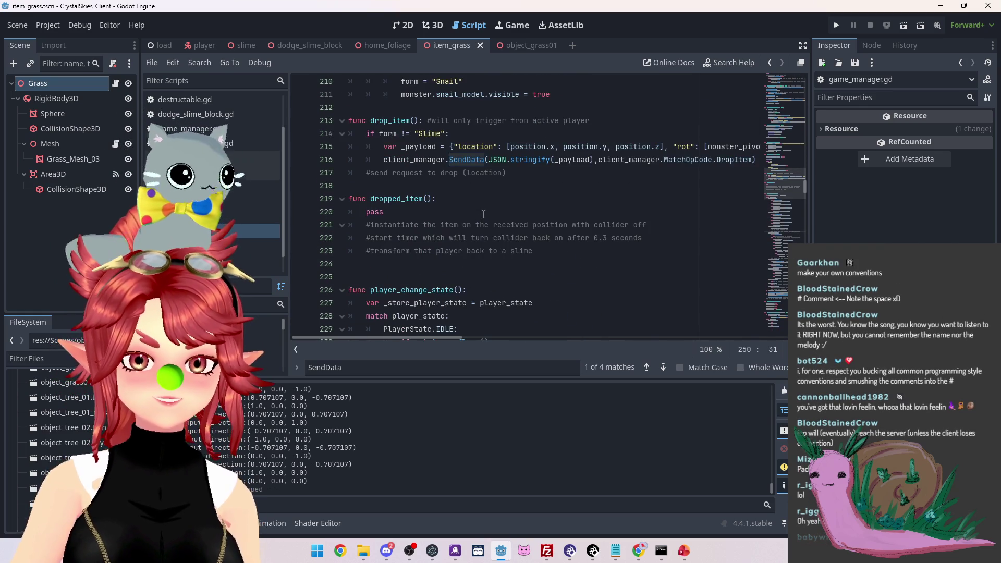
{"action": "scroll", "coordinate": [483, 214], "scroll_direction": "up", "scroll_amount": 2}
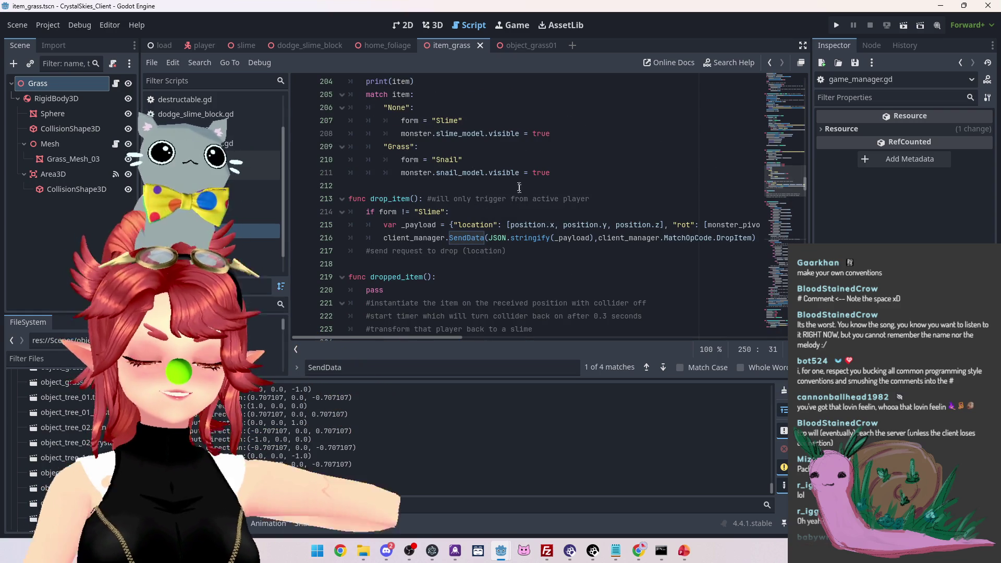
{"action": "left_click", "coordinate": [529, 185]}
{"action": "left_click_drag", "start_coordinate": [455, 338], "coordinate": [562, 343]}
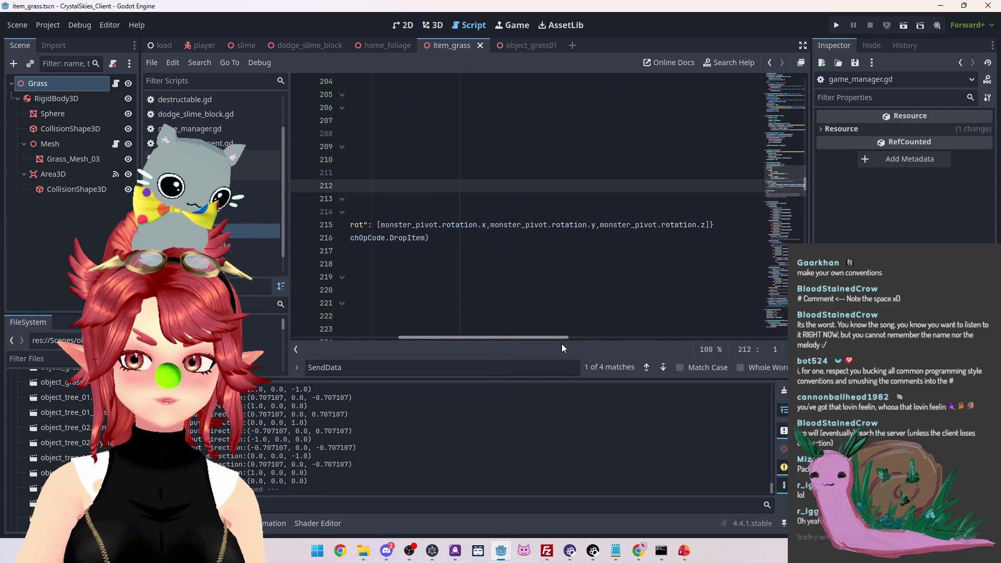
{"action": "mouse_move", "coordinate": [711, 224]}
{"action": "left_mouse_down"}
{"action": "mouse_move", "coordinate": [653, 225]}
{"action": "mouse_move", "coordinate": [668, 224]}
{"action": "left_mouse_up"}
{"action": "key", "text": "BackSpace"}
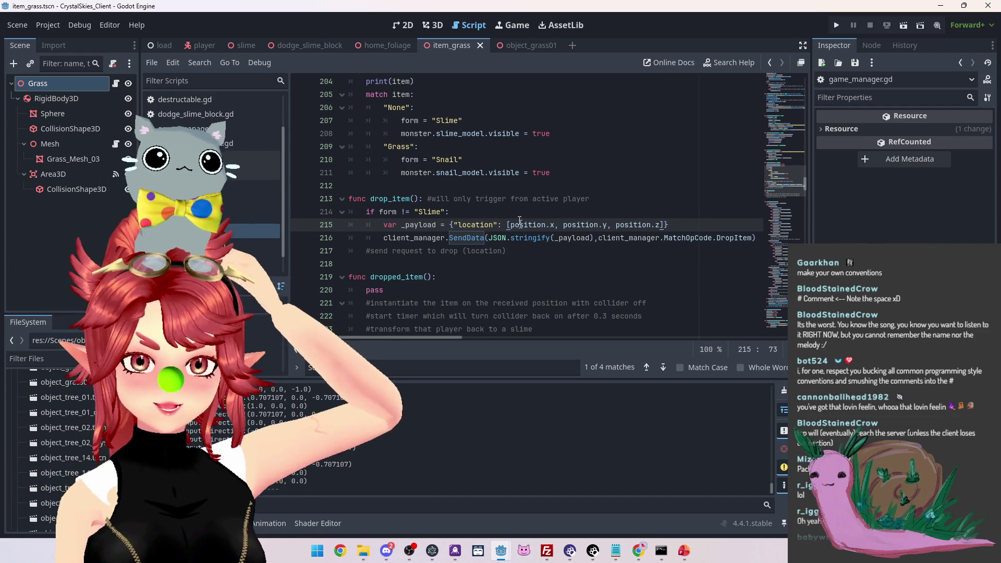
Orbit around the Player in the player scene's 3D view, then return to its script
{"action": "left_click", "coordinate": [204, 46]}
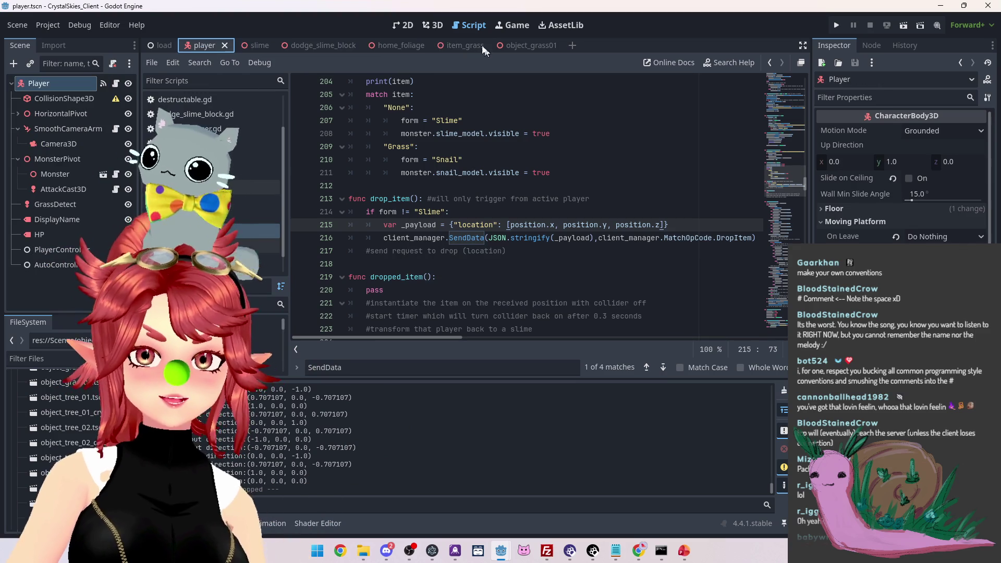
{"action": "left_click", "coordinate": [432, 25]}
{"action": "mouse_move", "coordinate": [526, 302]}
{"action": "left_mouse_down"}
{"action": "mouse_move", "coordinate": [530, 330]}
{"action": "mouse_move", "coordinate": [506, 336]}
{"action": "mouse_move", "coordinate": [487, 283]}
{"action": "mouse_move", "coordinate": [537, 313]}
{"action": "mouse_move", "coordinate": [439, 311]}
{"action": "mouse_move", "coordinate": [469, 308]}
{"action": "mouse_move", "coordinate": [426, 298]}
{"action": "mouse_move", "coordinate": [425, 319]}
{"action": "mouse_move", "coordinate": [563, 295]}
{"action": "mouse_move", "coordinate": [540, 322]}
{"action": "mouse_move", "coordinate": [416, 308]}
{"action": "mouse_move", "coordinate": [469, 311]}
{"action": "mouse_move", "coordinate": [448, 303]}
{"action": "mouse_move", "coordinate": [414, 308]}
{"action": "mouse_move", "coordinate": [529, 312]}
{"action": "mouse_move", "coordinate": [447, 312]}
{"action": "left_mouse_up"}
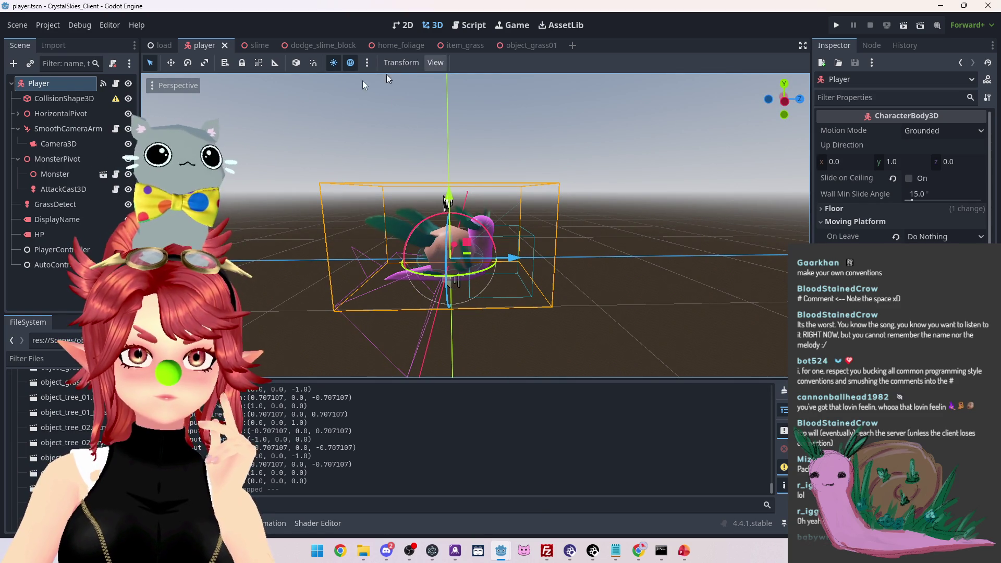
{"action": "left_click", "coordinate": [469, 25]}
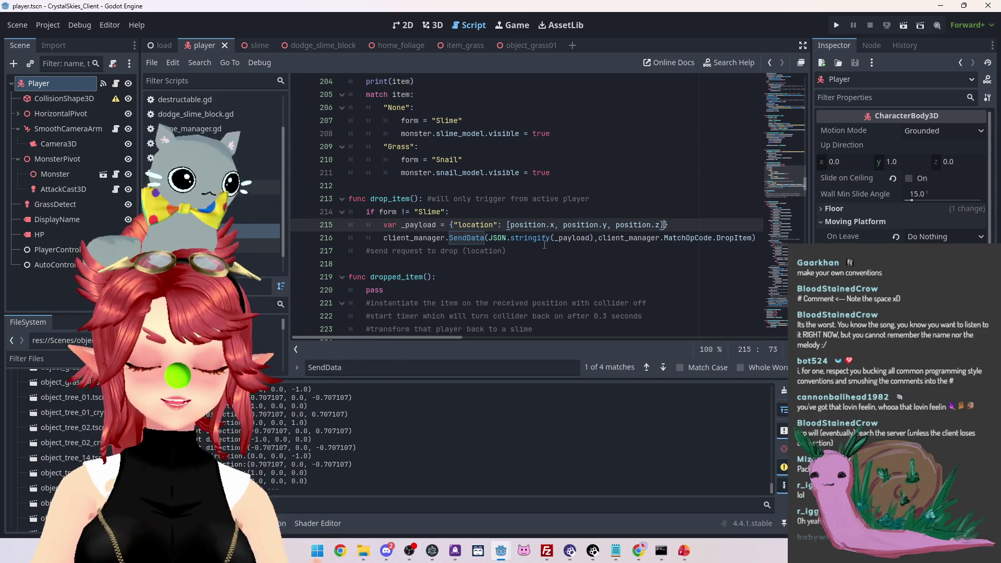
{"action": "left_click", "coordinate": [606, 225]}
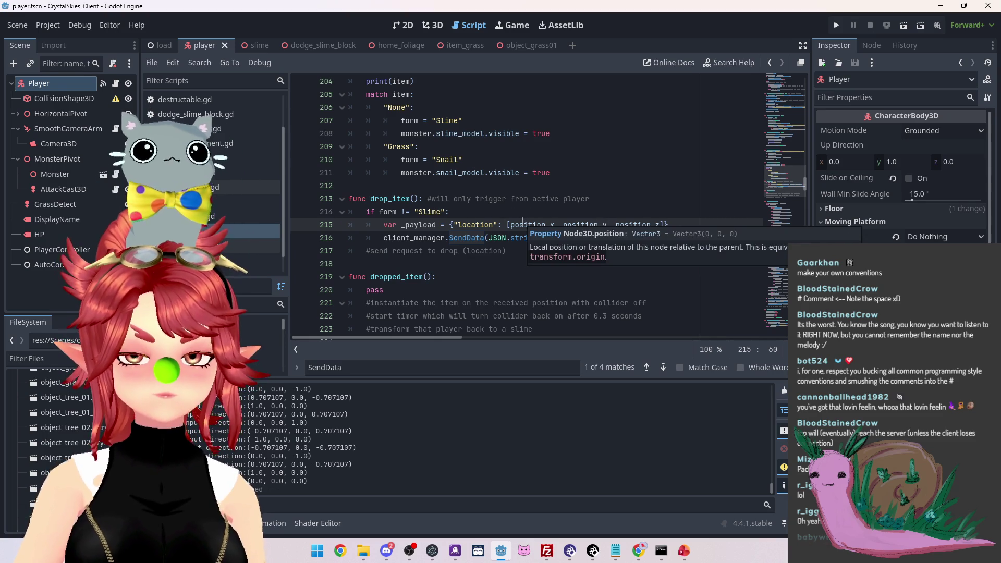
Delete the '#send request to drop (location)' comment line below the SendData call
{"action": "scroll", "coordinate": [476, 265], "scroll_direction": "down", "scroll_amount": 1}
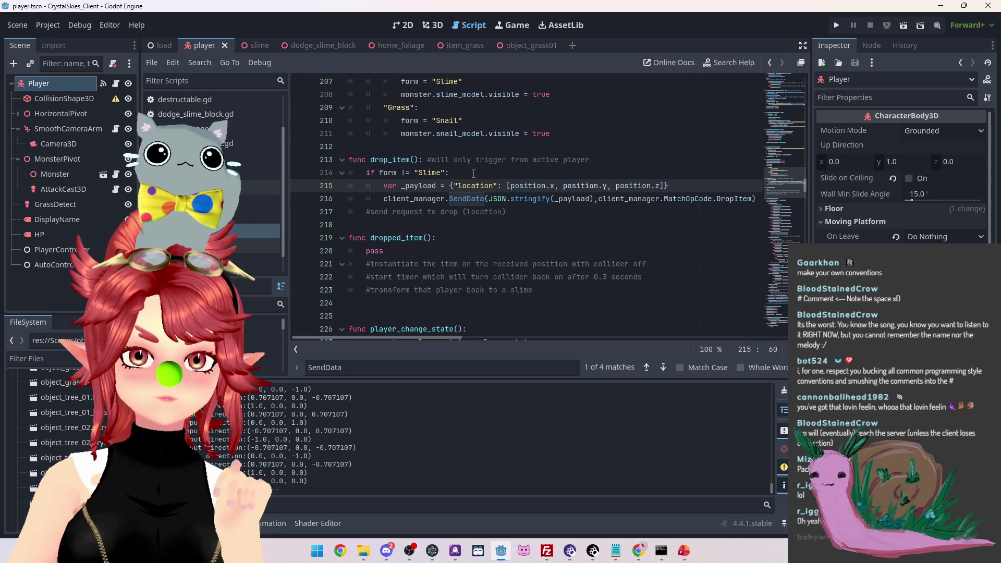
{"action": "triple_click", "coordinate": [472, 212]}
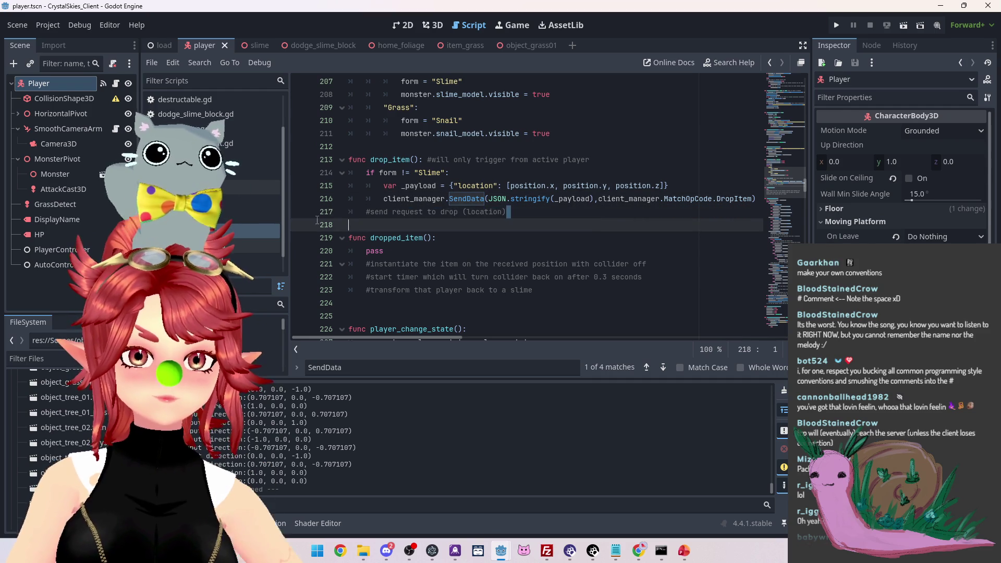
{"action": "key", "text": "BackSpace"}
{"action": "key", "text": "BackSpace"}
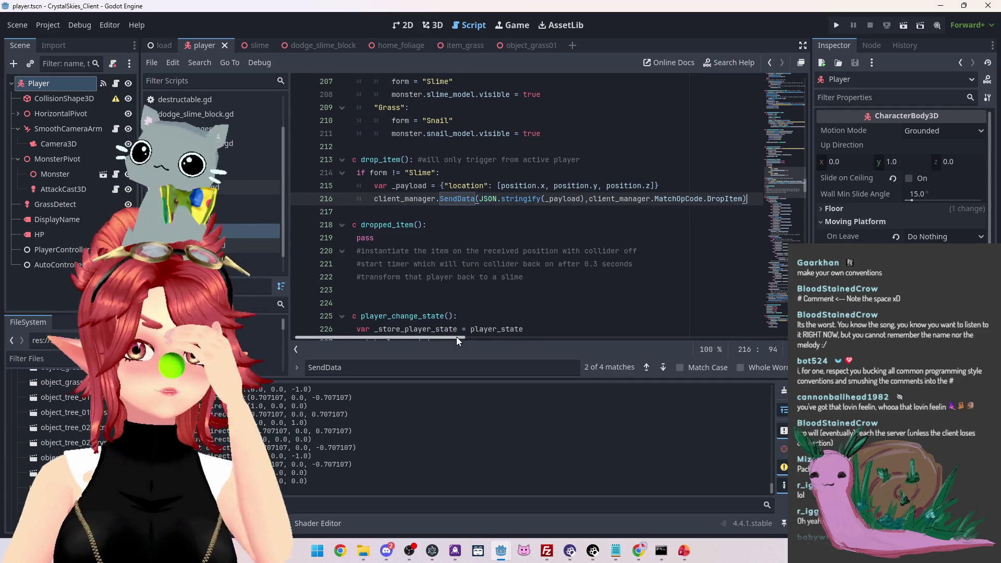
{"action": "scroll", "coordinate": [488, 337], "scroll_direction": "left", "scroll_amount": 1}
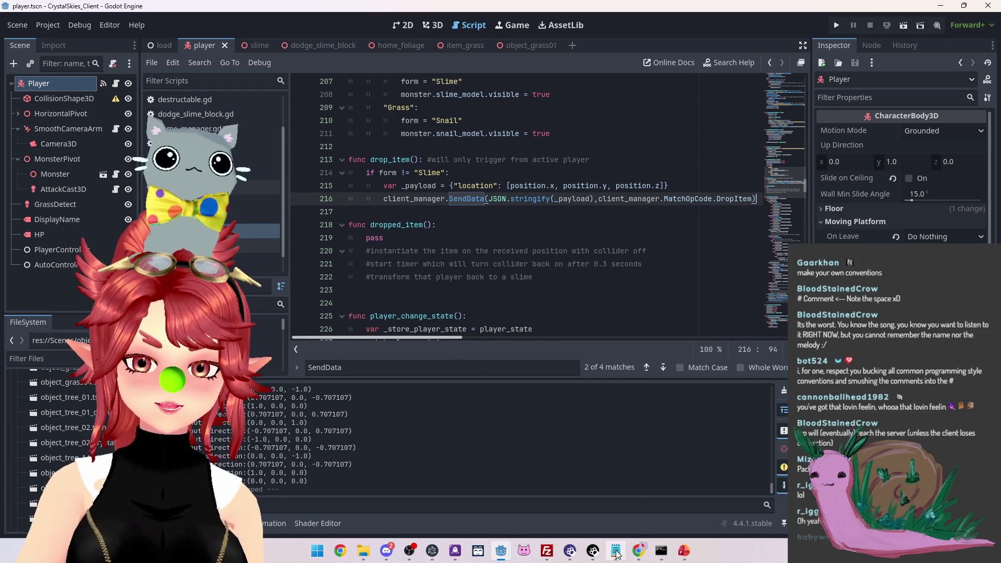
Duplicate the CollectItem else-if block below itself and rename the copy to DropItem
{"action": "left_click", "coordinate": [615, 551]}
{"action": "mouse_move", "coordinate": [616, 144]}
{"action": "left_mouse_down"}
{"action": "mouse_move", "coordinate": [618, 176]}
{"action": "mouse_move", "coordinate": [601, 211]}
{"action": "mouse_move", "coordinate": [584, 114]}
{"action": "mouse_move", "coordinate": [571, 194]}
{"action": "mouse_move", "coordinate": [570, 155]}
{"action": "left_mouse_up"}
{"action": "scroll", "coordinate": [311, 342], "scroll_direction": "down", "scroll_amount": 1}
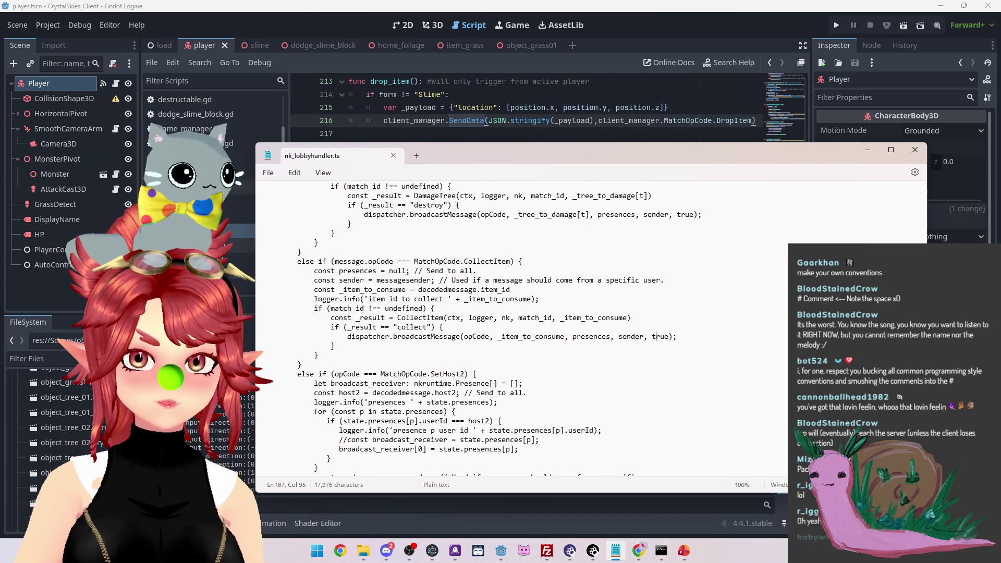
{"action": "left_click", "coordinate": [311, 343]}
{"action": "key", "text": "Return"}
{"action": "mouse_move", "coordinate": [311, 344]}
{"action": "left_mouse_down"}
{"action": "mouse_move", "coordinate": [301, 249]}
{"action": "mouse_move", "coordinate": [302, 345]}
{"action": "left_mouse_up"}
{"action": "key", "text": "ctrl+c"}
{"action": "left_click", "coordinate": [308, 355]}
{"action": "key", "text": "ctrl+v"}
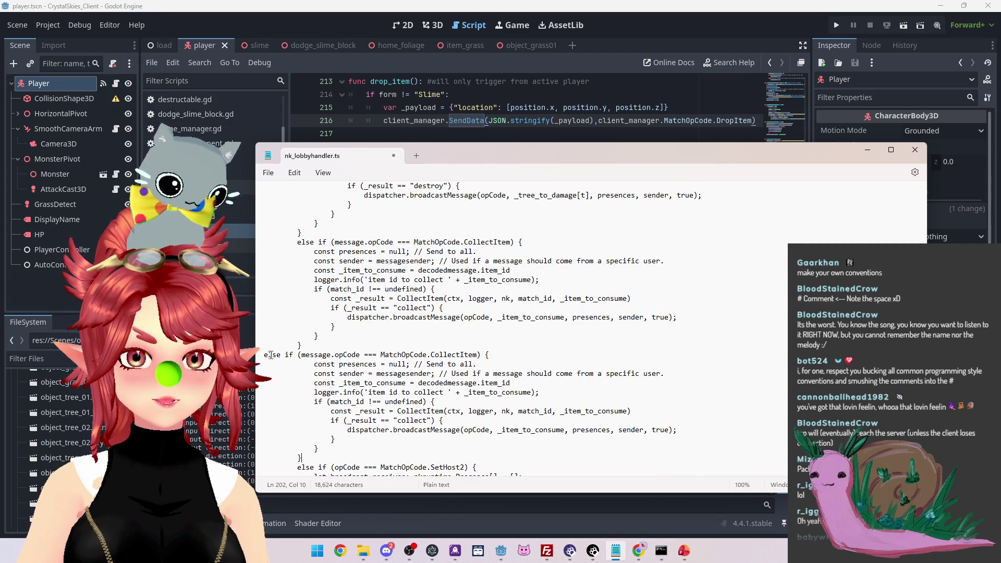
{"action": "left_click", "coordinate": [265, 355]}
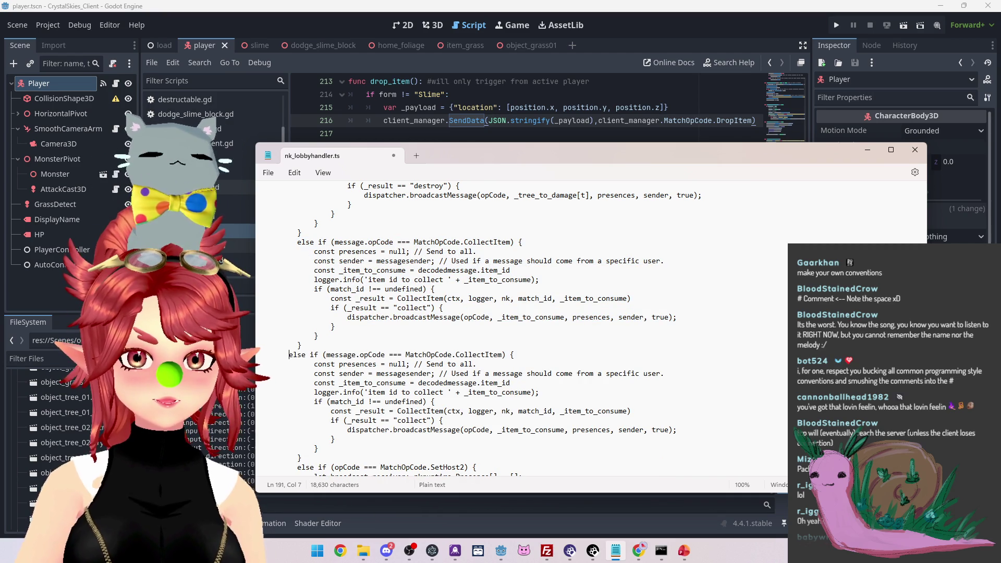
{"action": "left_click_drag", "start_coordinate": [463, 355], "coordinate": [494, 355]}
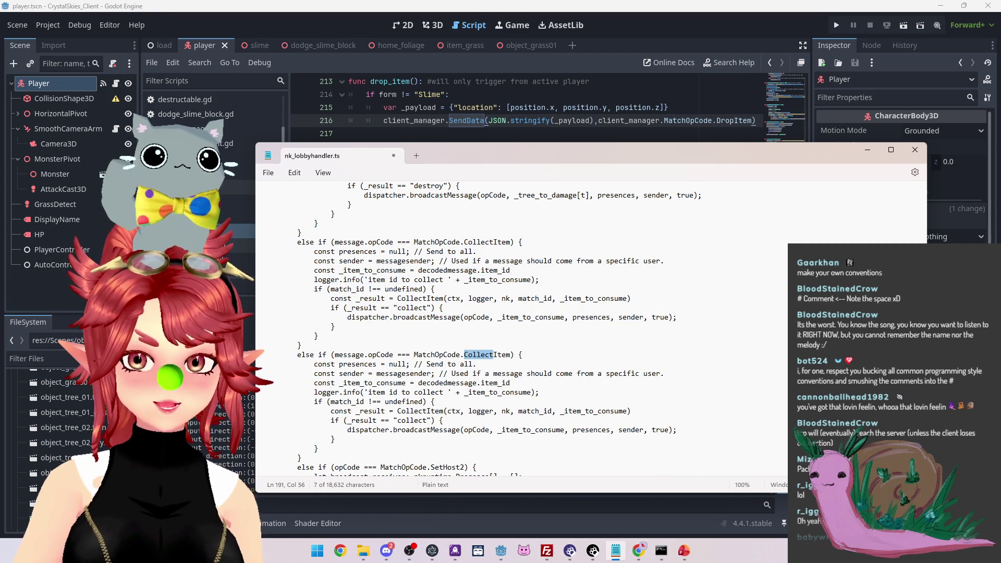
{"action": "type", "text": "Drop"}
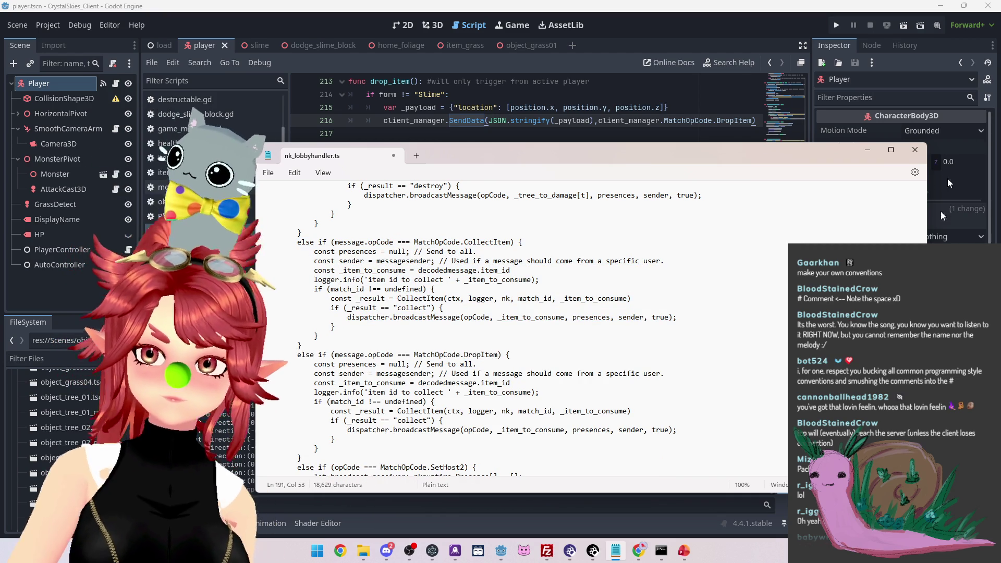
Add 'DropItem,' to the MatchOpCode list right after CollectItem
{"action": "scroll", "coordinate": [469, 355], "scroll_direction": "up", "scroll_amount": 10}
{"action": "scroll", "coordinate": [522, 329], "scroll_direction": "up", "scroll_amount": 15}
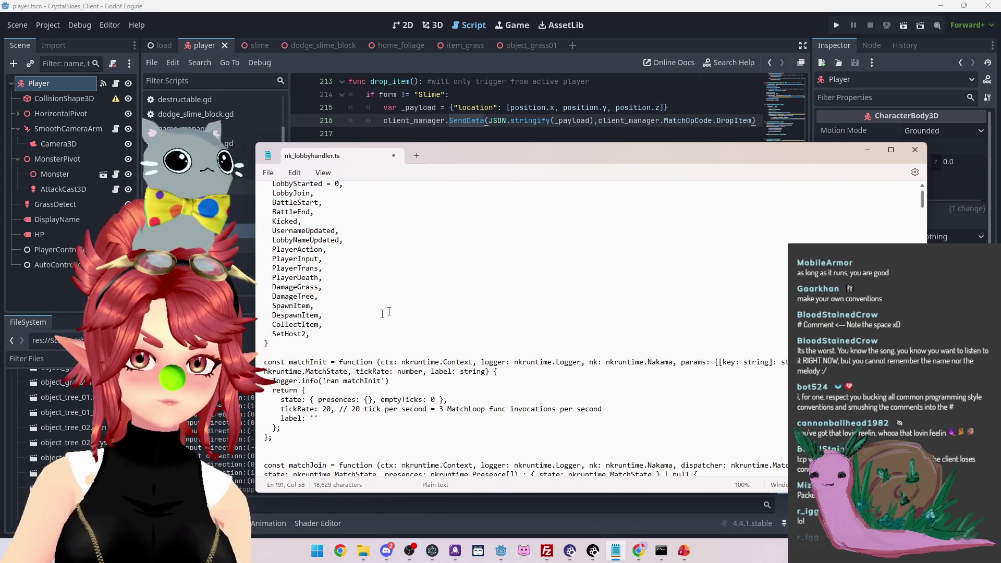
{"action": "left_click", "coordinate": [322, 324]}
{"action": "key", "text": "Return"}
{"action": "type", "text": "D"}
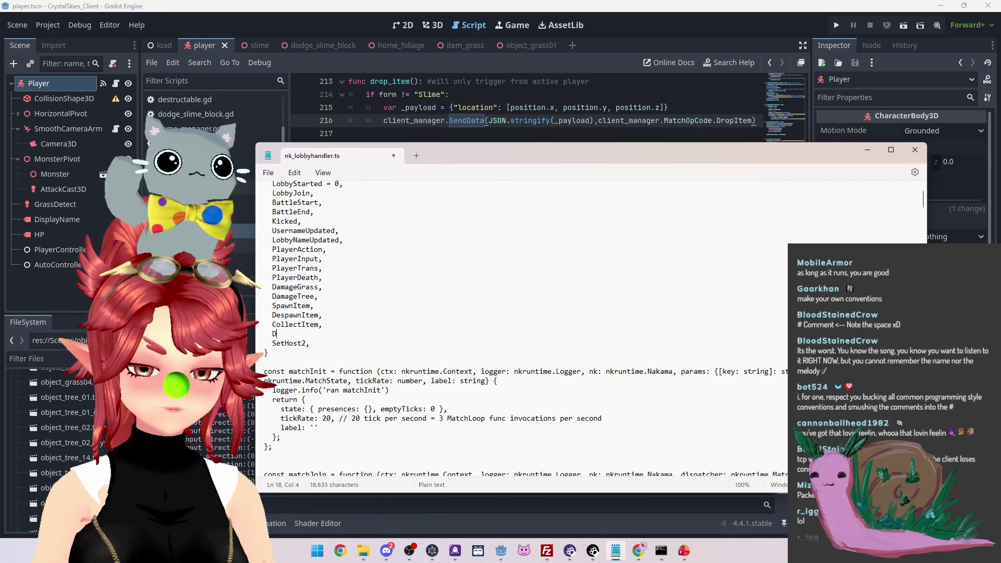
{"action": "type", "text": "ropItem,"}
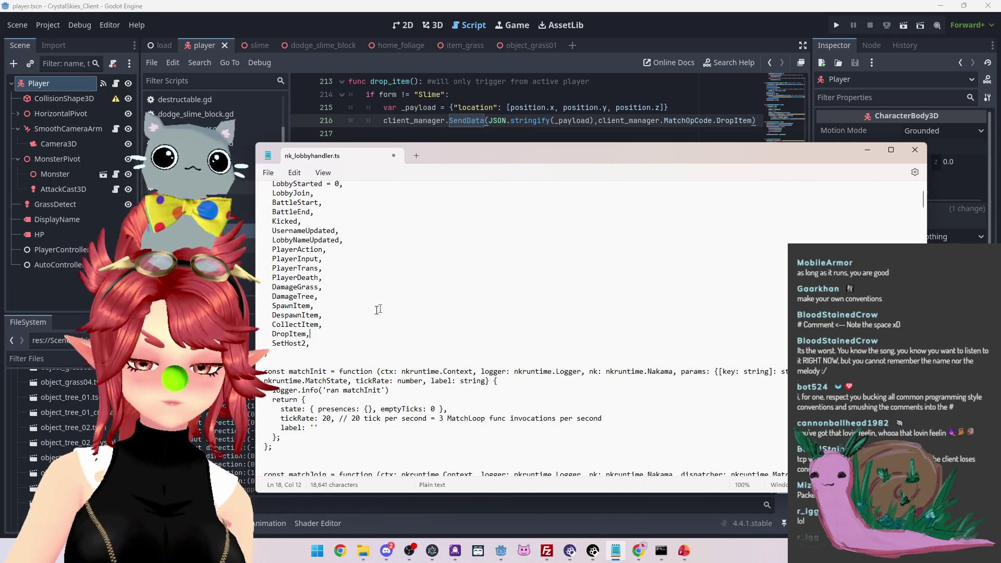
{"action": "scroll", "coordinate": [922, 206], "scroll_direction": "down", "scroll_amount": 1}
{"action": "scroll", "coordinate": [922, 205], "scroll_direction": "down", "scroll_amount": 3}
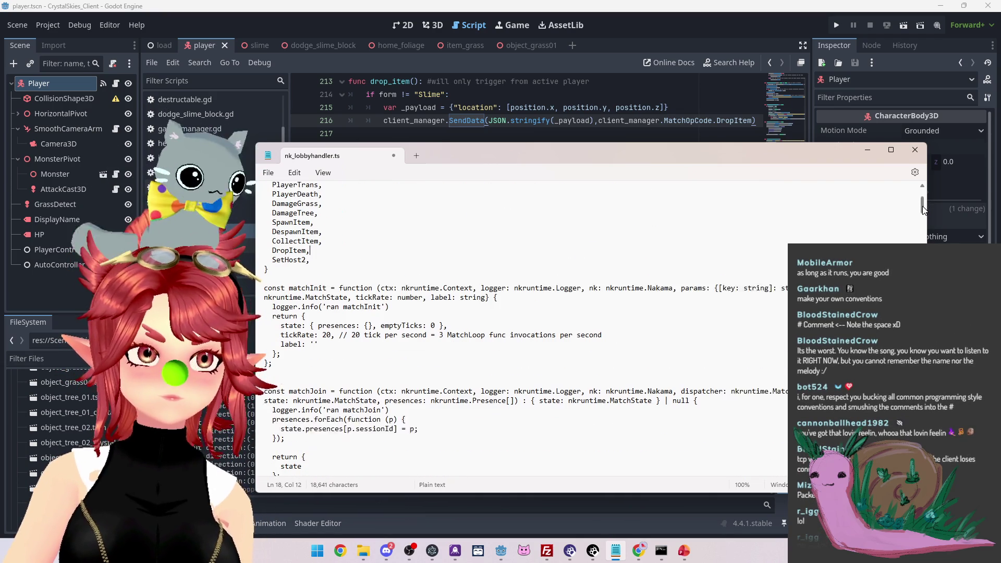
Scroll down to SpawnItemFromGrass and inspect its grass-spawn log message and roll variable
{"action": "scroll", "coordinate": [921, 208], "scroll_direction": "down", "scroll_amount": 20}
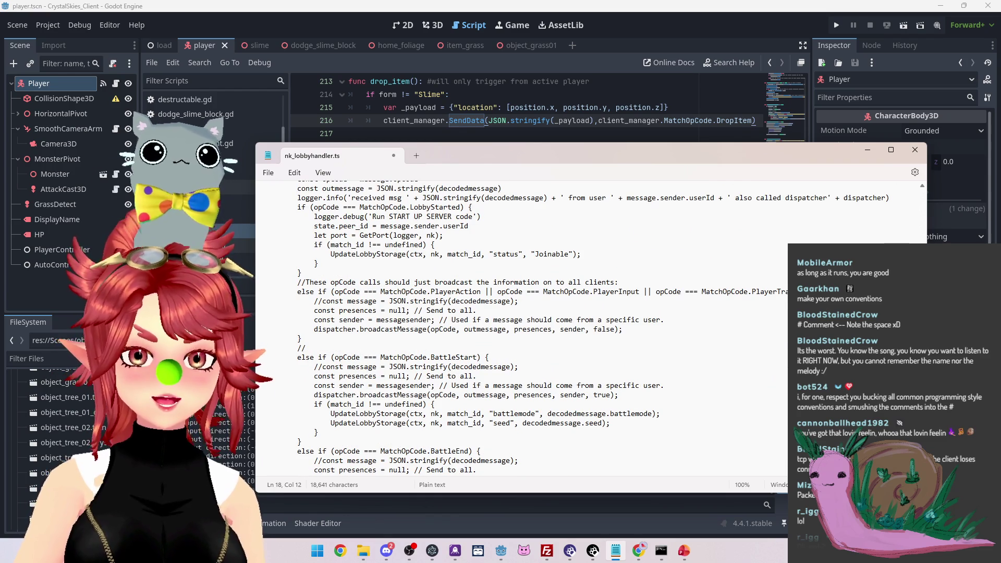
{"action": "scroll", "coordinate": [590, 328], "scroll_direction": "up", "scroll_amount": 2}
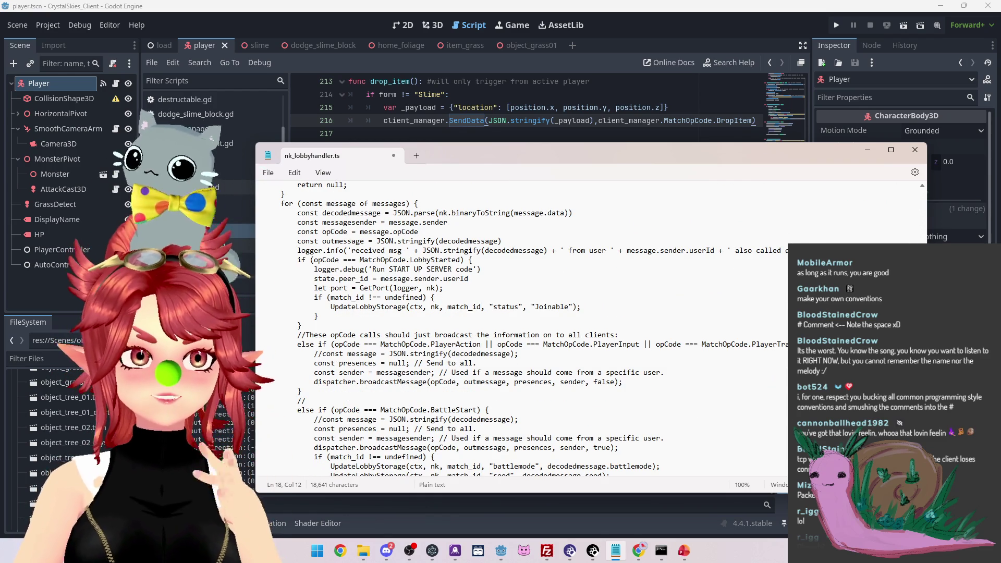
{"action": "scroll", "coordinate": [589, 328], "scroll_direction": "down", "scroll_amount": 1}
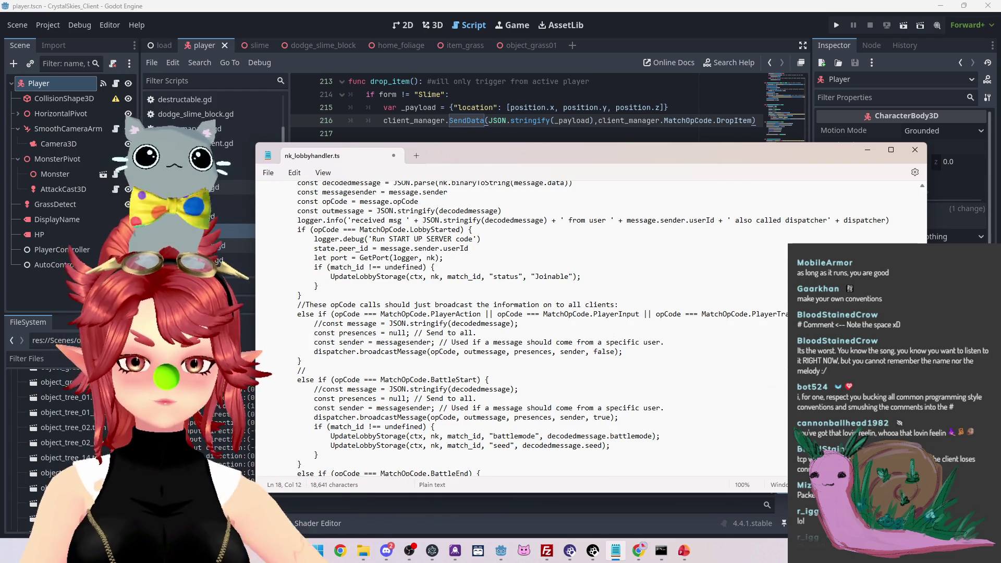
{"action": "scroll", "coordinate": [589, 328], "scroll_direction": "down", "scroll_amount": 10}
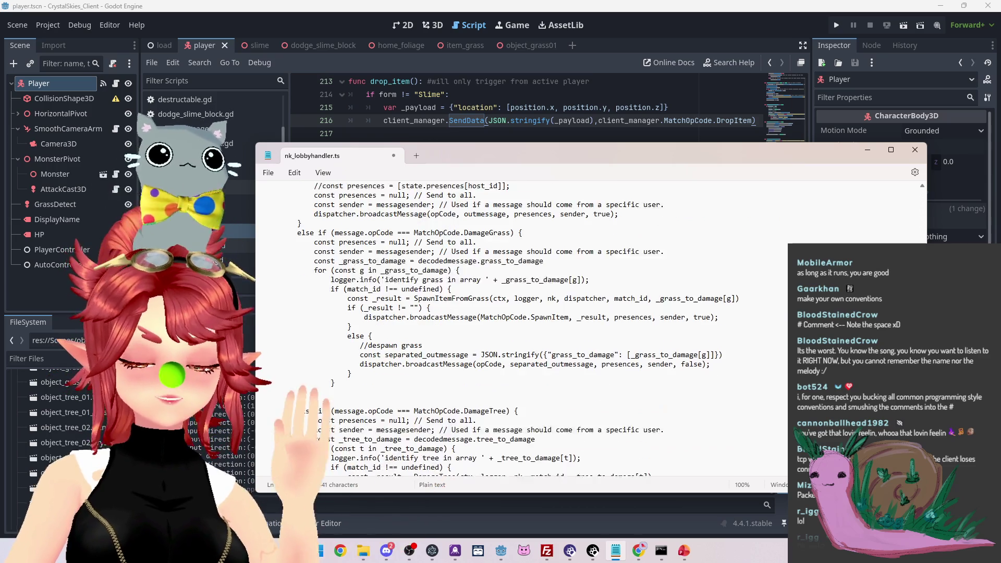
{"action": "scroll", "coordinate": [589, 329], "scroll_direction": "down", "scroll_amount": 10}
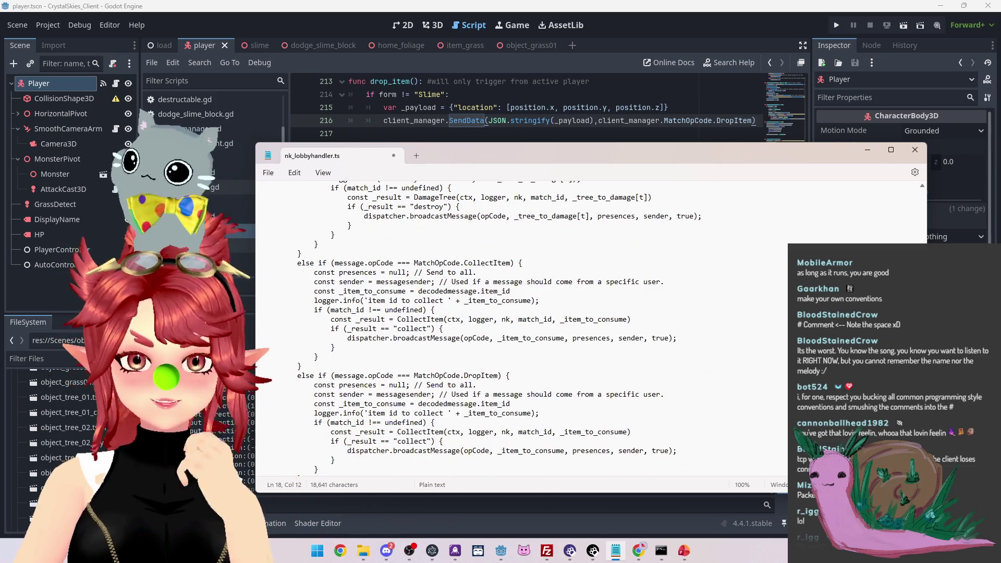
{"action": "scroll", "coordinate": [752, 299], "scroll_direction": "down", "scroll_amount": 4}
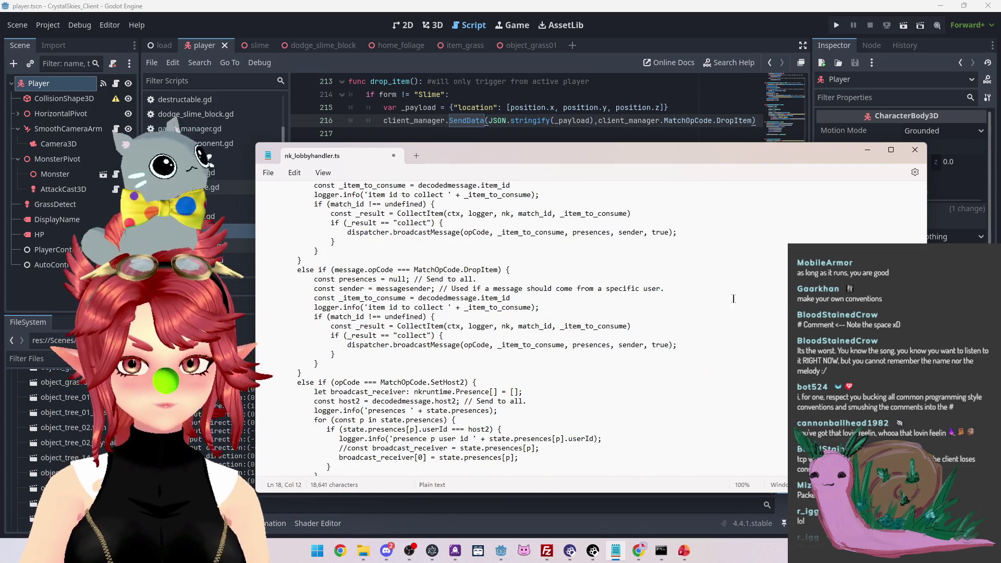
{"action": "scroll", "coordinate": [706, 318], "scroll_direction": "up", "scroll_amount": 2}
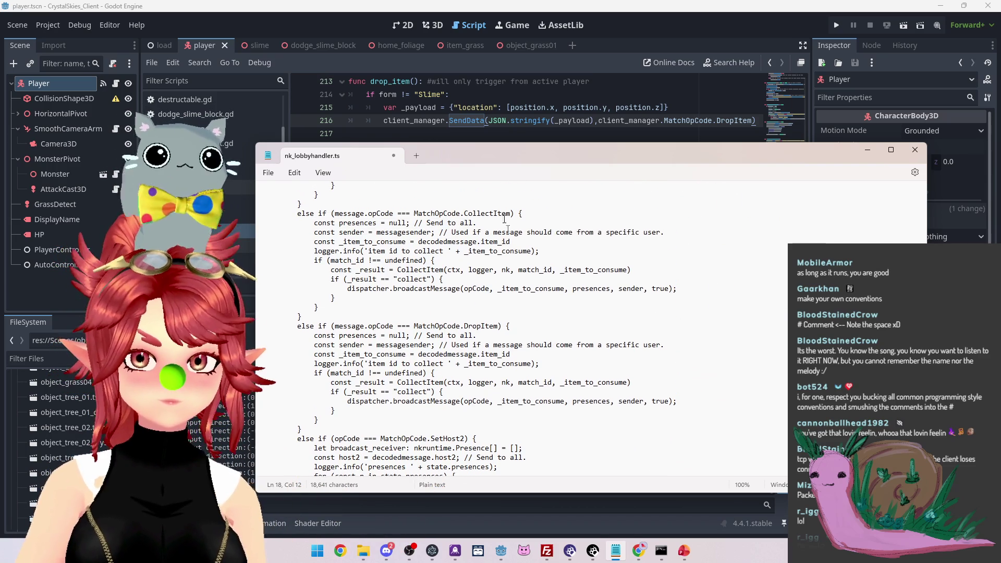
{"action": "scroll", "coordinate": [468, 326], "scroll_direction": "down", "scroll_amount": 1}
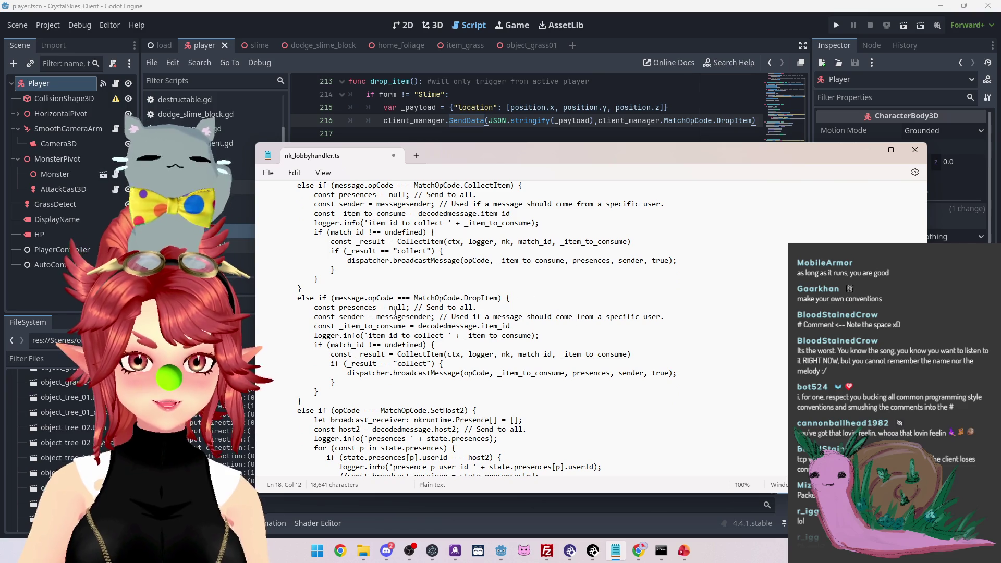
{"action": "scroll", "coordinate": [395, 313], "scroll_direction": "down", "scroll_amount": 1}
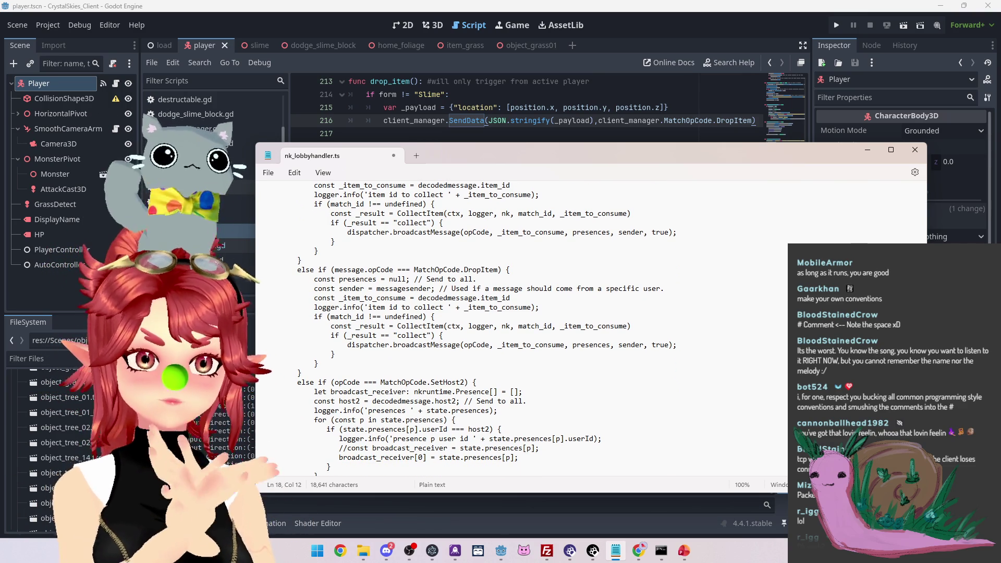
{"action": "scroll", "coordinate": [469, 319], "scroll_direction": "down", "scroll_amount": 7}
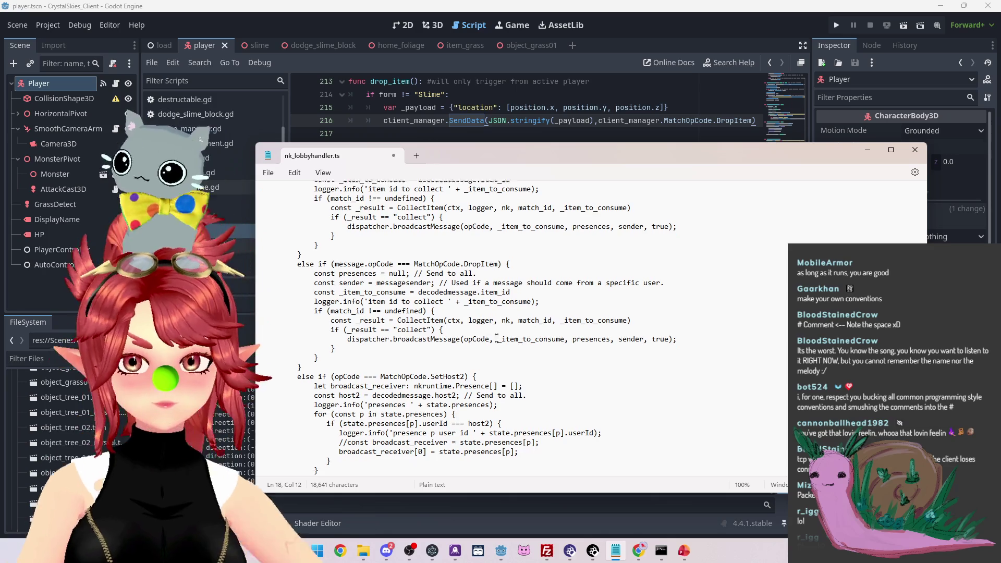
{"action": "scroll", "coordinate": [322, 376], "scroll_direction": "down", "scroll_amount": 7}
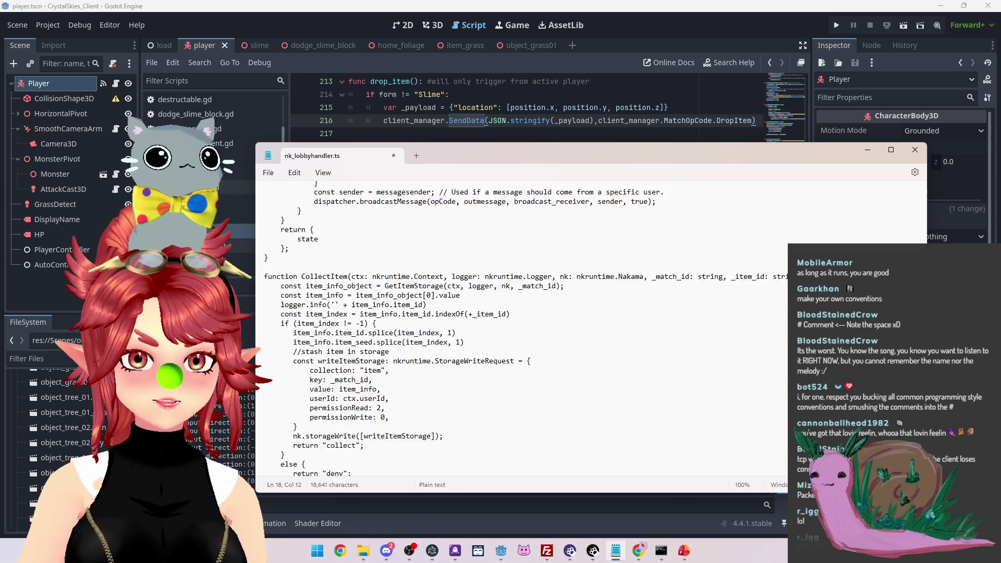
{"action": "scroll", "coordinate": [522, 329], "scroll_direction": "down", "scroll_amount": 5}
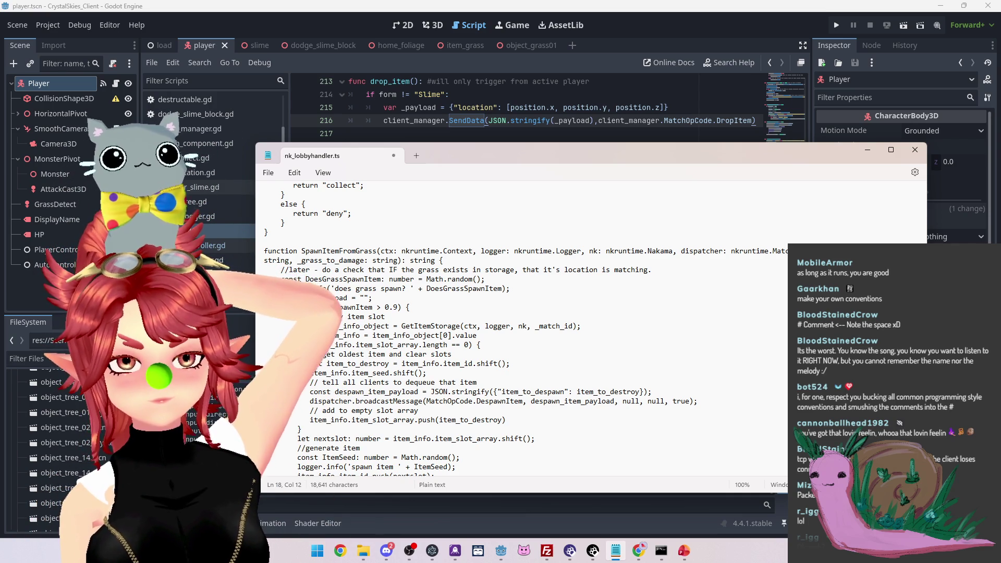
{"action": "scroll", "coordinate": [521, 329], "scroll_direction": "down", "scroll_amount": 1}
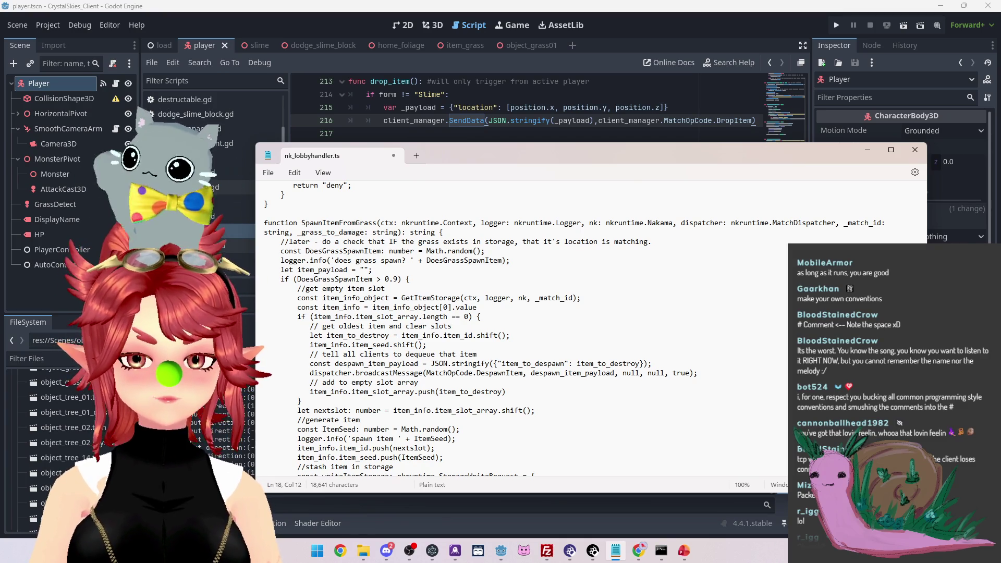
{"action": "scroll", "coordinate": [388, 265], "scroll_direction": "up", "scroll_amount": 5}
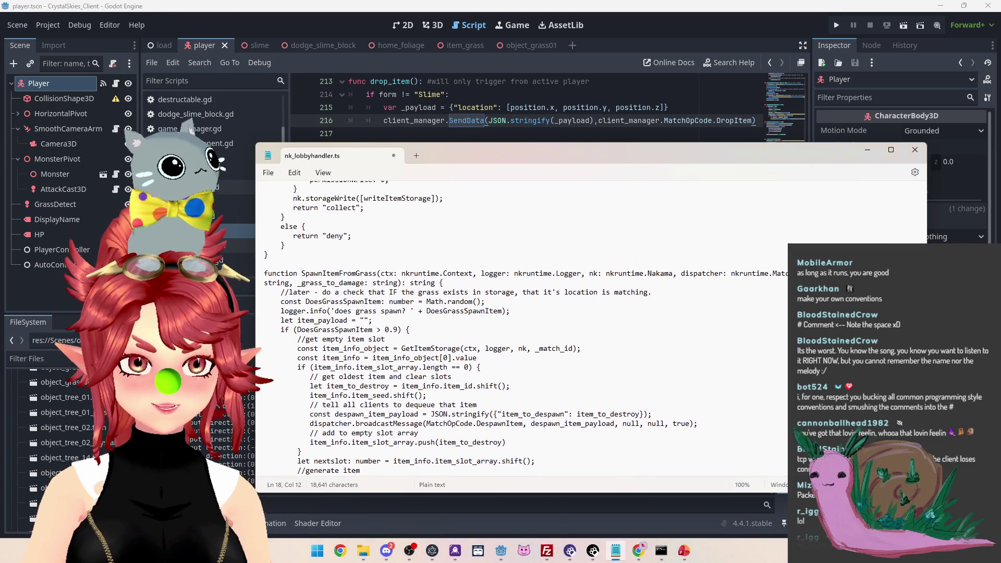
{"action": "scroll", "coordinate": [365, 262], "scroll_direction": "down", "scroll_amount": 4}
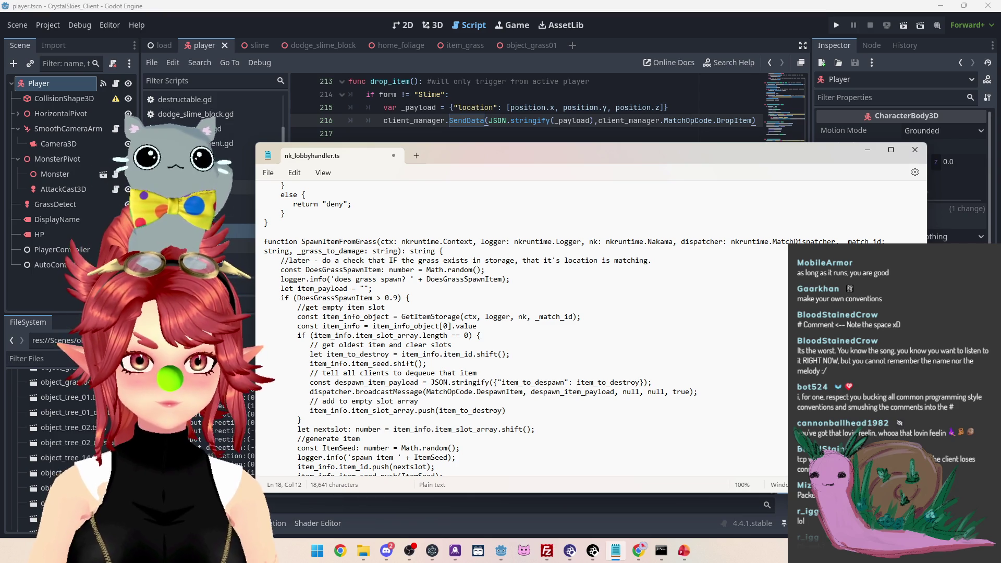
{"action": "left_click_drag", "start_coordinate": [331, 279], "coordinate": [417, 279]}
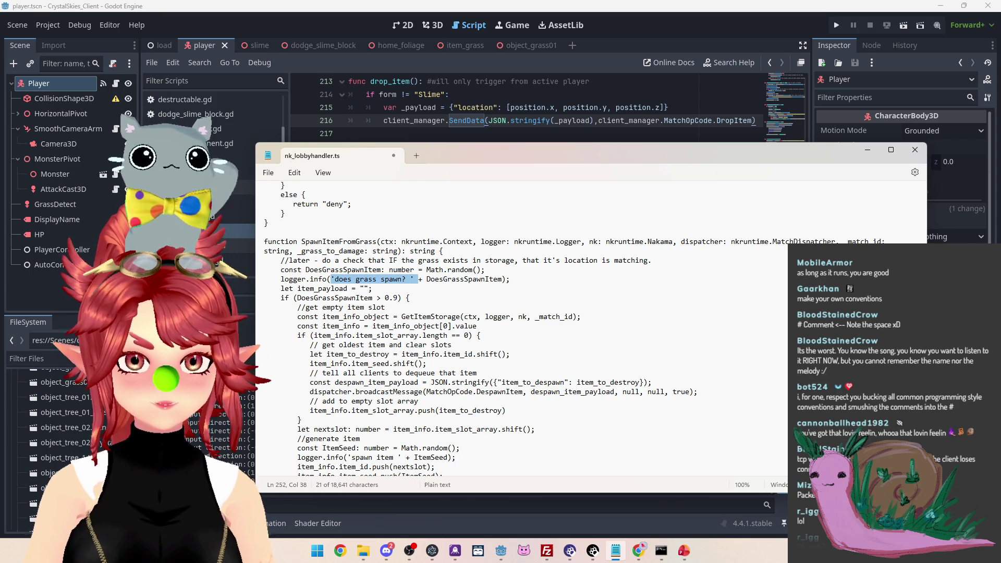
{"action": "left_click_drag", "start_coordinate": [426, 279], "coordinate": [478, 280]}
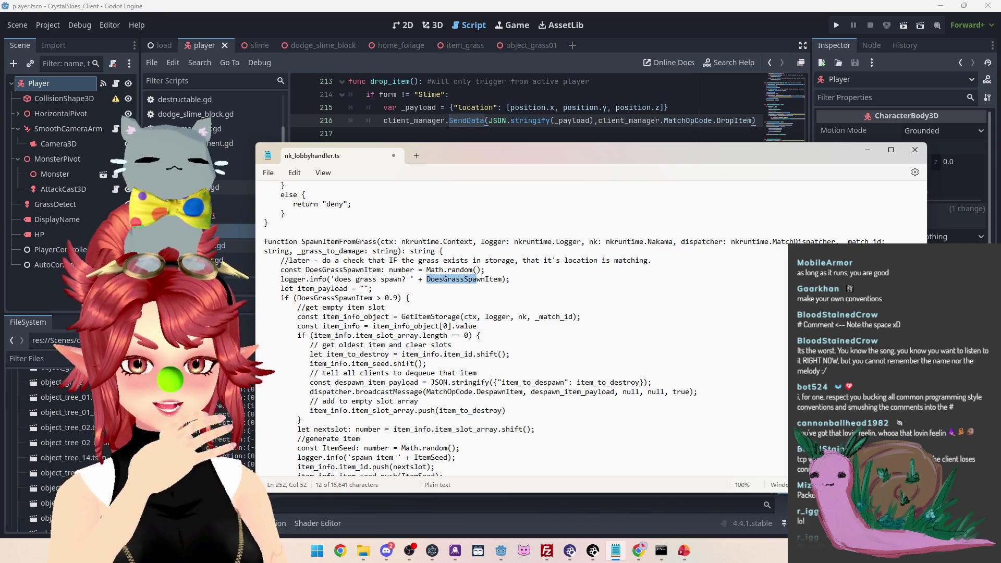
Select the item-spawn block from //get empty item slot down to the ItemSeed line
{"action": "scroll", "coordinate": [485, 281], "scroll_direction": "down", "scroll_amount": 7}
{"action": "scroll", "coordinate": [485, 281], "scroll_direction": "up", "scroll_amount": 2}
{"action": "scroll", "coordinate": [485, 281], "scroll_direction": "up", "scroll_amount": 3}
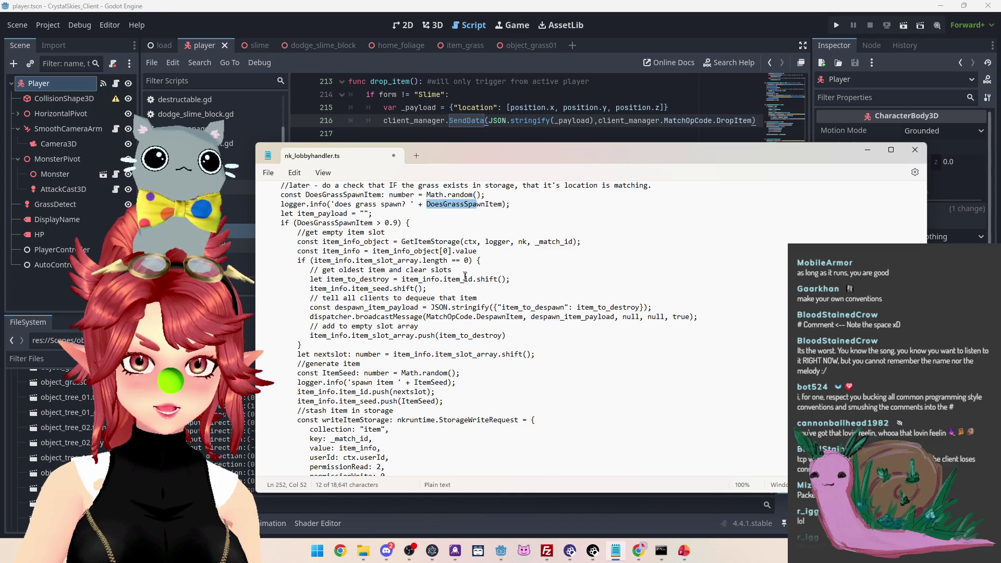
{"action": "scroll", "coordinate": [456, 272], "scroll_direction": "up", "scroll_amount": 2}
{"action": "scroll", "coordinate": [456, 273], "scroll_direction": "down", "scroll_amount": 2}
{"action": "scroll", "coordinate": [456, 273], "scroll_direction": "down", "scroll_amount": 3}
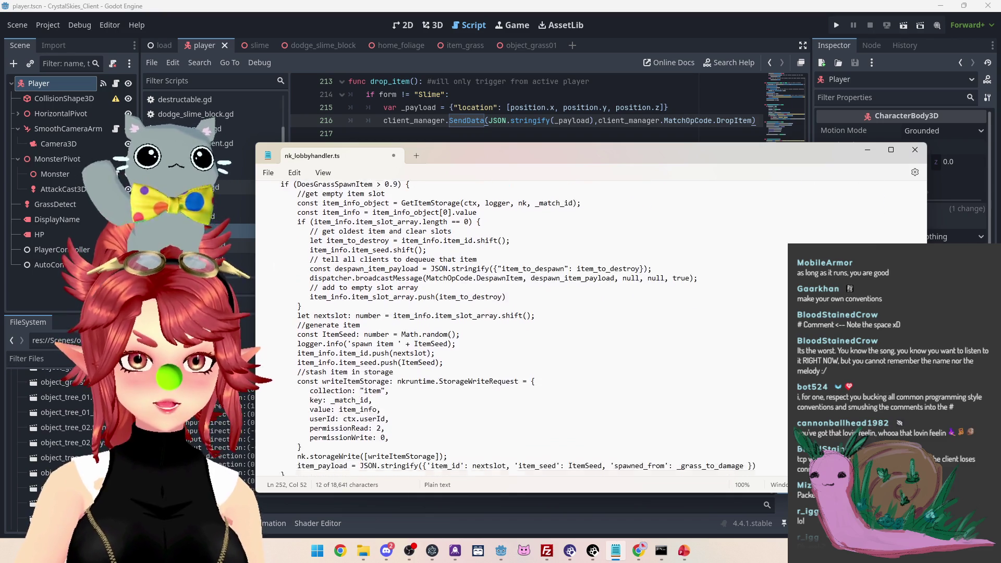
{"action": "scroll", "coordinate": [455, 272], "scroll_direction": "up", "scroll_amount": 2}
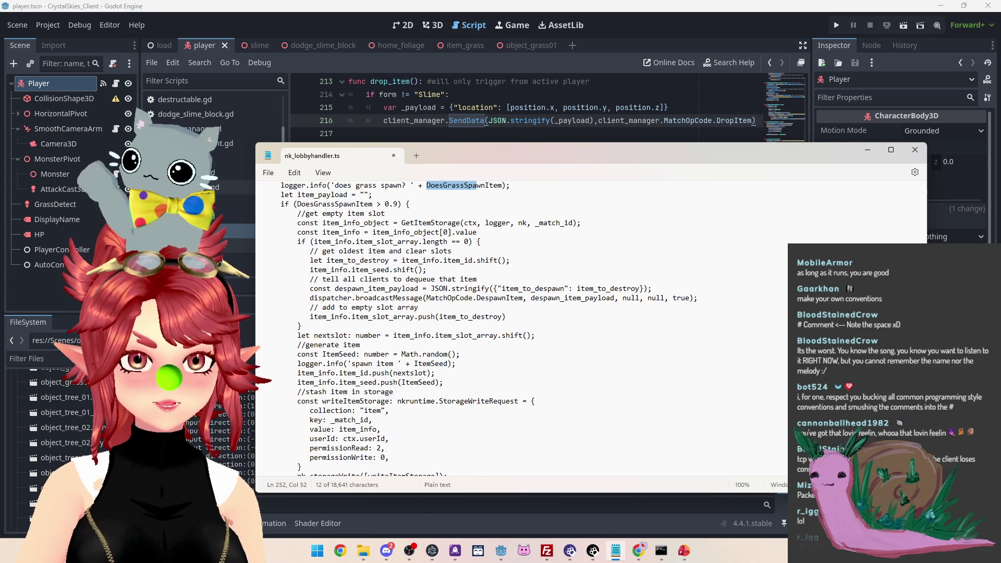
{"action": "left_click_drag", "start_coordinate": [299, 204], "coordinate": [392, 204]}
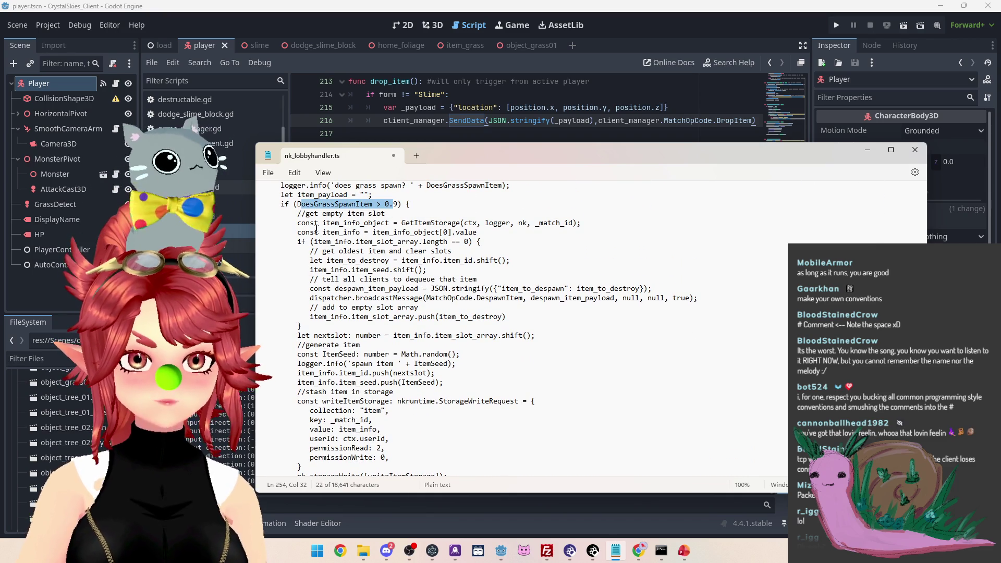
{"action": "mouse_move", "coordinate": [306, 223]}
{"action": "left_mouse_down"}
{"action": "mouse_move", "coordinate": [423, 224]}
{"action": "mouse_move", "coordinate": [313, 214]}
{"action": "mouse_move", "coordinate": [457, 224]}
{"action": "mouse_move", "coordinate": [266, 241]}
{"action": "mouse_move", "coordinate": [266, 335]}
{"action": "left_mouse_up"}
{"action": "key", "text": "shift+Down"}
{"action": "key", "text": "shift+Down"}
{"action": "key", "text": "shift+Down"}
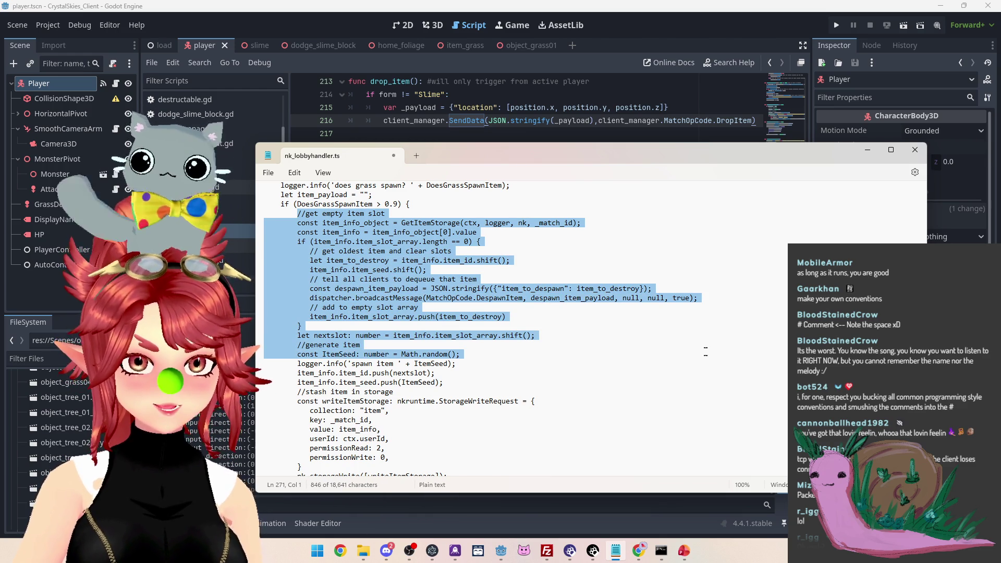
{"action": "key", "text": "shift+Down"}
{"action": "key", "text": "shift+Up"}
{"action": "key", "text": "shift+Up"}
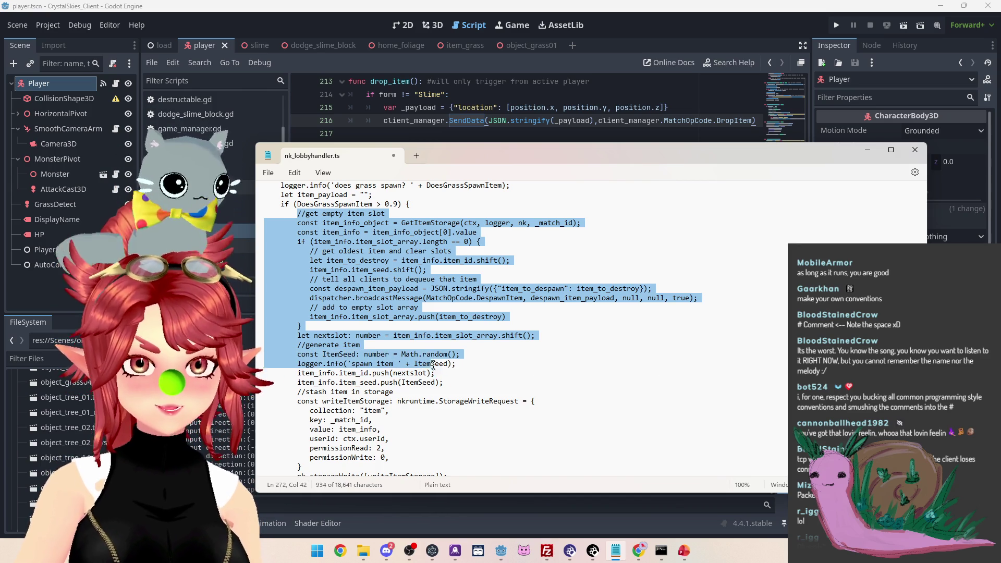
{"action": "key", "text": "shift+Down"}
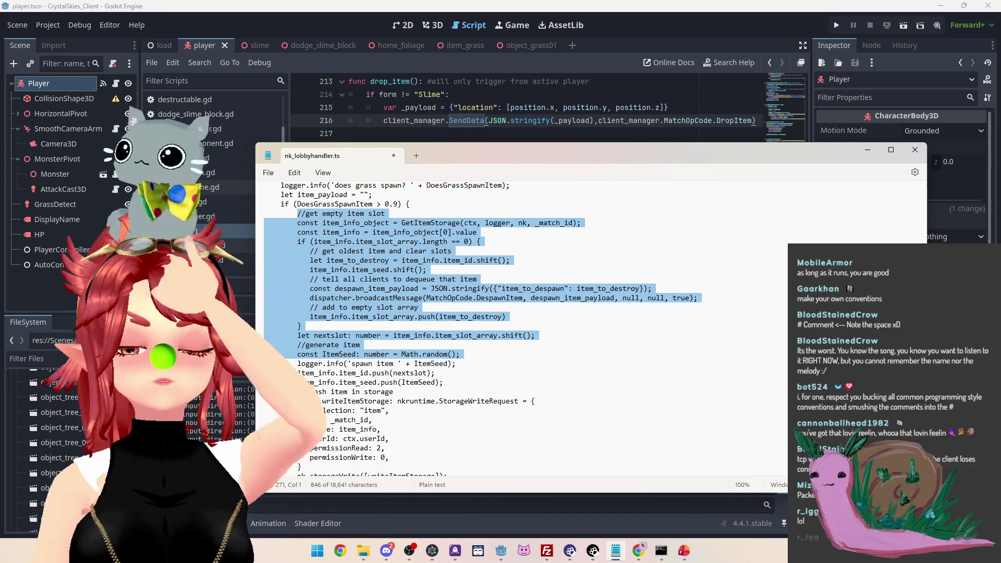
{"action": "key", "text": "shift+Down"}
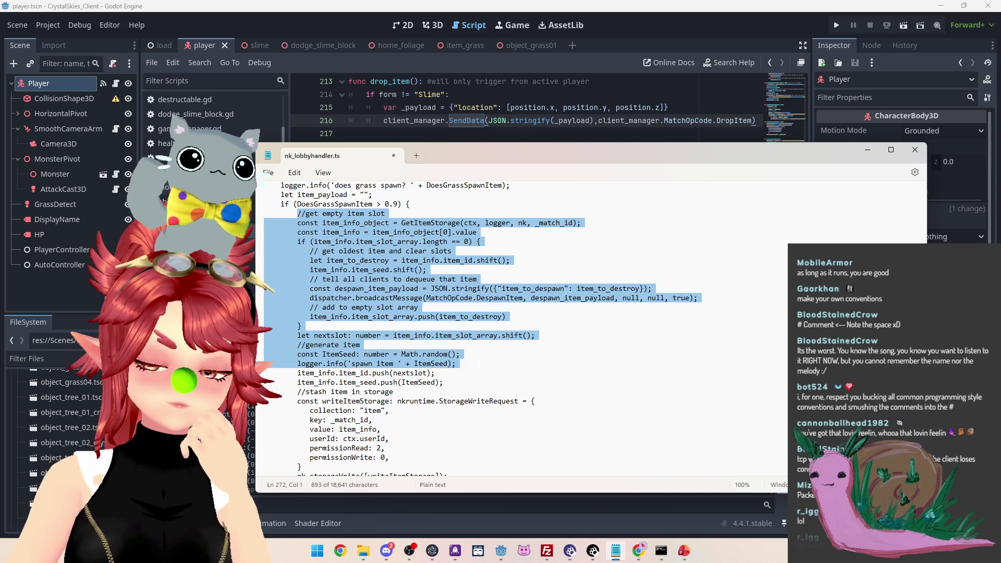
{"action": "key", "text": "shift+Down"}
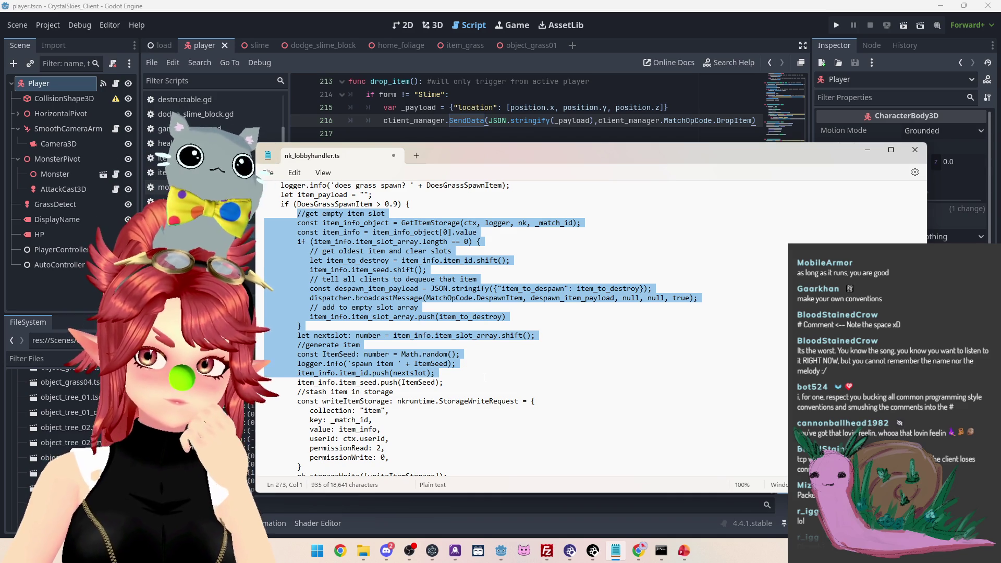
{"action": "key", "text": "shift+Down"}
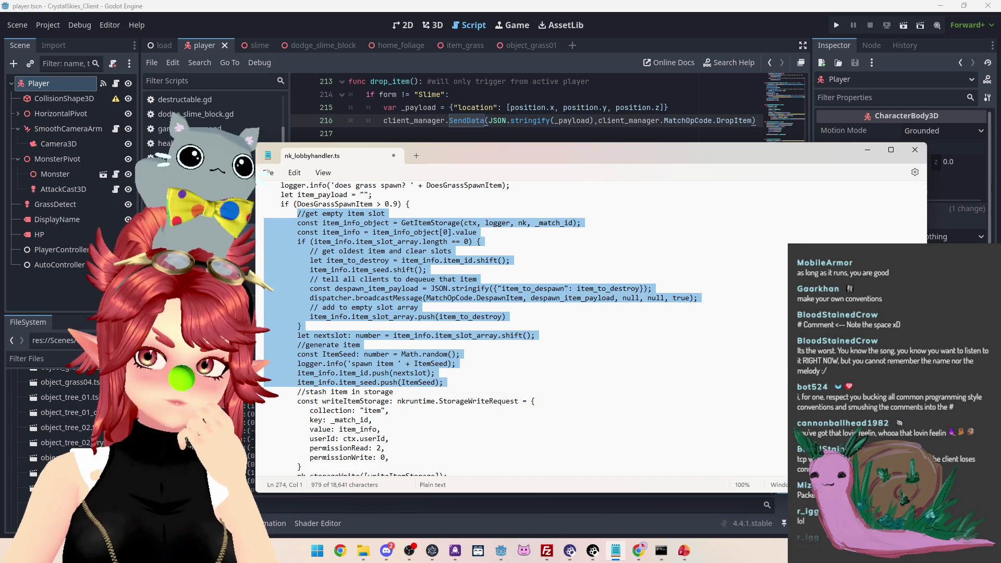
{"action": "key", "text": "shift+Down"}
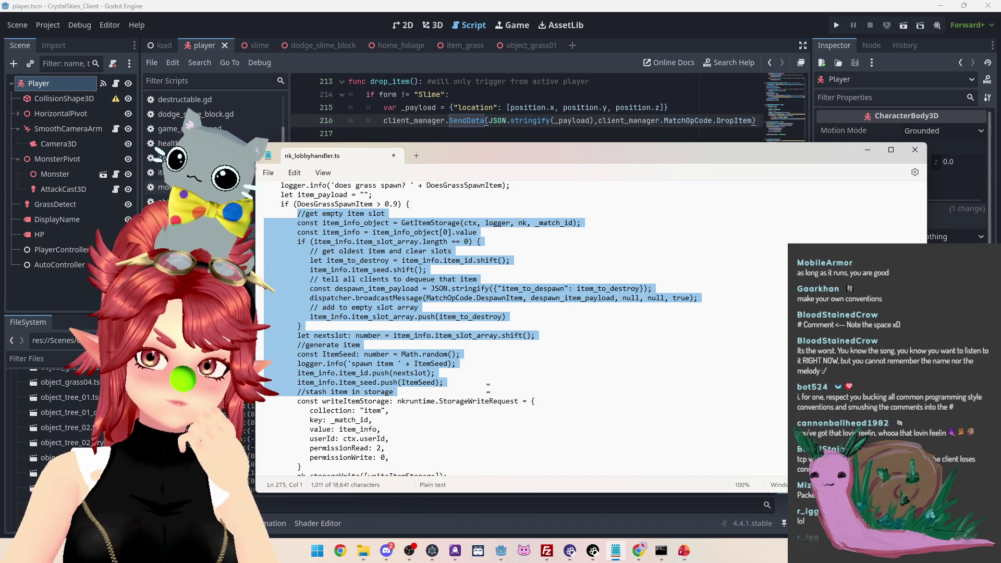
{"action": "key", "text": "shift+Up"}
{"action": "key", "text": "shift+Up"}
{"action": "key", "text": "shift+Down"}
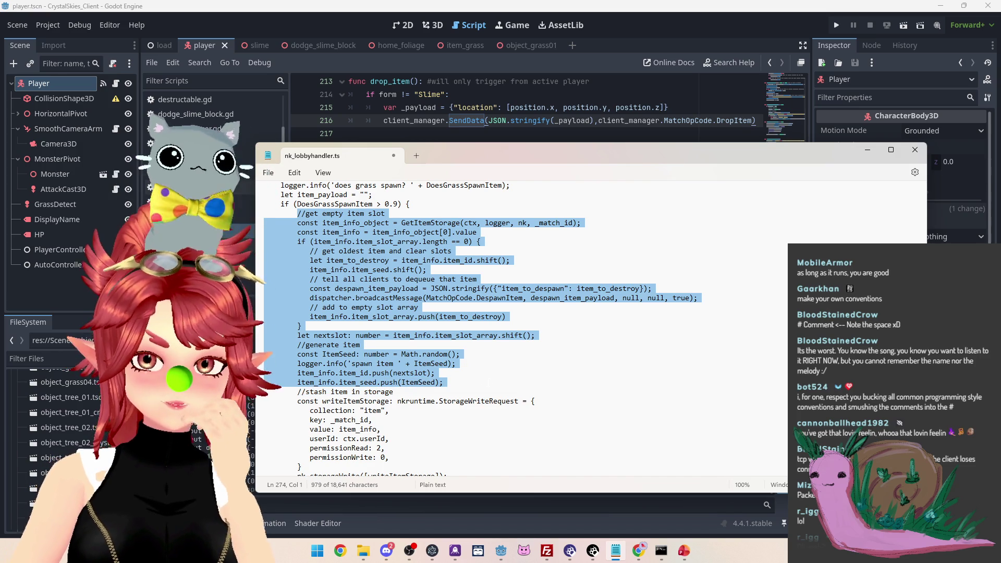
{"action": "key", "text": "shift+Down"}
{"action": "key", "text": "shift+Down"}
{"action": "key", "text": "shift+Down"}
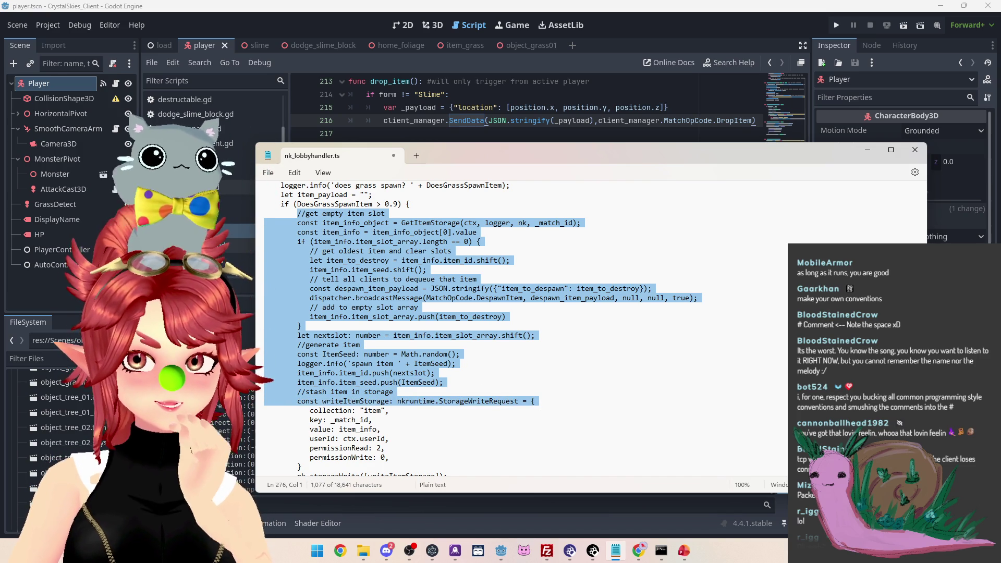
{"action": "key", "text": "shift+Down"}
{"action": "key", "text": "shift+Down"}
{"action": "key", "text": "shift+Down"}
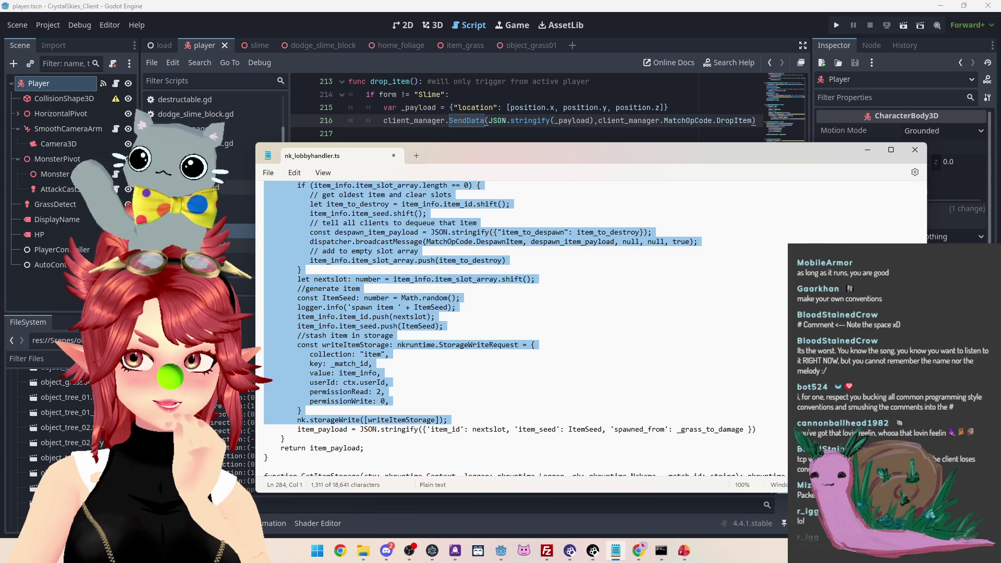
{"action": "key", "text": "shift+Down"}
{"action": "key", "text": "shift+Down"}
{"action": "key", "text": "shift+Down"}
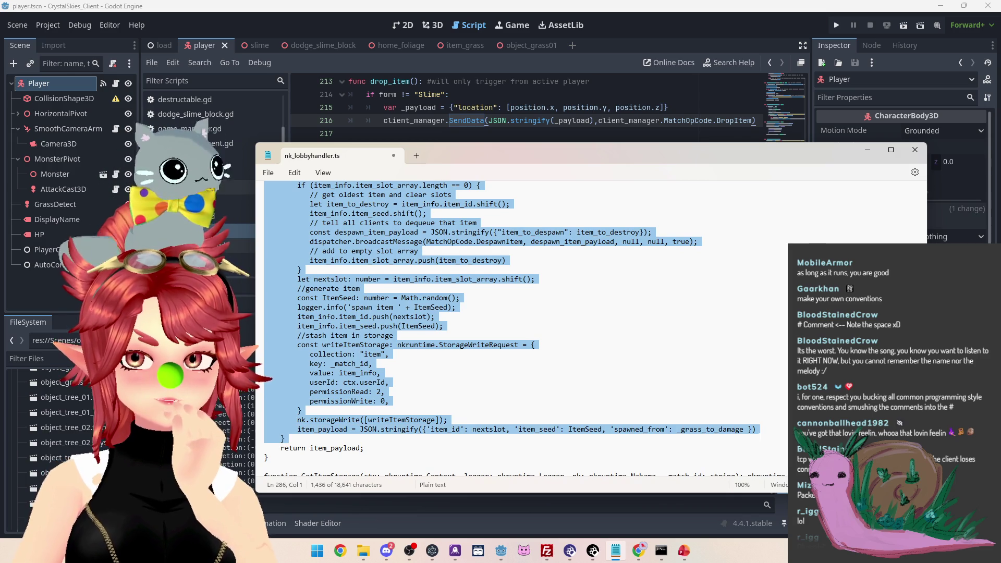
{"action": "scroll", "coordinate": [455, 305], "scroll_direction": "up", "scroll_amount": 5}
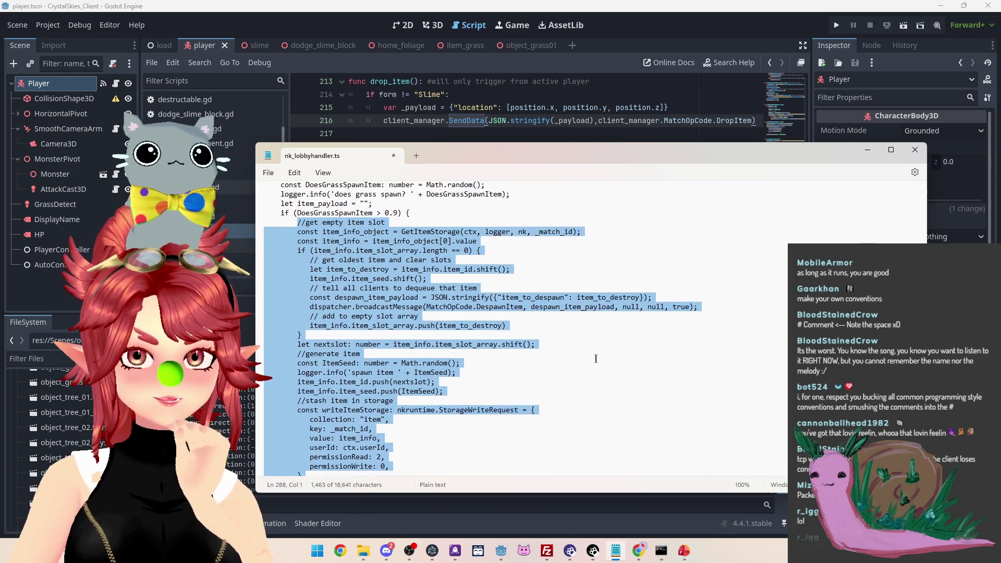
{"action": "scroll", "coordinate": [455, 305], "scroll_direction": "down", "scroll_amount": 5}
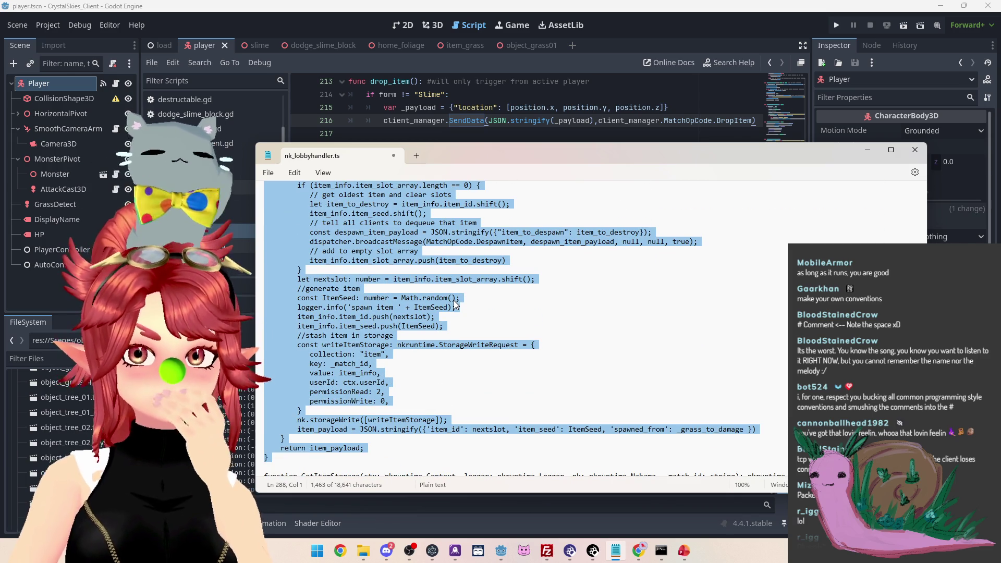
{"action": "scroll", "coordinate": [456, 305], "scroll_direction": "up", "scroll_amount": 2}
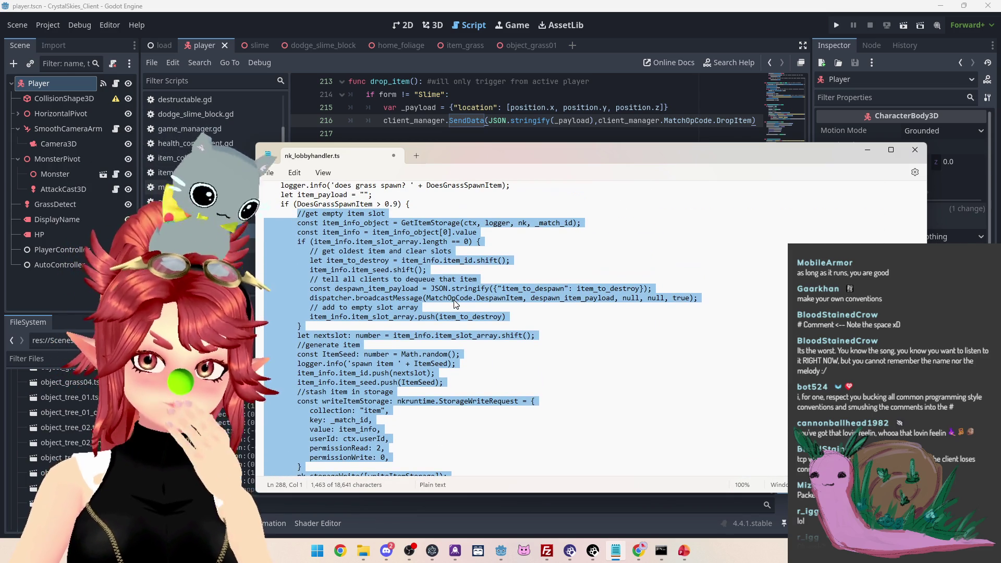
{"action": "scroll", "coordinate": [456, 304], "scroll_direction": "up", "scroll_amount": 2}
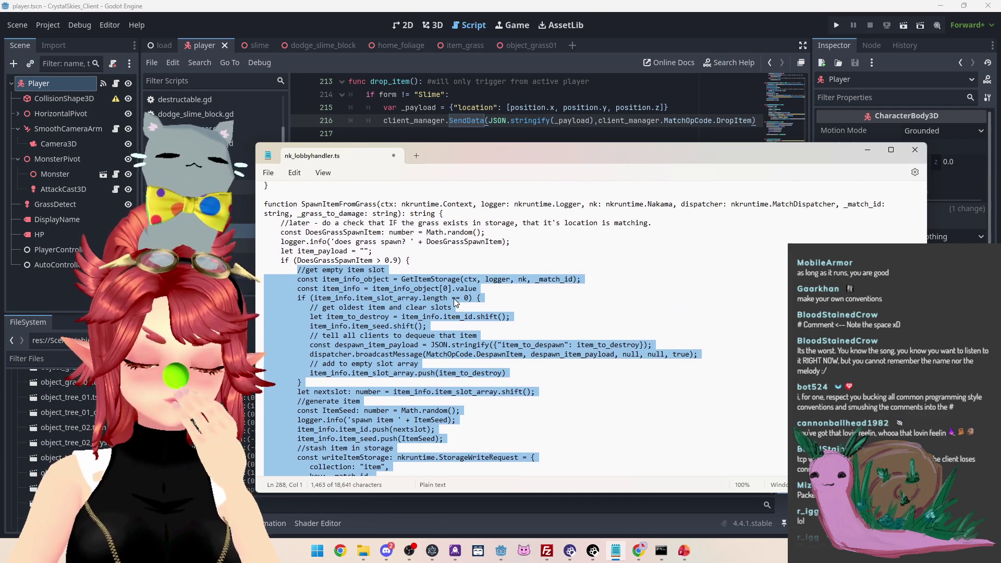
{"action": "scroll", "coordinate": [454, 300], "scroll_direction": "down", "scroll_amount": 4}
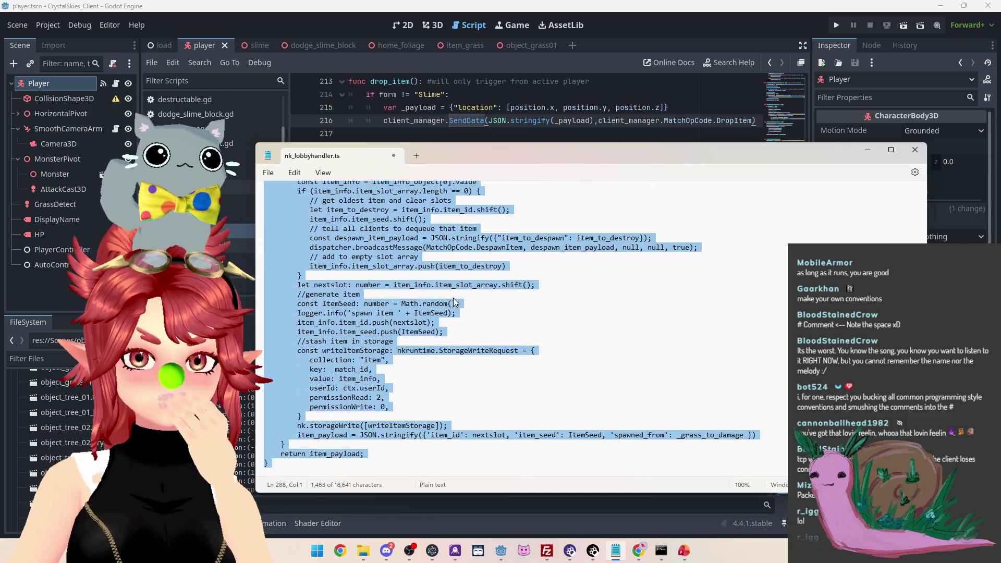
{"action": "scroll", "coordinate": [454, 301], "scroll_direction": "up", "scroll_amount": 5}
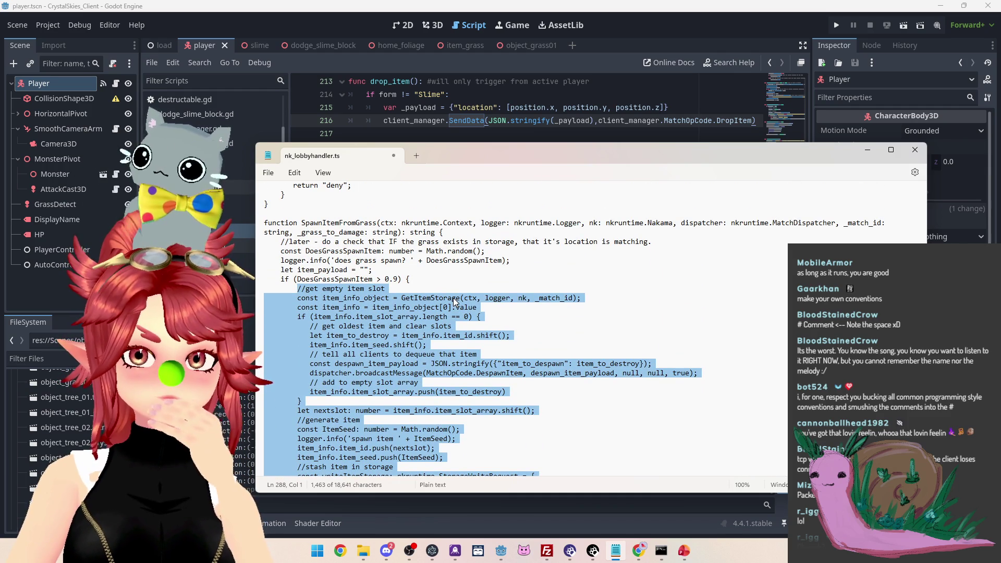
{"action": "scroll", "coordinate": [453, 299], "scroll_direction": "down", "scroll_amount": 5}
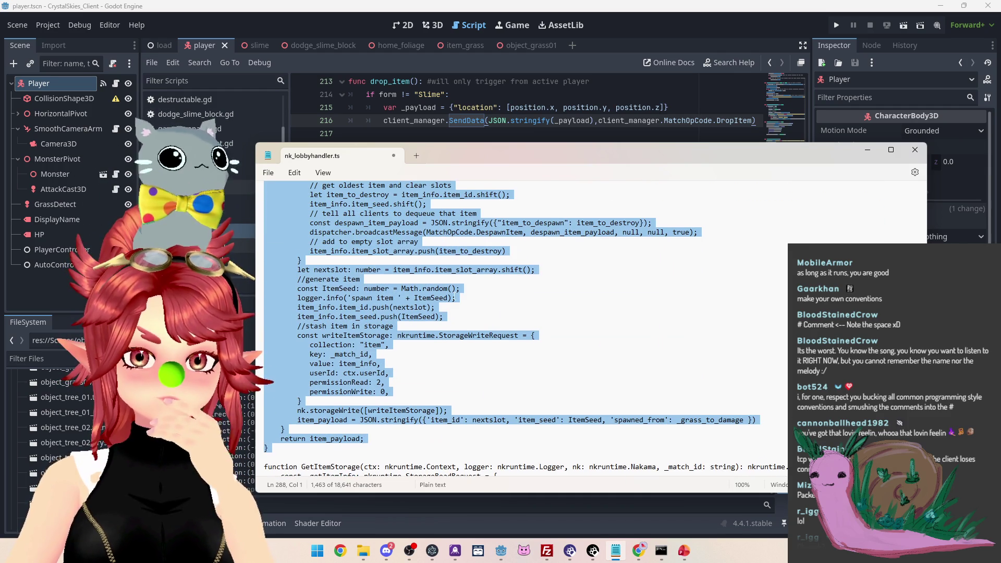
{"action": "scroll", "coordinate": [452, 298], "scroll_direction": "down", "scroll_amount": 1}
{"action": "key", "text": "Right"}
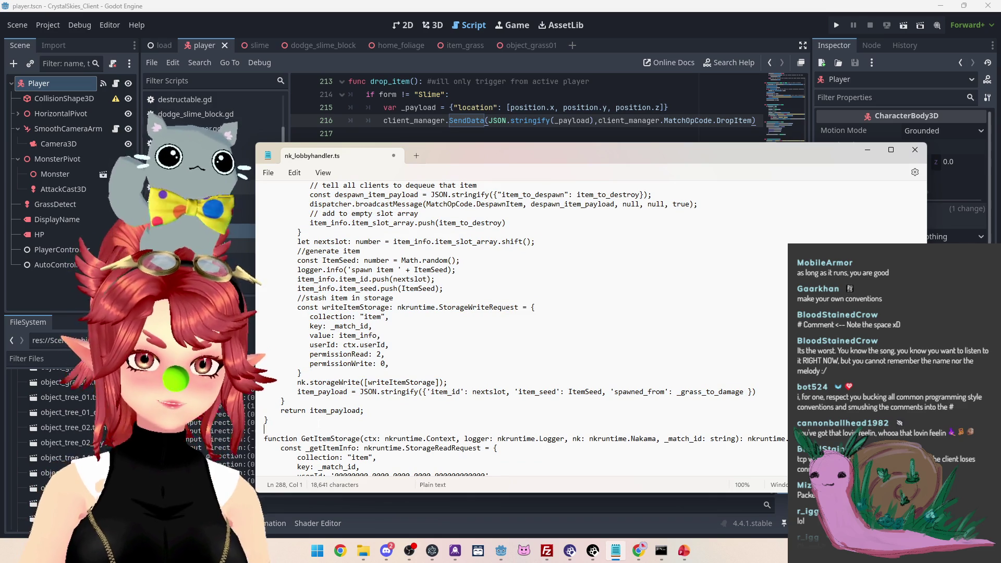
Save nk_lobbyhandler.ts
{"action": "left_click", "coordinate": [416, 326]}
{"action": "key", "text": "ctrl+s"}
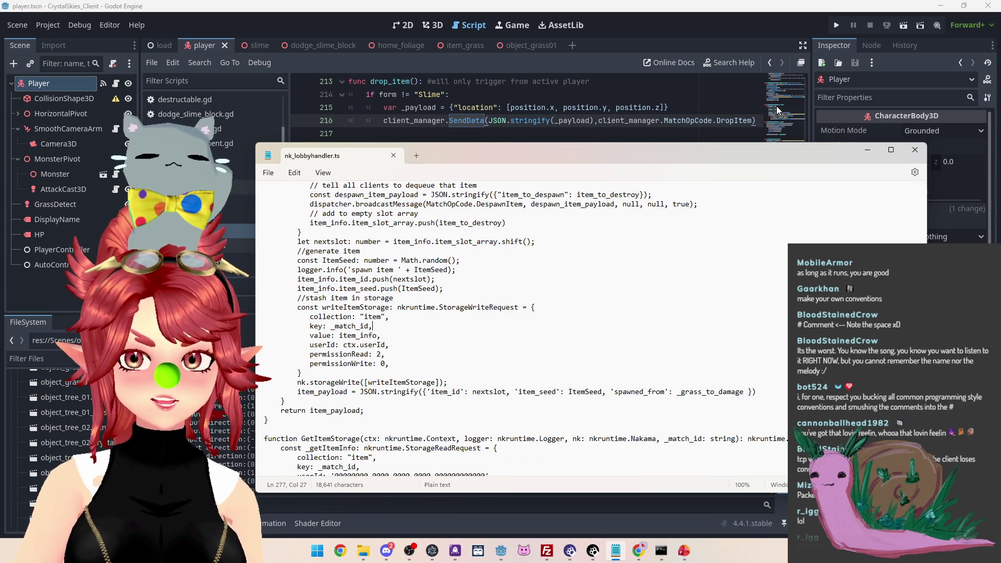
{"action": "scroll", "coordinate": [521, 328], "scroll_direction": "up", "scroll_amount": 10}
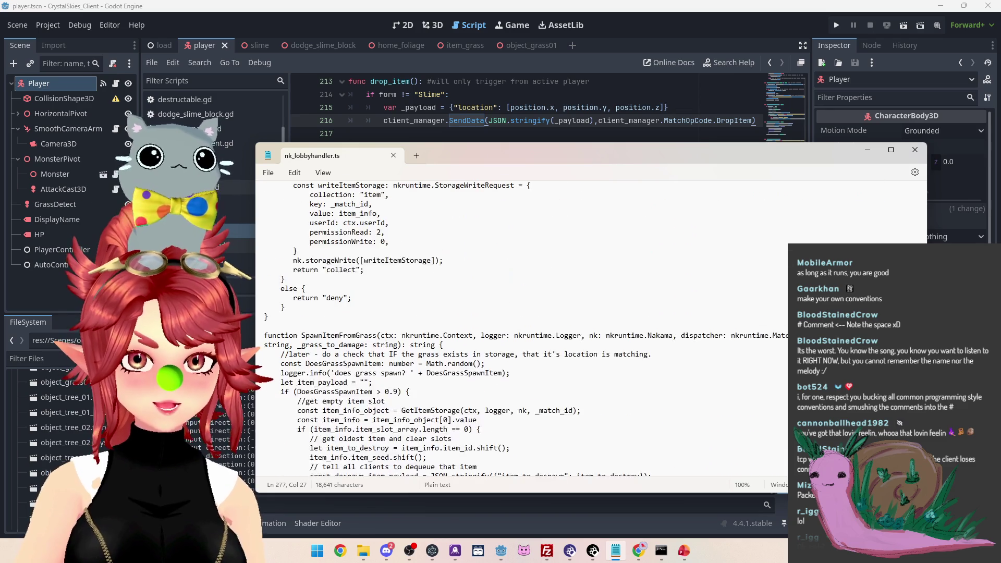
{"action": "scroll", "coordinate": [347, 255], "scroll_direction": "up", "scroll_amount": 8}
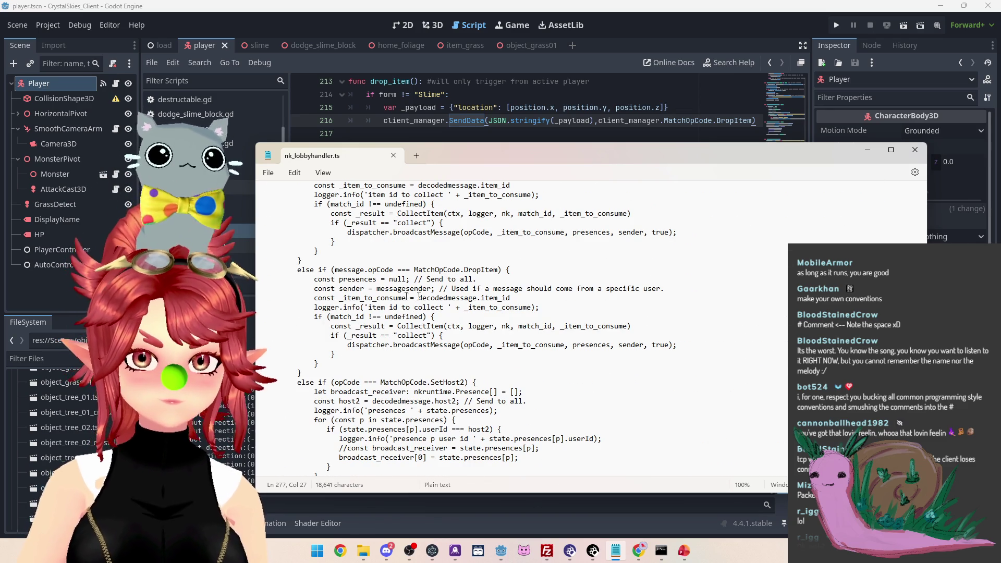
Change the DropItem handler to read decodedmessage.location instead of item_id, then view the Nakama storage page
{"action": "left_click_drag", "start_coordinate": [438, 270], "coordinate": [499, 270]}
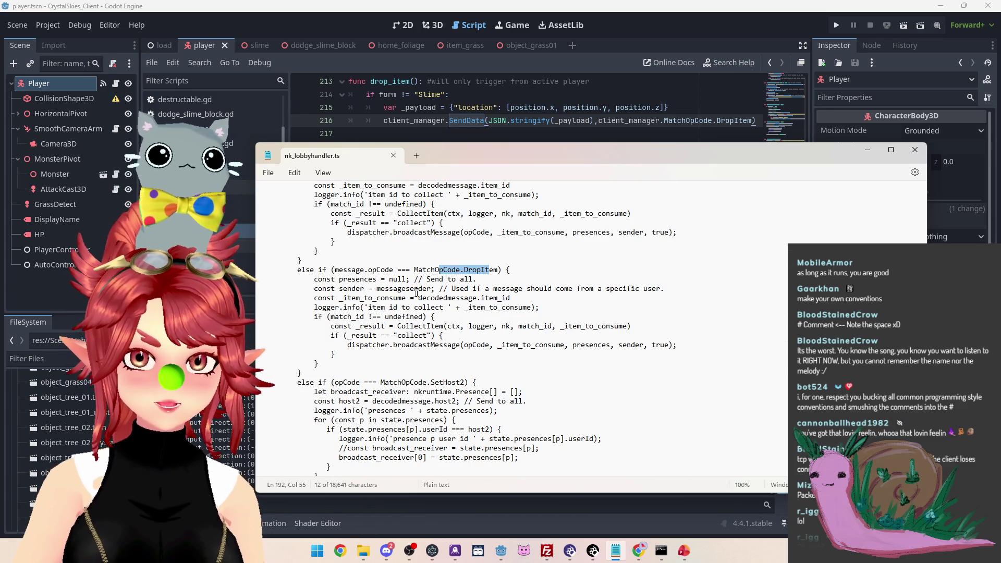
{"action": "left_click", "coordinate": [376, 289]}
{"action": "mouse_move", "coordinate": [342, 297]}
{"action": "left_mouse_down"}
{"action": "mouse_move", "coordinate": [416, 298]}
{"action": "mouse_move", "coordinate": [405, 297]}
{"action": "left_mouse_up"}
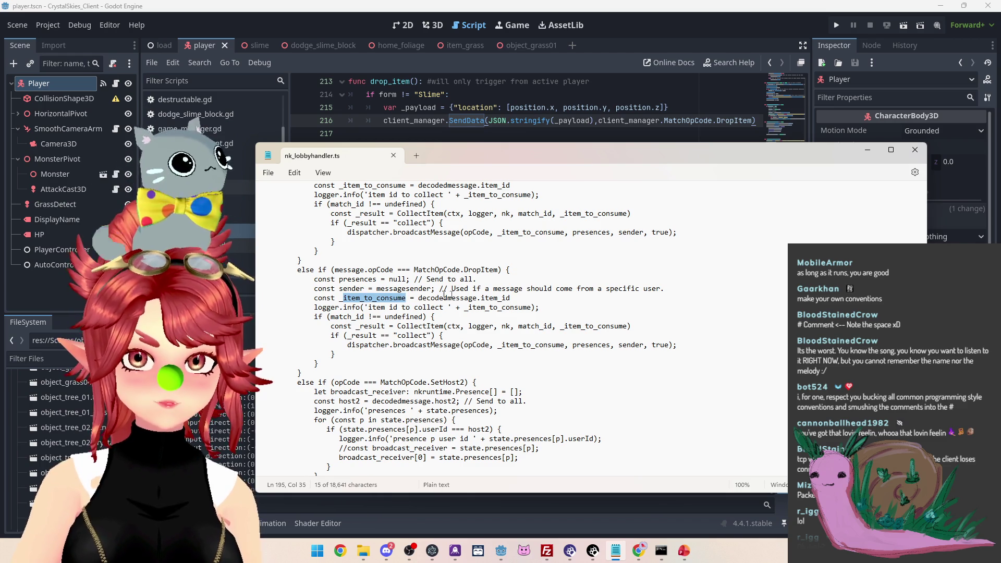
{"action": "left_click_drag", "start_coordinate": [481, 298], "coordinate": [509, 298]}
{"action": "key", "text": "shift+Right"}
{"action": "type", "text": "l"}
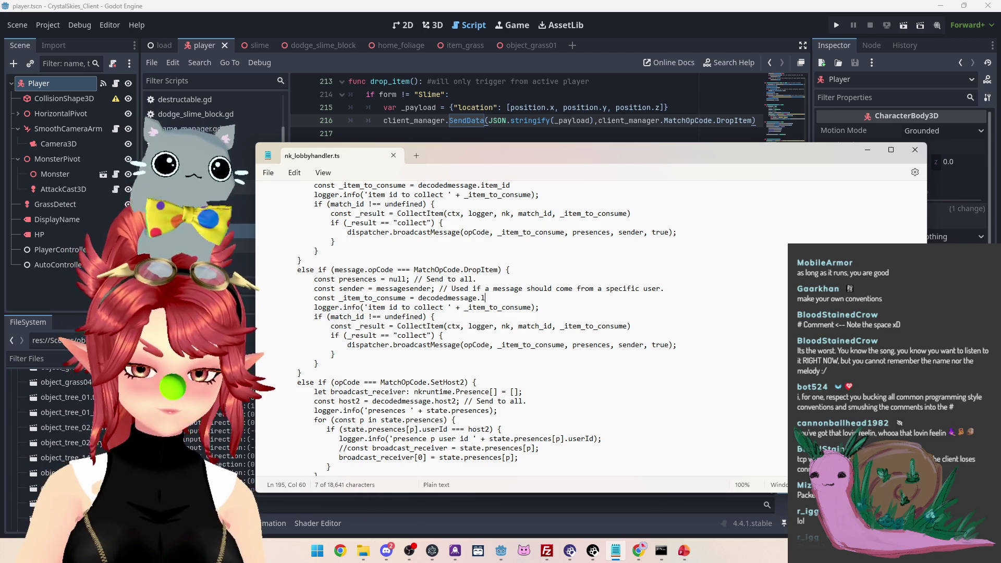
{"action": "type", "text": "ocation"}
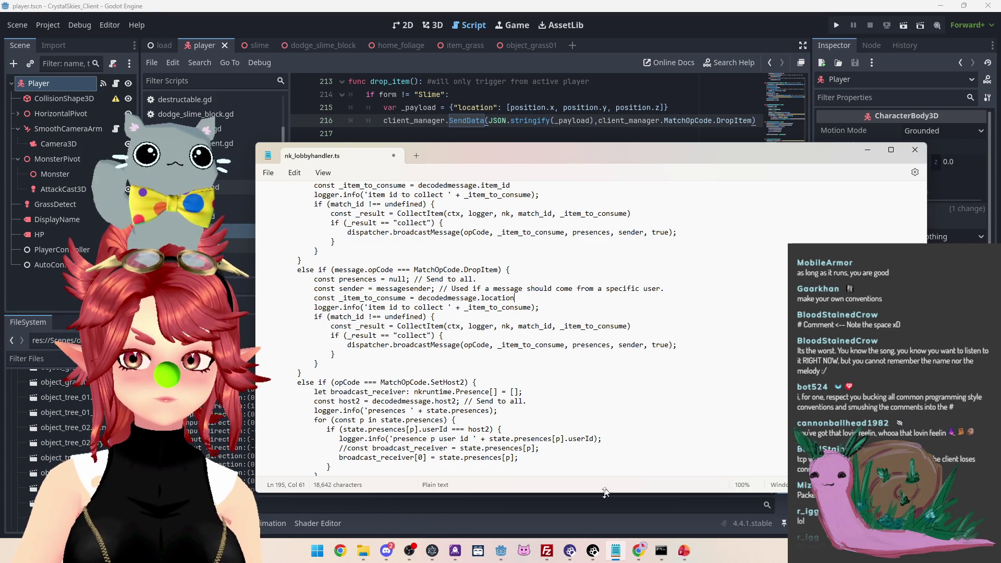
{"action": "left_click", "coordinate": [638, 551]}
{"action": "left_click", "coordinate": [576, 509]}
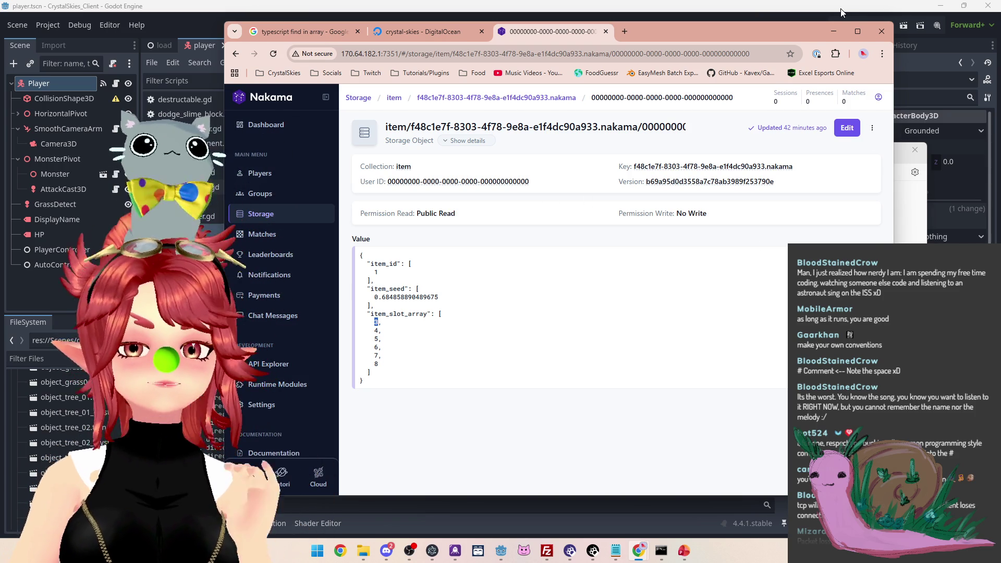
Return from the Nakama storage preview to nk_lobbyhandler.ts in Notepad
{"action": "left_click", "coordinate": [616, 551]}
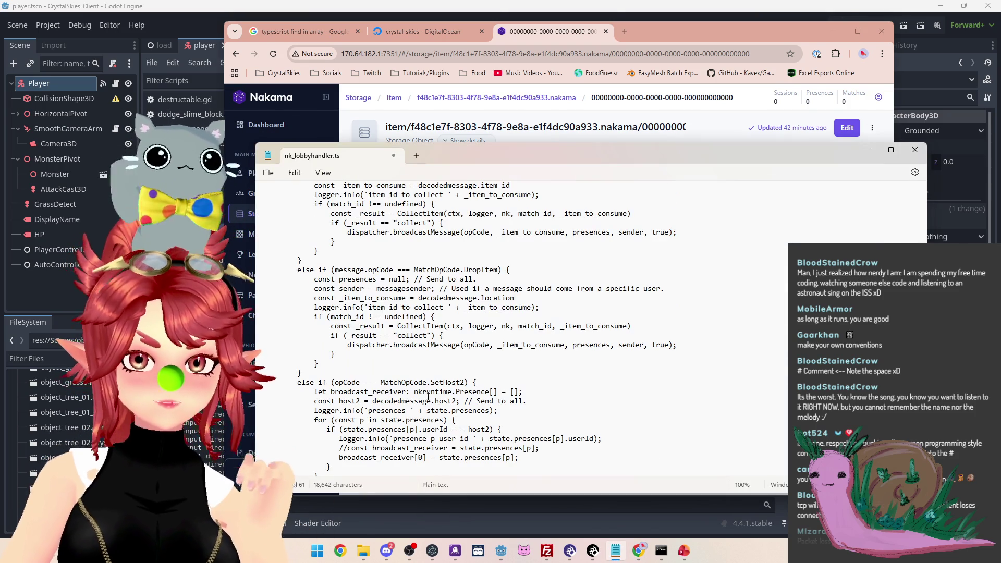
{"action": "scroll", "coordinate": [429, 397], "scroll_direction": "down", "scroll_amount": 10}
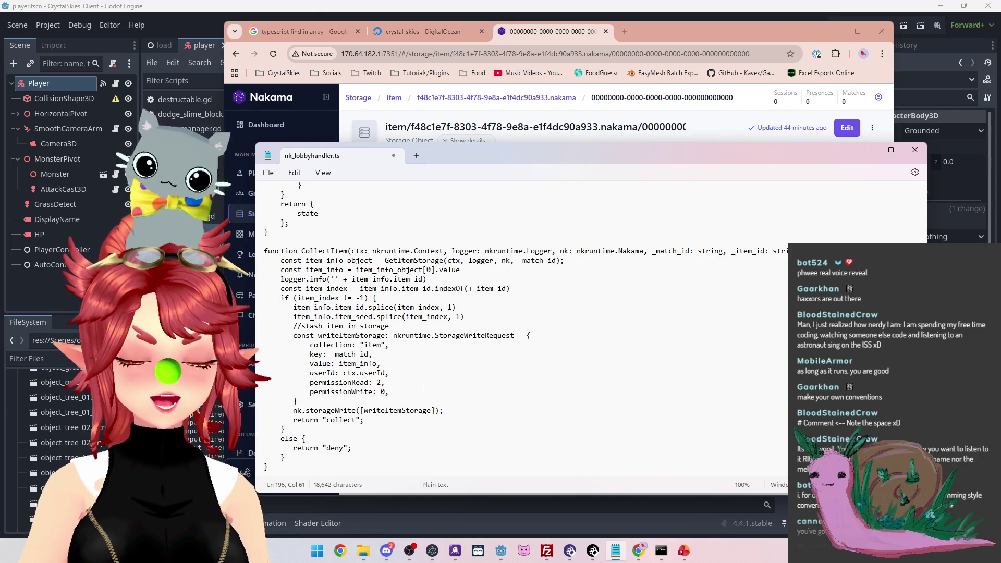
{"action": "left_click", "coordinate": [386, 382]}
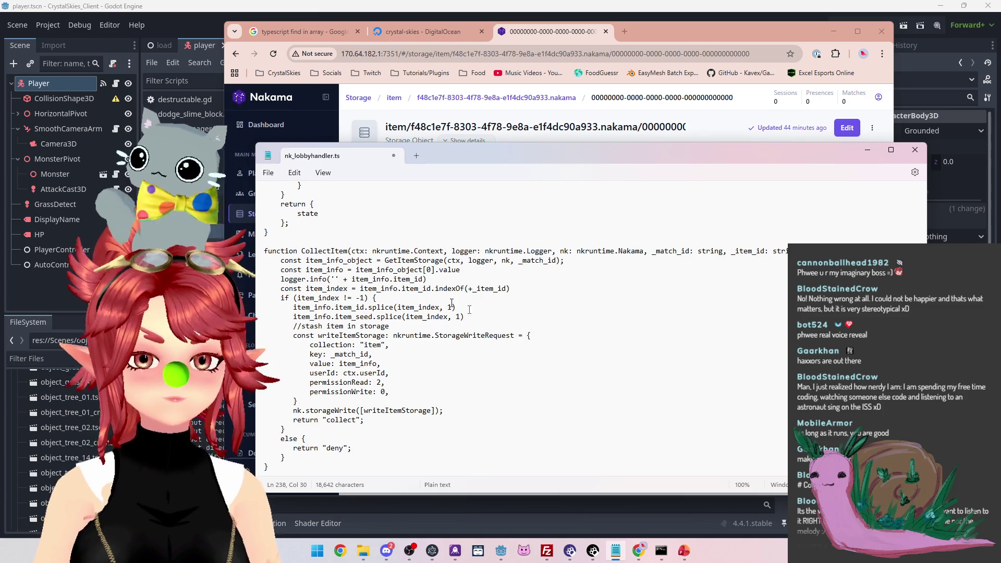
{"action": "scroll", "coordinate": [522, 350], "scroll_direction": "down", "scroll_amount": 2}
{"action": "left_click", "coordinate": [419, 315]}
{"action": "key", "text": "Up"}
{"action": "key", "text": "Up"}
{"action": "key", "text": "Up"}
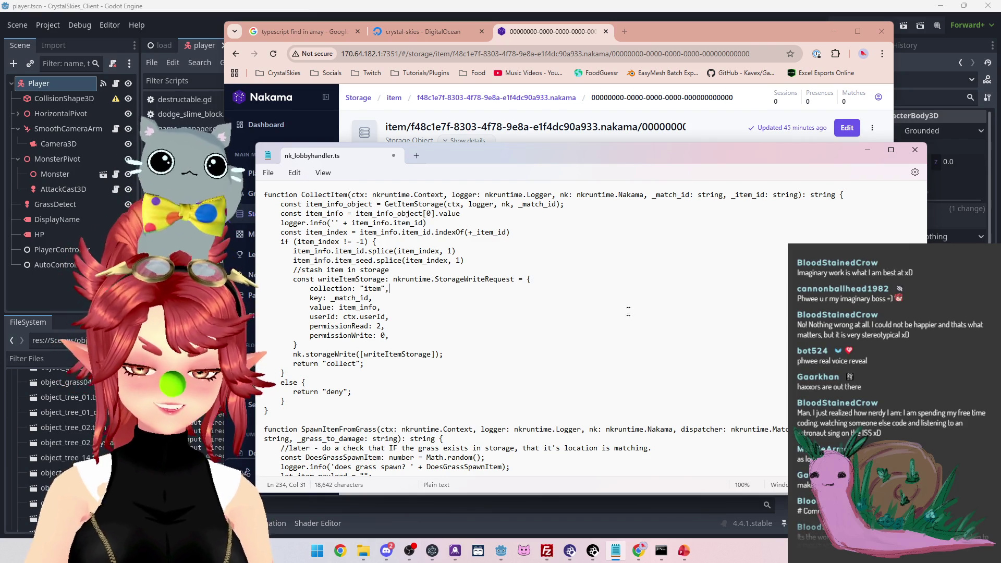
{"action": "scroll", "coordinate": [528, 312], "scroll_direction": "up", "scroll_amount": 12}
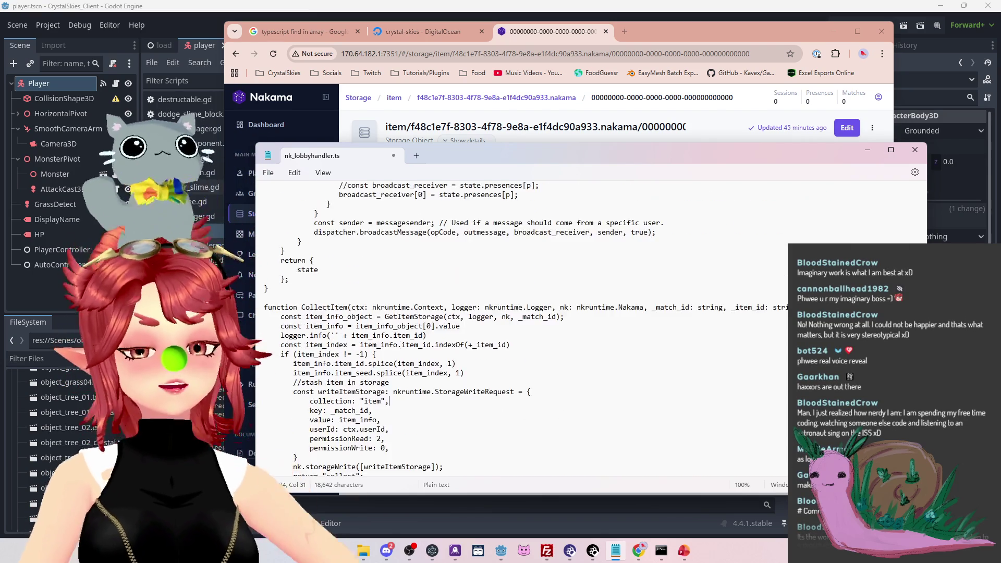
Rename _item_to_consume to _location on line 195, then switch to Godot's player script
{"action": "scroll", "coordinate": [528, 312], "scroll_direction": "up", "scroll_amount": 4}
{"action": "scroll", "coordinate": [529, 312], "scroll_direction": "down", "scroll_amount": 4}
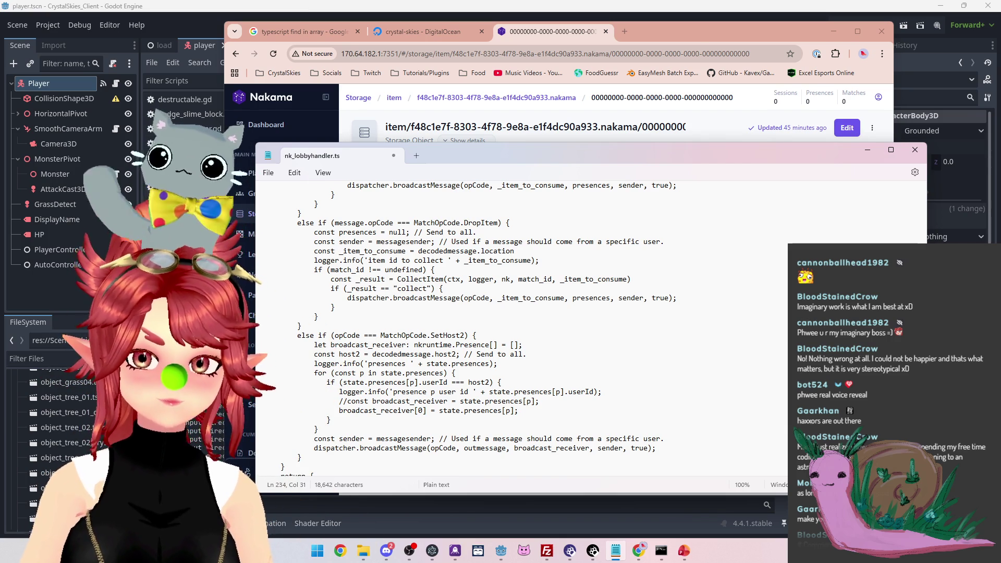
{"action": "double_click", "coordinate": [373, 251]}
{"action": "type", "text": "_location"}
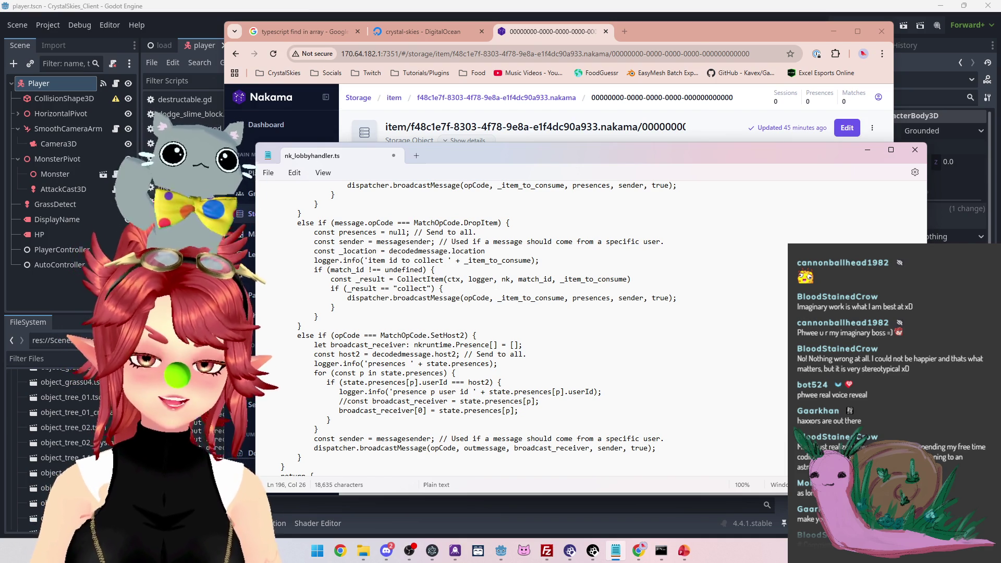
{"action": "left_click", "coordinate": [681, 9]}
{"action": "scroll", "coordinate": [535, 166], "scroll_direction": "up", "scroll_amount": 2}
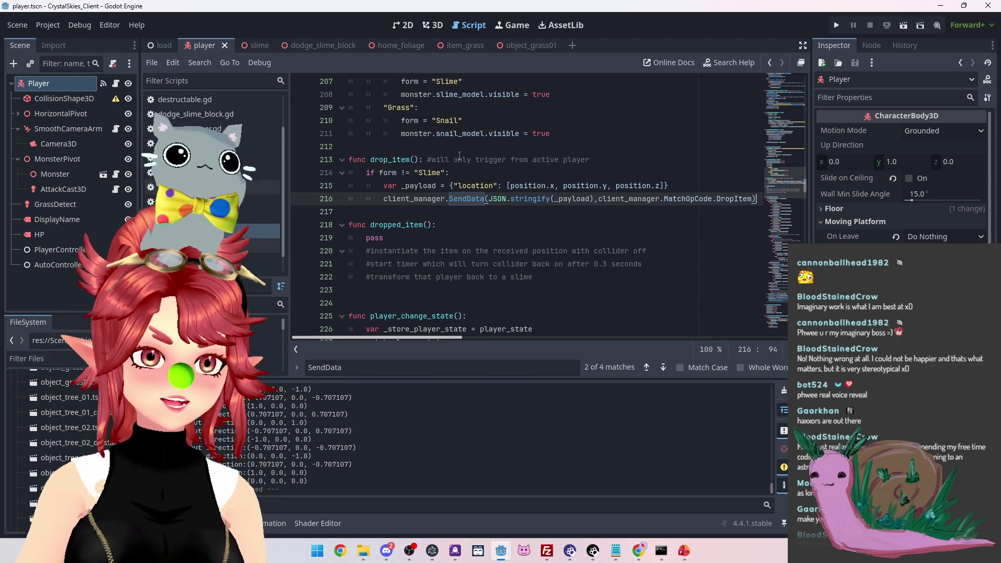
Place the cursor at the end of the location list on line 215
{"action": "mouse_move", "coordinate": [467, 48]}
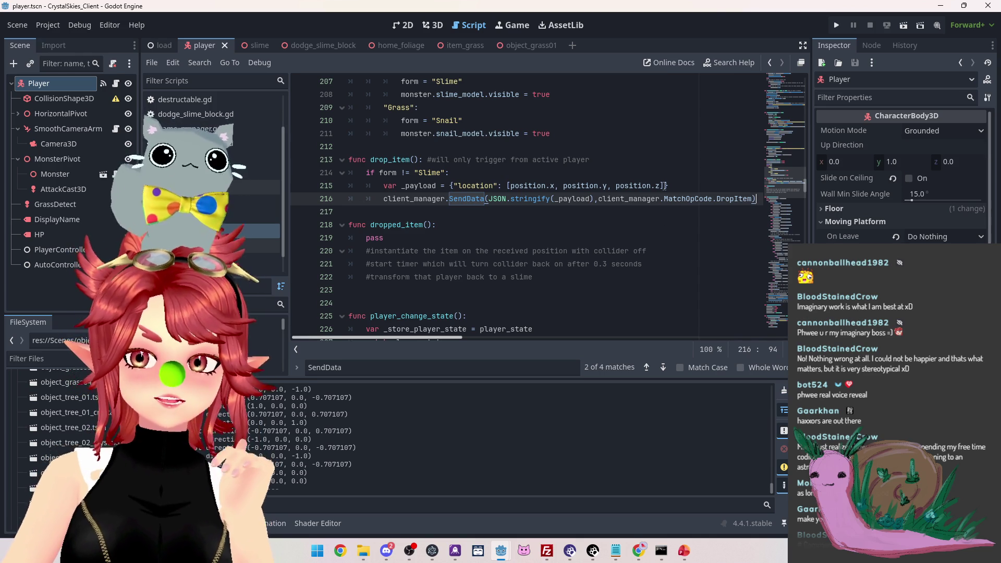
{"action": "left_click", "coordinate": [663, 186]}
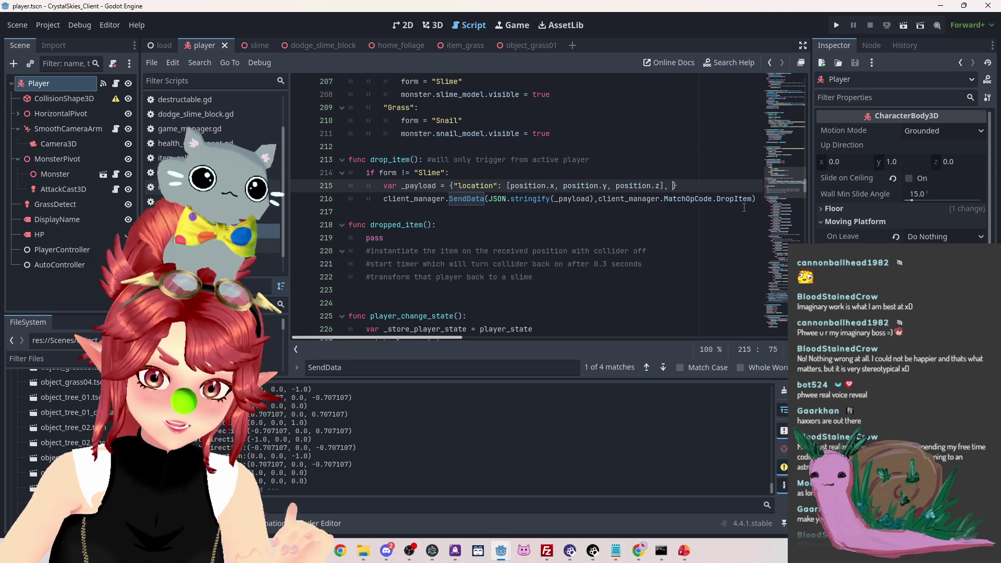
Append "item_seed": 0.5 to the drop_item payload, save, and return to Notepad
{"action": "type", "text": ", \""}
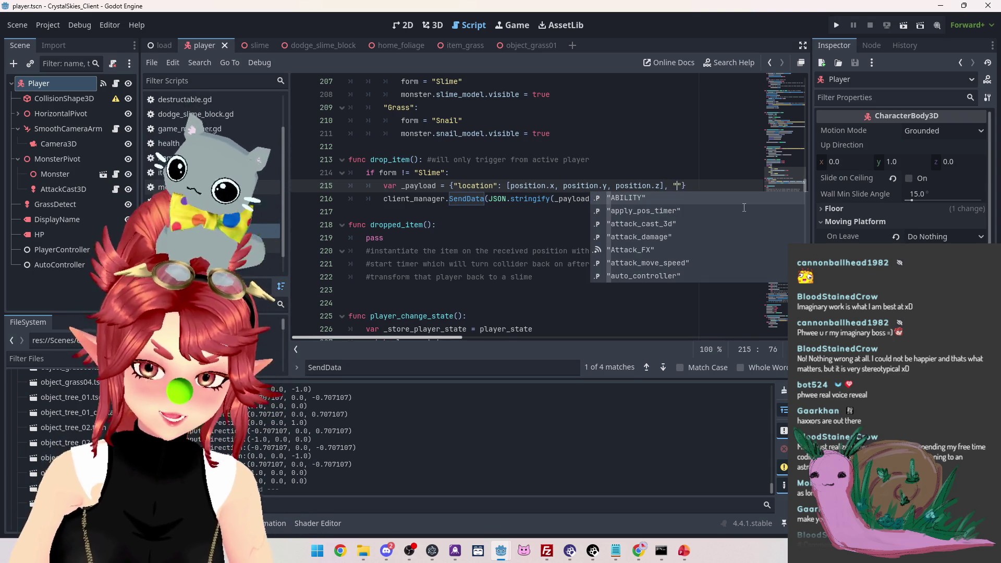
{"action": "type", "text": "item_seed\""}
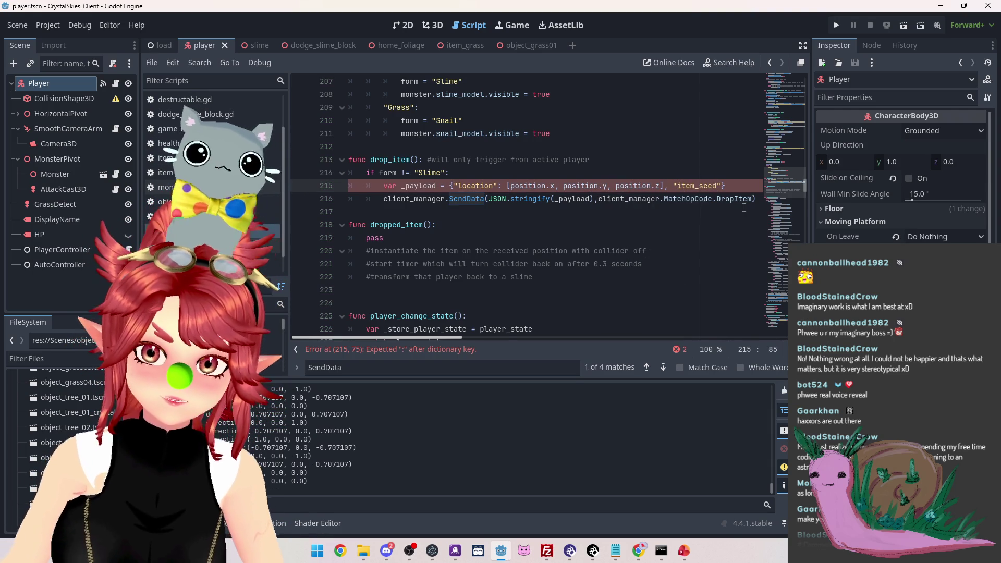
{"action": "type", "text": ": 0.5"}
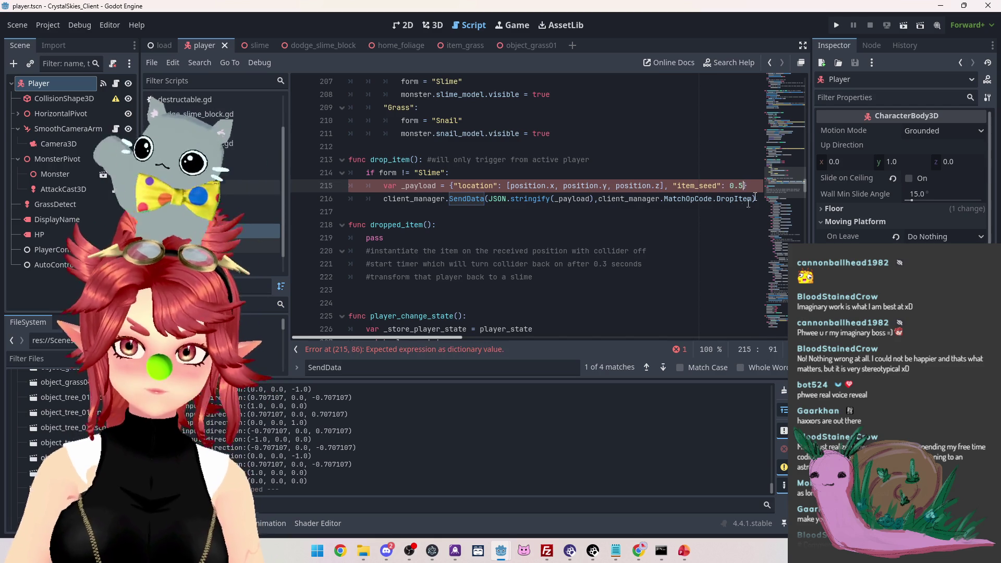
{"action": "key", "text": "ctrl+s"}
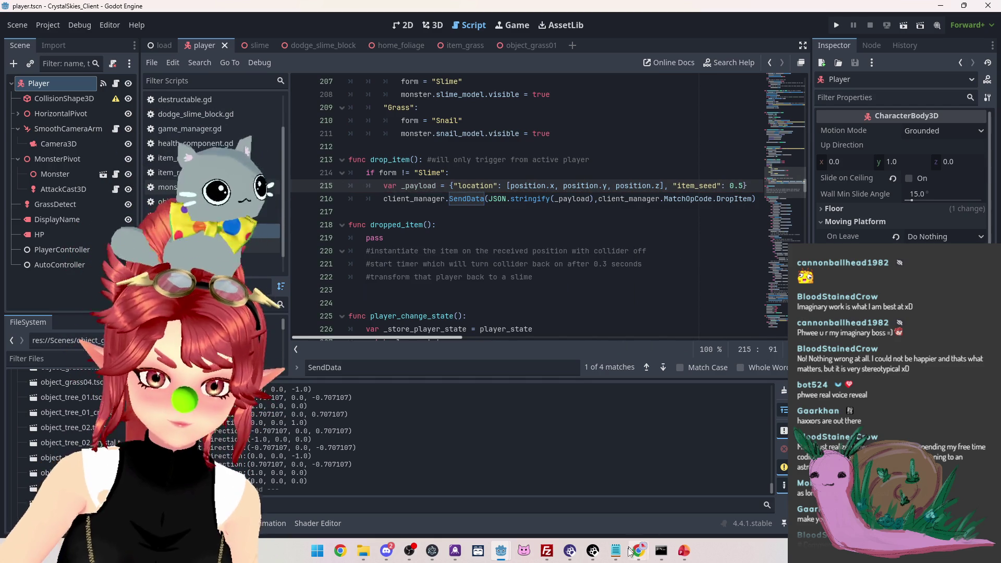
{"action": "left_click", "coordinate": [620, 552]}
Check the Nakama storage page, then save the Godot player scene with the drop_item changes
{"action": "mouse_move", "coordinate": [640, 553]}
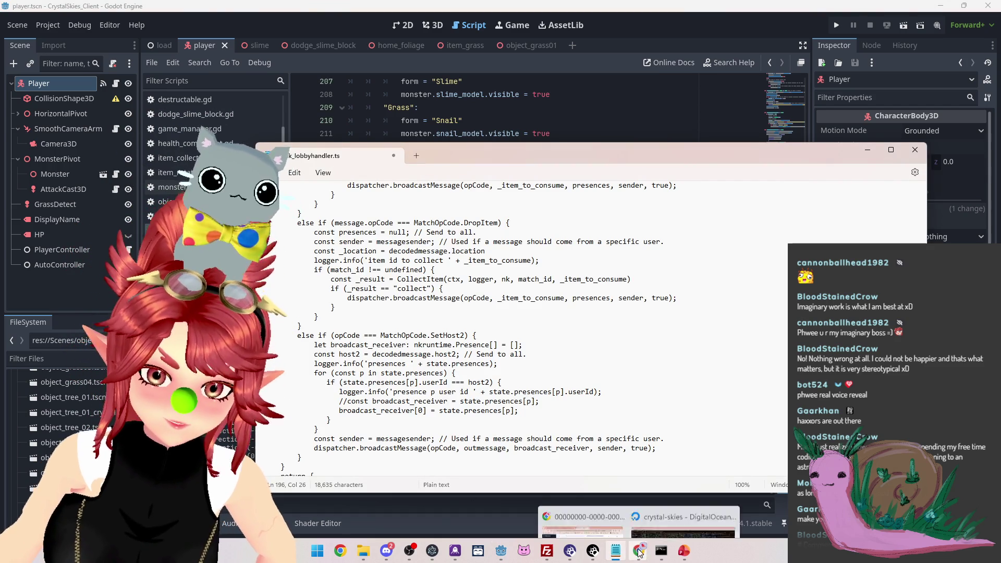
{"action": "left_click", "coordinate": [582, 527]}
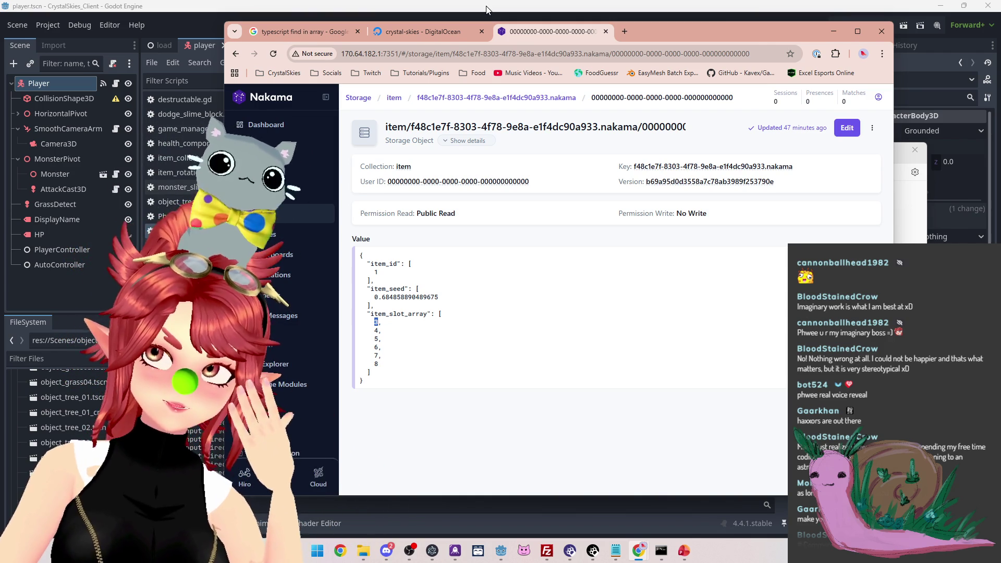
{"action": "left_click", "coordinate": [486, 9]}
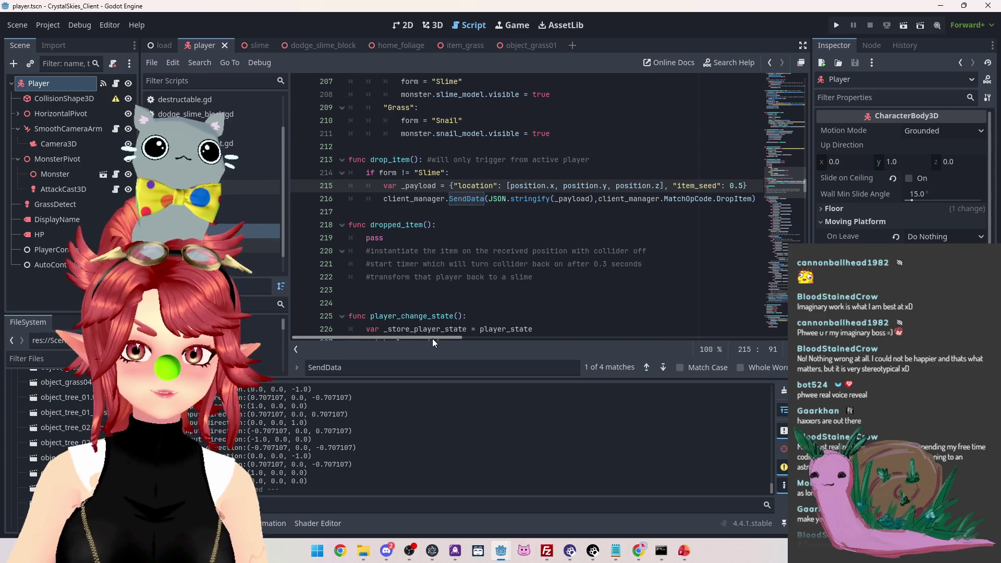
{"action": "mouse_move", "coordinate": [433, 339]}
{"action": "left_mouse_down"}
{"action": "mouse_move", "coordinate": [508, 339]}
{"action": "mouse_move", "coordinate": [411, 326]}
{"action": "left_mouse_up"}
{"action": "key", "text": "ctrl+s"}
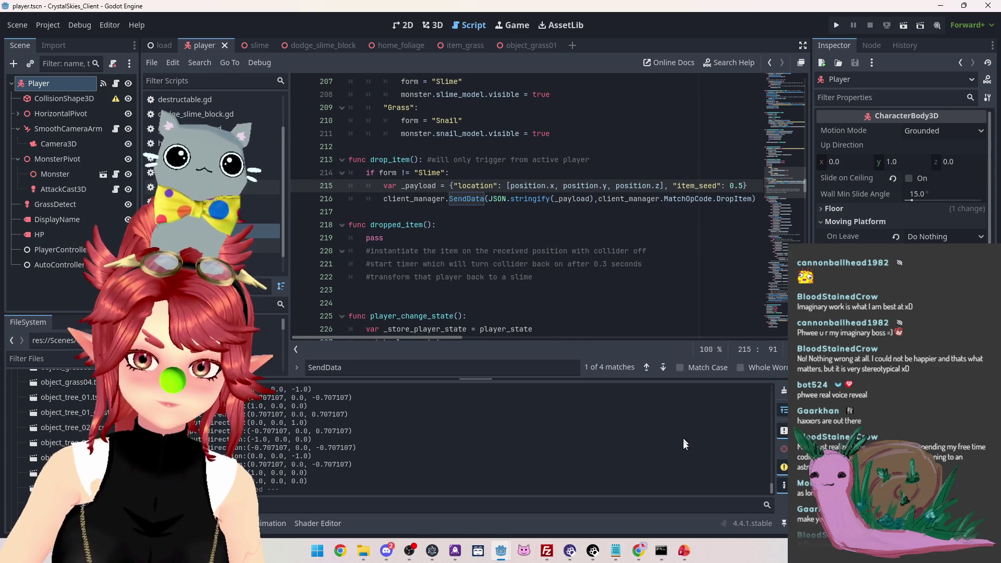
{"action": "left_click", "coordinate": [617, 551]}
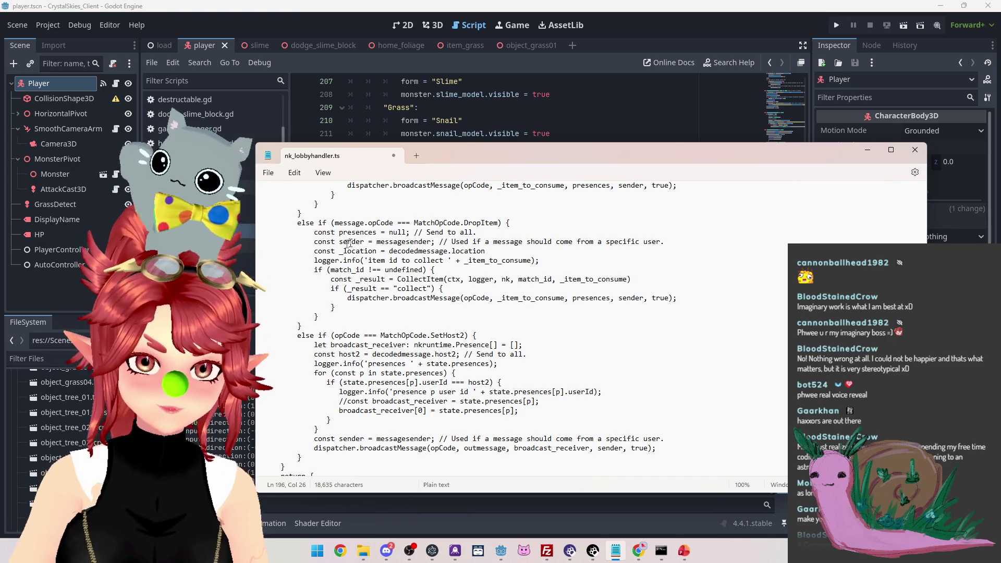
Paste the 'const _item_seed = decodedmessage.item_seed' line and reword the log text to 'drop item '
{"action": "key", "text": "ctrl+v"}
{"action": "left_click_drag", "start_coordinate": [402, 324], "coordinate": [475, 324]}
{"action": "type", "text": "drop item with"}
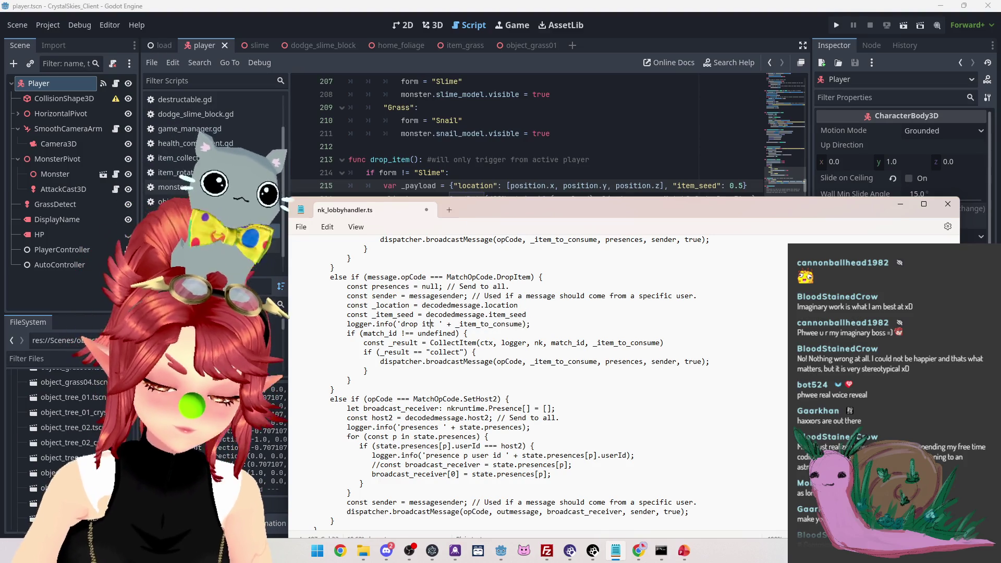
{"action": "key", "text": "Delete"}
{"action": "type", "text": "seed"}
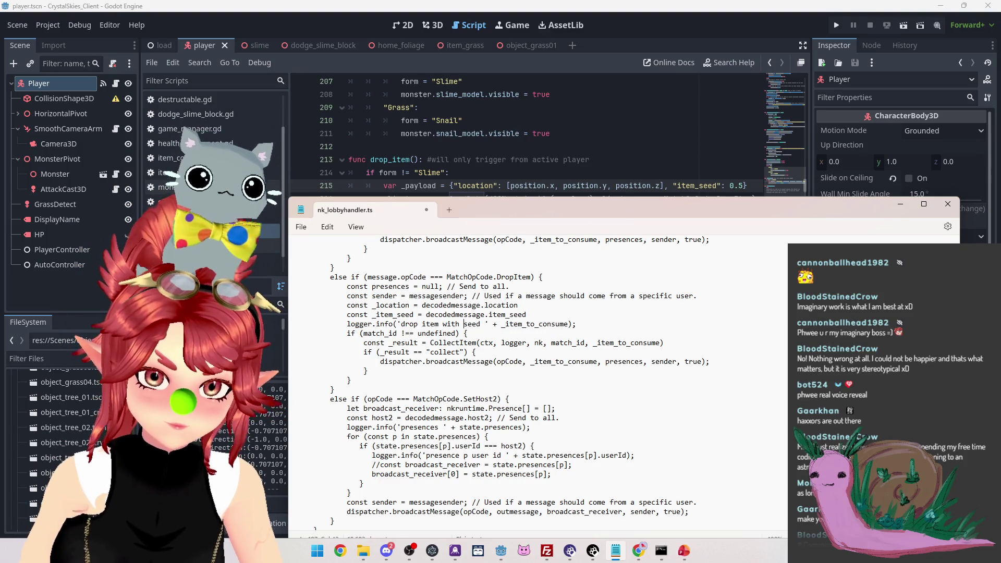
{"action": "key", "text": "BackSpace"}
{"action": "key", "text": "BackSpace"}
{"action": "key", "text": "BackSpace"}
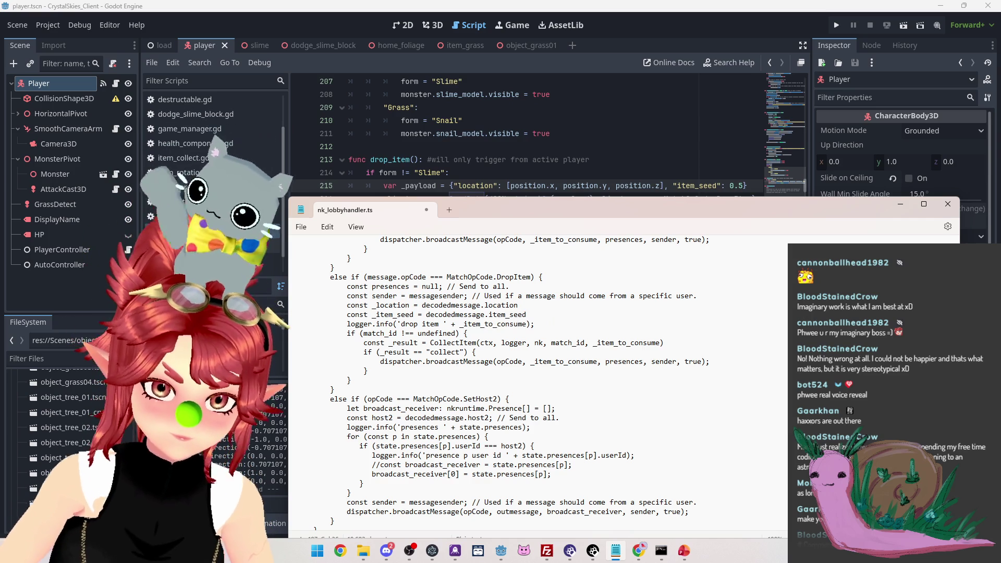
Make the log line read 'drop item ' + _item_seed + ' at location ' + _location
{"action": "left_click_drag", "start_coordinate": [640, 204], "coordinate": [624, 133]}
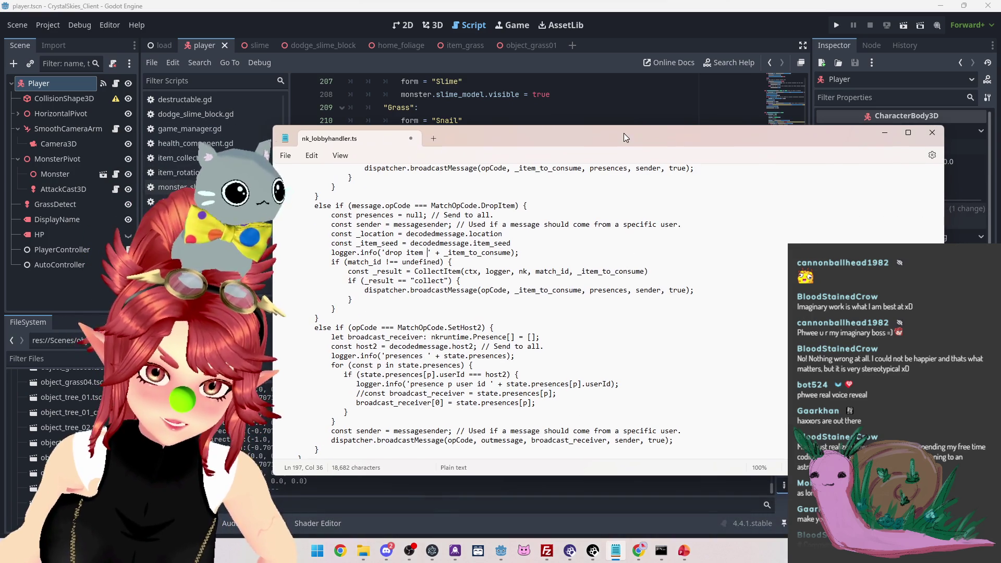
{"action": "double_click", "coordinate": [376, 243]}
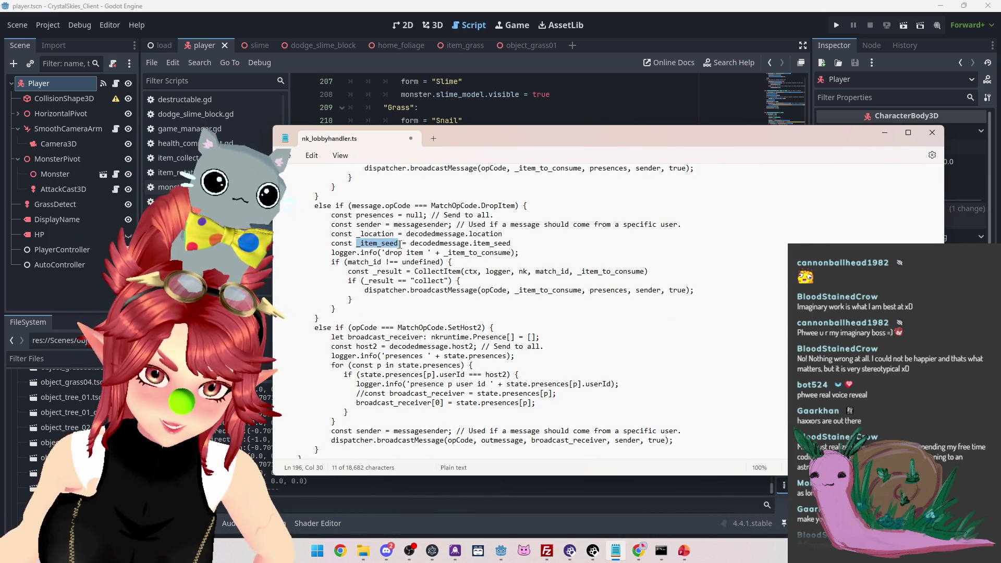
{"action": "key", "text": "ctrl+c"}
{"action": "left_click_drag", "start_coordinate": [444, 252], "coordinate": [516, 253]}
{"action": "key", "text": "ctrl+v"}
{"action": "type", "text": "+ '"}
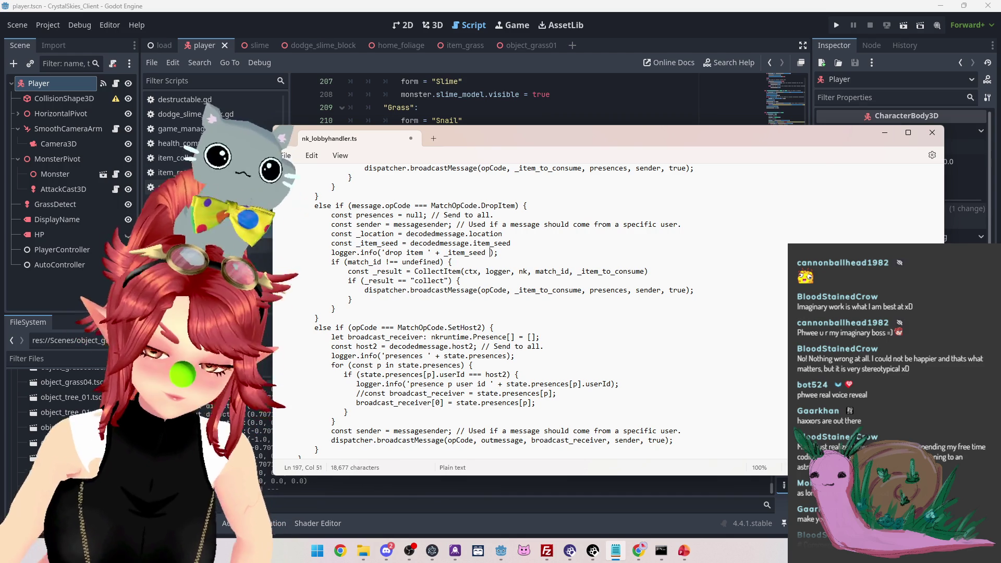
{"action": "type", "text": " at "}
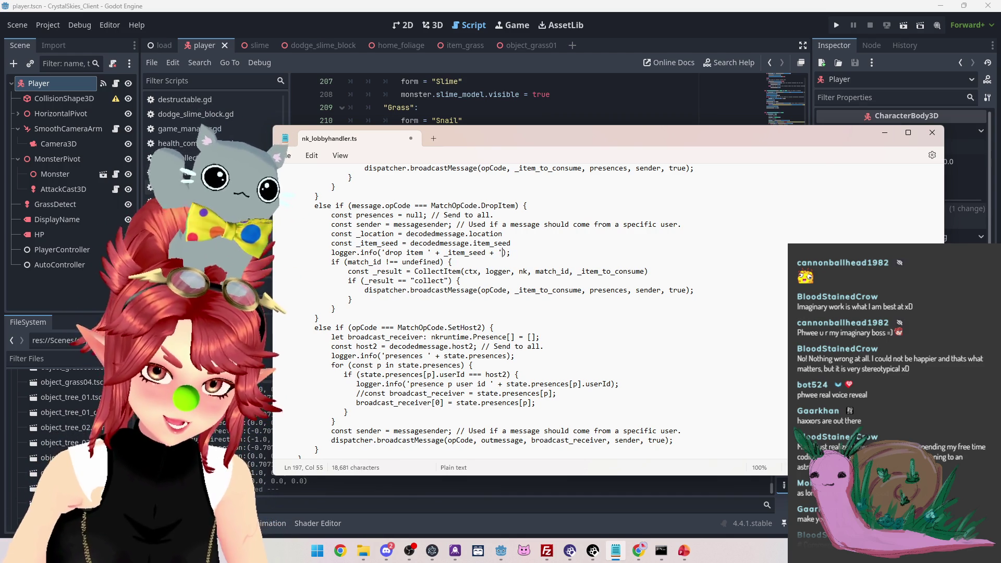
{"action": "type", "text": "location '"}
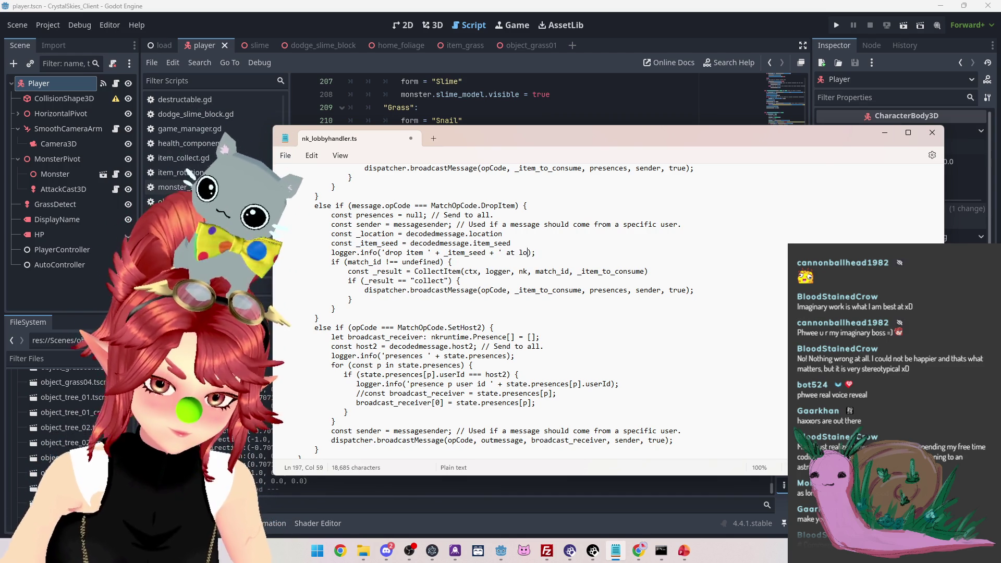
{"action": "type", "text": " +"}
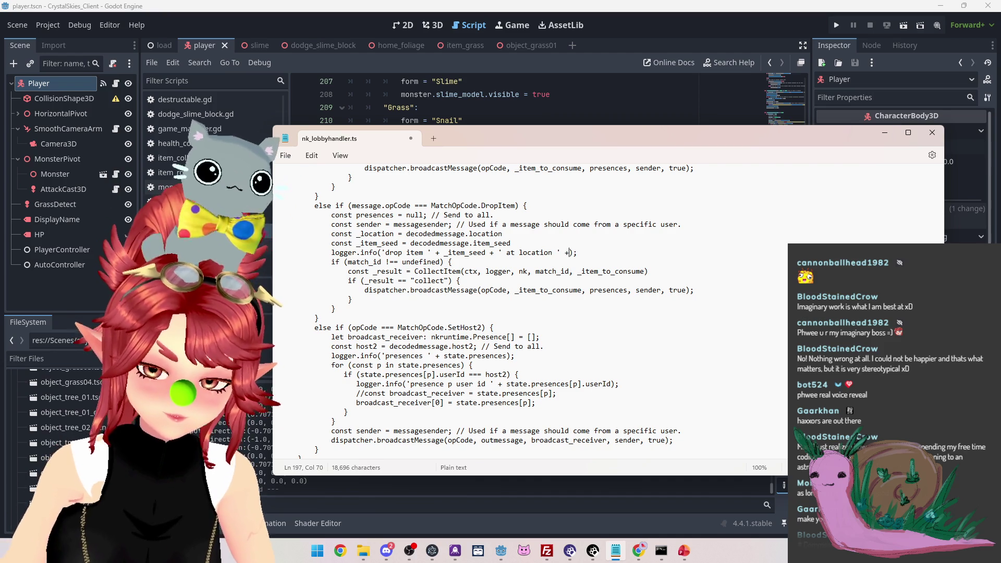
{"action": "mouse_move", "coordinate": [357, 234]}
{"action": "left_mouse_down"}
{"action": "mouse_move", "coordinate": [404, 234]}
{"action": "mouse_move", "coordinate": [394, 233]}
{"action": "left_mouse_up"}
{"action": "key", "text": "ctrl+c"}
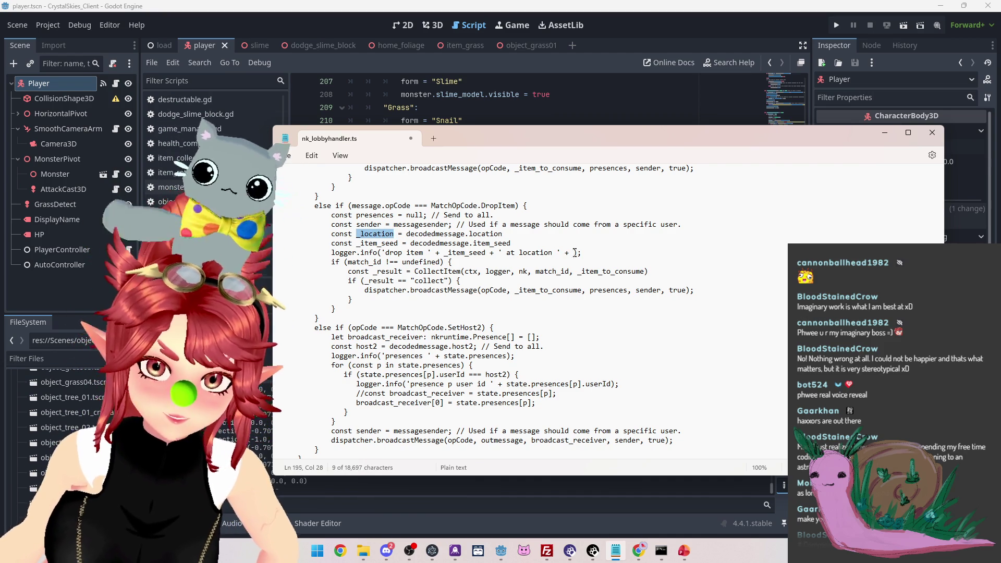
{"action": "left_click", "coordinate": [575, 253]}
{"action": "key", "text": "ctrl+v"}
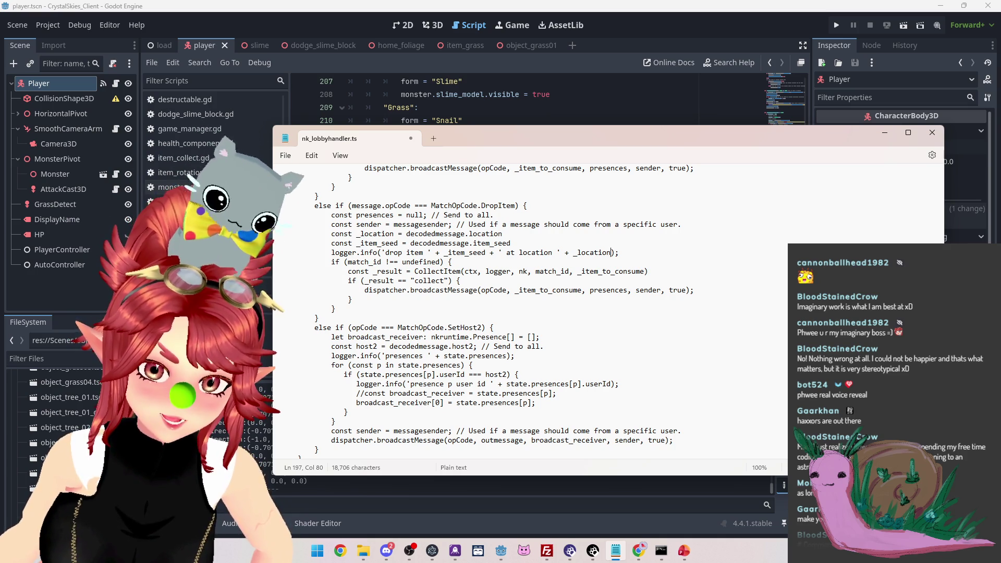
{"action": "left_click_drag", "start_coordinate": [416, 271], "coordinate": [445, 275]}
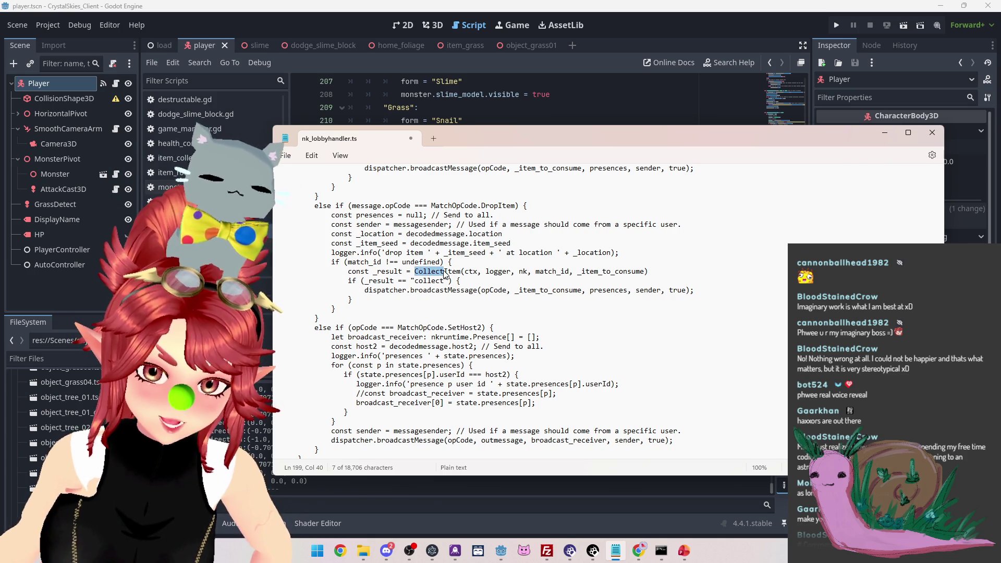
Turn the CollectItem call into DropItem(ctx, logger, nk, match_id, _location, _item_seed)
{"action": "type", "text": "Drop"}
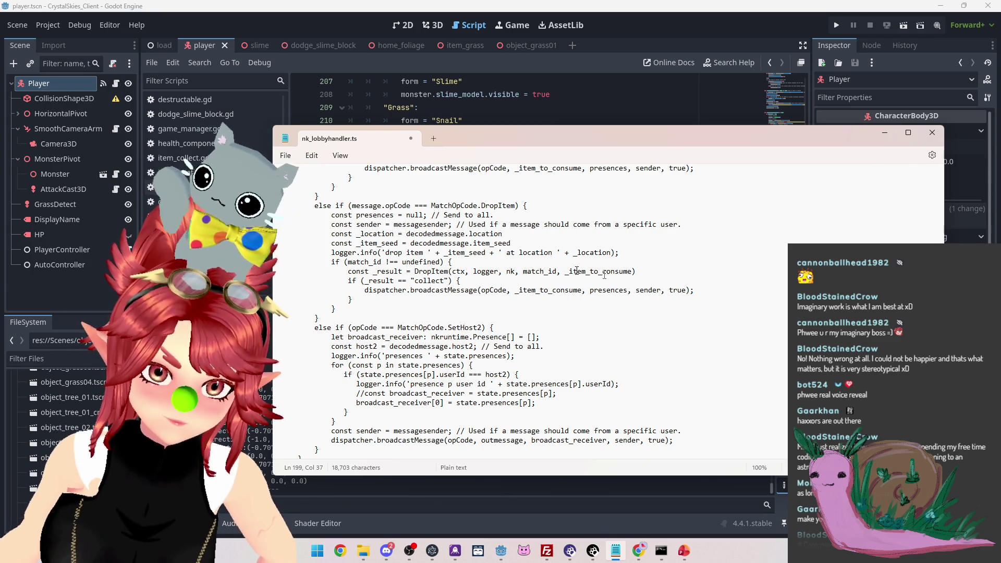
{"action": "double_click", "coordinate": [361, 234]}
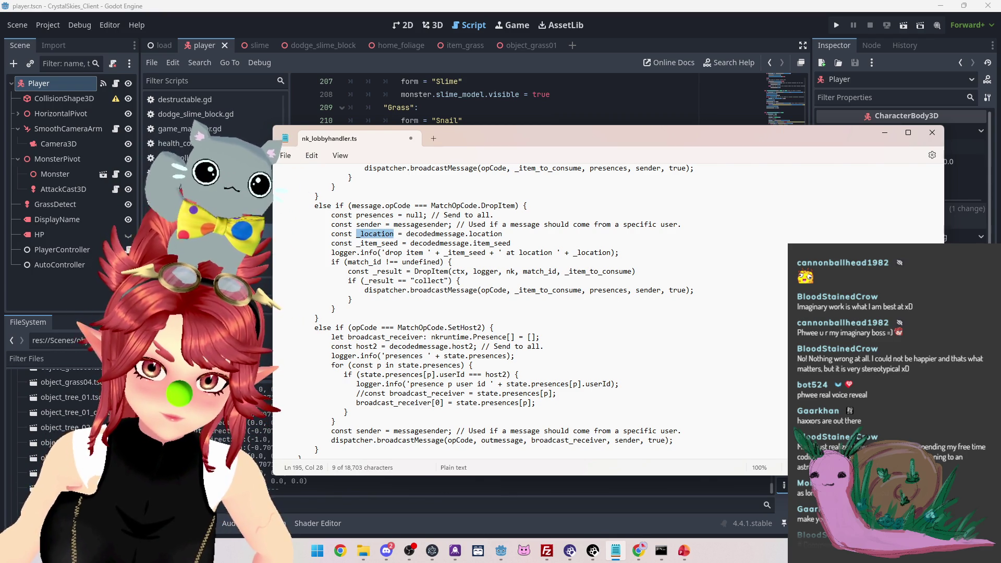
{"action": "double_click", "coordinate": [586, 271]}
{"action": "key", "text": "ctrl+v"}
{"action": "type", "text": ","}
{"action": "left_click_drag", "start_coordinate": [356, 243], "coordinate": [398, 243]}
{"action": "left_click", "coordinate": [612, 271]}
{"action": "key", "text": "ctrl+v"}
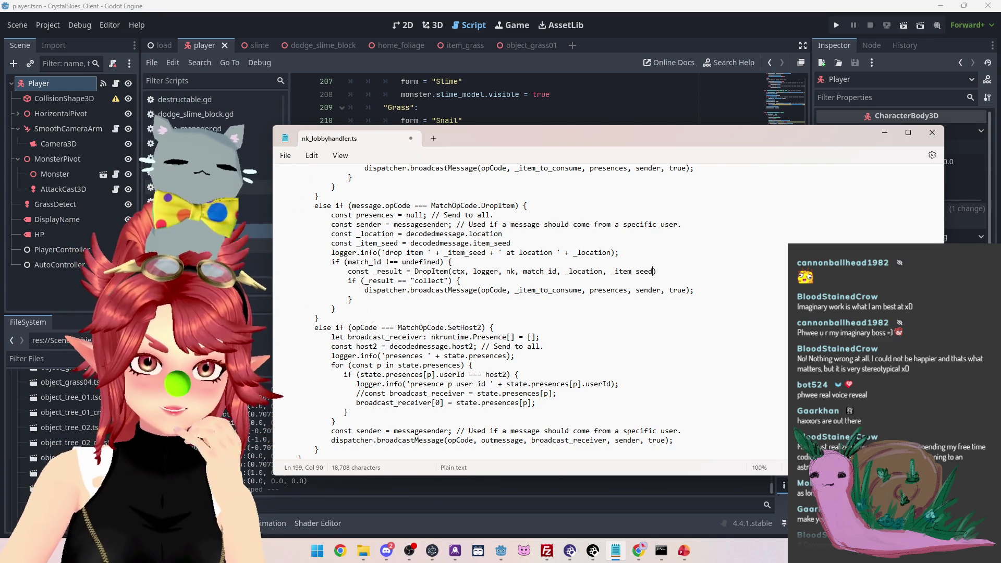
{"action": "left_click_drag", "start_coordinate": [353, 300], "coordinate": [266, 283]}
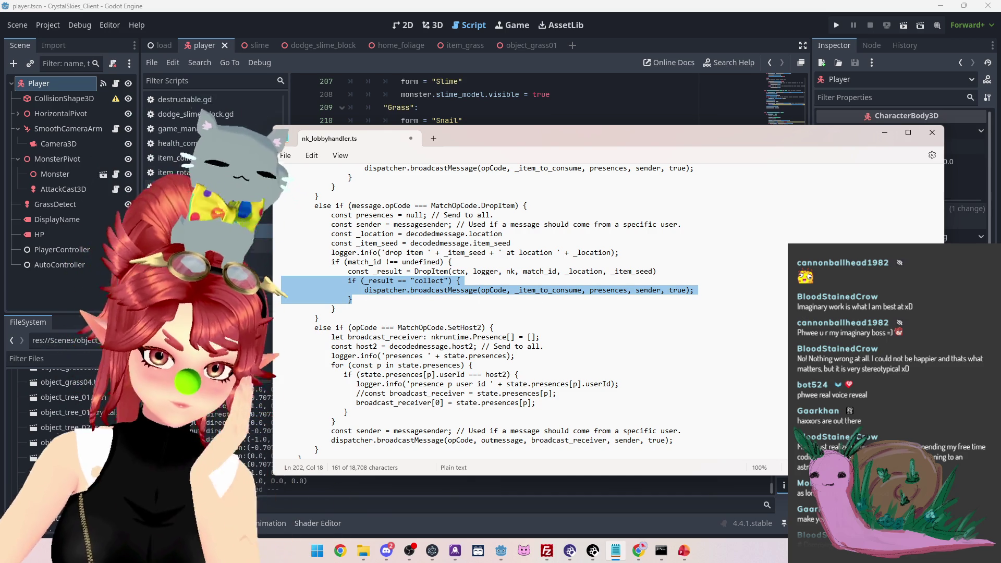
Delete the if (_result == "collect") check and its broadcast under the DropItem call
{"action": "key", "text": "Right"}
{"action": "left_click_drag", "start_coordinate": [414, 280], "coordinate": [445, 280]}
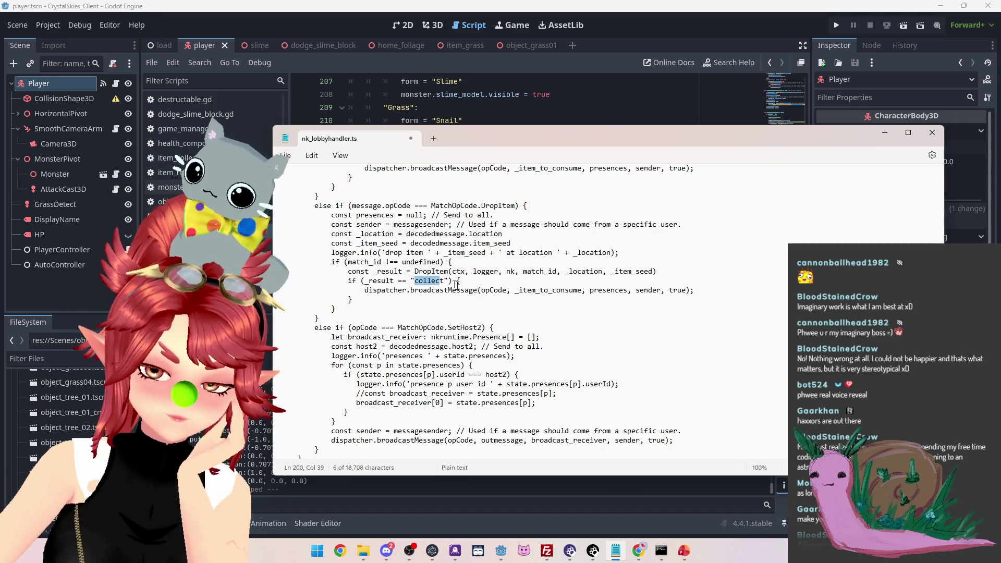
{"action": "left_click", "coordinate": [427, 281]}
{"action": "left_click_drag", "start_coordinate": [415, 280], "coordinate": [444, 281]}
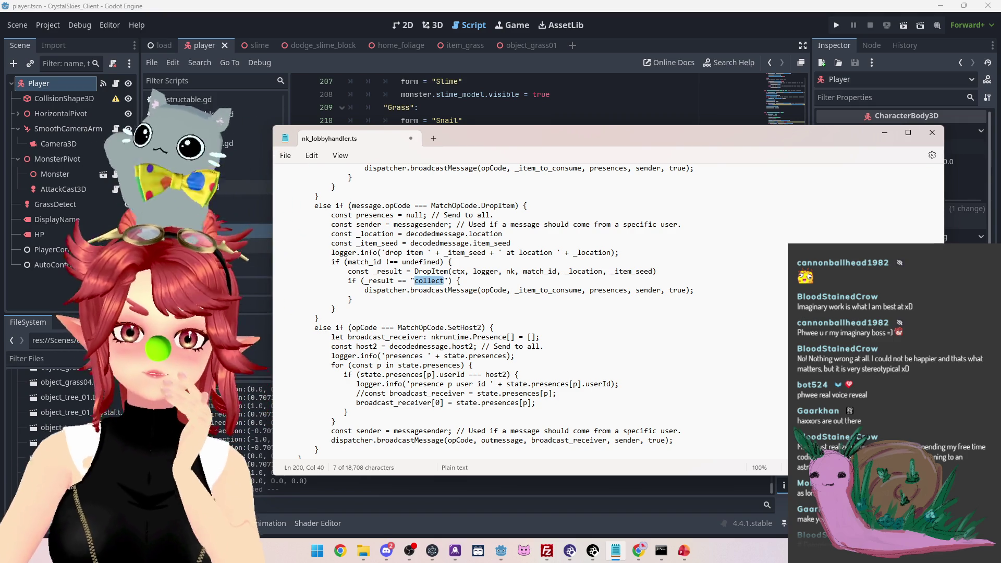
{"action": "scroll", "coordinate": [629, 380], "scroll_direction": "up", "scroll_amount": 10}
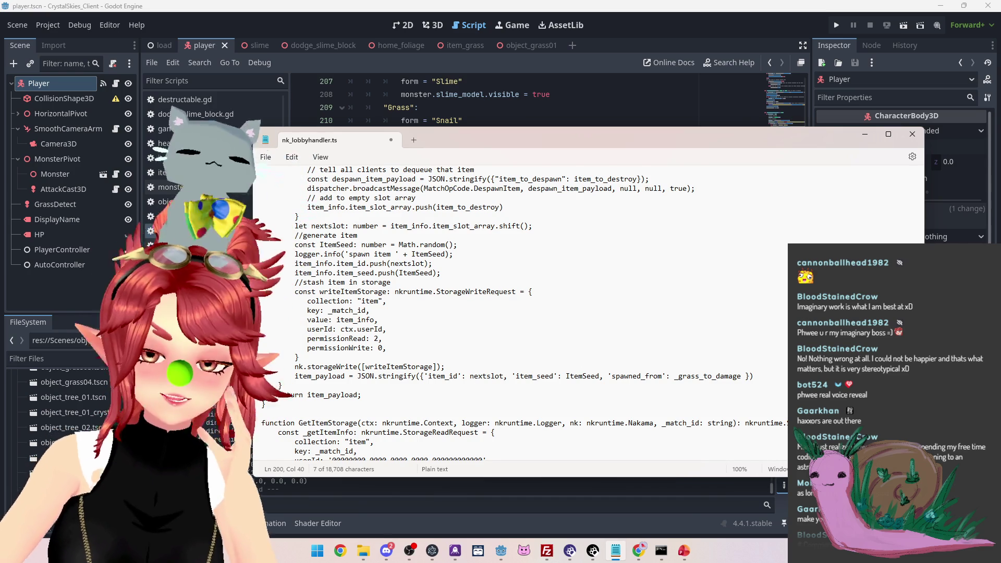
{"action": "scroll", "coordinate": [589, 313], "scroll_direction": "up", "scroll_amount": 2}
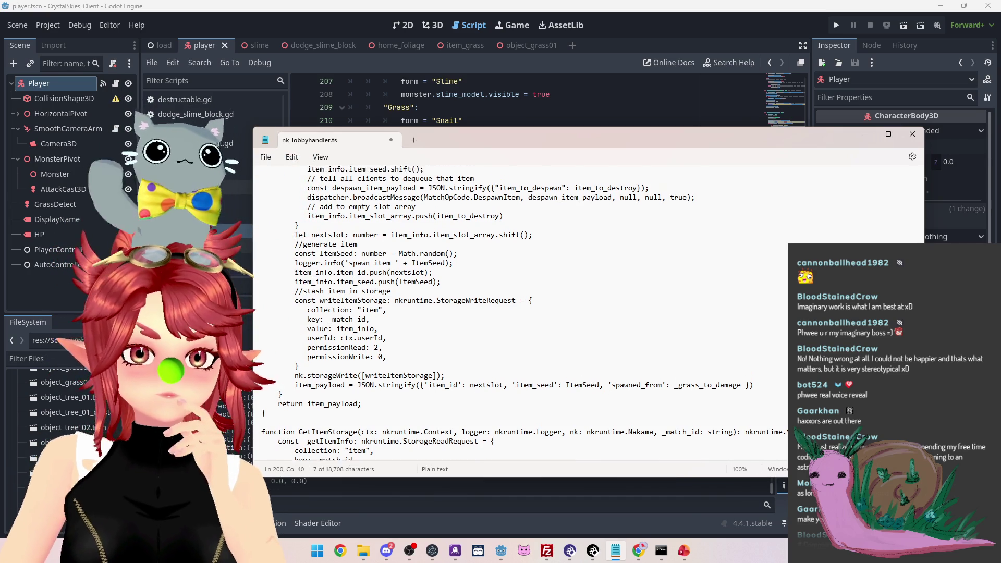
{"action": "scroll", "coordinate": [610, 384], "scroll_direction": "up", "scroll_amount": 10}
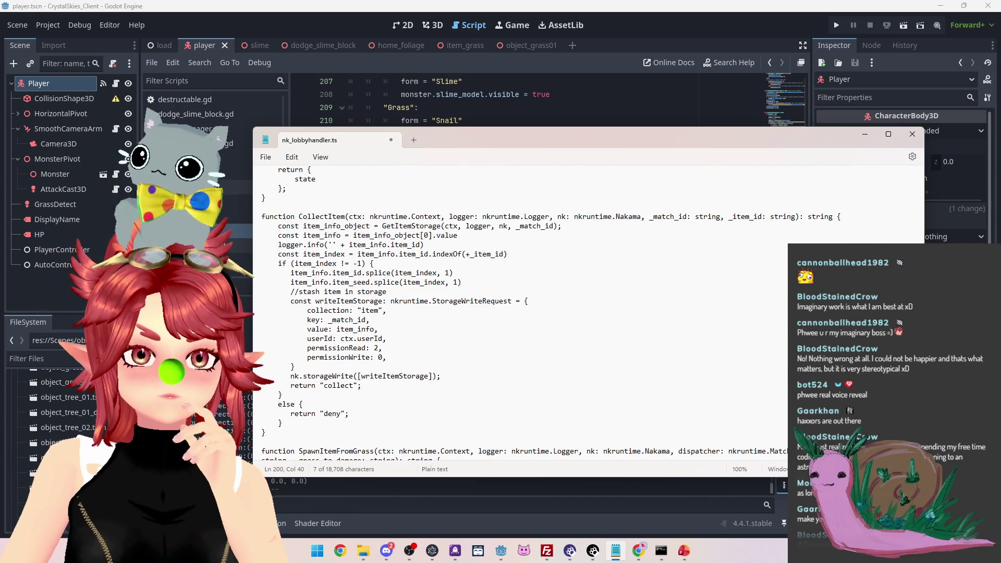
{"action": "scroll", "coordinate": [608, 383], "scroll_direction": "up", "scroll_amount": 2}
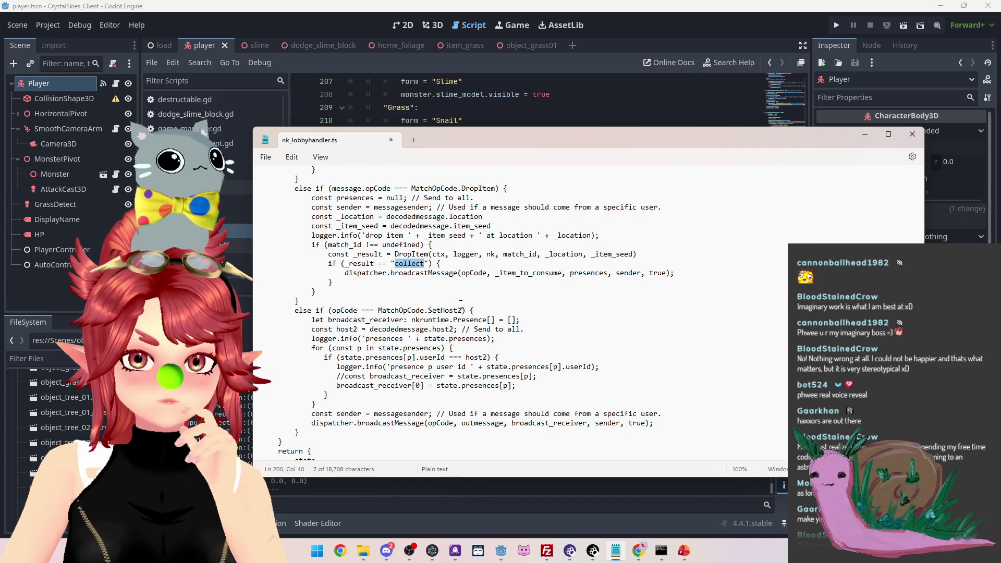
{"action": "scroll", "coordinate": [489, 298], "scroll_direction": "up", "scroll_amount": 1}
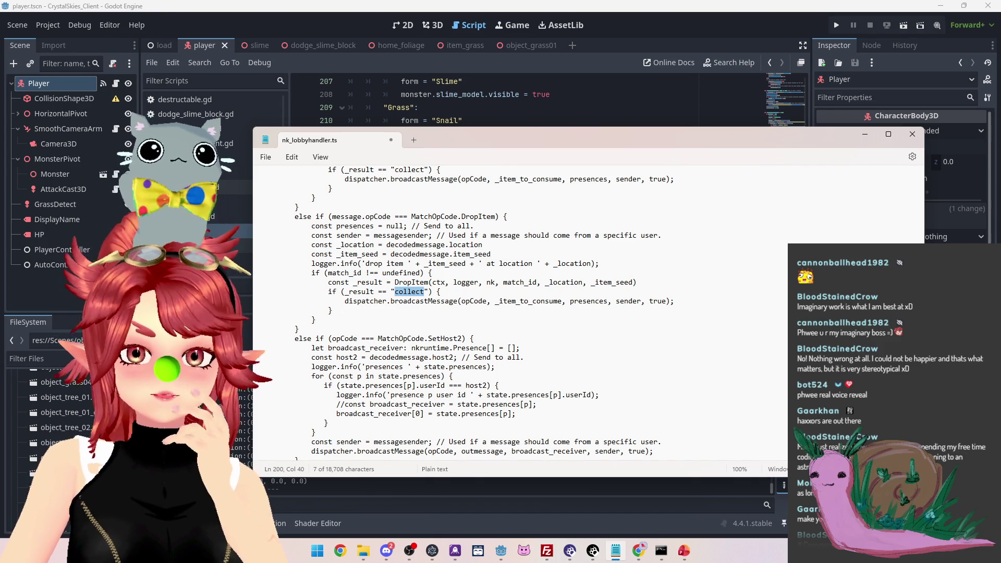
{"action": "left_click_drag", "start_coordinate": [332, 311], "coordinate": [244, 293]}
{"action": "key", "text": "BackSpace"}
{"action": "key", "text": "BackSpace"}
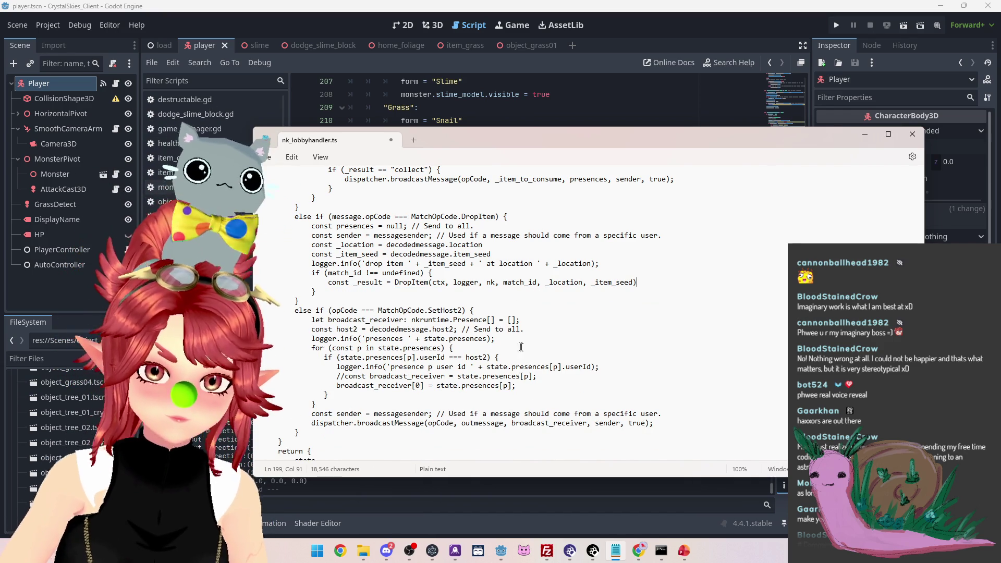
Scroll up to the SpawnItemFromGrass call and select its dispatcher argument
{"action": "scroll", "coordinate": [434, 311], "scroll_direction": "up", "scroll_amount": 4}
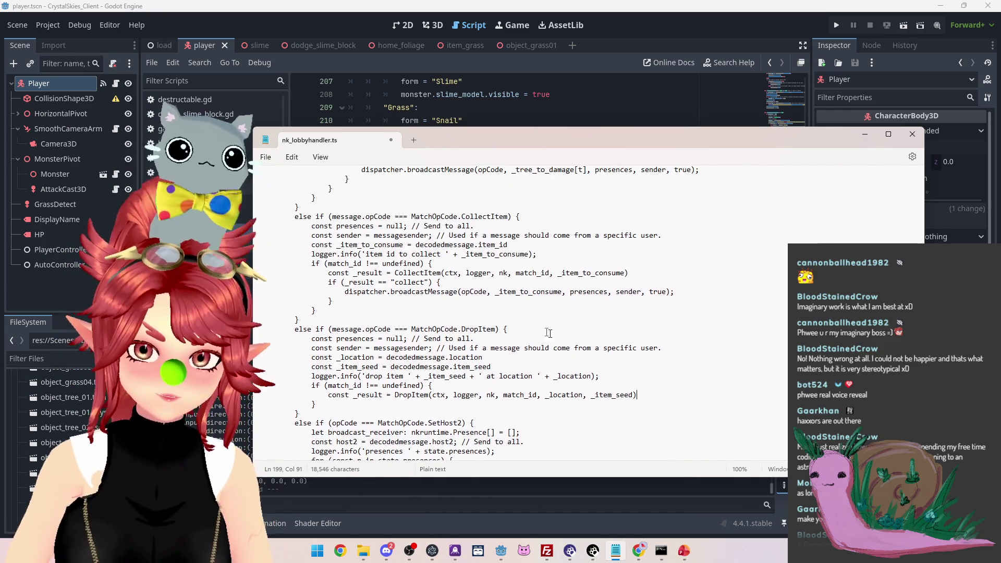
{"action": "scroll", "coordinate": [588, 313], "scroll_direction": "up", "scroll_amount": 4}
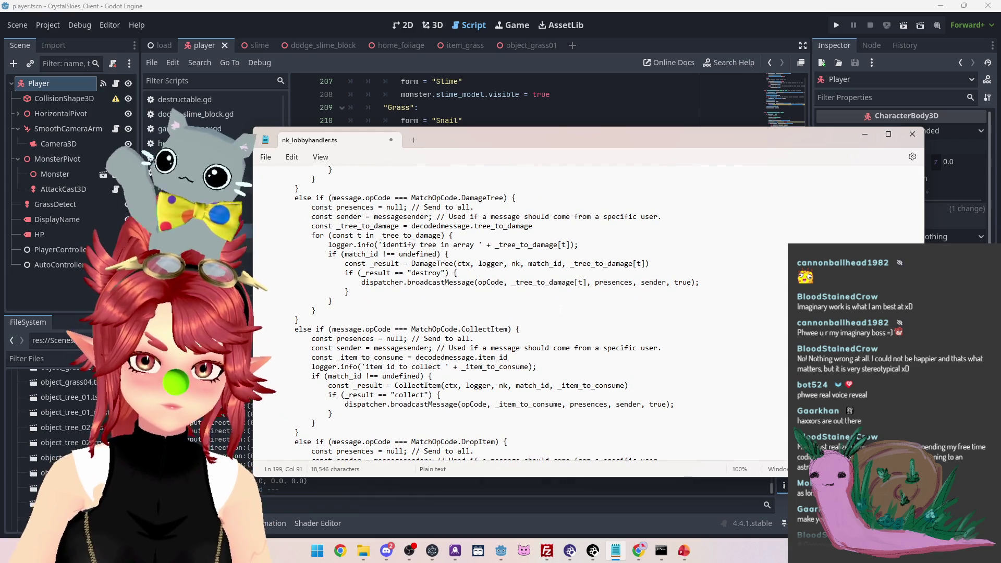
{"action": "scroll", "coordinate": [521, 313], "scroll_direction": "up", "scroll_amount": 4}
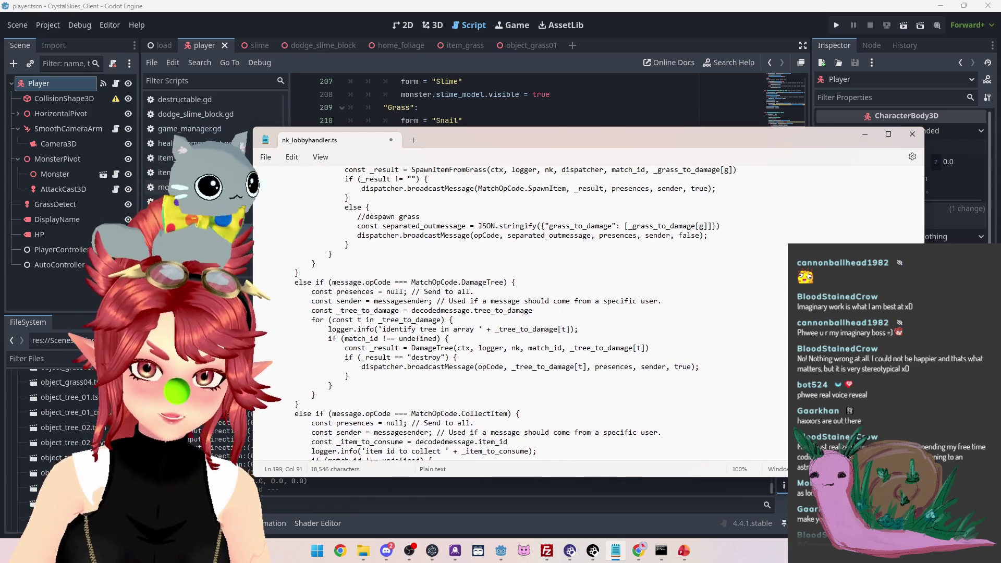
{"action": "scroll", "coordinate": [555, 302], "scroll_direction": "up", "scroll_amount": 2}
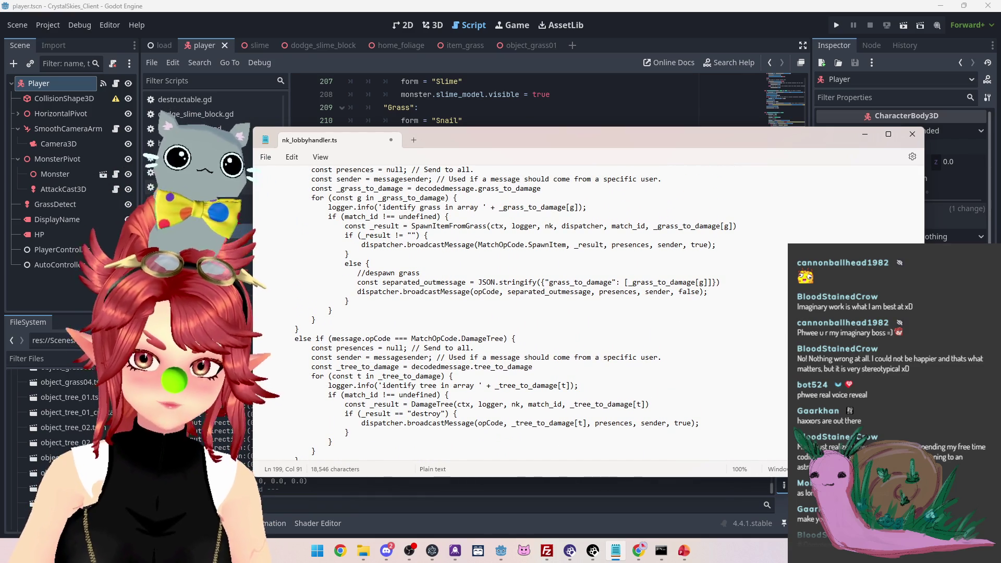
{"action": "left_click_drag", "start_coordinate": [554, 227], "coordinate": [603, 228]}
{"action": "key", "text": "ctrl+c"}
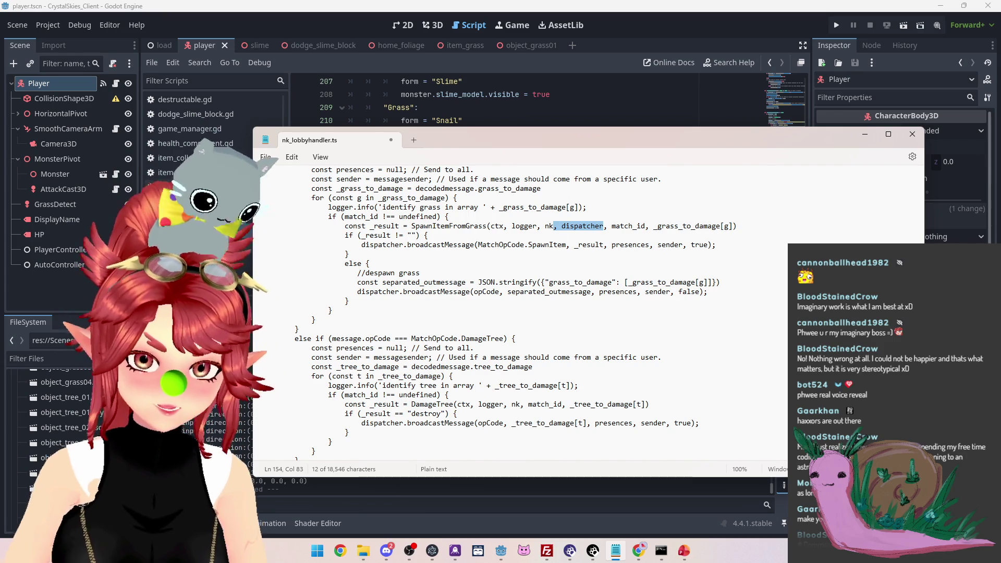
{"action": "scroll", "coordinate": [565, 237], "scroll_direction": "down", "scroll_amount": 10}
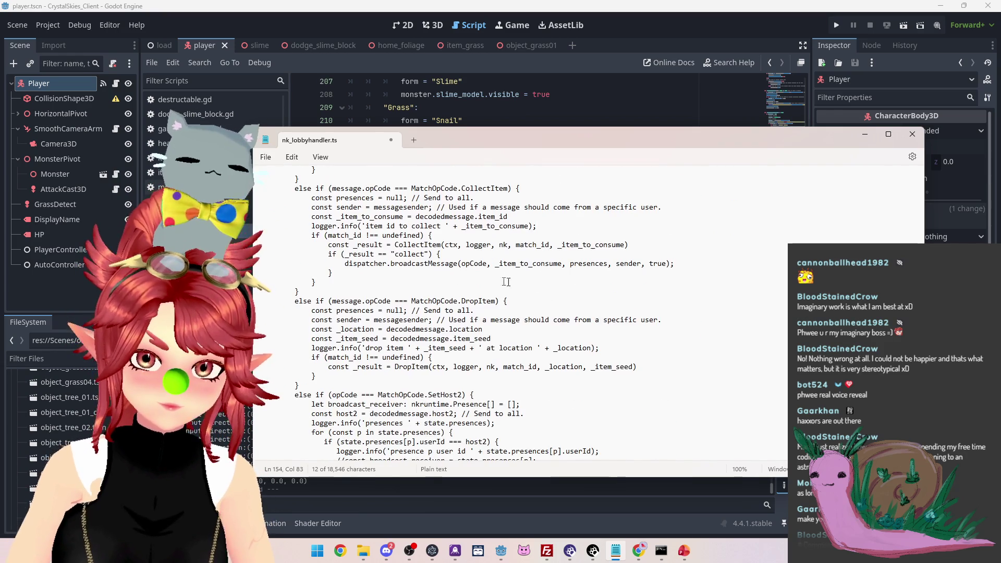
Paste ', dispatcher' after nk in the DropItem call's arguments
{"action": "scroll", "coordinate": [468, 323], "scroll_direction": "down", "scroll_amount": 1}
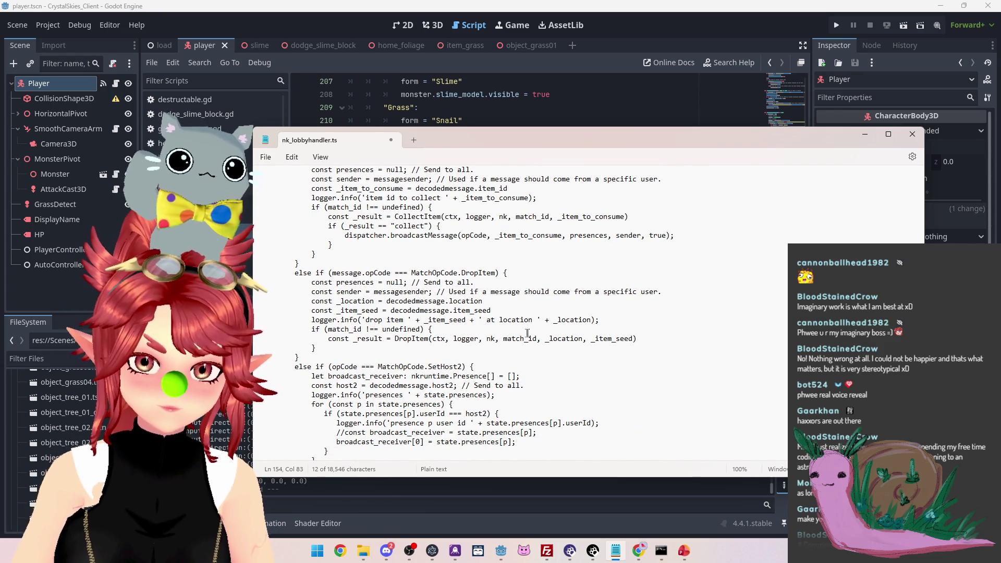
{"action": "left_click", "coordinate": [495, 338]}
{"action": "key", "text": "ctrl+v"}
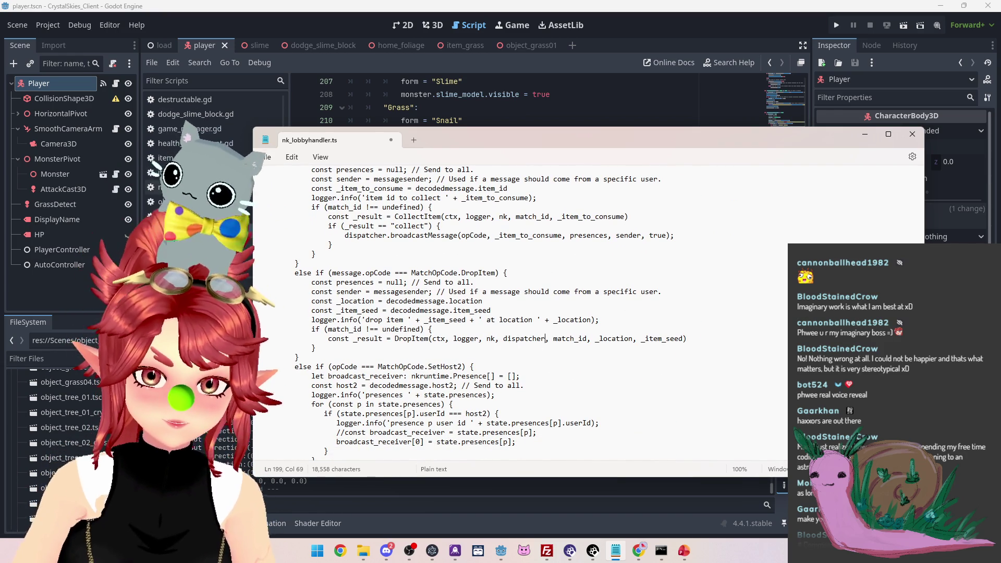
{"action": "key", "text": "Right"}
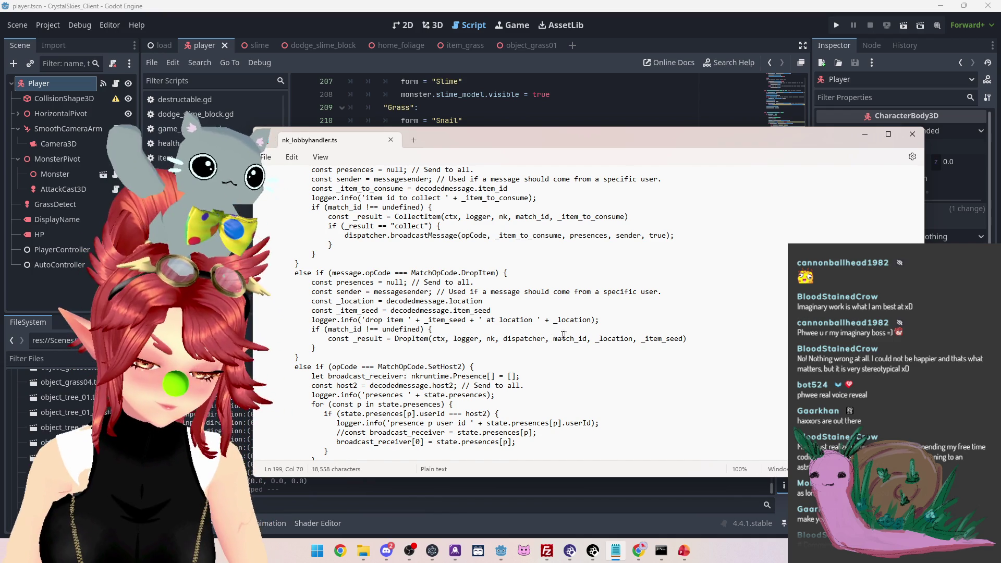
Insert blank lines after the closing brace above the CollectItem function
{"action": "scroll", "coordinate": [494, 305], "scroll_direction": "down", "scroll_amount": 3}
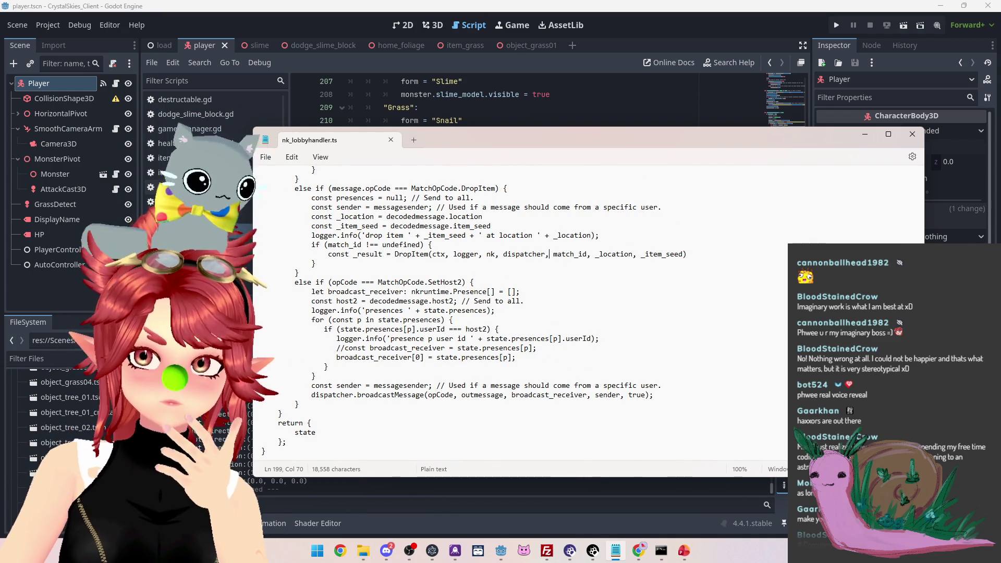
{"action": "scroll", "coordinate": [590, 313], "scroll_direction": "down", "scroll_amount": 9}
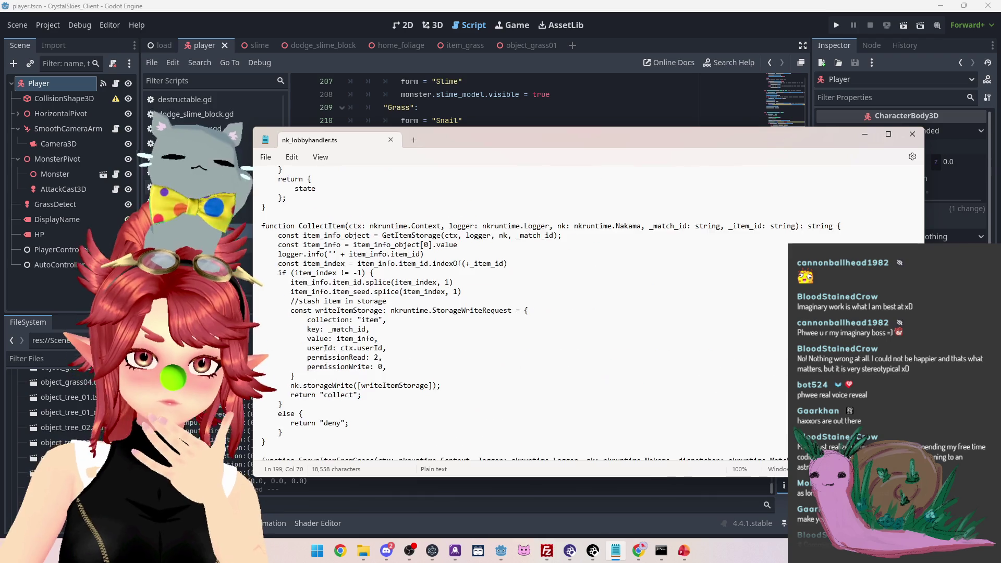
{"action": "scroll", "coordinate": [589, 313], "scroll_direction": "down", "scroll_amount": 9}
{"action": "scroll", "coordinate": [589, 313], "scroll_direction": "down", "scroll_amount": 6}
{"action": "scroll", "coordinate": [589, 313], "scroll_direction": "up", "scroll_amount": 20}
{"action": "scroll", "coordinate": [589, 313], "scroll_direction": "up", "scroll_amount": 10}
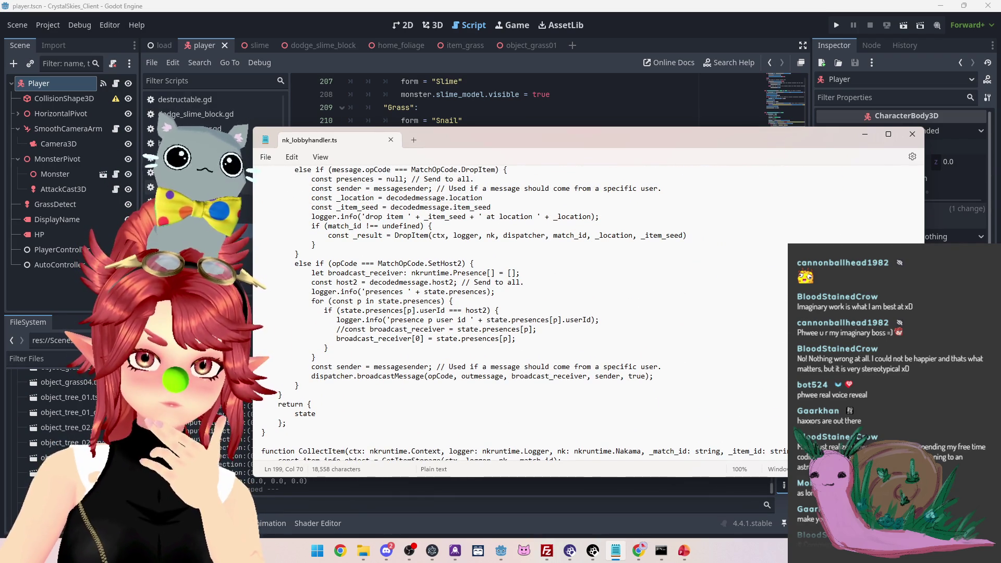
{"action": "scroll", "coordinate": [549, 170], "scroll_direction": "down", "scroll_amount": 3}
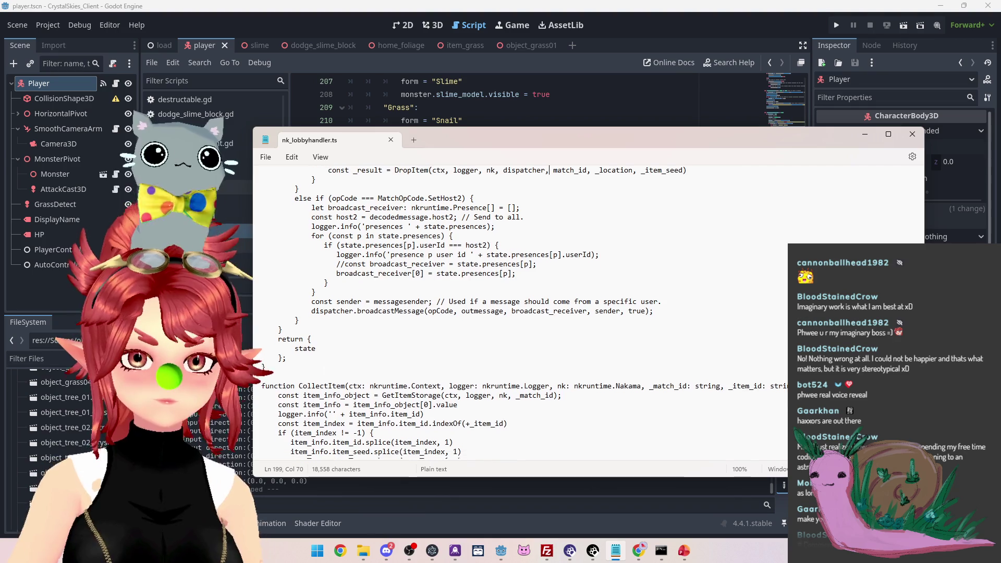
{"action": "scroll", "coordinate": [590, 313], "scroll_direction": "down", "scroll_amount": 1}
{"action": "left_click", "coordinate": [267, 348]}
{"action": "key", "text": "Return"}
{"action": "key", "text": "Return"}
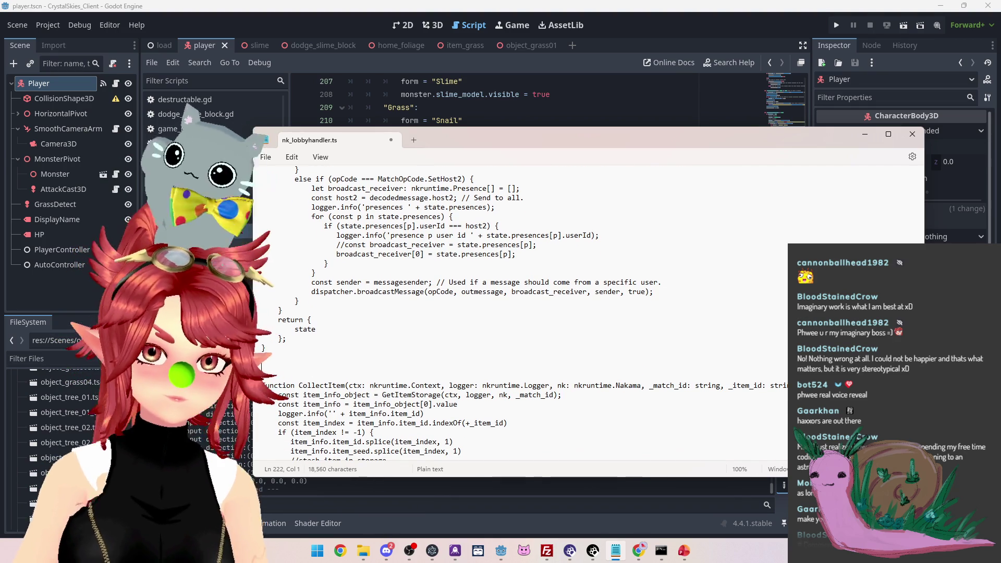
Type 'function DropItem()' and paste CollectItem's parameters from ctx through _match_id into it
{"action": "scroll", "coordinate": [302, 360], "scroll_direction": "down", "scroll_amount": 2}
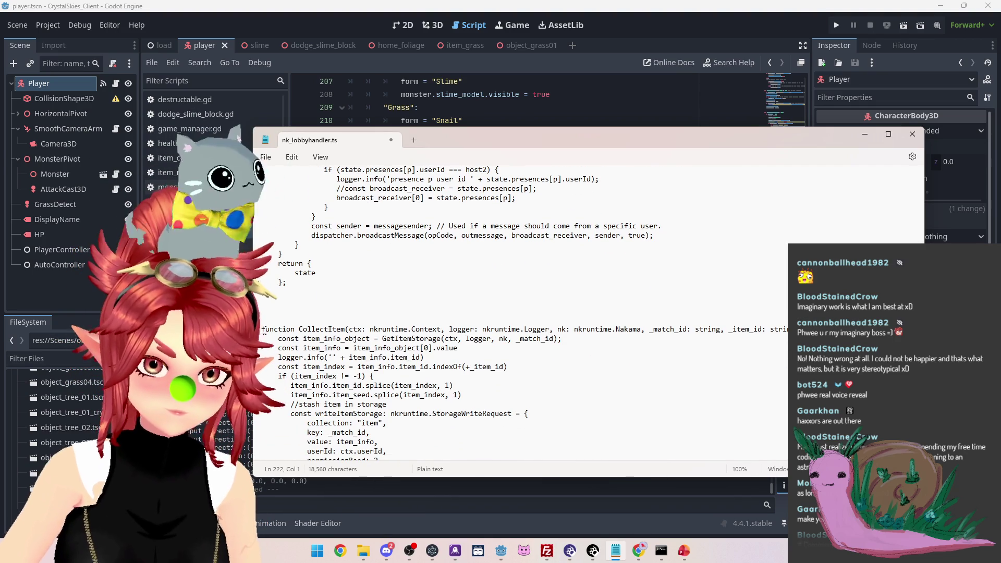
{"action": "type", "text": "function Drop"}
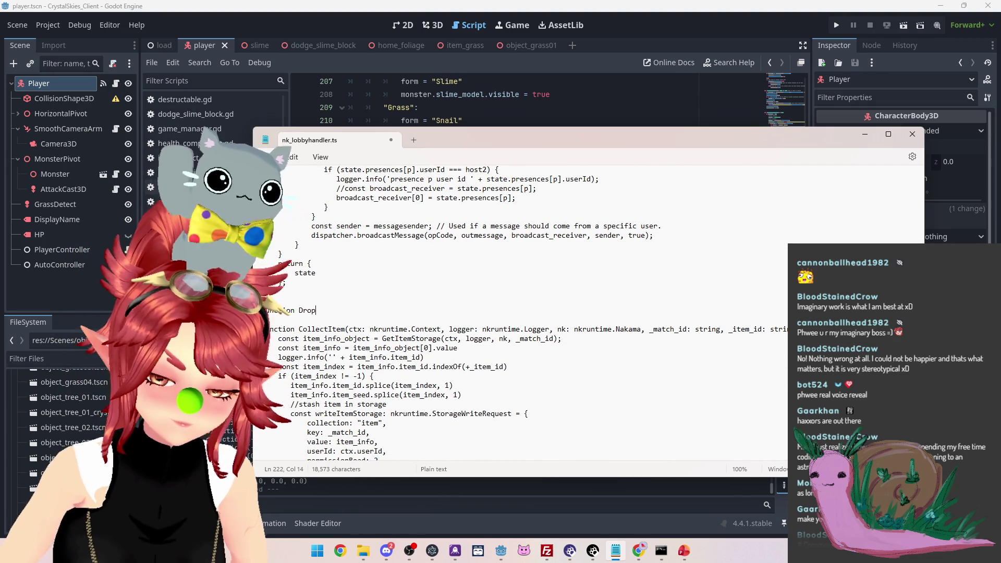
{"action": "type", "text": "Item()"}
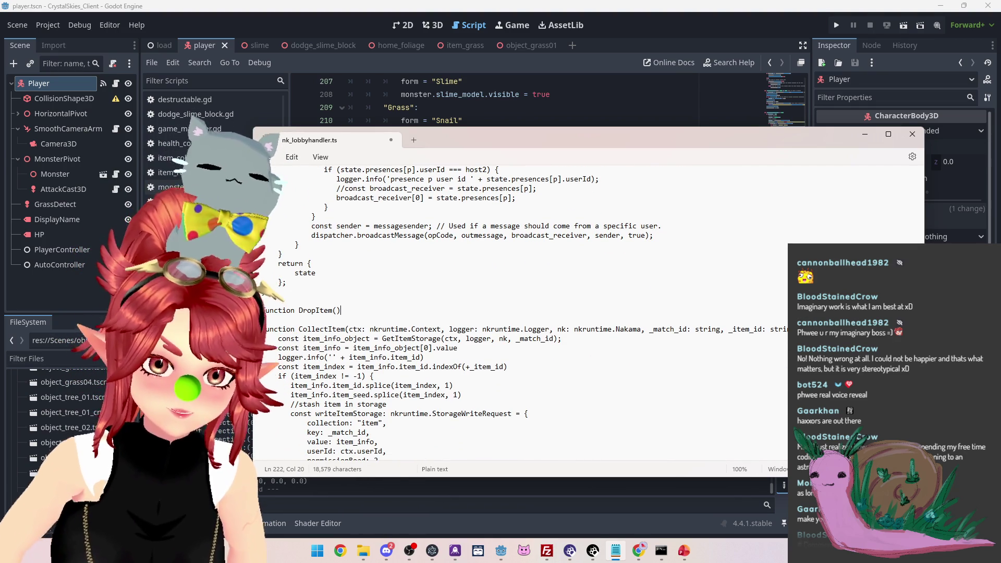
{"action": "mouse_move", "coordinate": [350, 329]}
{"action": "left_mouse_down"}
{"action": "mouse_move", "coordinate": [622, 343]}
{"action": "mouse_move", "coordinate": [746, 330]}
{"action": "left_mouse_up"}
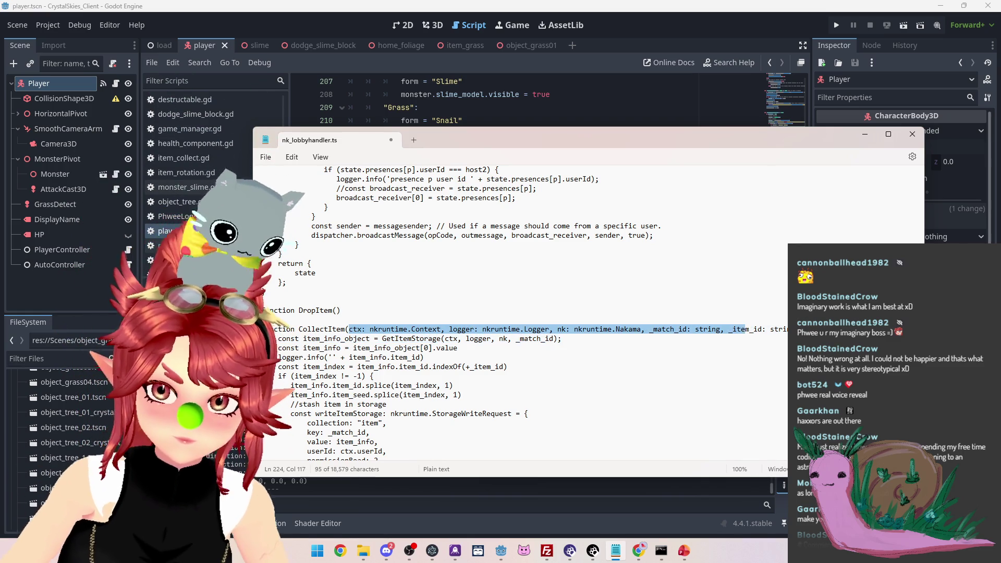
{"action": "left_click", "coordinate": [766, 330]}
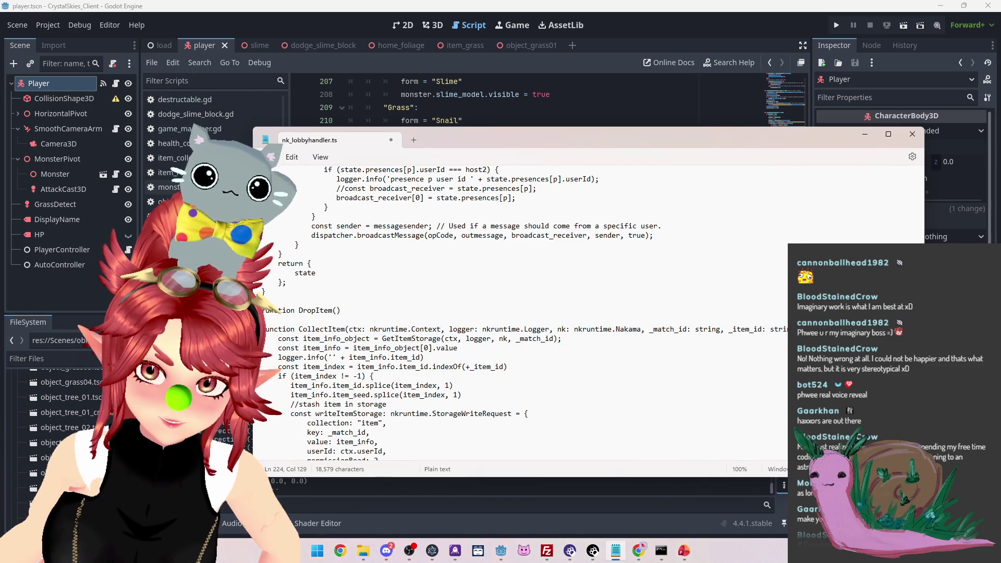
{"action": "mouse_move", "coordinate": [348, 329]}
{"action": "left_mouse_down"}
{"action": "mouse_move", "coordinate": [566, 339]}
{"action": "mouse_move", "coordinate": [724, 329]}
{"action": "left_mouse_up"}
{"action": "key", "text": "ctrl+c"}
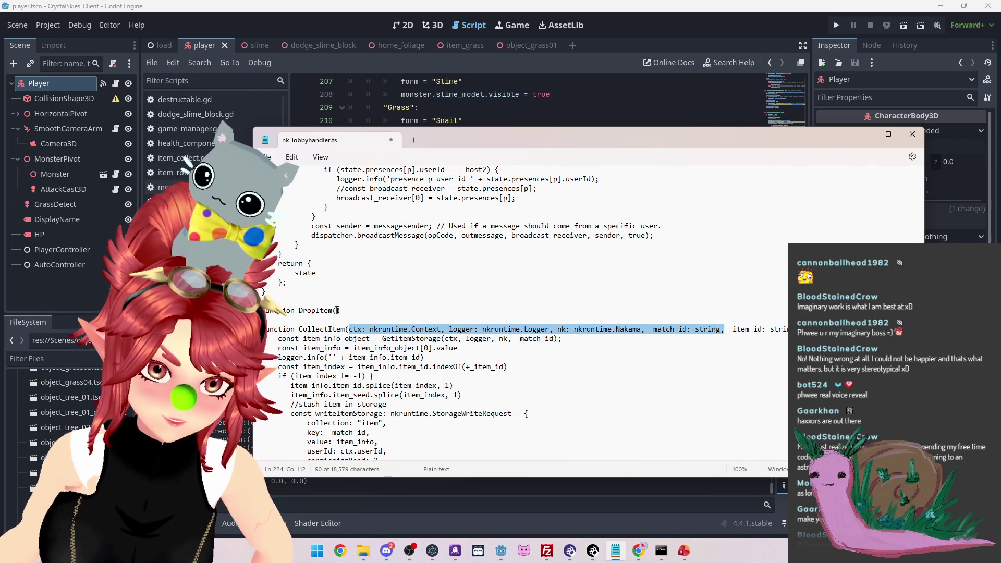
{"action": "left_click", "coordinate": [338, 310]}
{"action": "key", "text": "ctrl+v"}
Copy SpawnItemFromGrass's dispatcher parameter into DropItem's signature after nkruntime.Nakama
{"action": "scroll", "coordinate": [708, 345], "scroll_direction": "down", "scroll_amount": 2}
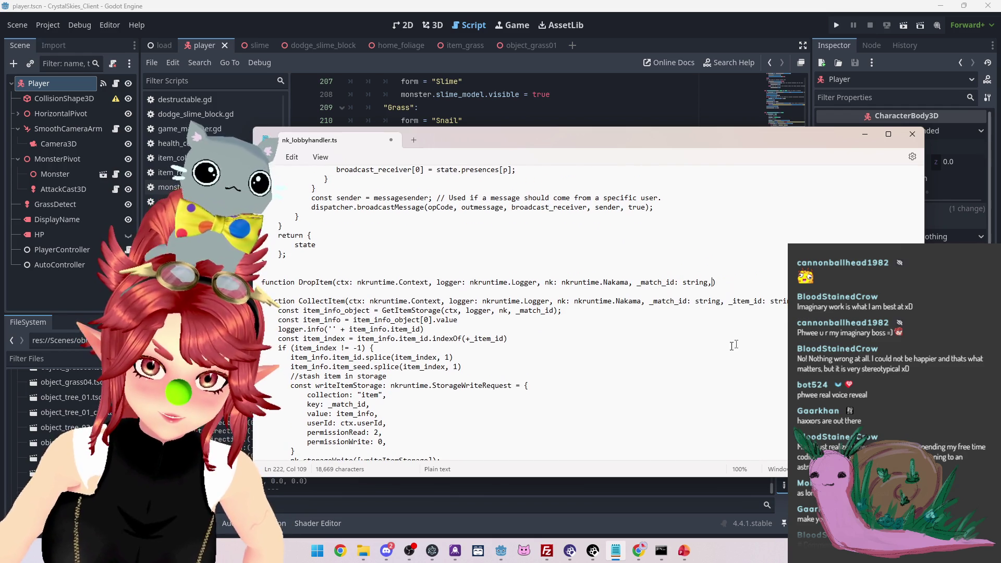
{"action": "scroll", "coordinate": [732, 324], "scroll_direction": "up", "scroll_amount": 2}
{"action": "scroll", "coordinate": [732, 324], "scroll_direction": "up", "scroll_amount": 2}
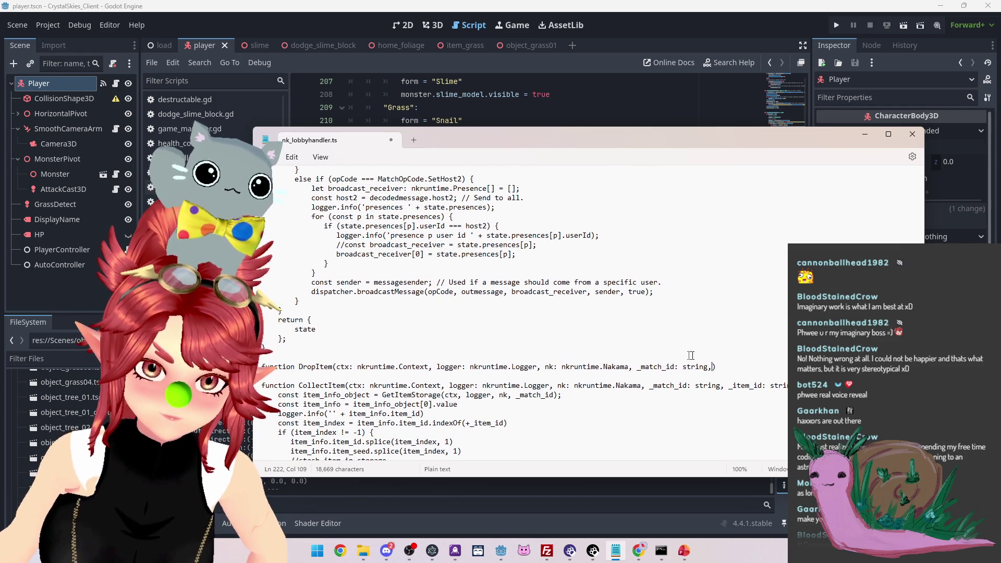
{"action": "scroll", "coordinate": [534, 301], "scroll_direction": "up", "scroll_amount": 3}
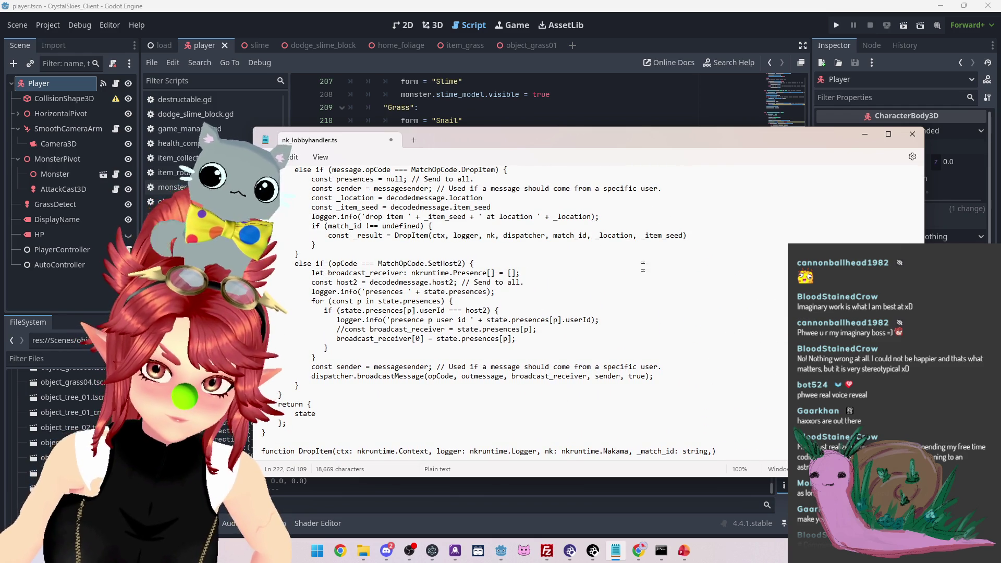
{"action": "scroll", "coordinate": [643, 265], "scroll_direction": "down", "scroll_amount": 1}
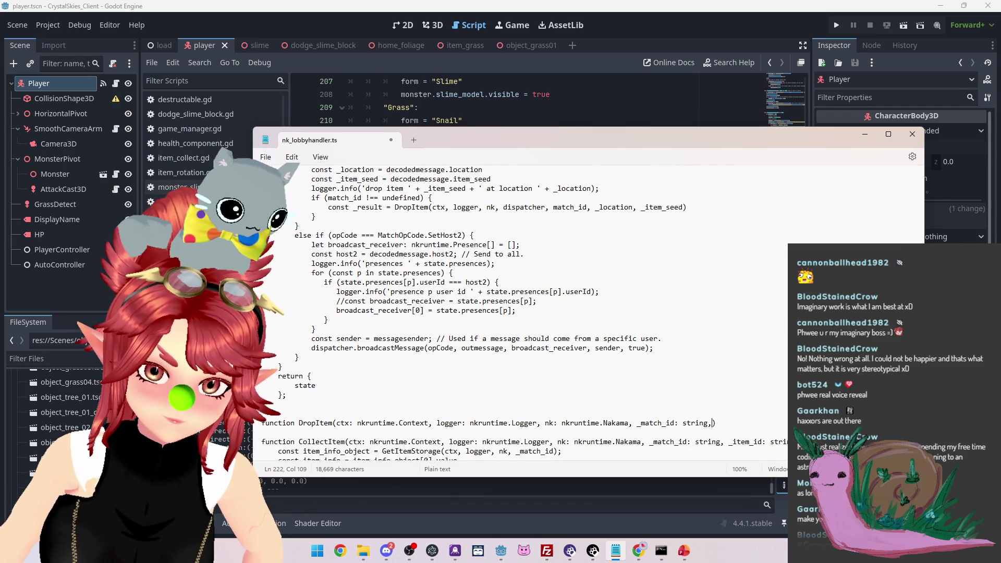
{"action": "scroll", "coordinate": [486, 406], "scroll_direction": "down", "scroll_amount": 10}
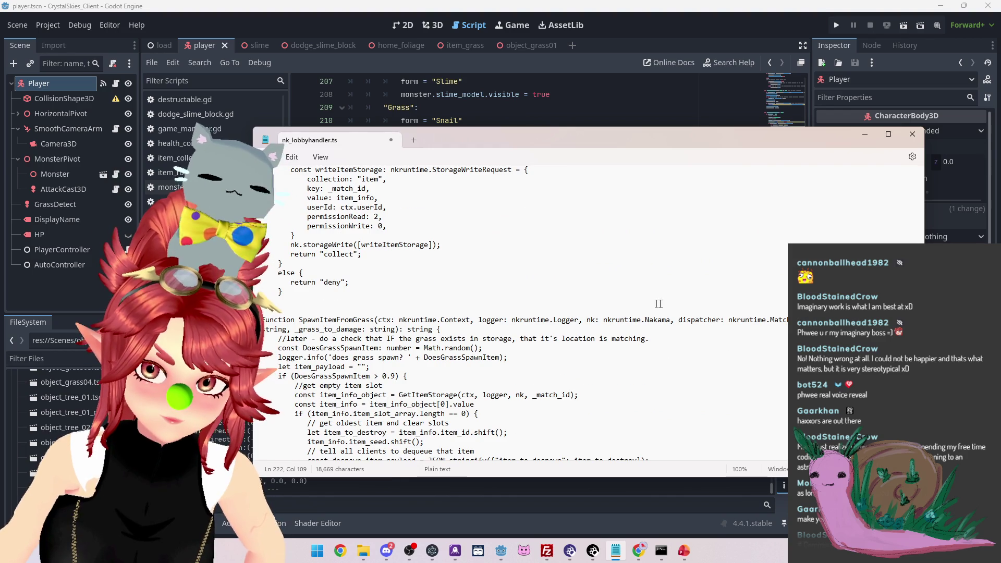
{"action": "left_click_drag", "start_coordinate": [672, 320], "coordinate": [833, 320]}
{"action": "scroll", "coordinate": [521, 313], "scroll_direction": "up", "scroll_amount": 5}
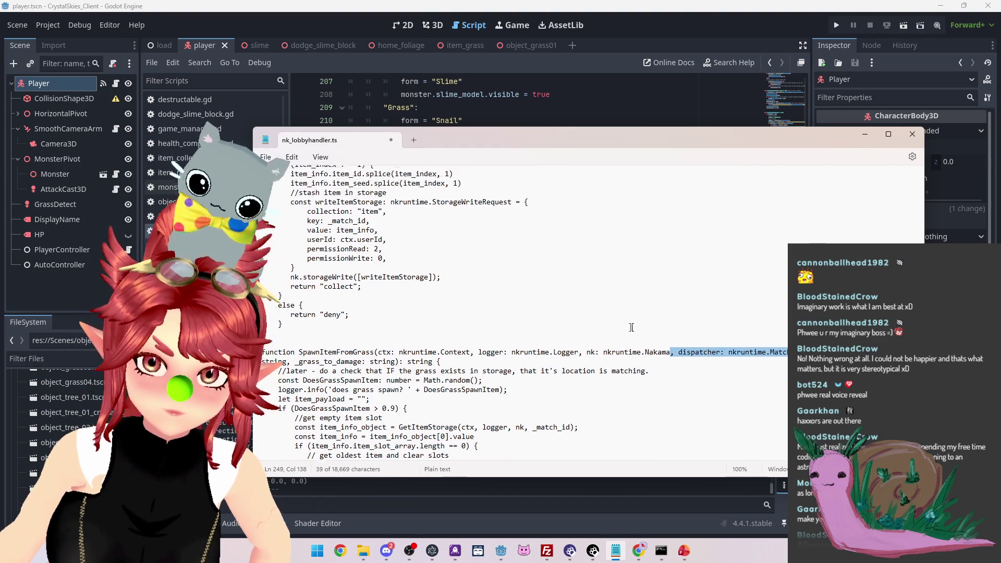
{"action": "scroll", "coordinate": [551, 306], "scroll_direction": "up", "scroll_amount": 4}
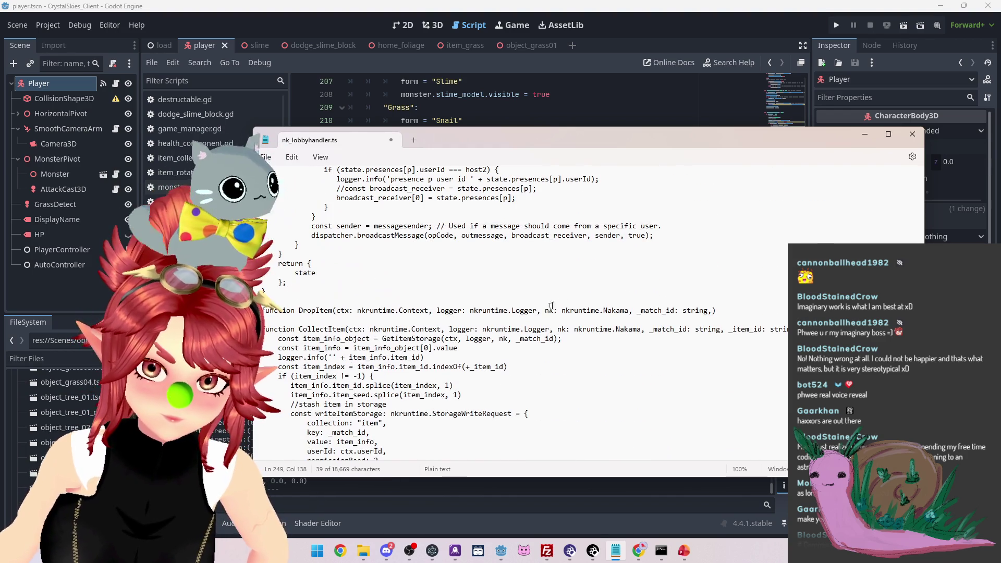
{"action": "left_click", "coordinate": [629, 311]}
{"action": "key", "text": "ctrl+v"}
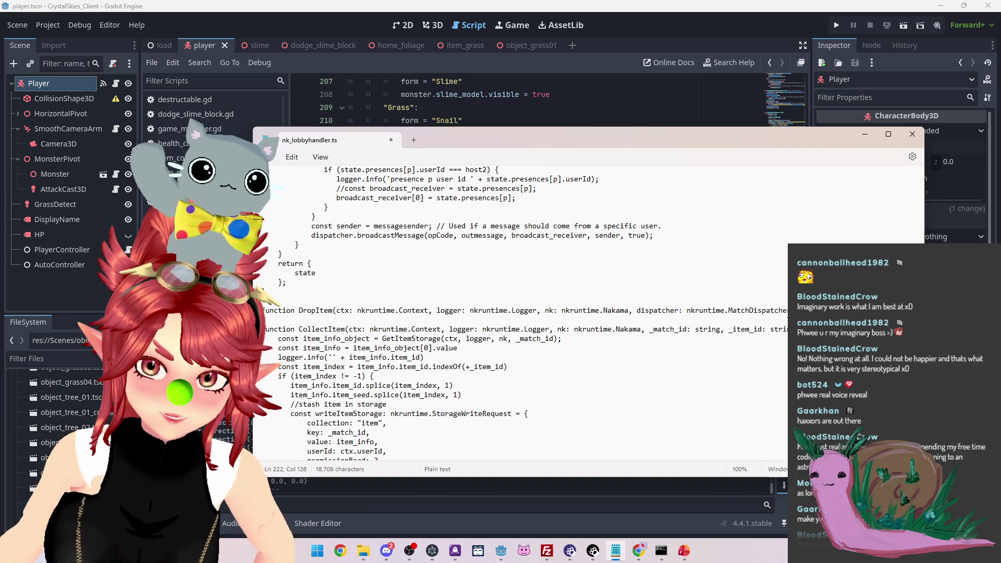
Add '_location: array, _item_seed:' parameters to the DropItem signature
{"action": "scroll", "coordinate": [762, 352], "scroll_direction": "down", "scroll_amount": 12}
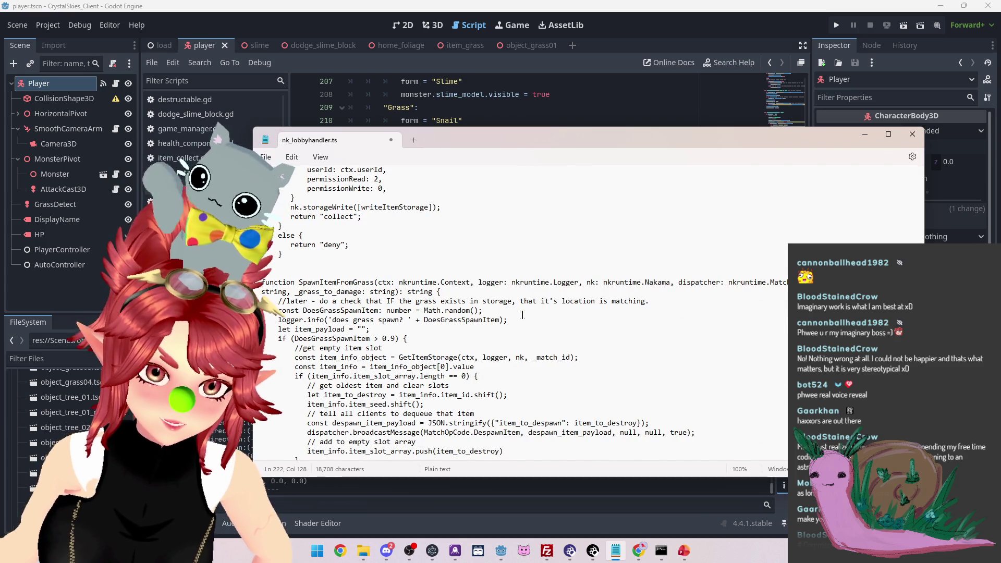
{"action": "scroll", "coordinate": [692, 339], "scroll_direction": "up", "scroll_amount": 13}
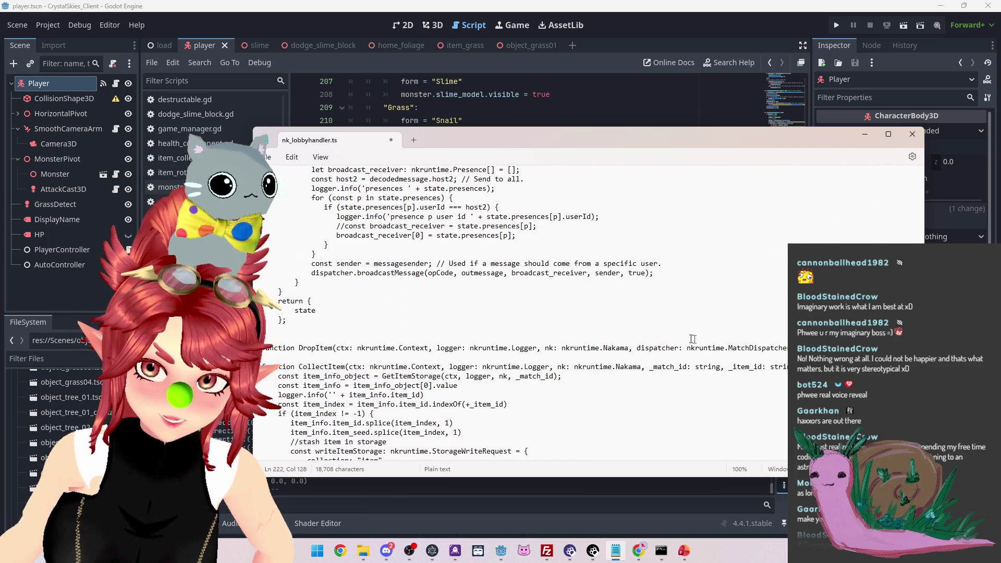
{"action": "scroll", "coordinate": [613, 298], "scroll_direction": "up", "scroll_amount": 3}
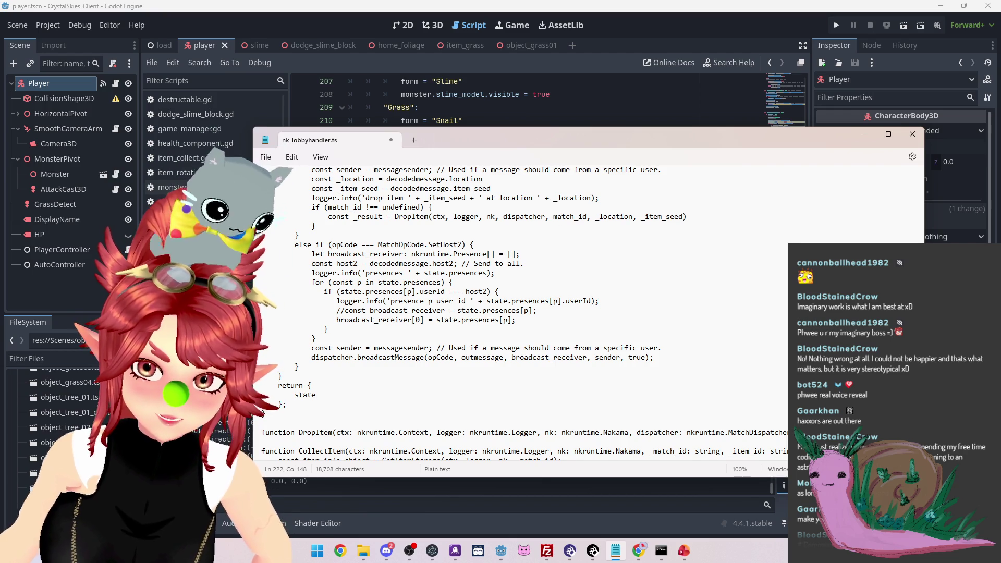
{"action": "type", "text": "_location"}
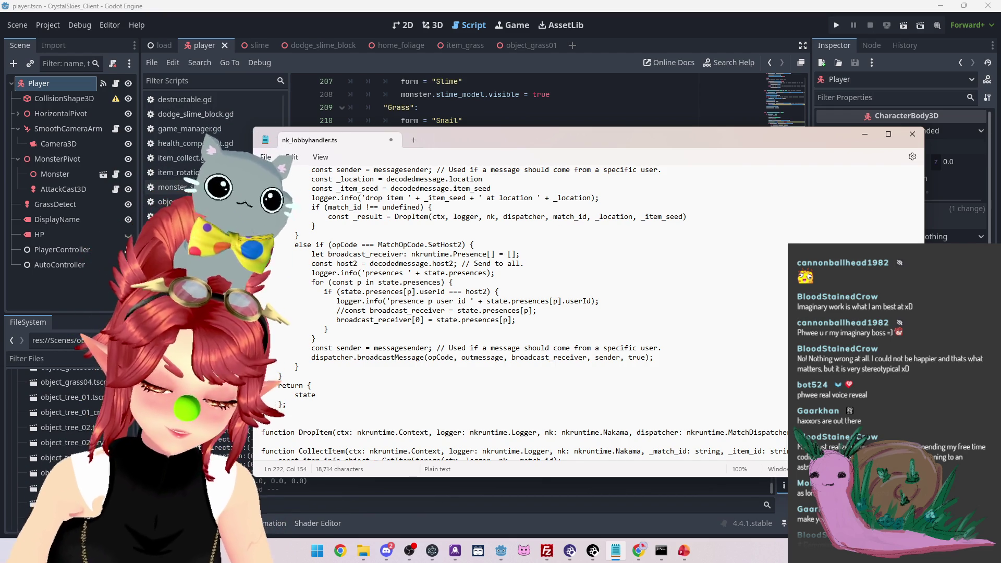
{"action": "type", "text": ": "}
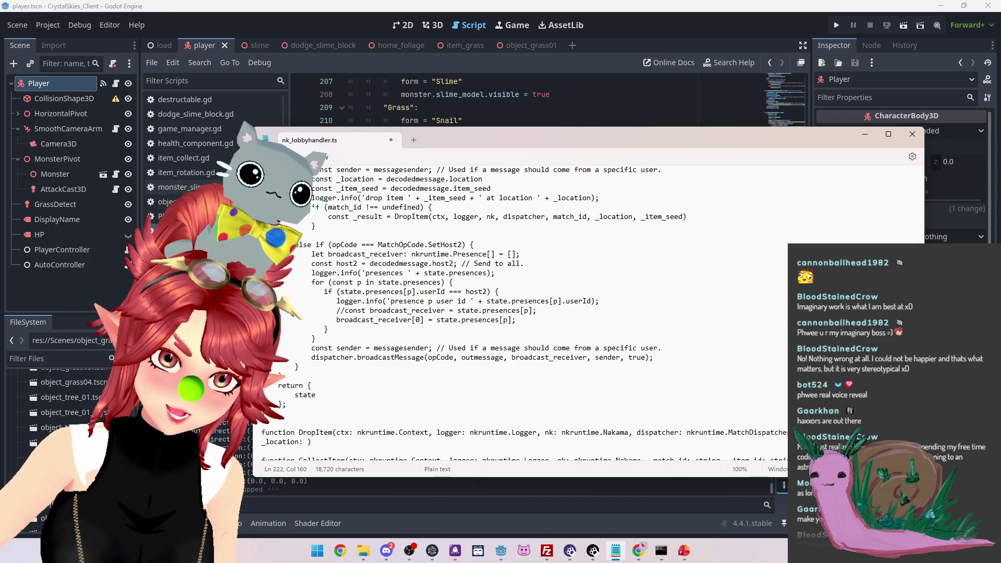
{"action": "type", "text": "array"}
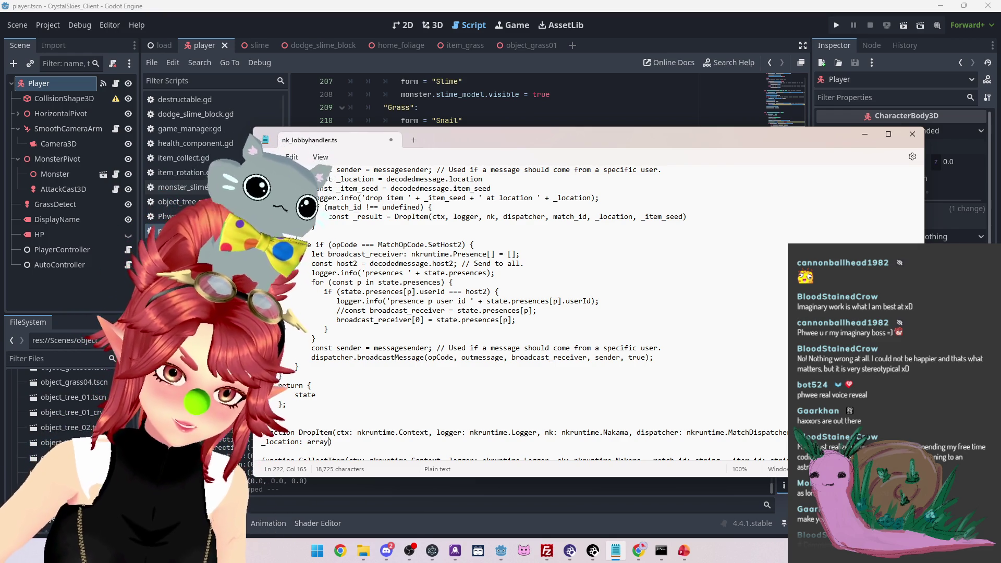
{"action": "type", "text": ", "}
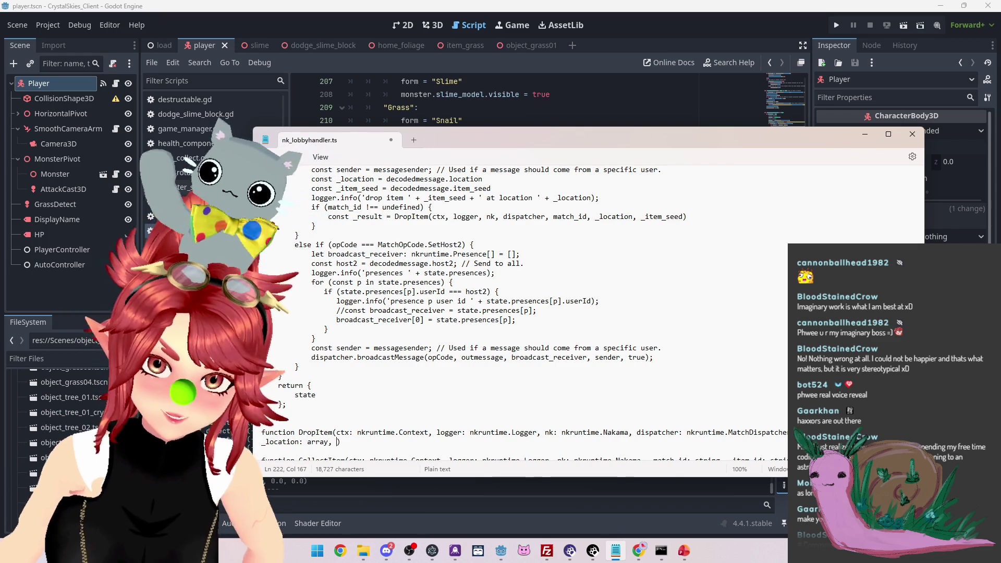
{"action": "type", "text": "_item_seed"}
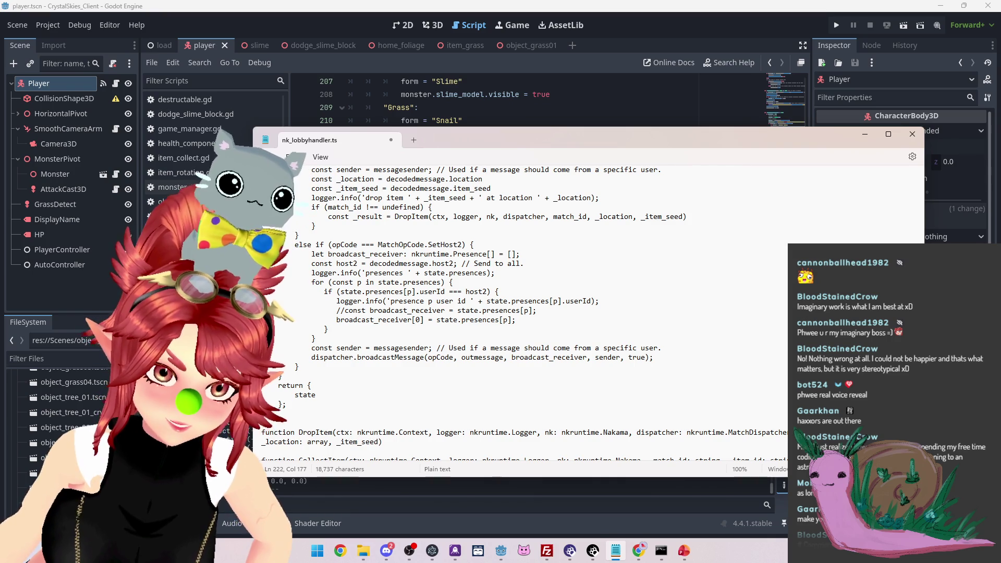
{"action": "type", "text": ":"}
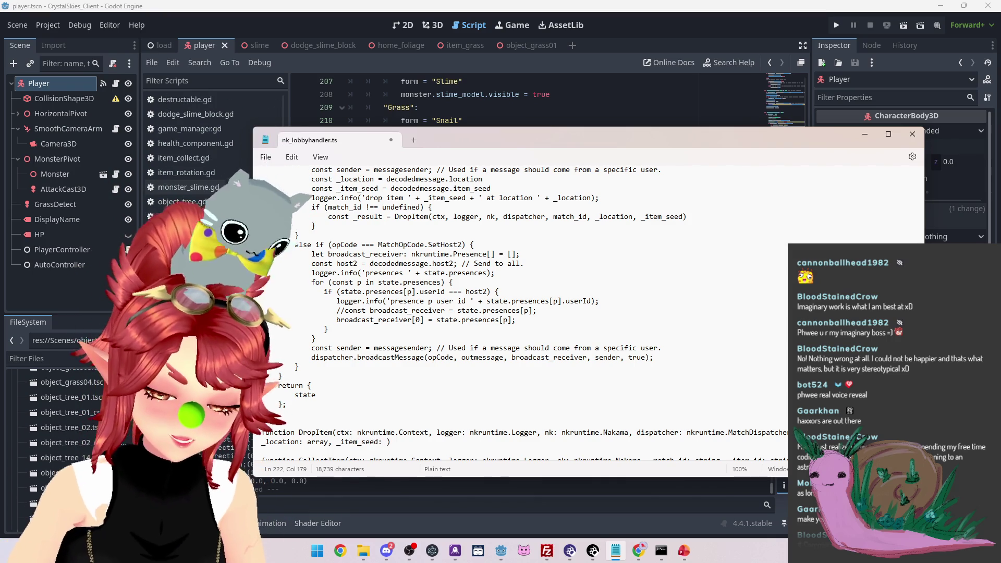
{"action": "scroll", "coordinate": [392, 271], "scroll_direction": "up", "scroll_amount": 3}
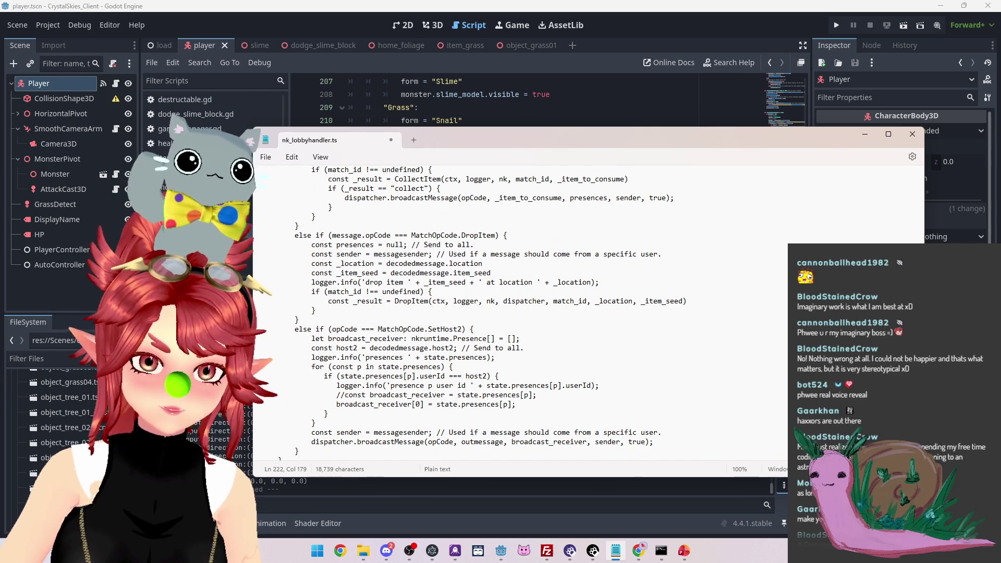
{"action": "scroll", "coordinate": [603, 295], "scroll_direction": "down", "scroll_amount": 4}
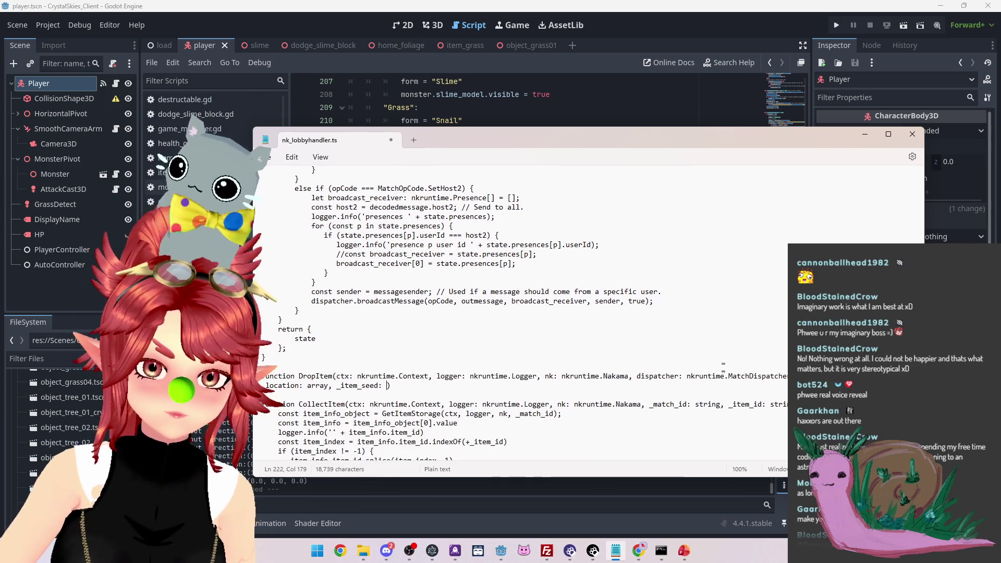
{"action": "scroll", "coordinate": [544, 323], "scroll_direction": "up", "scroll_amount": 1}
{"action": "scroll", "coordinate": [544, 312], "scroll_direction": "up", "scroll_amount": 1}
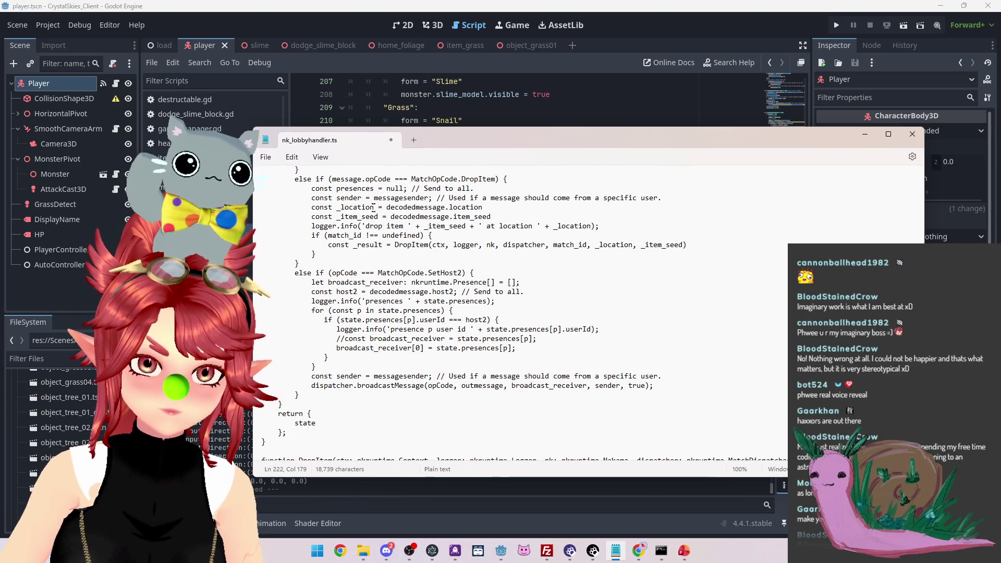
Try wrapping decodedmessage.item_seed in number(), then remove the wrapper again
{"action": "left_click", "coordinate": [391, 217]}
{"action": "type", "text": "number"}
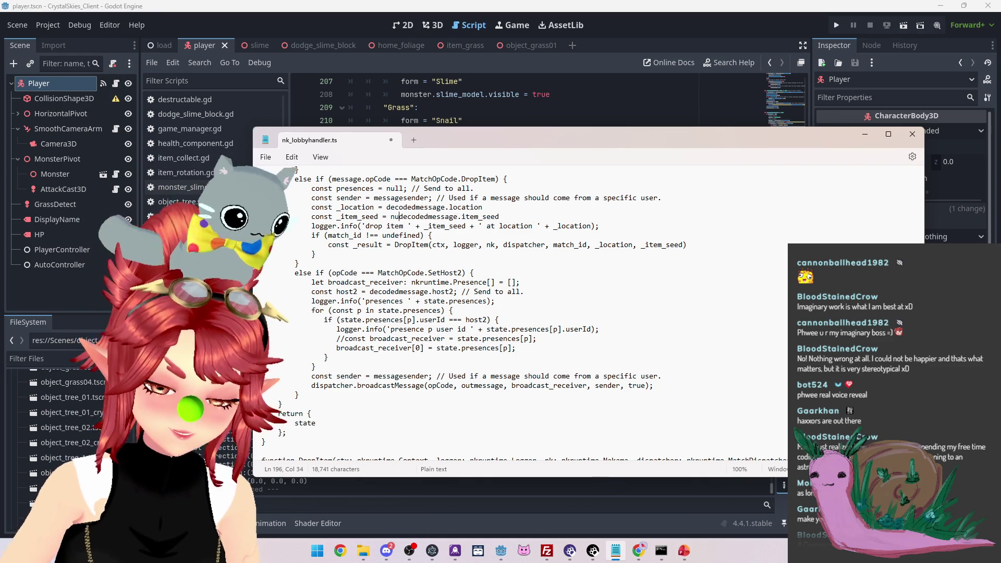
{"action": "type", "text": "("}
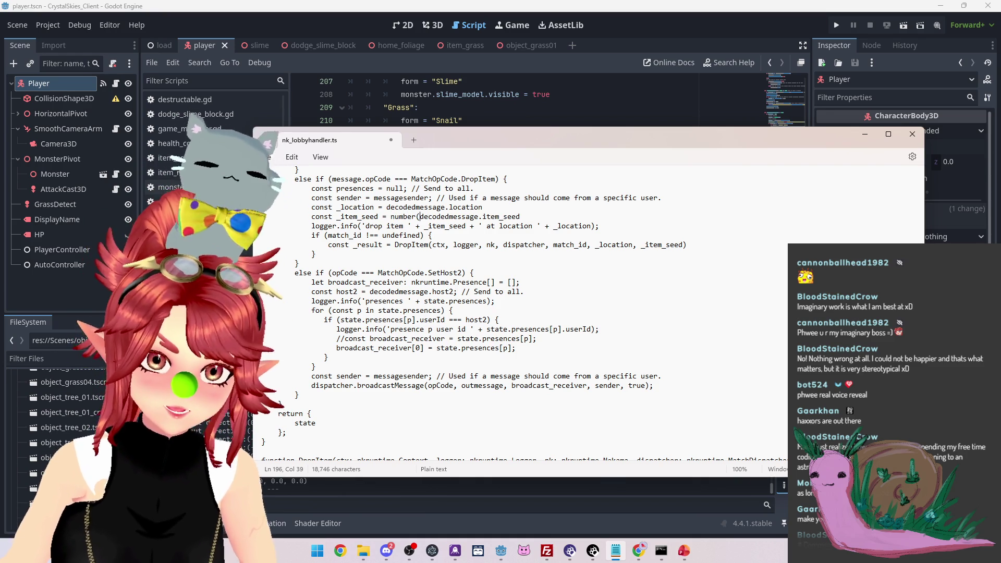
{"action": "type", "text": ")"}
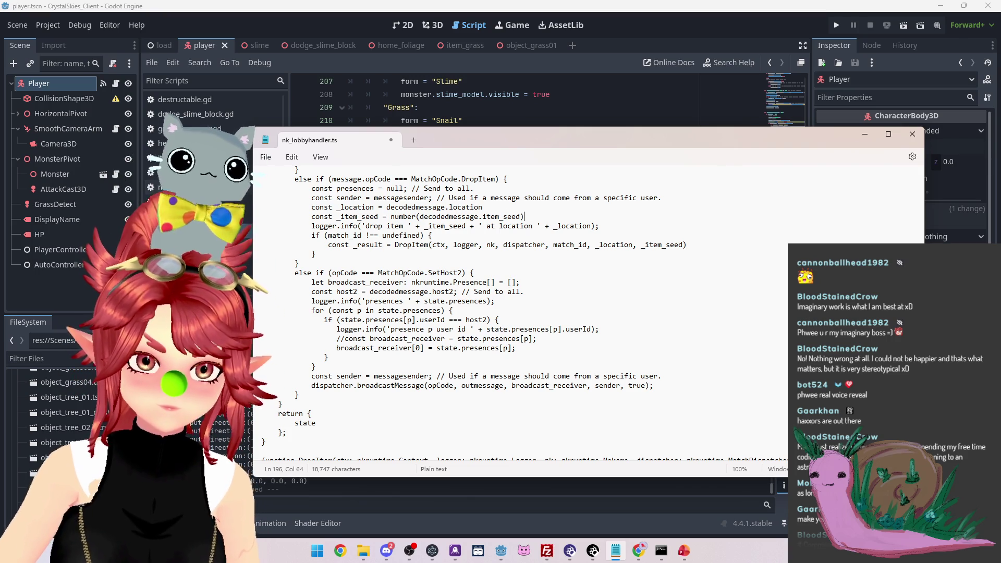
{"action": "key", "text": "BackSpace"}
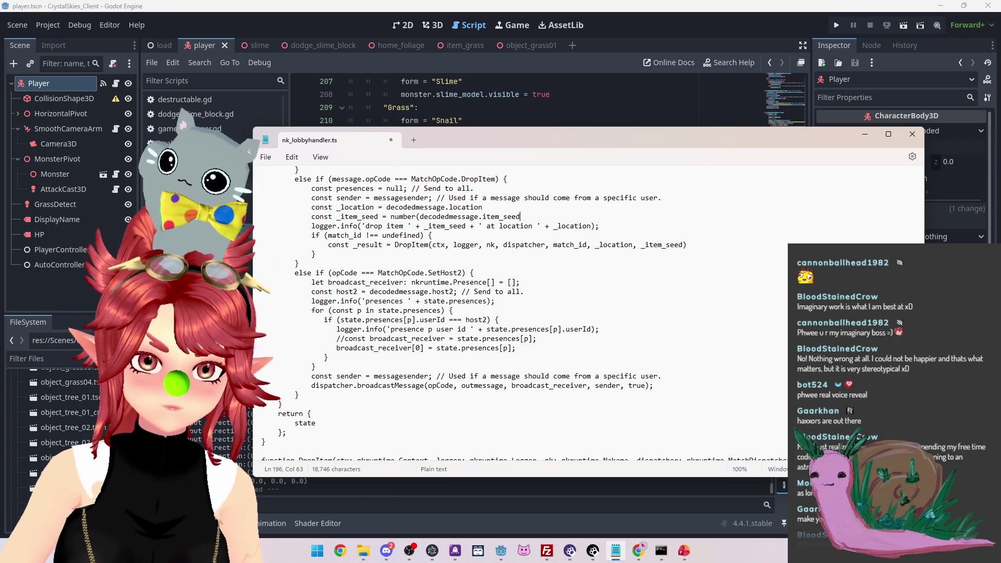
{"action": "left_click", "coordinate": [420, 216]}
{"action": "key", "text": "BackSpace"}
{"action": "key", "text": "BackSpace"}
{"action": "key", "text": "BackSpace"}
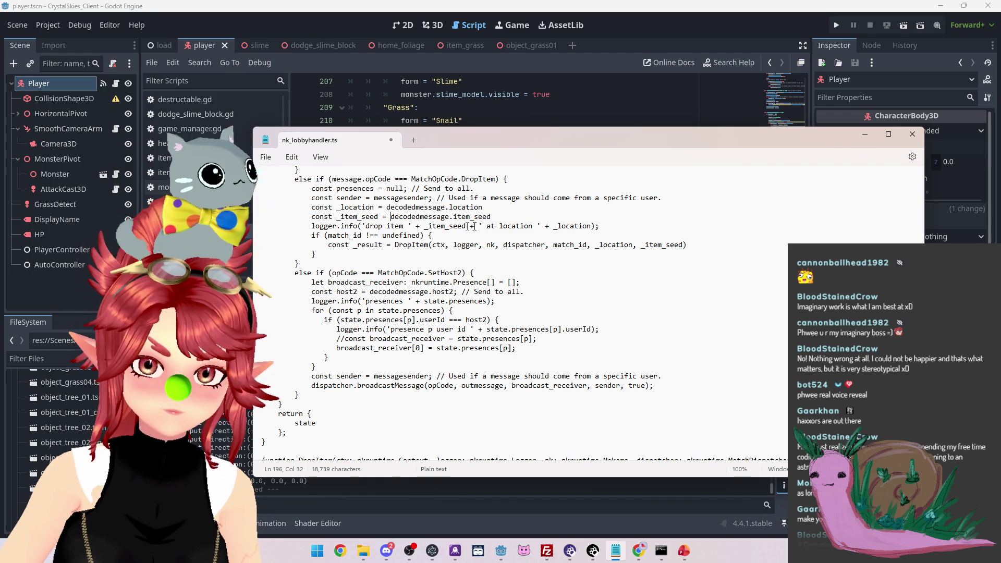
{"action": "key", "text": "End"}
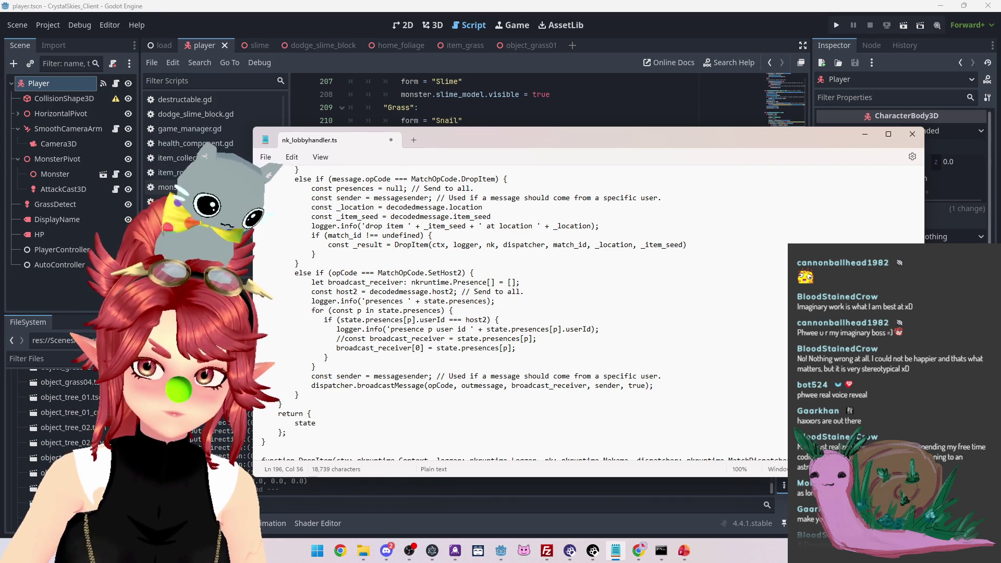
Wrap _item_seed in the DropItem call as number(_item_seed) and save nk_lobbyhandler.ts
{"action": "left_click", "coordinate": [641, 245]}
{"action": "type", "text": "number("}
{"action": "key", "text": "ctrl+Right"}
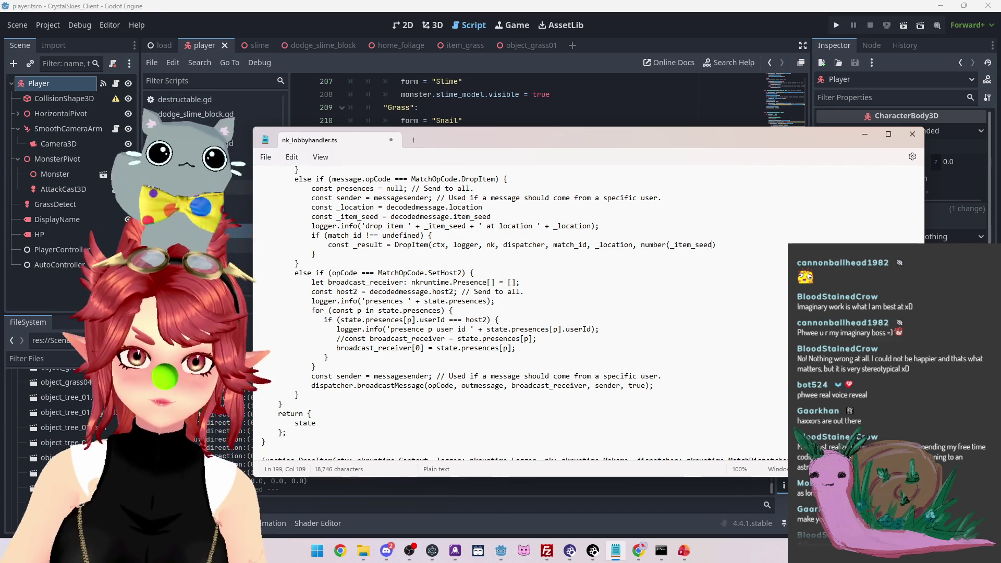
{"action": "type", "text": ")"}
{"action": "key", "text": "ctrl+s"}
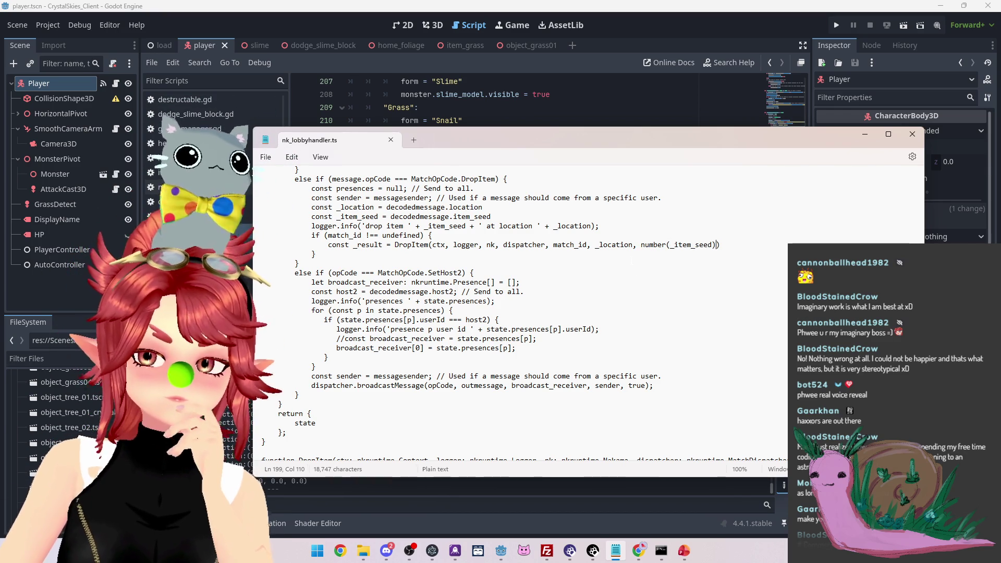
{"action": "scroll", "coordinate": [626, 219], "scroll_direction": "up", "scroll_amount": 4}
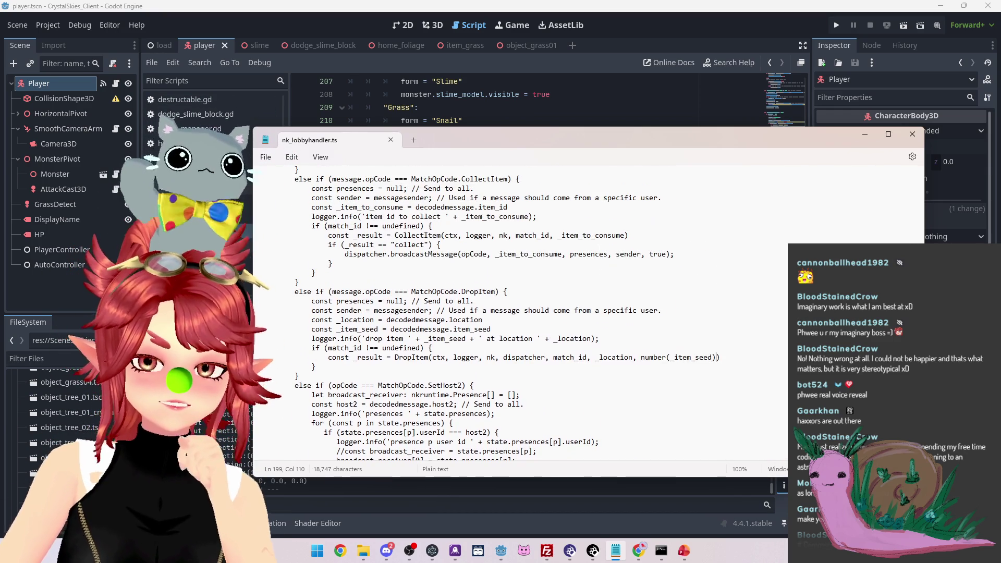
{"action": "left_click_drag", "start_coordinate": [633, 140], "coordinate": [551, 105]}
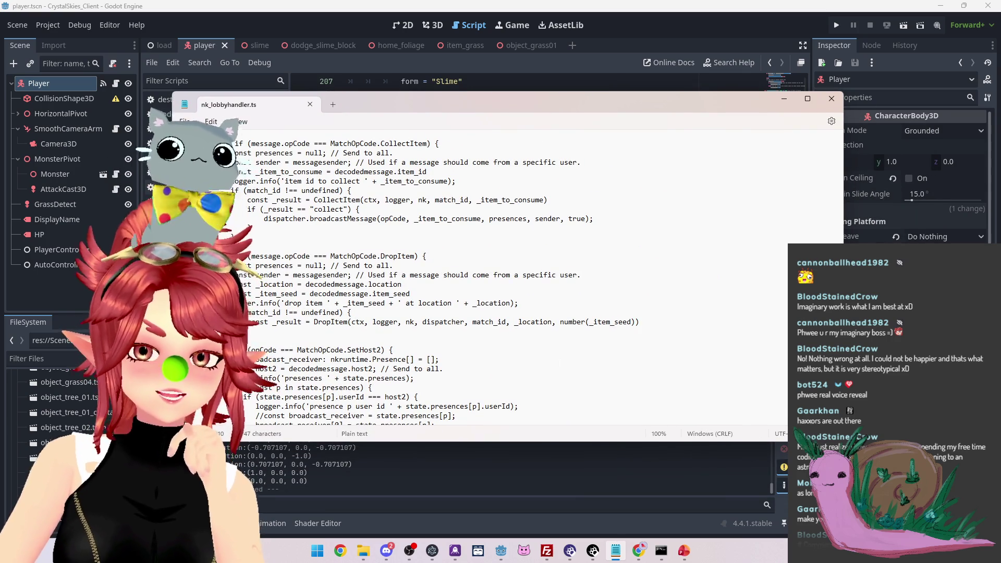
{"action": "scroll", "coordinate": [558, 362], "scroll_direction": "up", "scroll_amount": 3}
{"action": "scroll", "coordinate": [469, 277], "scroll_direction": "up", "scroll_amount": 12}
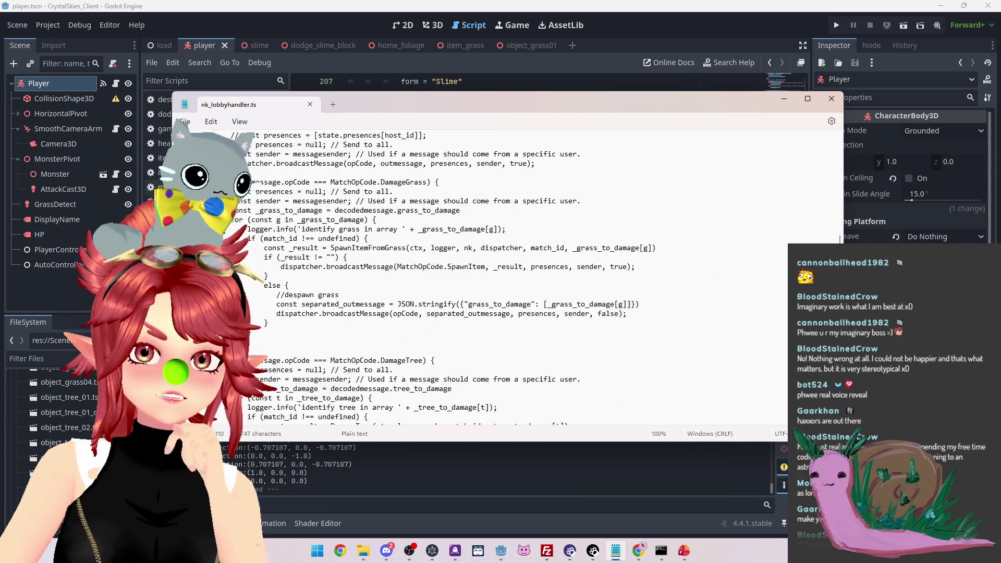
{"action": "scroll", "coordinate": [470, 276], "scroll_direction": "up", "scroll_amount": 7}
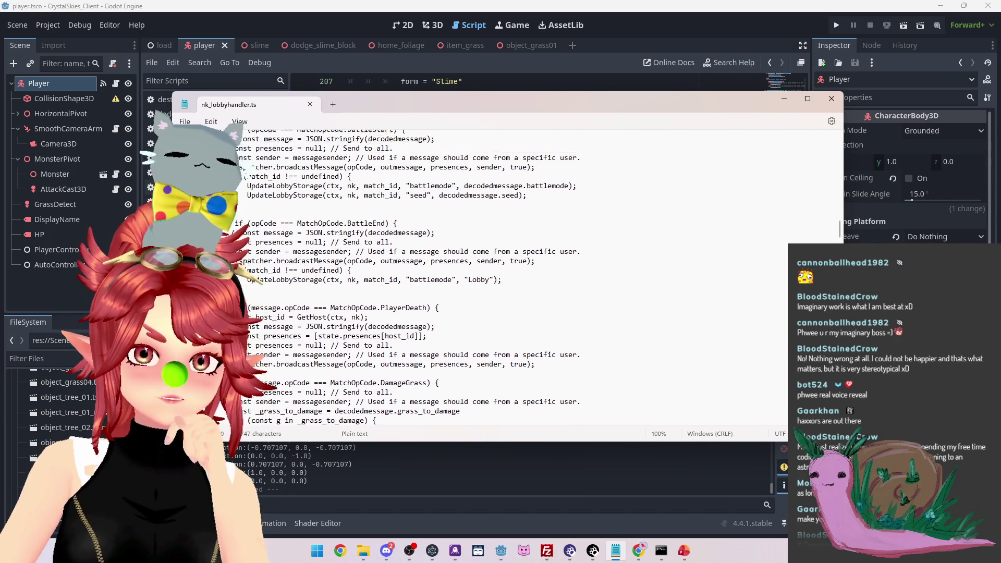
{"action": "scroll", "coordinate": [469, 276], "scroll_direction": "up", "scroll_amount": 3}
{"action": "scroll", "coordinate": [469, 277], "scroll_direction": "up", "scroll_amount": 5}
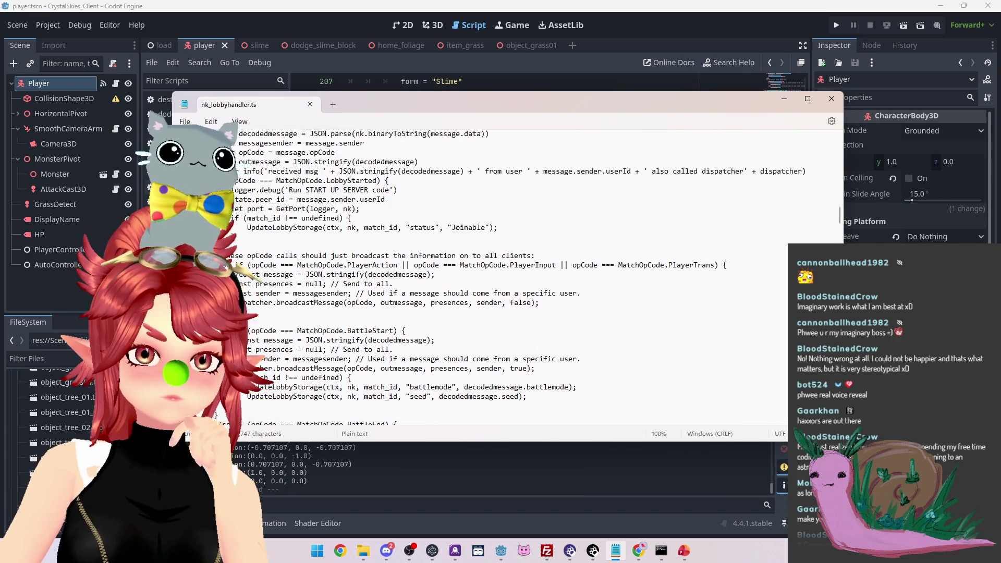
{"action": "scroll", "coordinate": [469, 276], "scroll_direction": "up", "scroll_amount": 7}
{"action": "scroll", "coordinate": [469, 276], "scroll_direction": "down", "scroll_amount": 8}
{"action": "scroll", "coordinate": [469, 277], "scroll_direction": "down", "scroll_amount": 20}
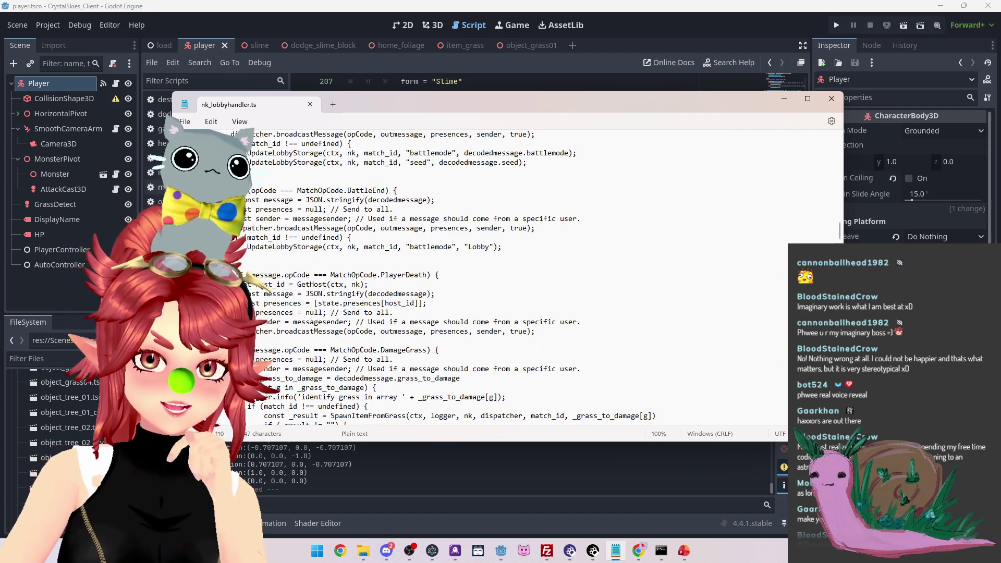
{"action": "scroll", "coordinate": [469, 277], "scroll_direction": "down", "scroll_amount": 12}
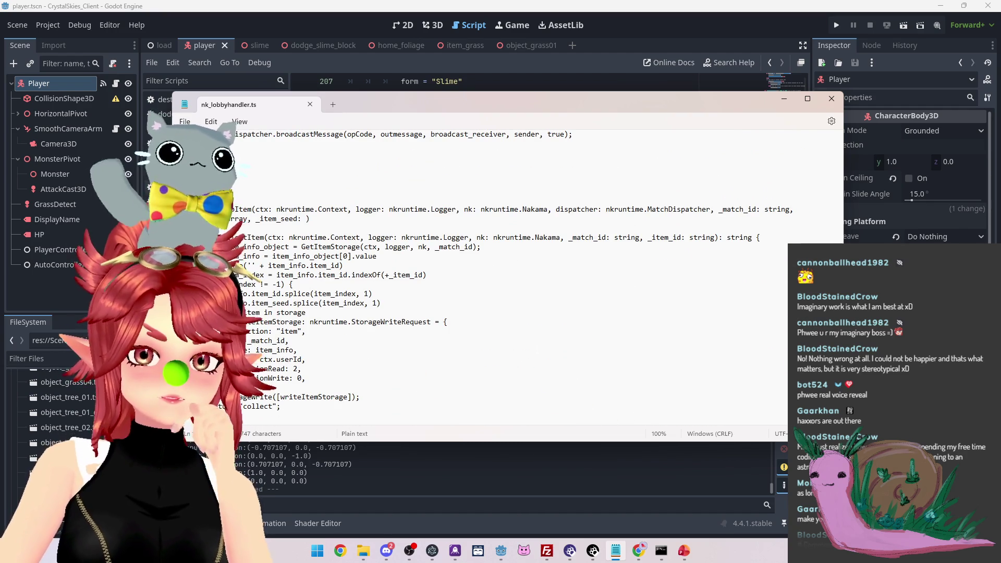
{"action": "scroll", "coordinate": [469, 276], "scroll_direction": "up", "scroll_amount": 6}
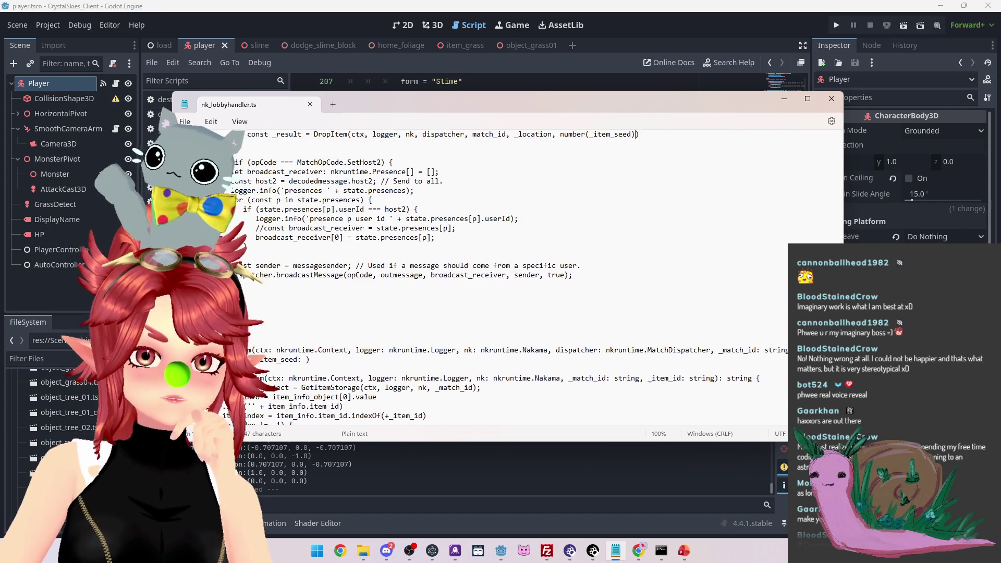
{"action": "scroll", "coordinate": [469, 276], "scroll_direction": "up", "scroll_amount": 5}
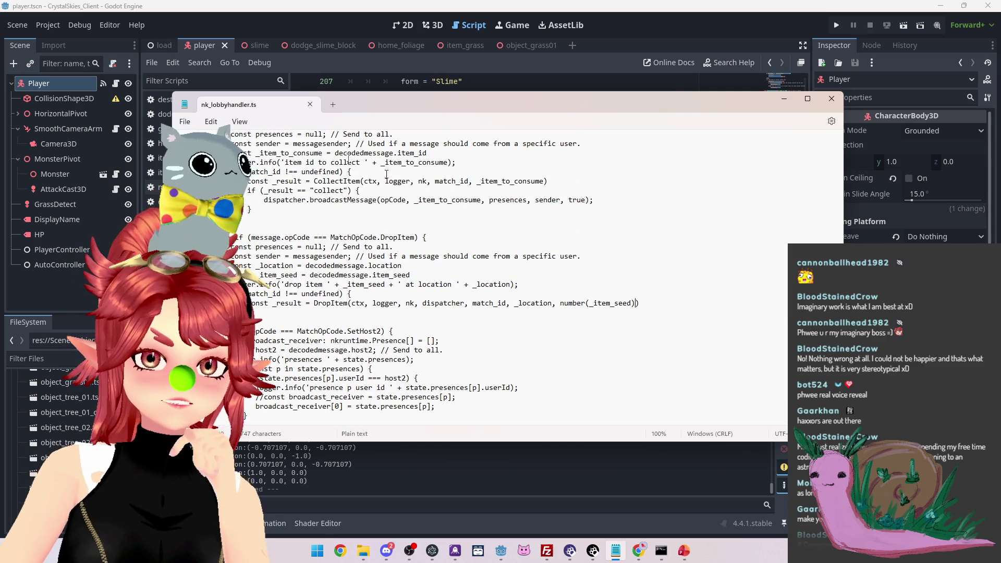
{"action": "left_click", "coordinate": [364, 551]}
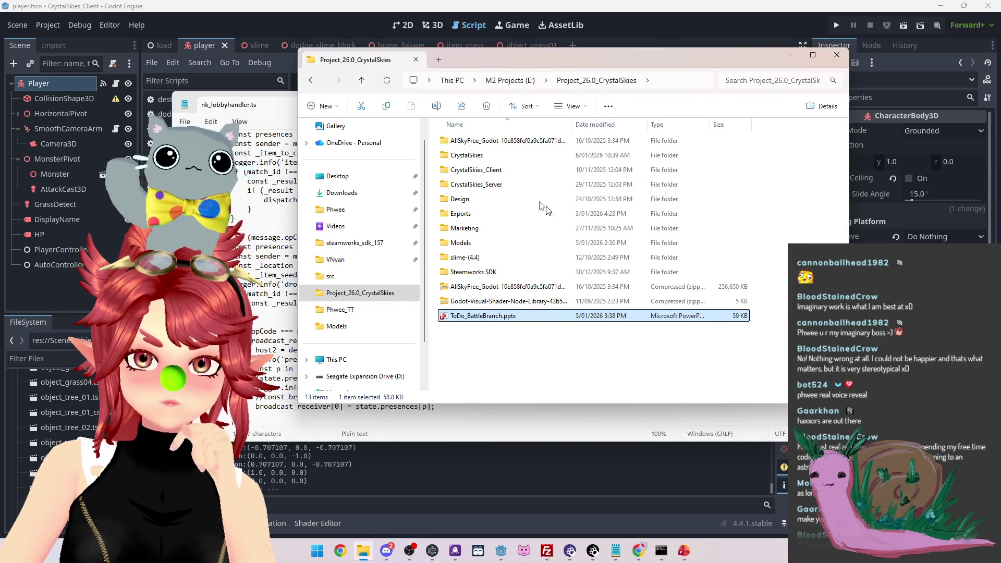
Navigate to CrystalSkies_Server\nakama_server\src and open rpcstoregrass.ts
{"action": "double_click", "coordinate": [514, 186]}
{"action": "left_click", "coordinate": [491, 155]}
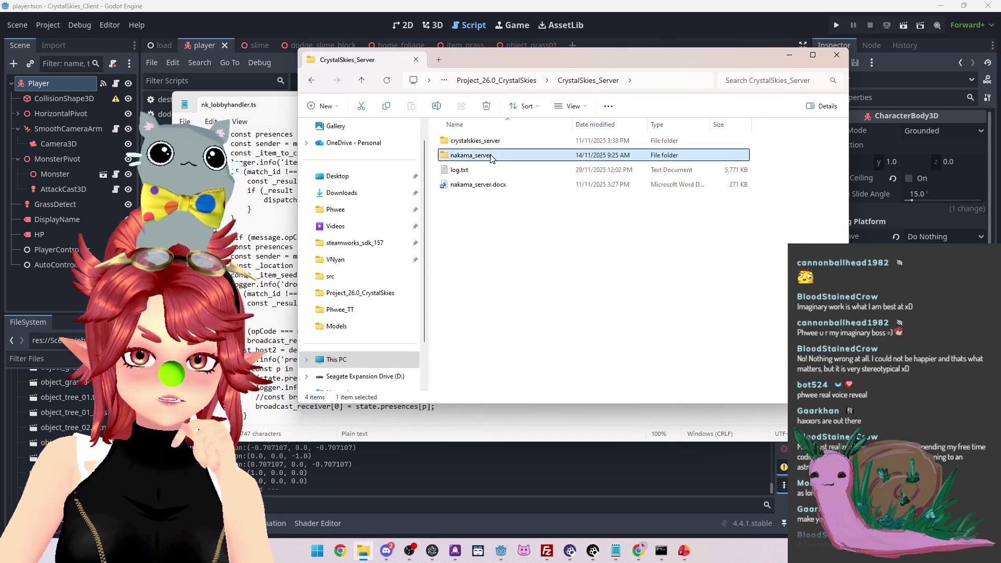
{"action": "double_click", "coordinate": [491, 155]}
{"action": "double_click", "coordinate": [469, 155]}
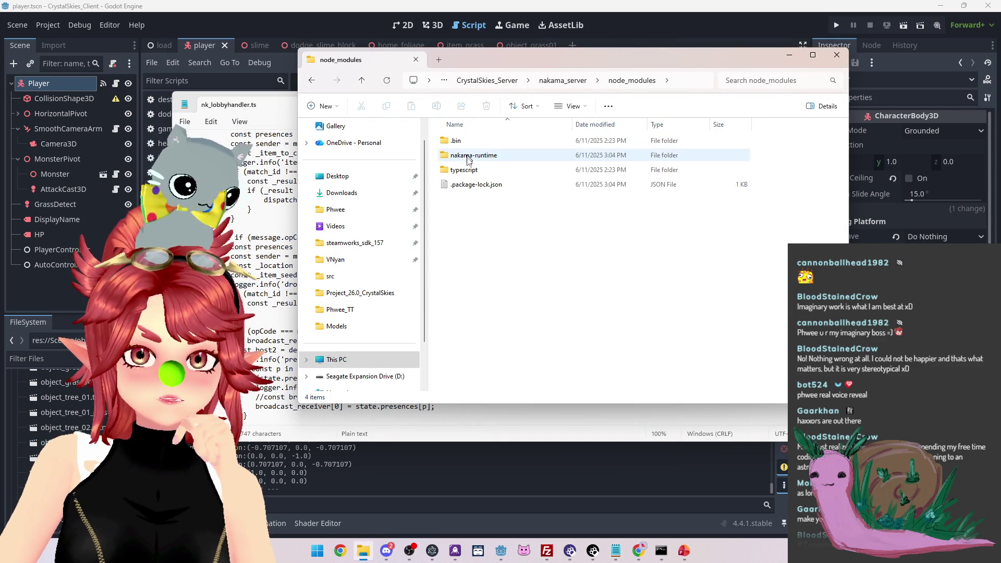
{"action": "left_click", "coordinate": [563, 80]}
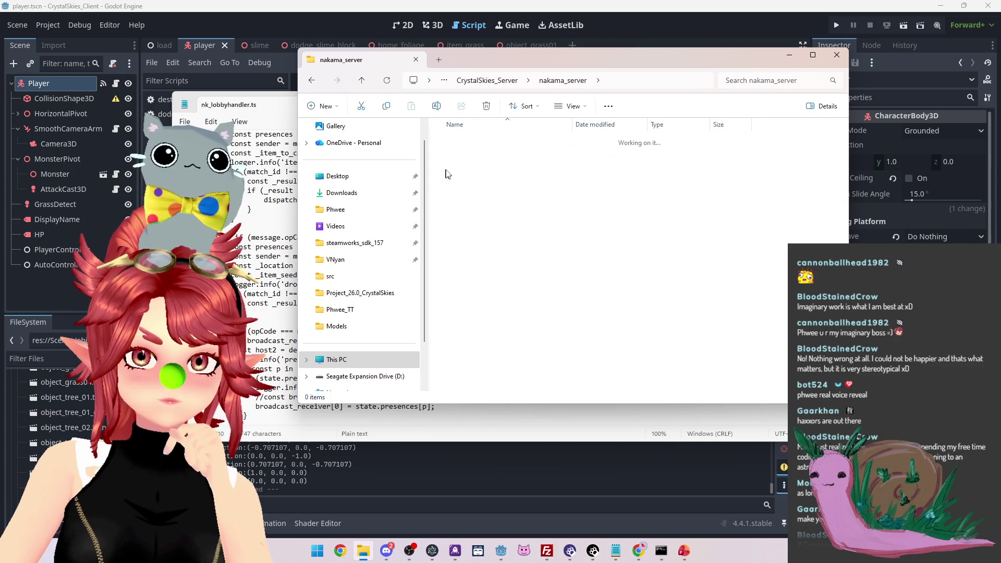
{"action": "double_click", "coordinate": [448, 173]}
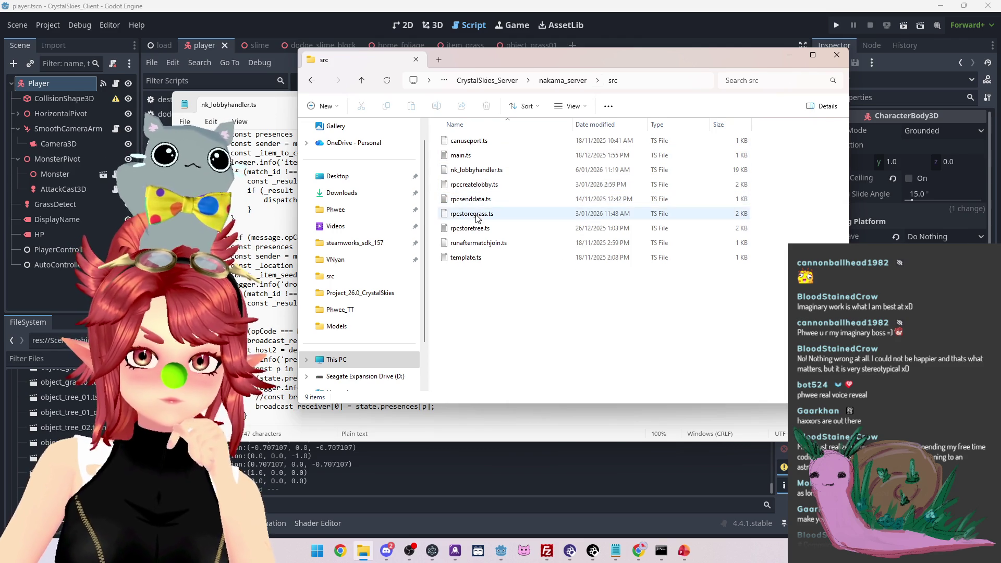
{"action": "double_click", "coordinate": [472, 214]}
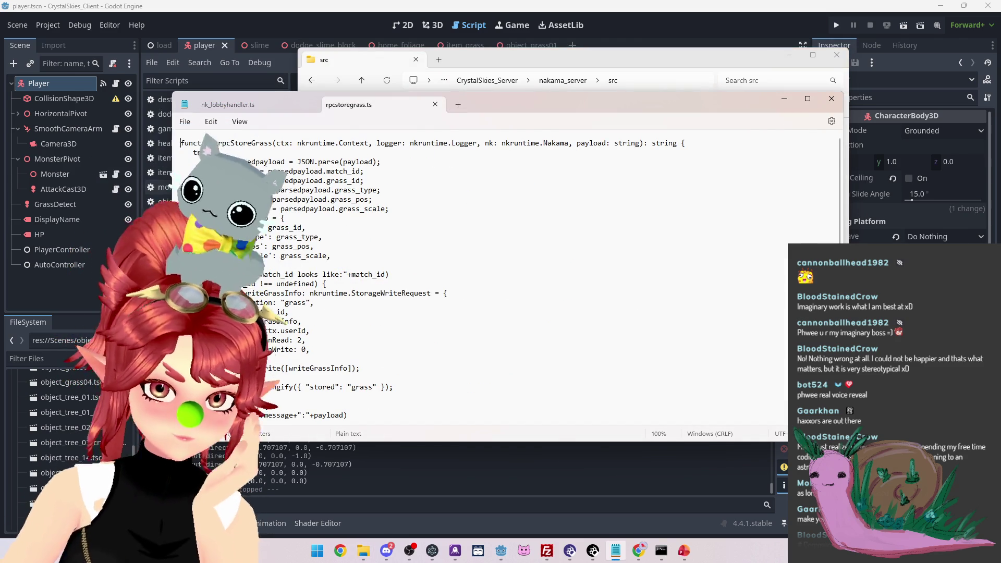
Examine the grass_pos and pos lines in rpcstoregrass.ts, then close its tab
{"action": "scroll", "coordinate": [469, 277], "scroll_direction": "down", "scroll_amount": 1}
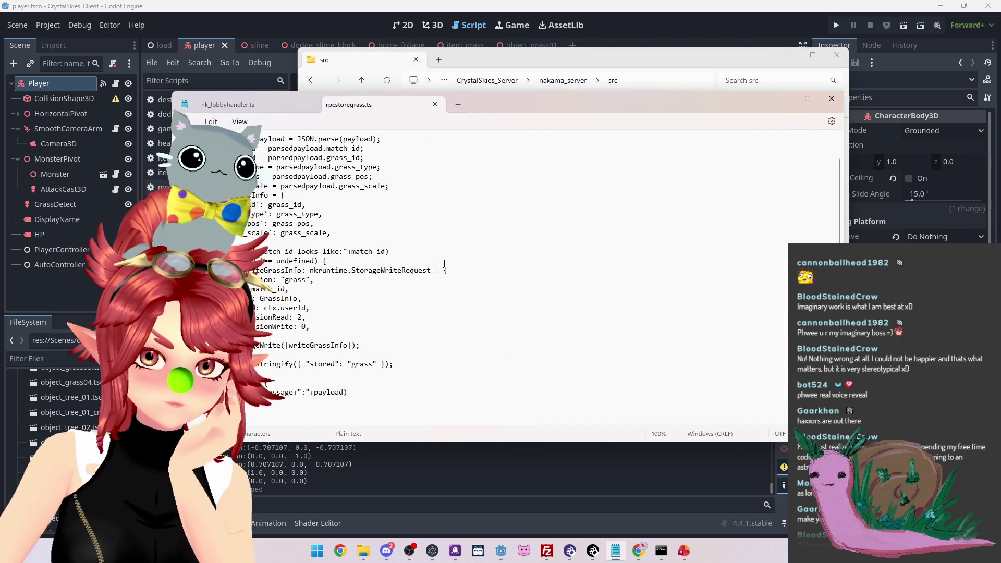
{"action": "scroll", "coordinate": [366, 270], "scroll_direction": "up", "scroll_amount": 1}
{"action": "mouse_move", "coordinate": [374, 194]}
{"action": "left_mouse_down"}
{"action": "mouse_move", "coordinate": [305, 196]}
{"action": "mouse_move", "coordinate": [375, 194]}
{"action": "left_mouse_up"}
{"action": "left_click", "coordinate": [323, 231]}
{"action": "scroll", "coordinate": [386, 200], "scroll_direction": "down", "scroll_amount": 1}
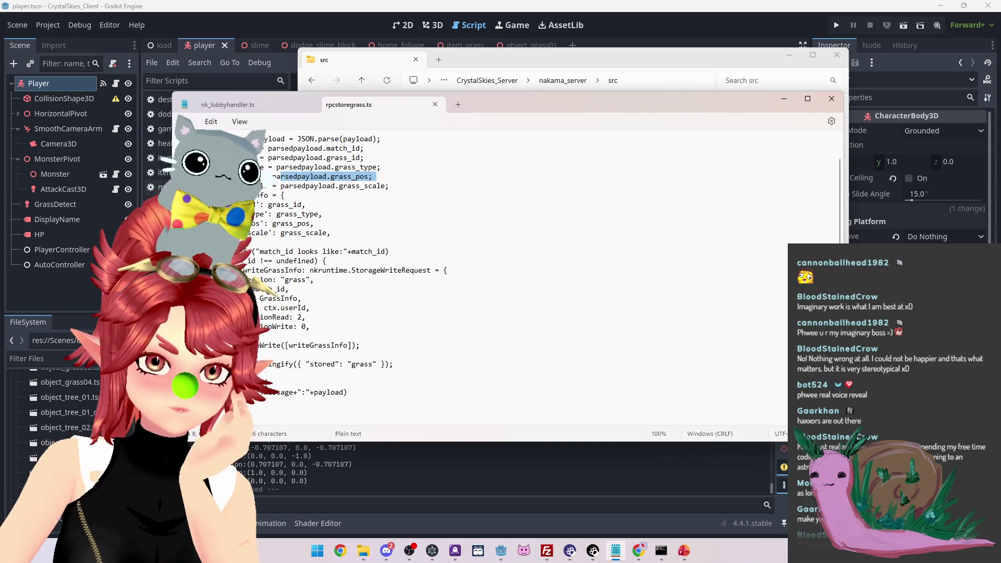
{"action": "left_click", "coordinate": [333, 226]}
{"action": "double_click", "coordinate": [292, 223]}
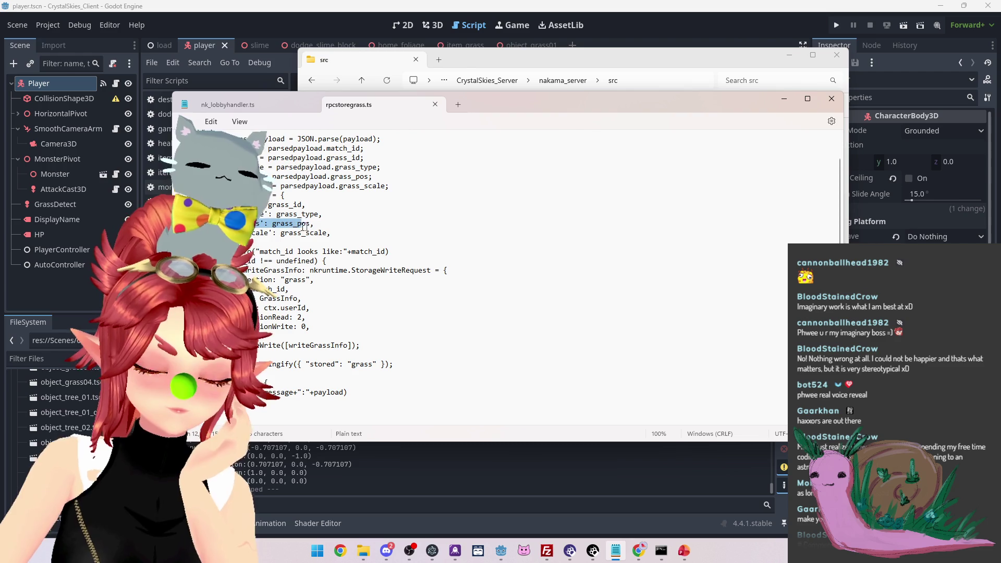
{"action": "left_click", "coordinate": [314, 223]}
{"action": "left_click_drag", "start_coordinate": [314, 223], "coordinate": [264, 223]}
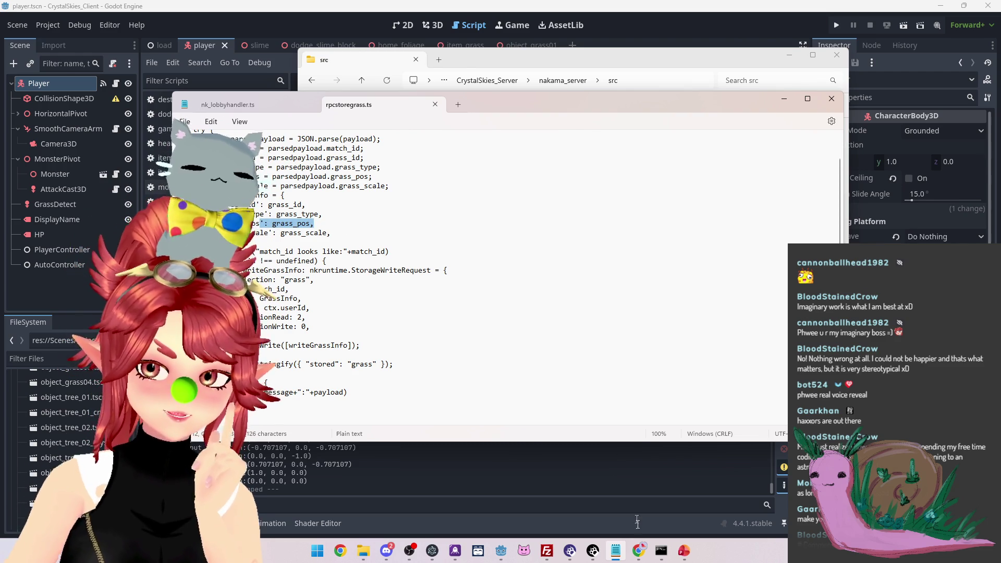
{"action": "mouse_move", "coordinate": [689, 552]}
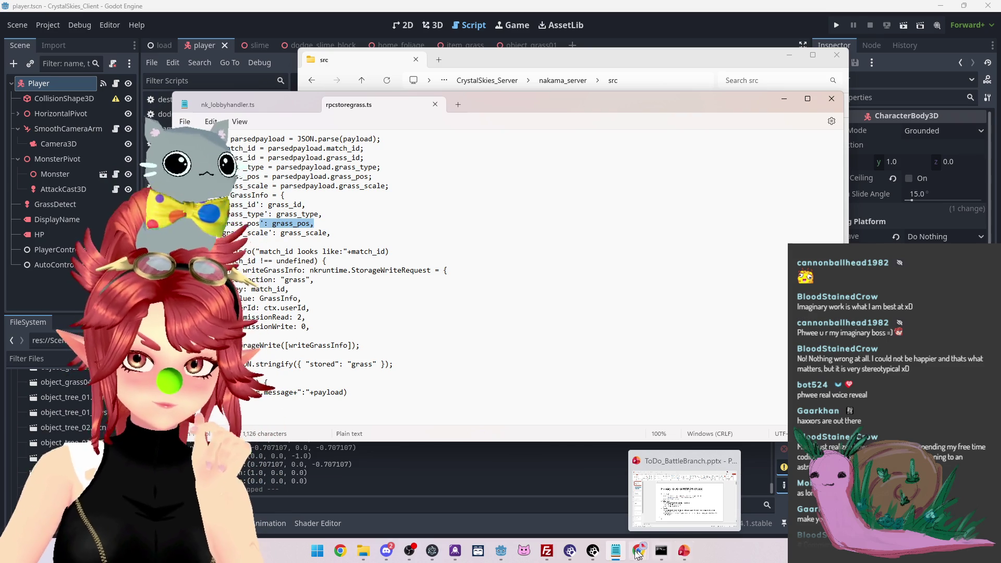
{"action": "left_click", "coordinate": [435, 104]}
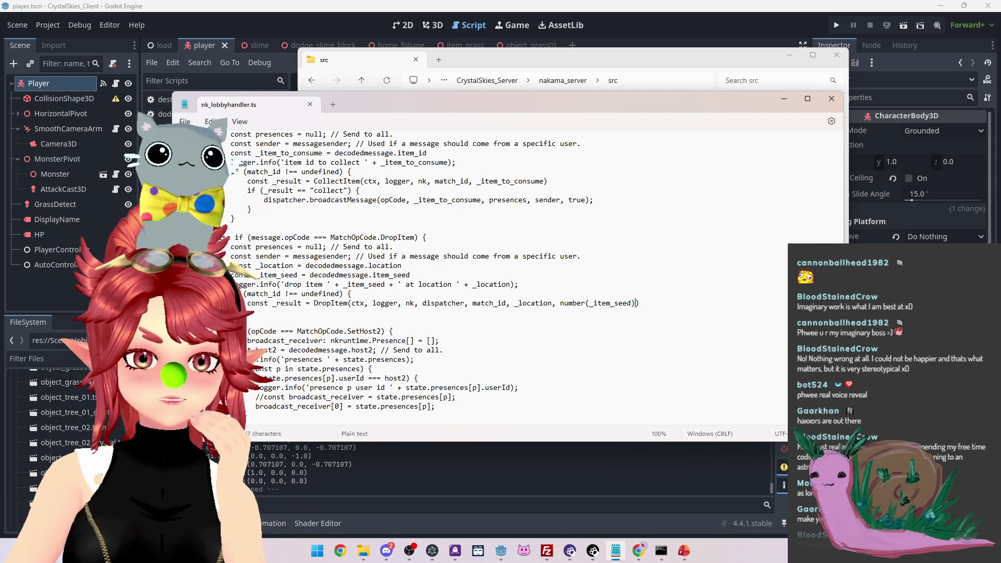
Type 'number' as the type of DropItem's _item_seed parameter
{"action": "scroll", "coordinate": [269, 305], "scroll_direction": "down", "scroll_amount": 8}
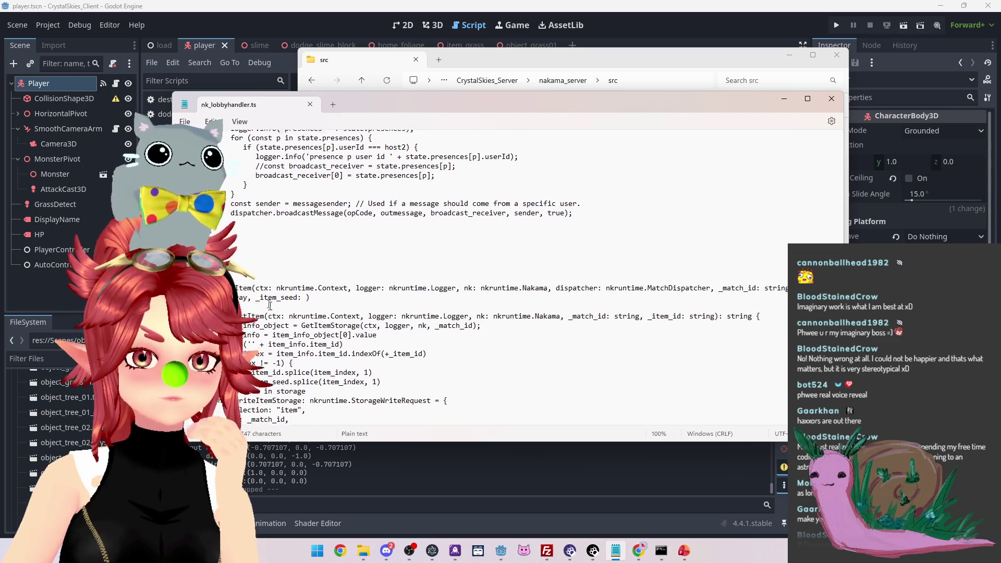
{"action": "left_click", "coordinate": [306, 293]}
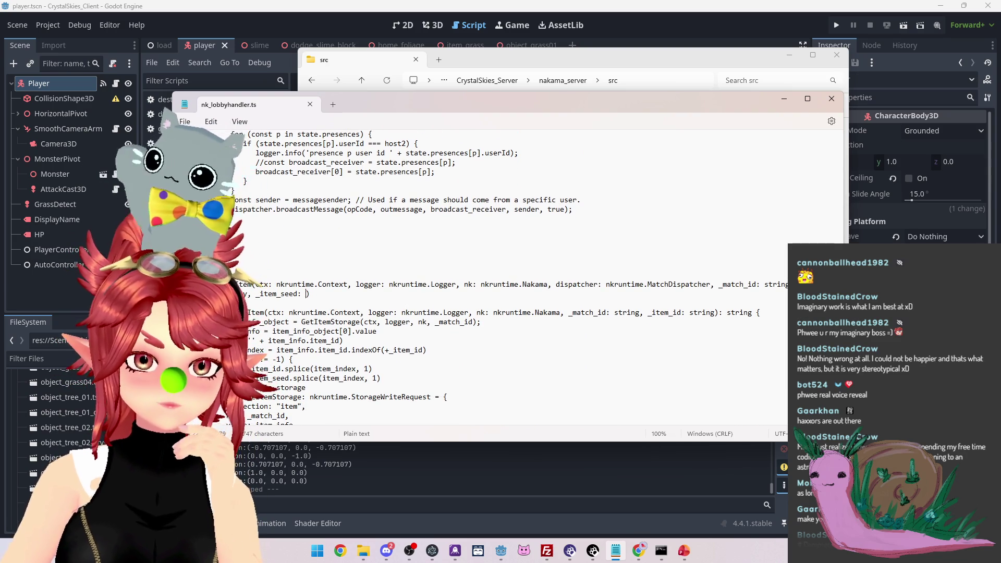
{"action": "scroll", "coordinate": [545, 274], "scroll_direction": "up", "scroll_amount": 3}
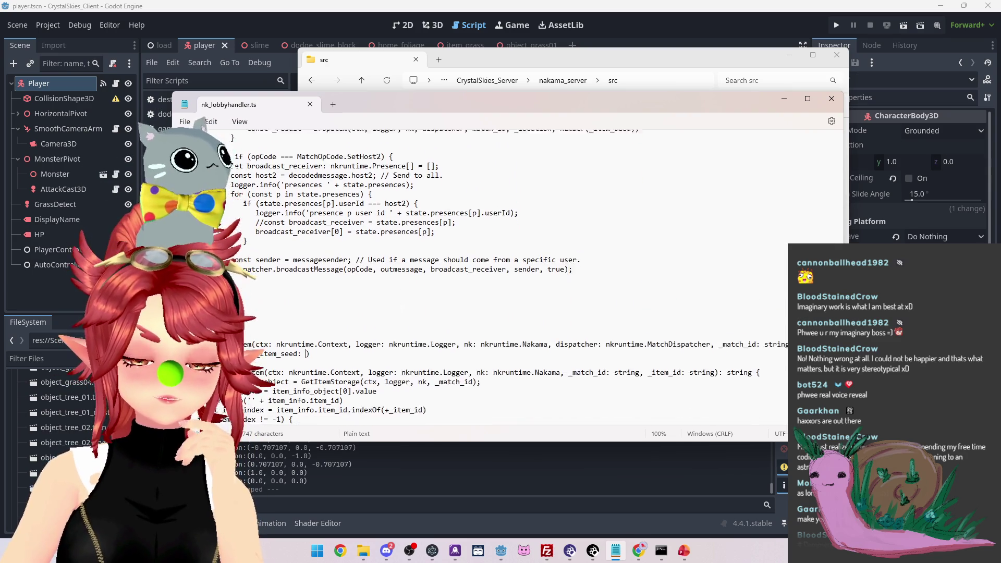
{"action": "scroll", "coordinate": [545, 274], "scroll_direction": "down", "scroll_amount": 1}
{"action": "type", "text": "number"}
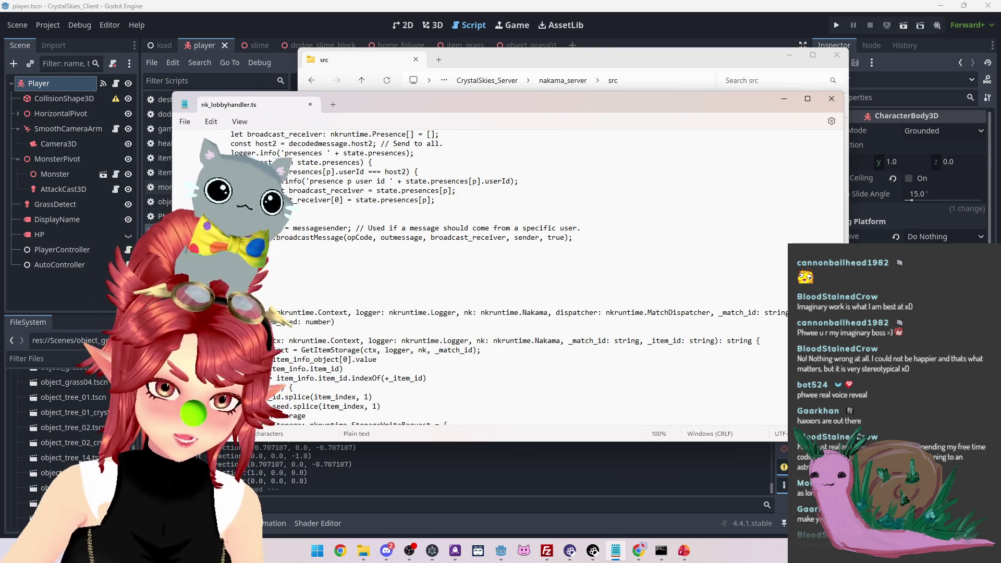
{"action": "scroll", "coordinate": [545, 278], "scroll_direction": "up", "scroll_amount": 4}
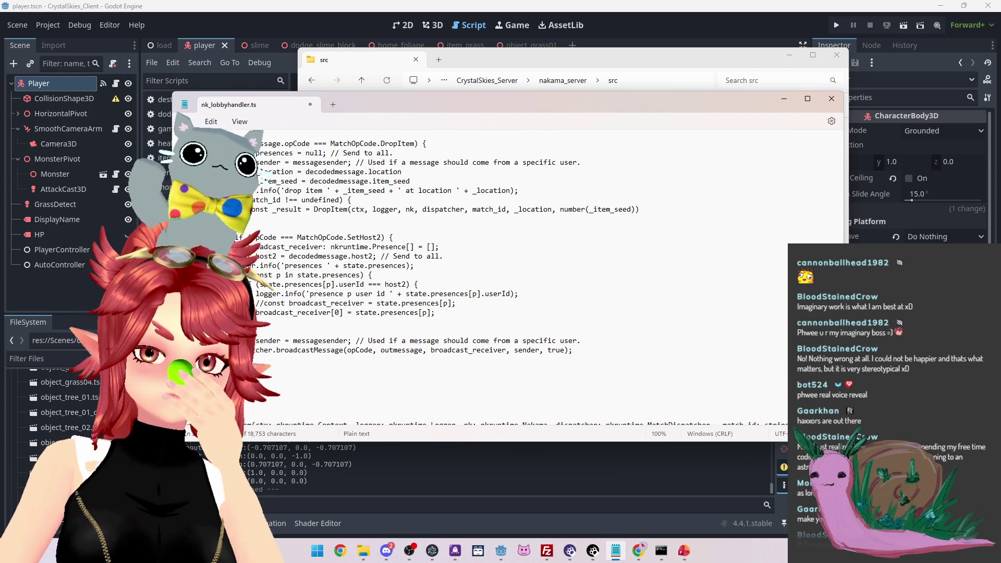
{"action": "scroll", "coordinate": [506, 276], "scroll_direction": "down", "scroll_amount": 3}
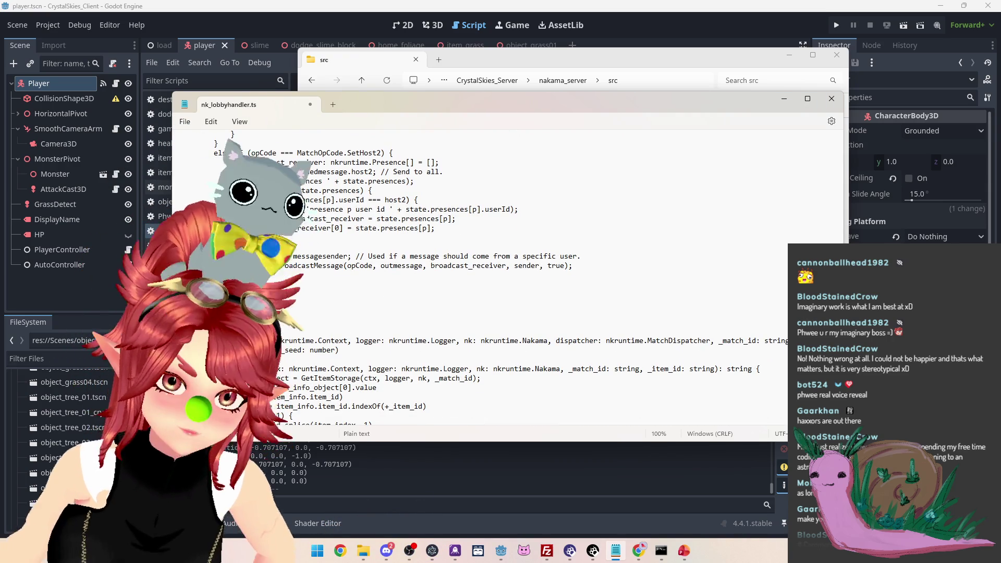
Add an opening '{' after the DropItem signature and leave blank lines for the body
{"action": "left_click", "coordinate": [305, 310]}
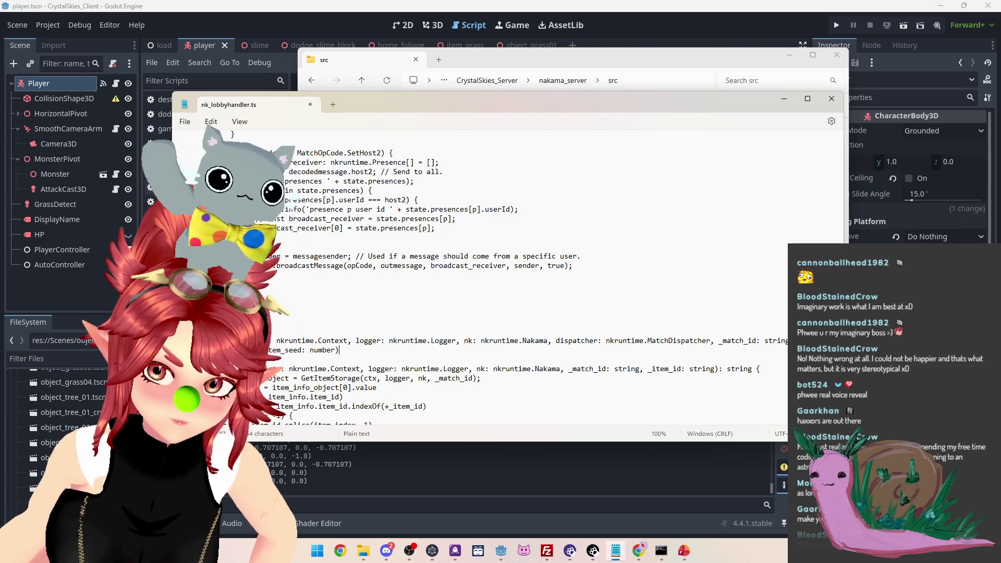
{"action": "type", "text": ":"}
{"action": "key", "text": "BackSpace"}
{"action": "type", "text": "{"}
{"action": "key", "text": "Return"}
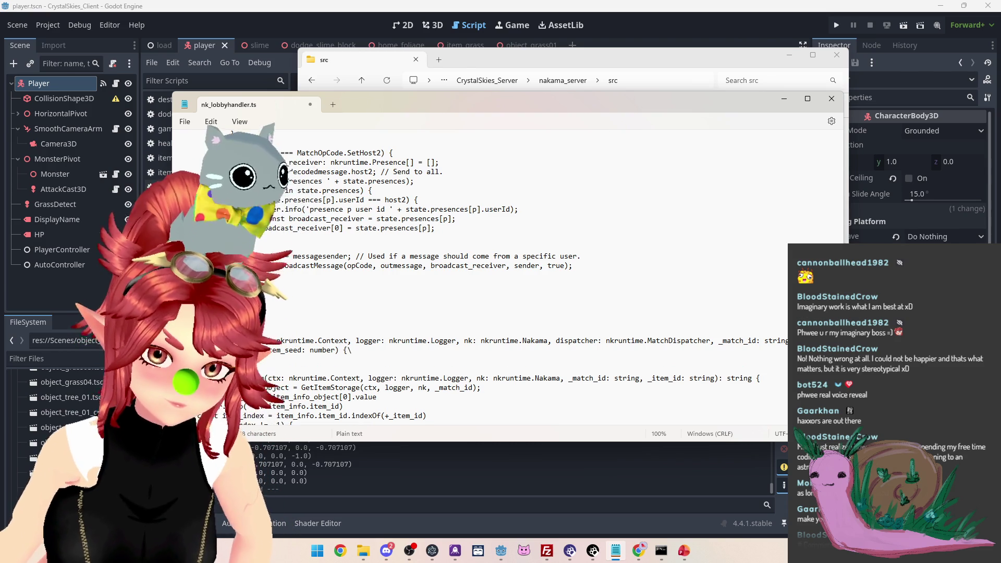
{"action": "key", "text": "BackSpace"}
{"action": "key", "text": "Return"}
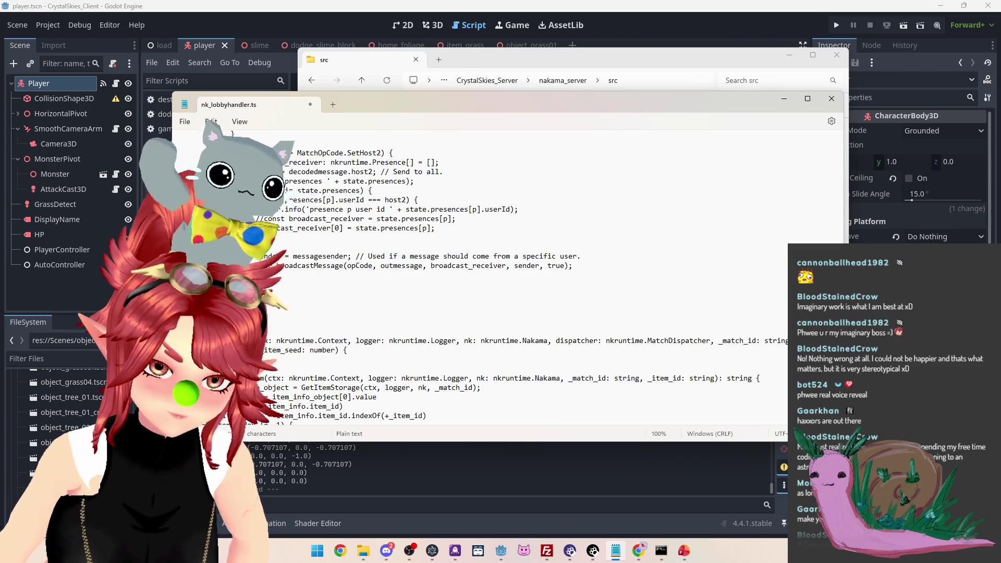
{"action": "key", "text": "Return"}
{"action": "scroll", "coordinate": [440, 340], "scroll_direction": "down", "scroll_amount": 4}
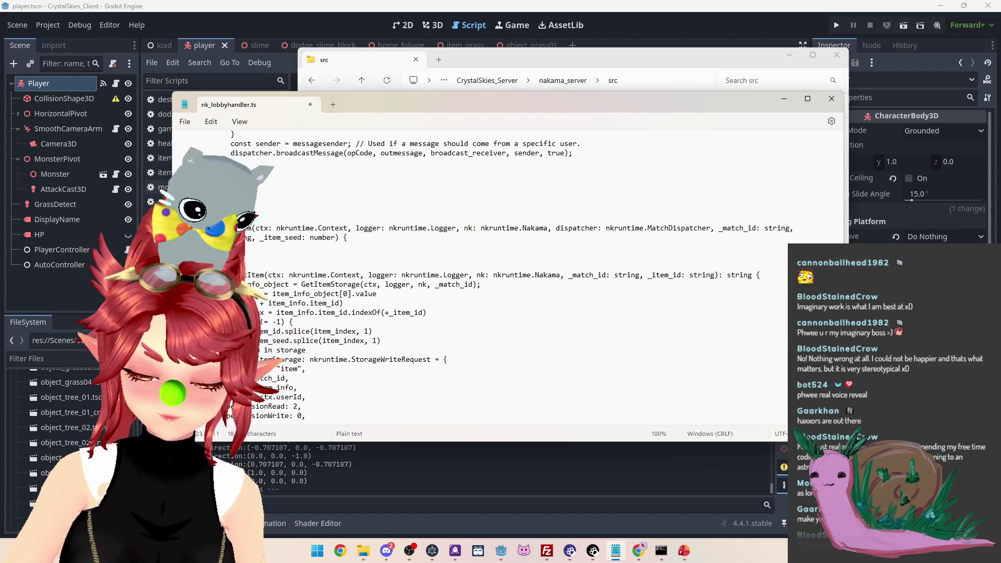
{"action": "key", "text": "Return"}
{"action": "key", "text": "Return"}
{"action": "key", "text": "BackSpace"}
{"action": "key", "text": "BackSpace"}
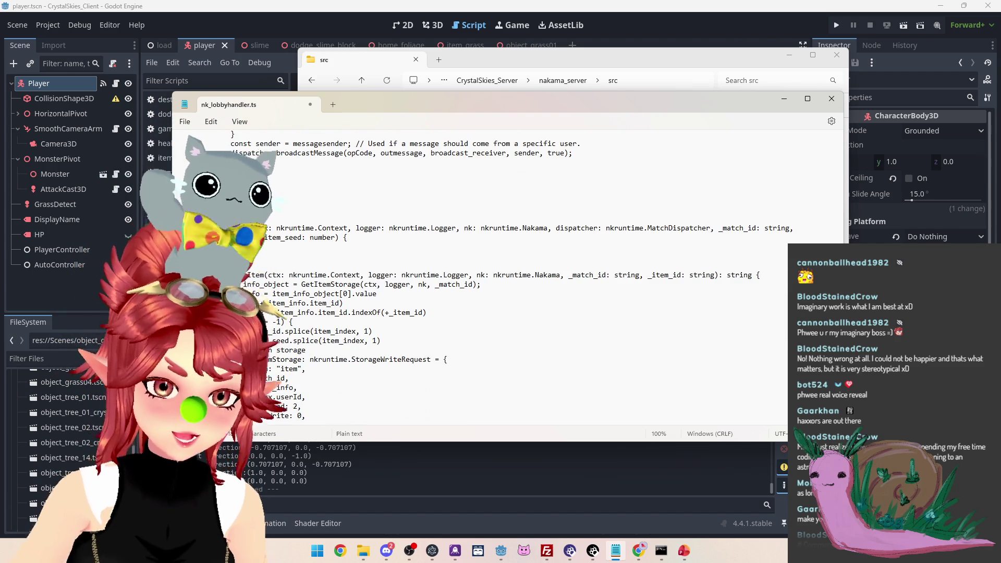
{"action": "scroll", "coordinate": [521, 260], "scroll_direction": "up", "scroll_amount": 2}
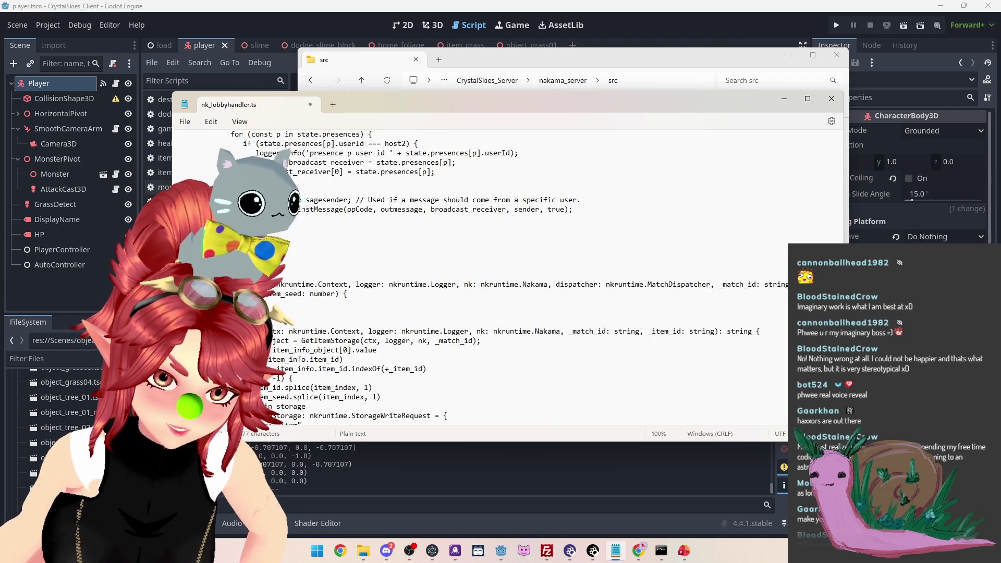
Add the storage comment and a 'const to all clients' comment line to the DropItem body
{"action": "type", "text": "for"}
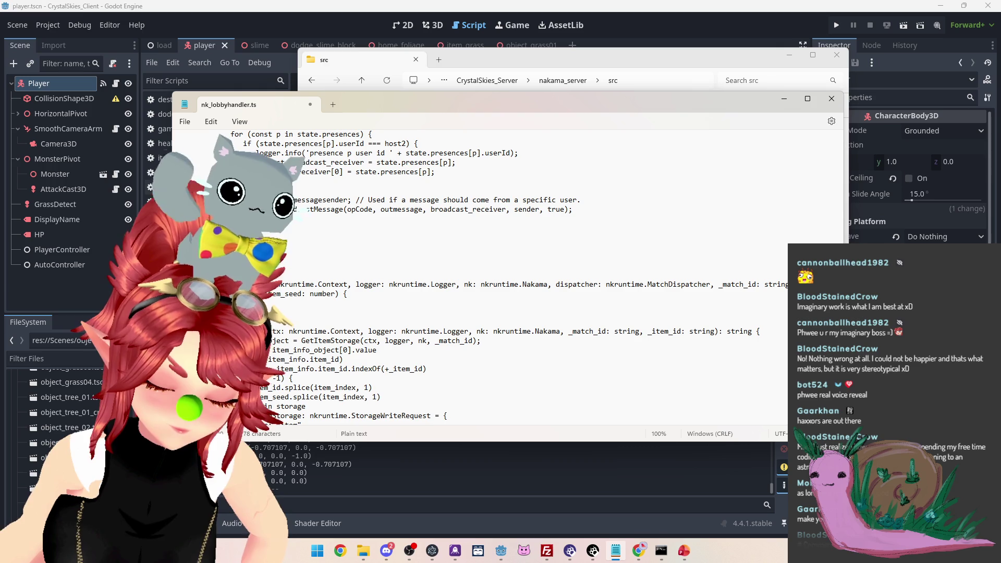
{"action": "key", "text": "Return"}
{"action": "type", "text": "torage"}
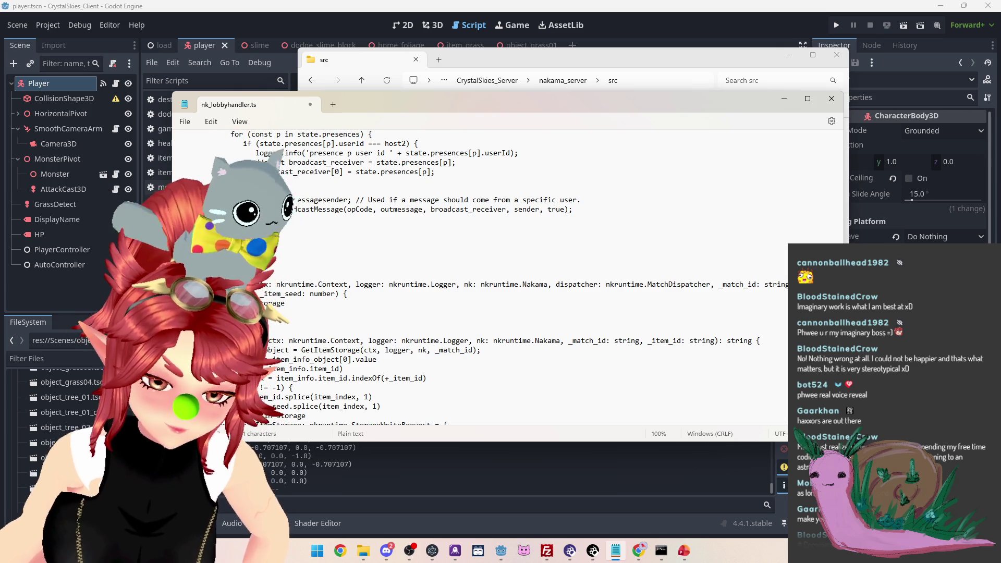
{"action": "type", "text": "const to all clients"}
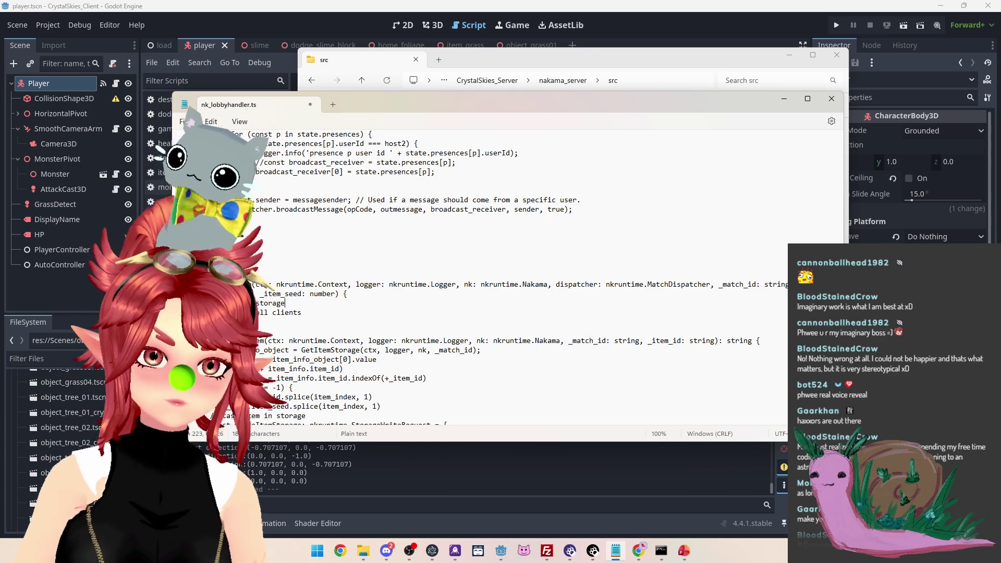
{"action": "scroll", "coordinate": [243, 209], "scroll_direction": "down", "scroll_amount": 3}
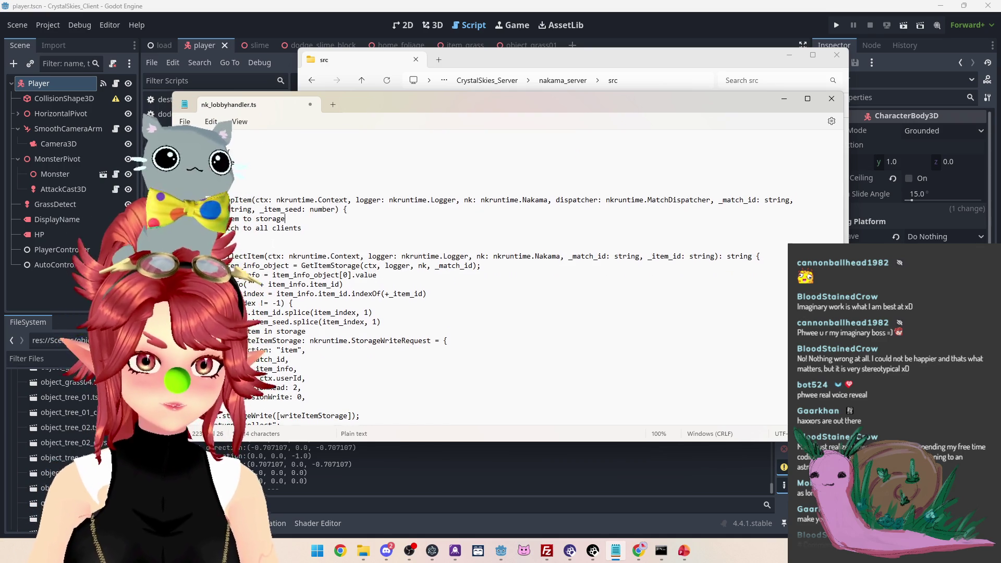
{"action": "scroll", "coordinate": [284, 265], "scroll_direction": "down", "scroll_amount": 2}
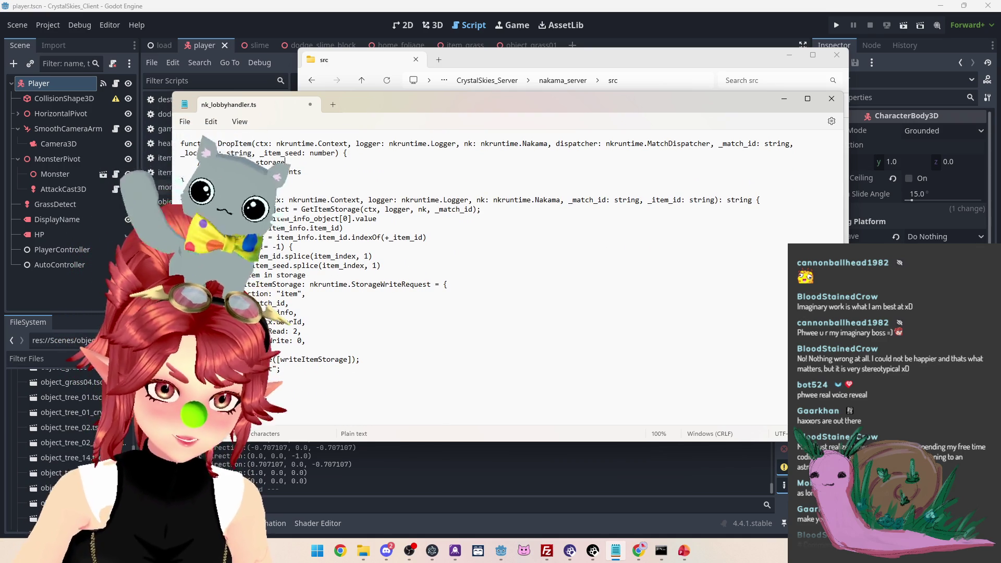
{"action": "left_click", "coordinate": [313, 293]}
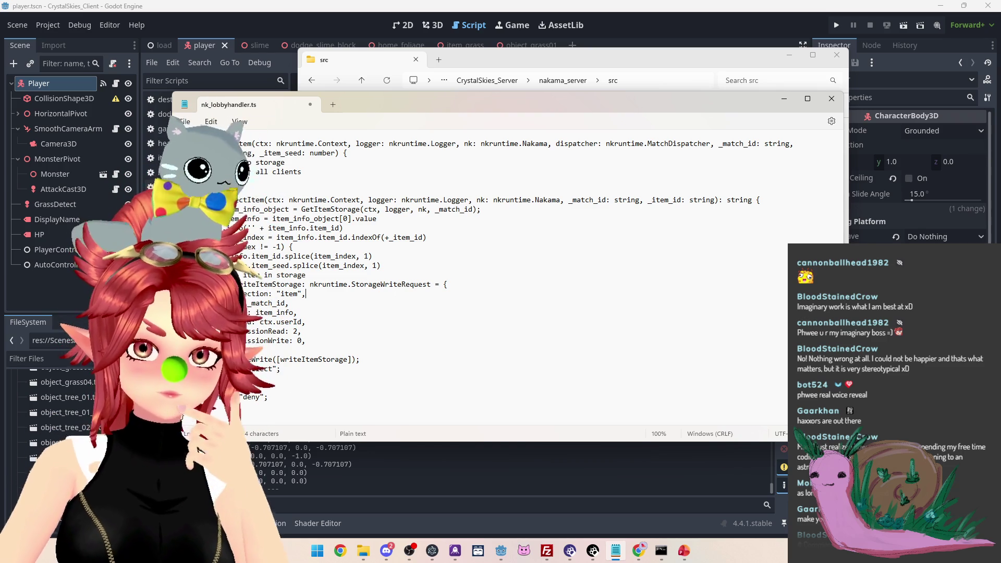
{"action": "scroll", "coordinate": [331, 292], "scroll_direction": "down", "scroll_amount": 1}
{"action": "left_click_drag", "start_coordinate": [240, 256], "coordinate": [406, 257]}
{"action": "scroll", "coordinate": [405, 256], "scroll_direction": "down", "scroll_amount": 3}
{"action": "scroll", "coordinate": [252, 168], "scroll_direction": "down", "scroll_amount": 7}
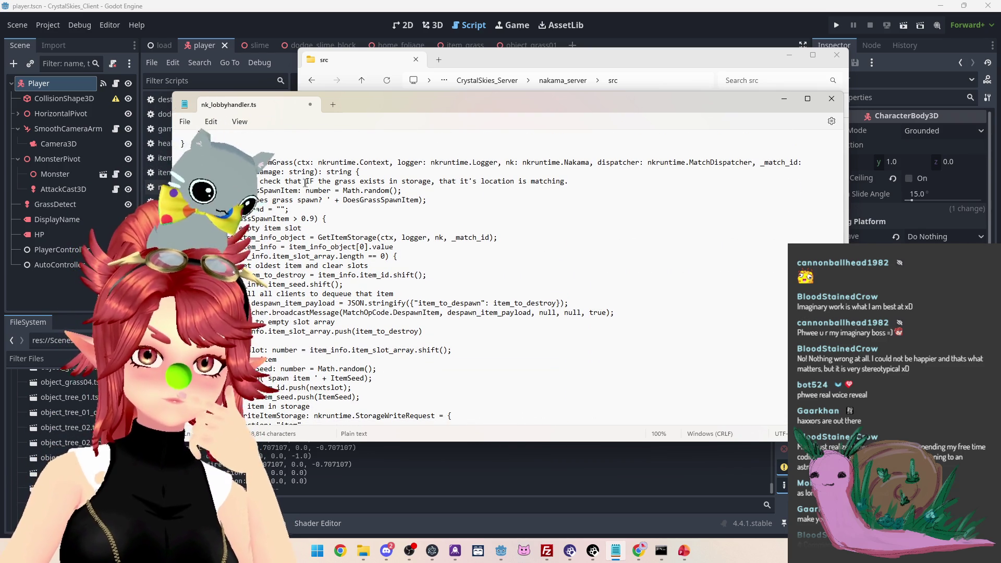
Copy SpawnItemFromGrass's code from 'empty item slot' through the JSON.stringify line
{"action": "scroll", "coordinate": [300, 238], "scroll_direction": "down", "scroll_amount": 1}
{"action": "scroll", "coordinate": [258, 180], "scroll_direction": "down", "scroll_amount": 1}
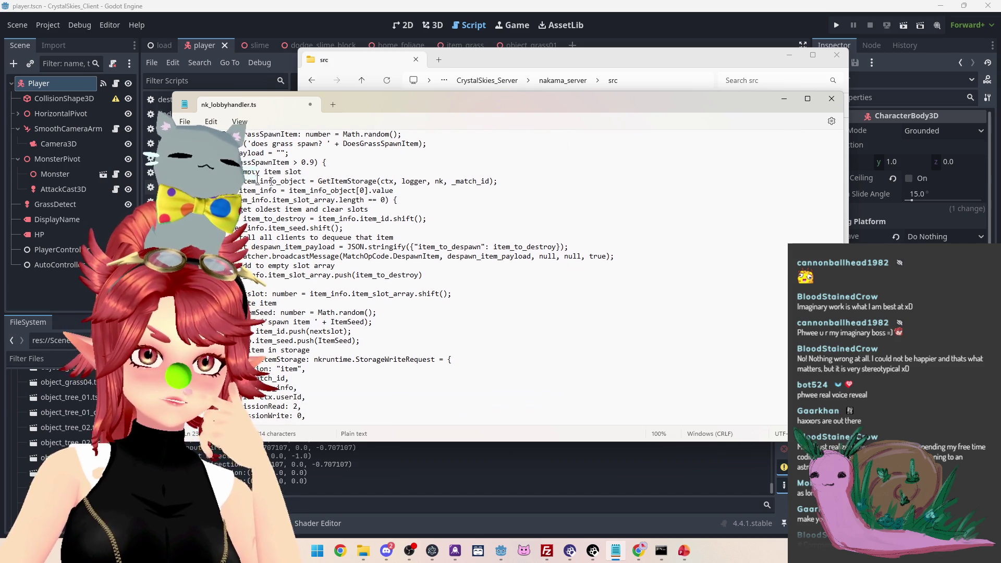
{"action": "mouse_move", "coordinate": [245, 172]}
{"action": "left_mouse_down"}
{"action": "mouse_move", "coordinate": [315, 182]}
{"action": "mouse_move", "coordinate": [425, 276]}
{"action": "mouse_move", "coordinate": [365, 334]}
{"action": "mouse_move", "coordinate": [367, 350]}
{"action": "mouse_move", "coordinate": [709, 360]}
{"action": "left_mouse_up"}
{"action": "scroll", "coordinate": [425, 276], "scroll_direction": "down", "scroll_amount": 3}
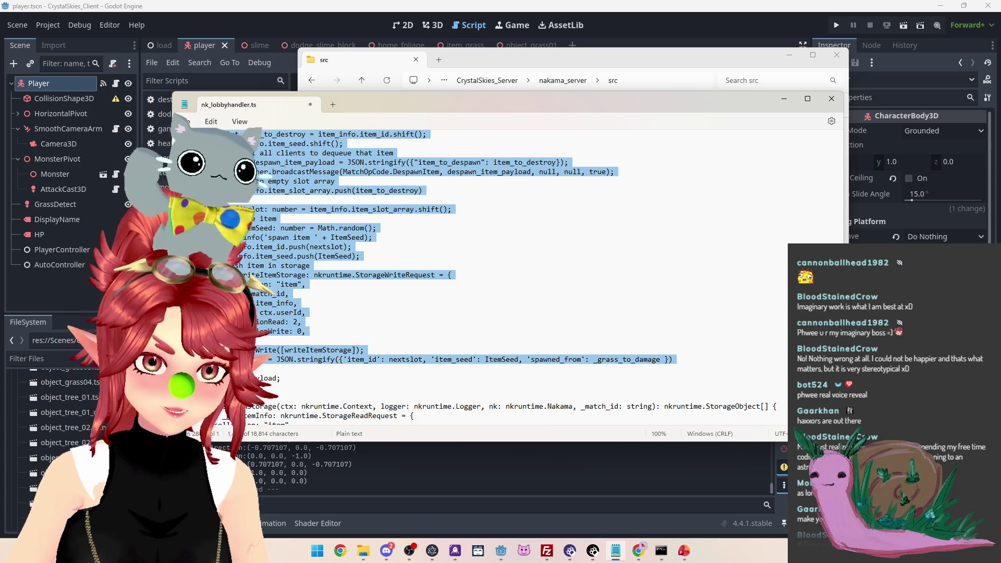
Open a blank line in DropItem above the all-clients comment
{"action": "scroll", "coordinate": [367, 343], "scroll_direction": "up", "scroll_amount": 2}
{"action": "scroll", "coordinate": [367, 343], "scroll_direction": "up", "scroll_amount": 10}
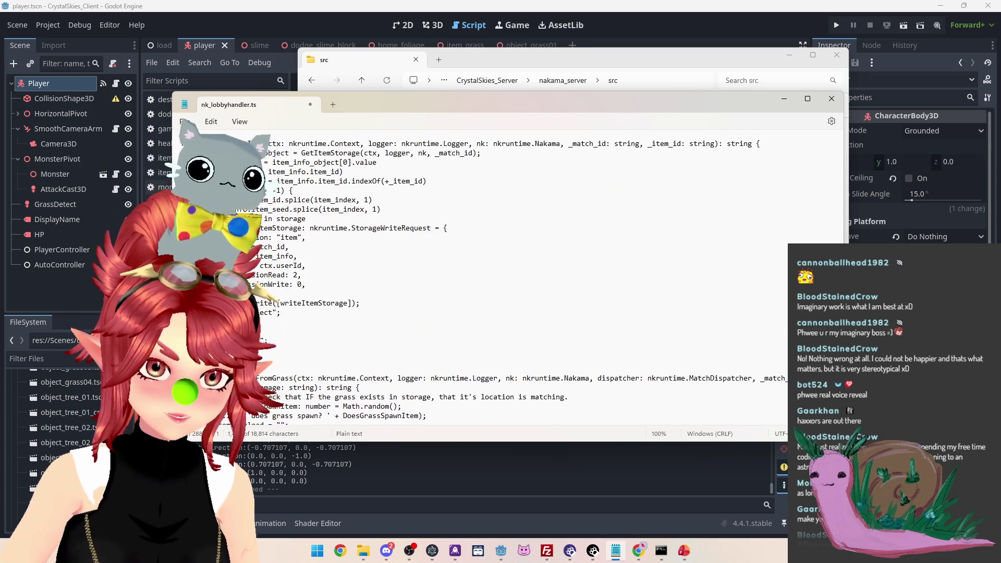
{"action": "left_click", "coordinate": [303, 334]}
{"action": "key", "text": "Return"}
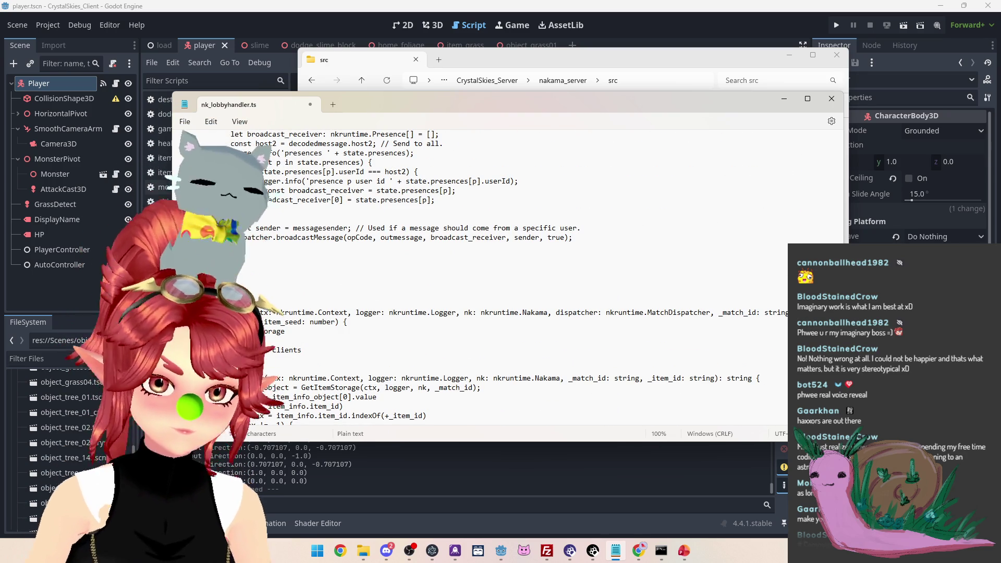
{"action": "scroll", "coordinate": [522, 276], "scroll_direction": "down", "scroll_amount": 9}
{"action": "scroll", "coordinate": [521, 276], "scroll_direction": "up", "scroll_amount": 6}
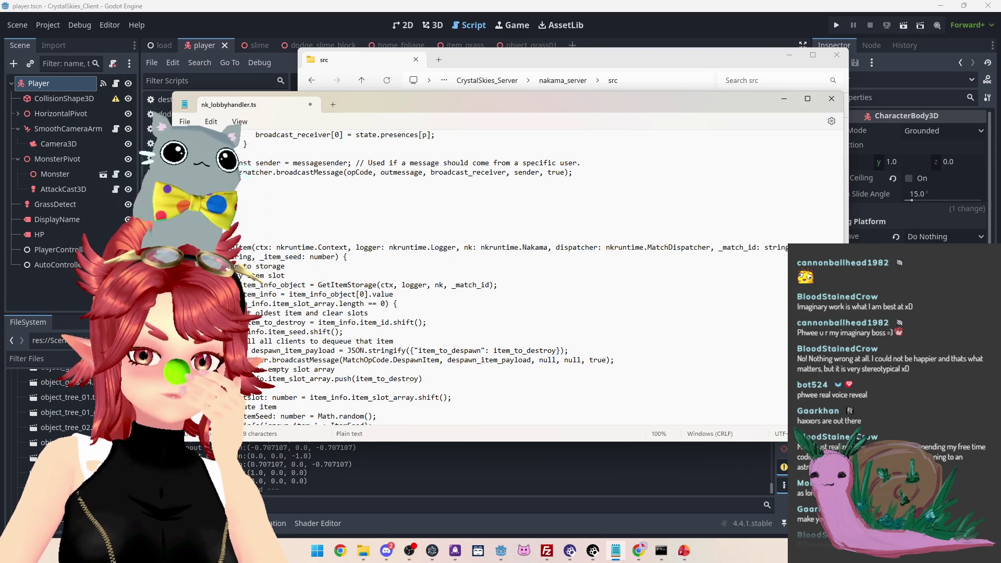
{"action": "scroll", "coordinate": [521, 276], "scroll_direction": "down", "scroll_amount": 1}
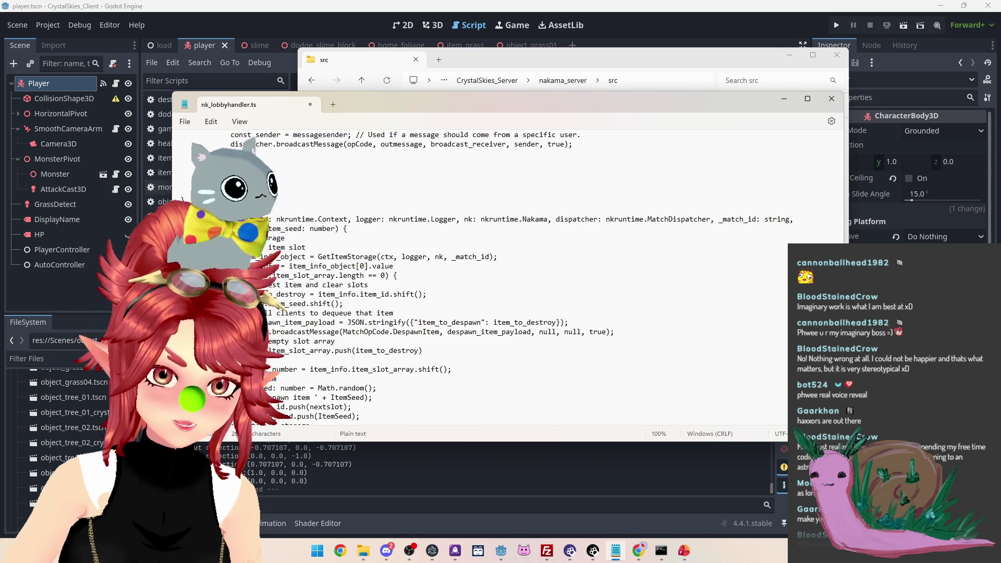
{"action": "left_click_drag", "start_coordinate": [335, 257], "coordinate": [401, 257]}
{"action": "left_click_drag", "start_coordinate": [267, 266], "coordinate": [350, 276]}
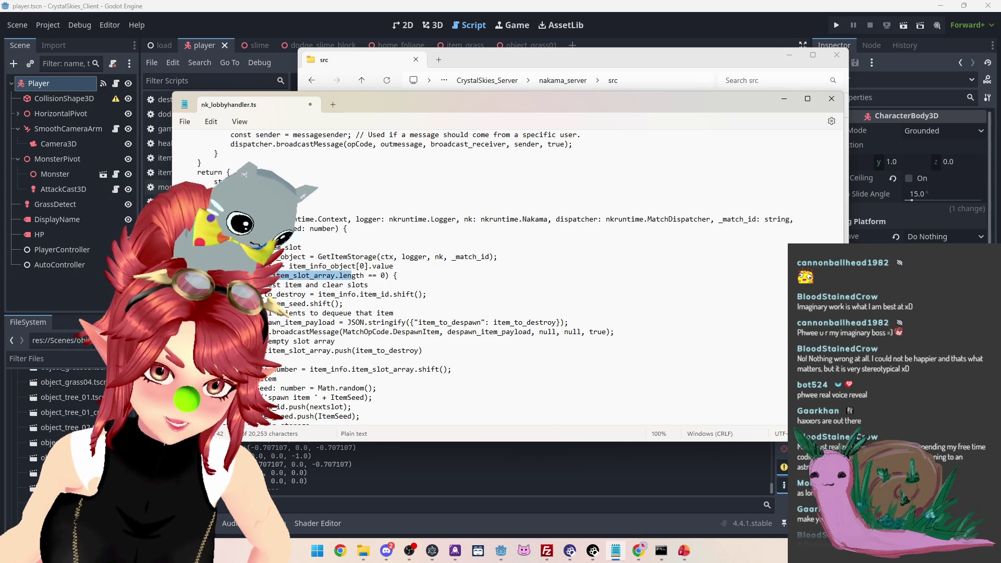
{"action": "scroll", "coordinate": [370, 254], "scroll_direction": "down", "scroll_amount": 1}
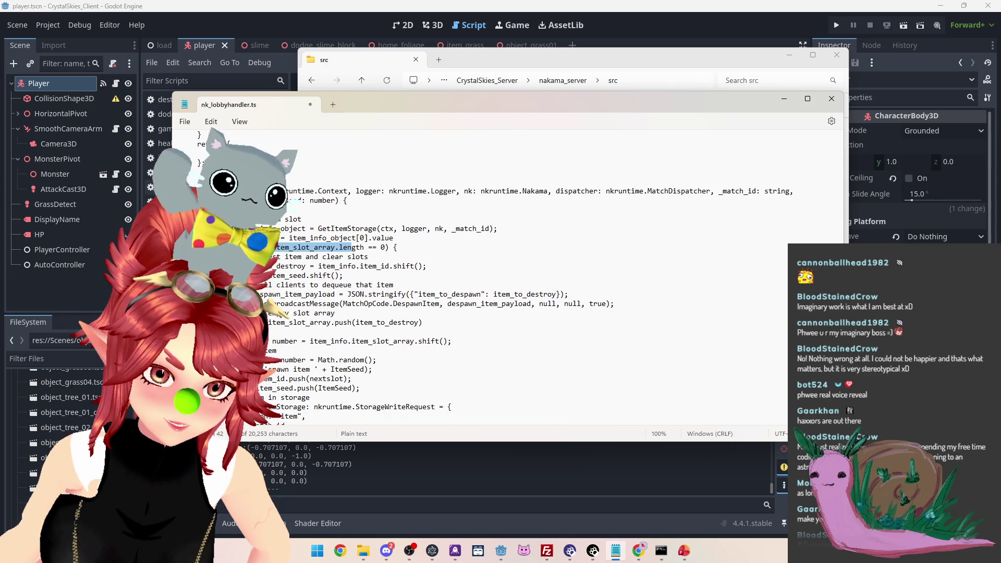
{"action": "left_click_drag", "start_coordinate": [368, 247], "coordinate": [389, 247]}
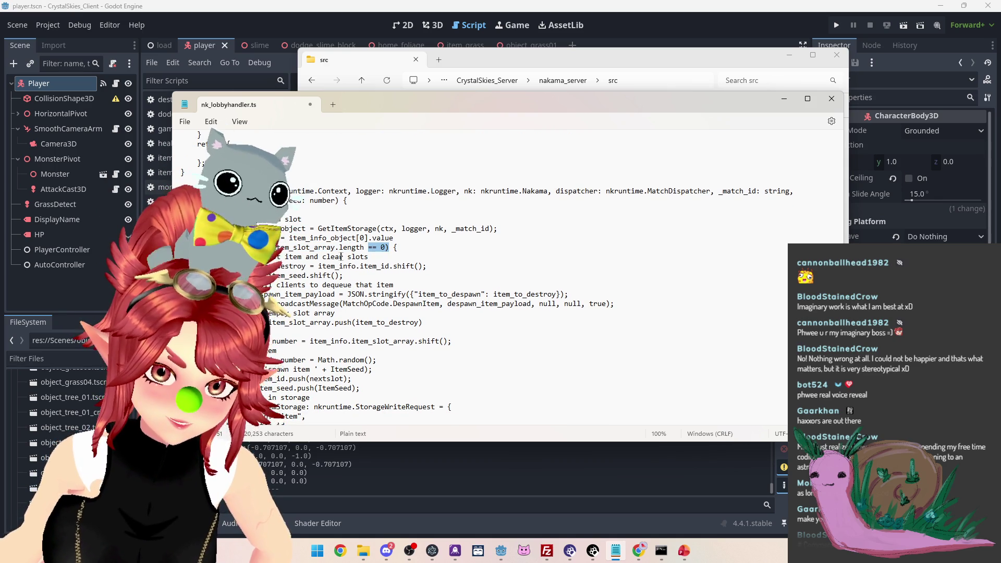
{"action": "double_click", "coordinate": [334, 256]}
{"action": "left_click_drag", "start_coordinate": [290, 275], "coordinate": [339, 276]}
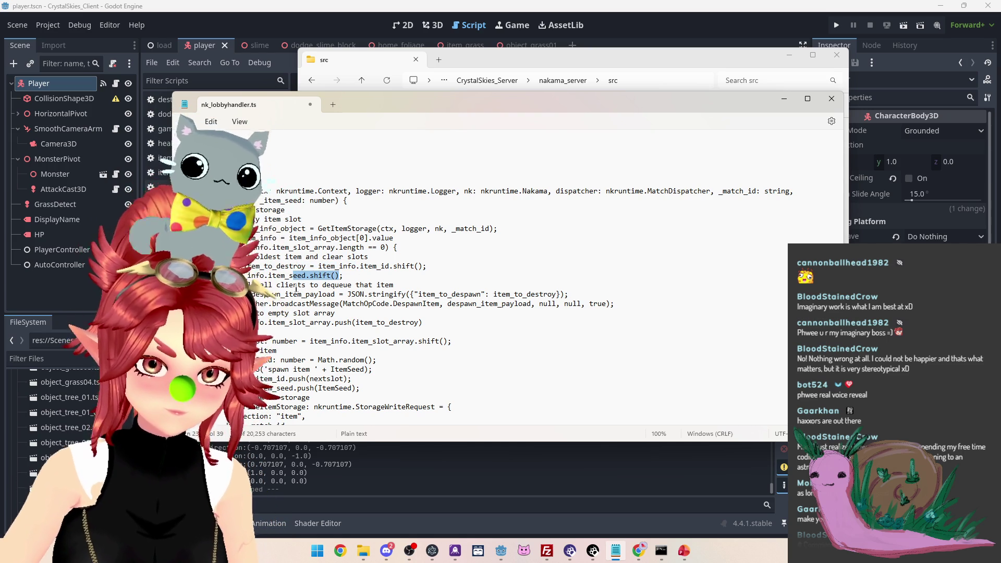
{"action": "mouse_move", "coordinate": [260, 284]}
{"action": "left_mouse_down"}
{"action": "mouse_move", "coordinate": [393, 285]}
{"action": "mouse_move", "coordinate": [311, 294]}
{"action": "mouse_move", "coordinate": [307, 304]}
{"action": "mouse_move", "coordinate": [560, 304]}
{"action": "left_mouse_up"}
{"action": "left_click", "coordinate": [275, 304]}
{"action": "left_click_drag", "start_coordinate": [256, 313], "coordinate": [327, 313]}
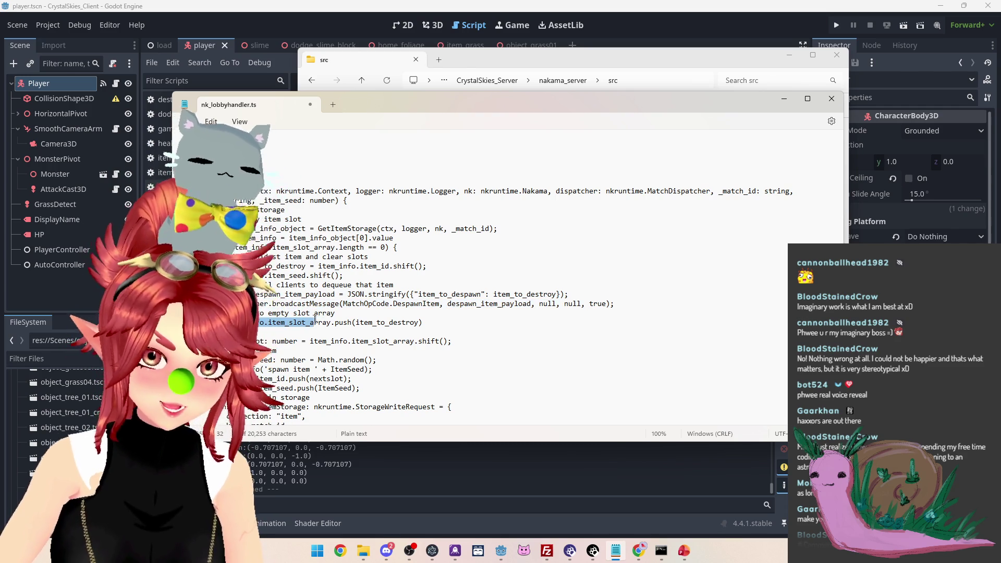
{"action": "left_click", "coordinate": [355, 322]}
{"action": "left_click_drag", "start_coordinate": [355, 323], "coordinate": [419, 322]}
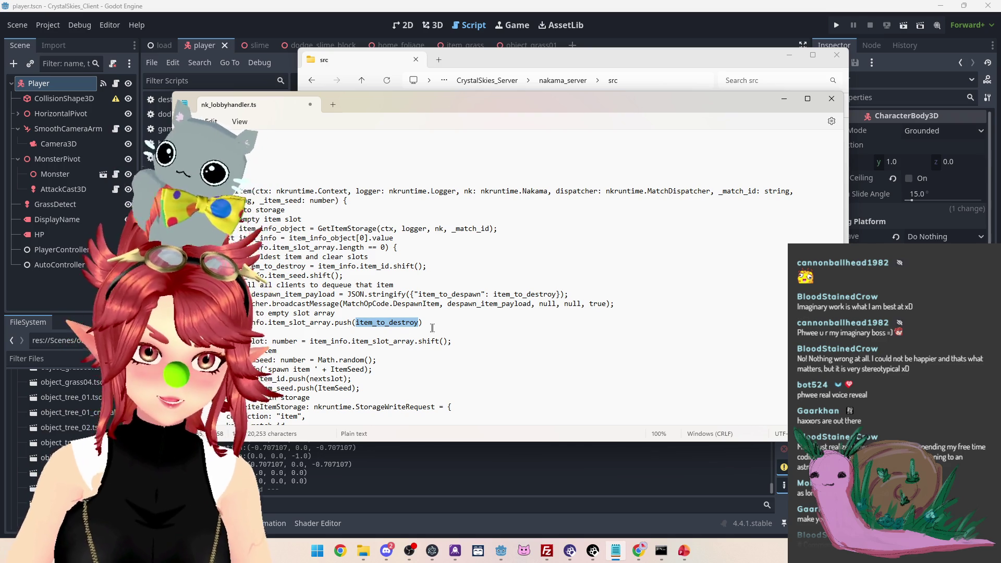
{"action": "left_click", "coordinate": [335, 313]}
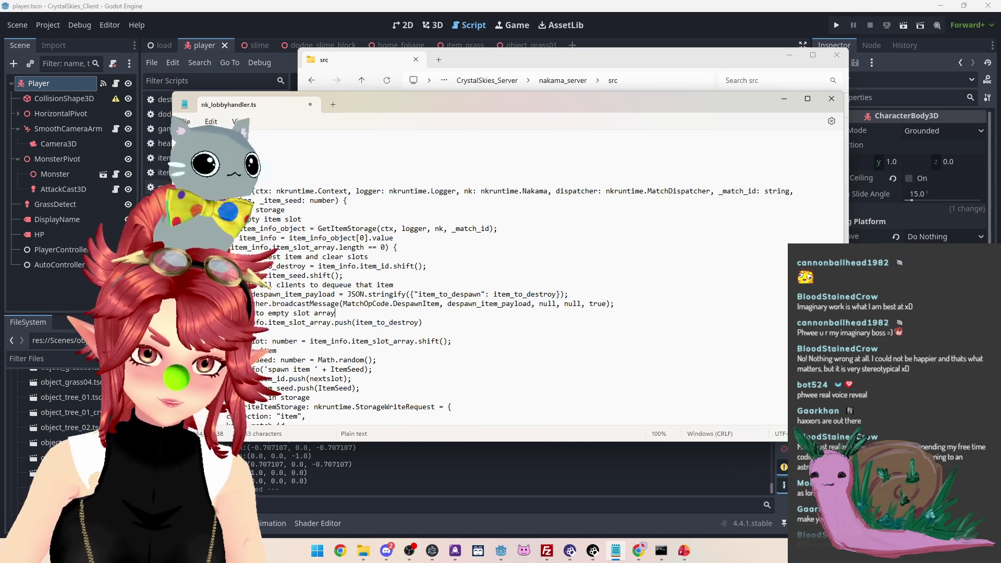
{"action": "left_click_drag", "start_coordinate": [355, 322], "coordinate": [419, 322]}
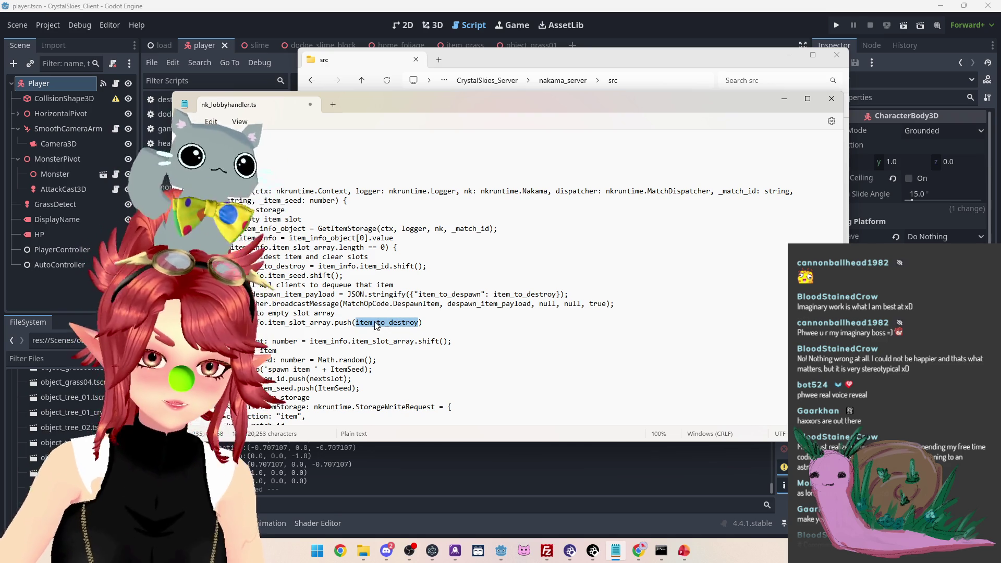
{"action": "scroll", "coordinate": [373, 326], "scroll_direction": "down", "scroll_amount": 10}
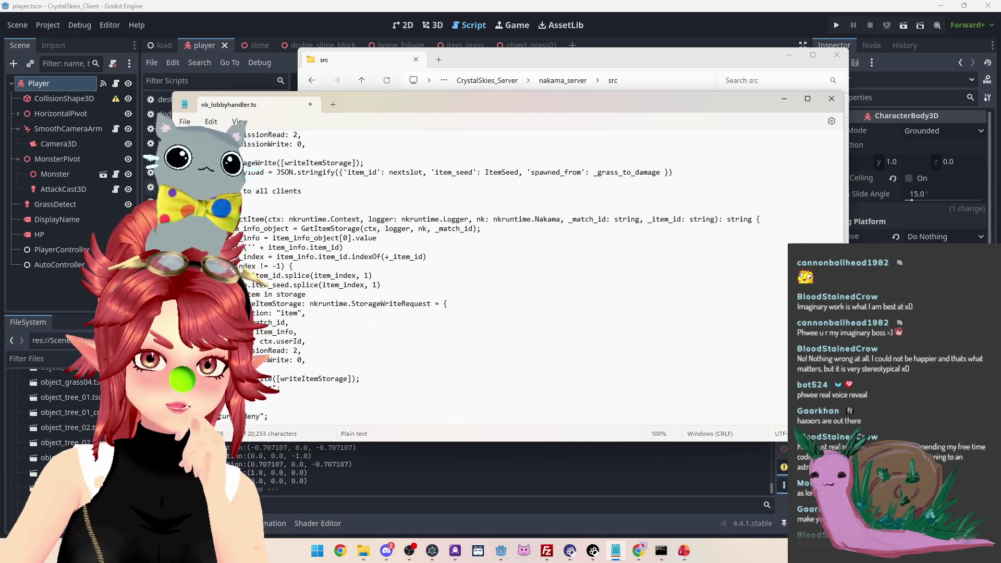
{"action": "scroll", "coordinate": [373, 324], "scroll_direction": "up", "scroll_amount": 10}
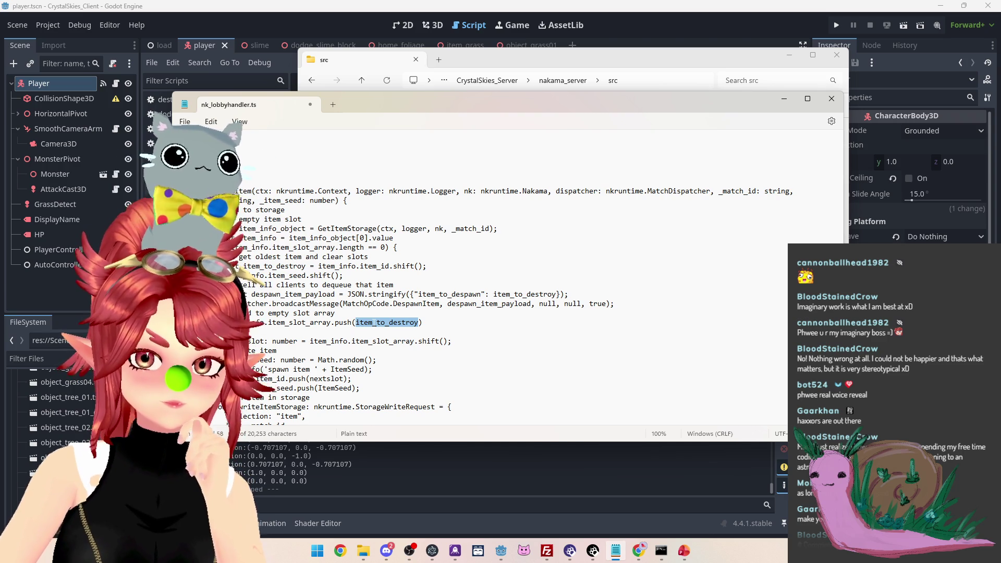
{"action": "left_click", "coordinate": [373, 322]}
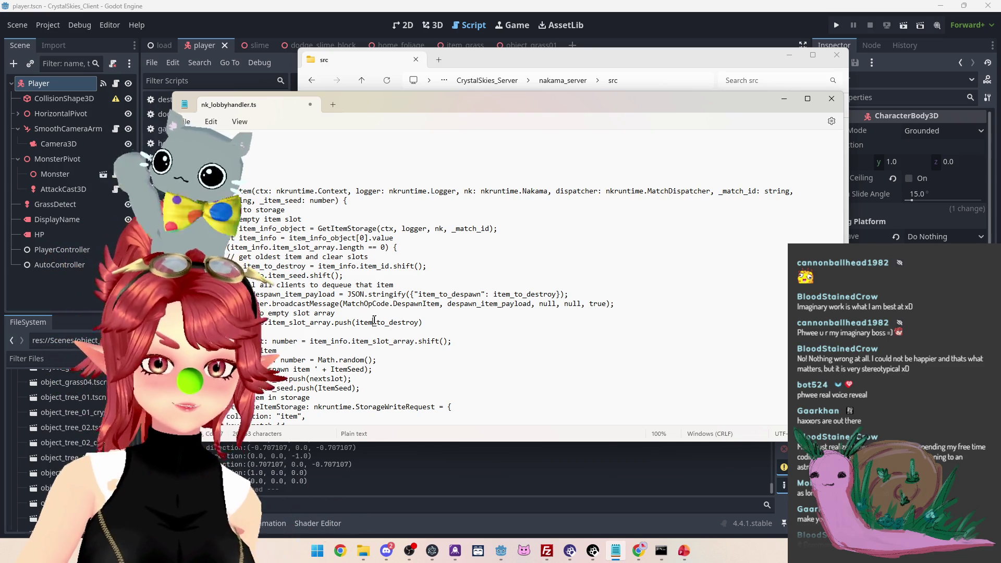
Select the item_slot_array.shift() call on the nextslot line
{"action": "scroll", "coordinate": [501, 282], "scroll_direction": "down", "scroll_amount": 1}
{"action": "scroll", "coordinate": [501, 282], "scroll_direction": "down", "scroll_amount": 1}
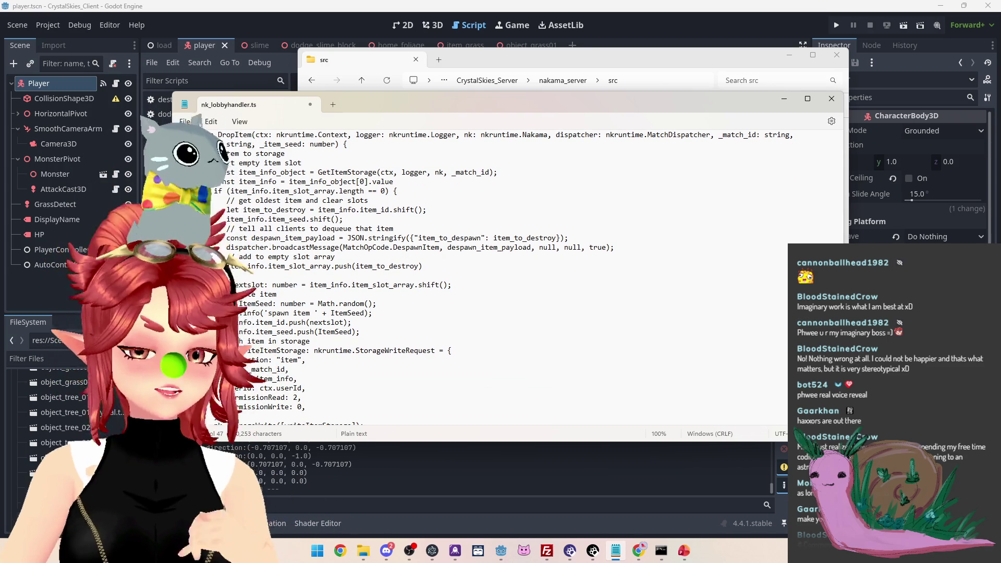
{"action": "scroll", "coordinate": [547, 279], "scroll_direction": "up", "scroll_amount": 1}
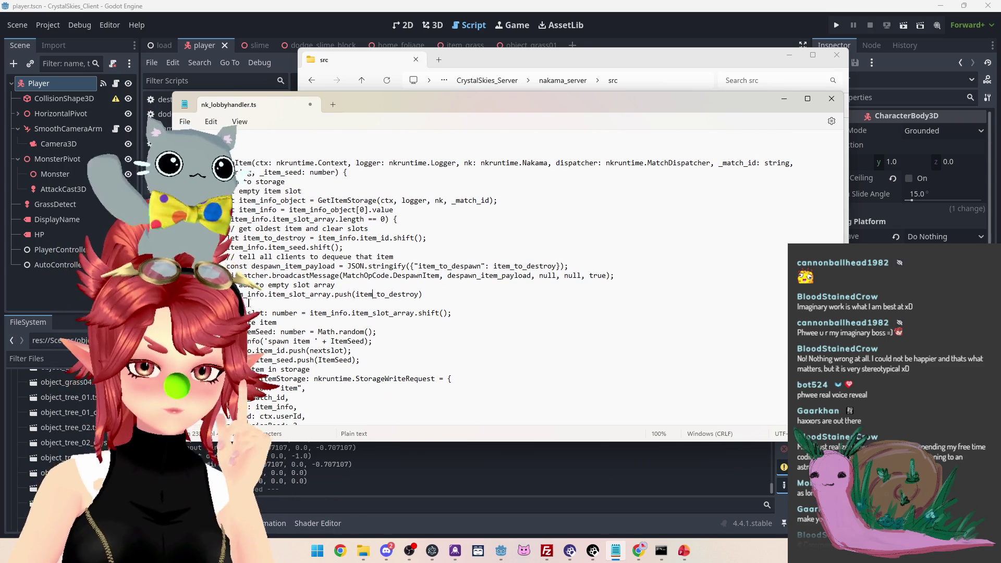
{"action": "left_click", "coordinate": [250, 313]}
{"action": "scroll", "coordinate": [257, 295], "scroll_direction": "down", "scroll_amount": 1}
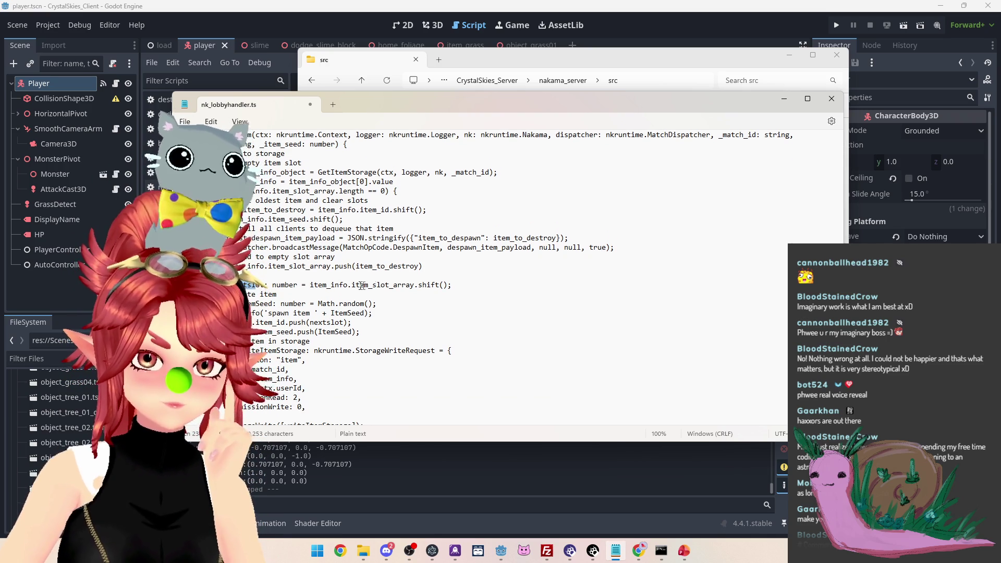
{"action": "left_click_drag", "start_coordinate": [451, 285], "coordinate": [309, 285]}
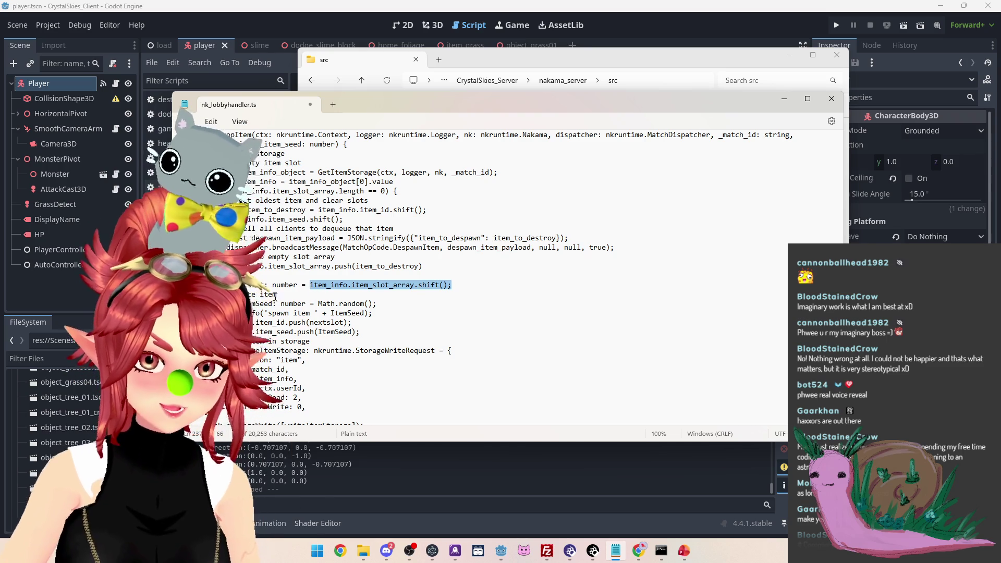
{"action": "mouse_move", "coordinate": [276, 294]}
{"action": "left_mouse_down"}
{"action": "mouse_move", "coordinate": [239, 294]}
{"action": "mouse_move", "coordinate": [272, 276]}
{"action": "left_mouse_up"}
Delete the 'ItemSeed: number = Math.random();' line from DropItem
{"action": "scroll", "coordinate": [265, 301], "scroll_direction": "down", "scroll_amount": 1}
{"action": "scroll", "coordinate": [266, 300], "scroll_direction": "down", "scroll_amount": 1}
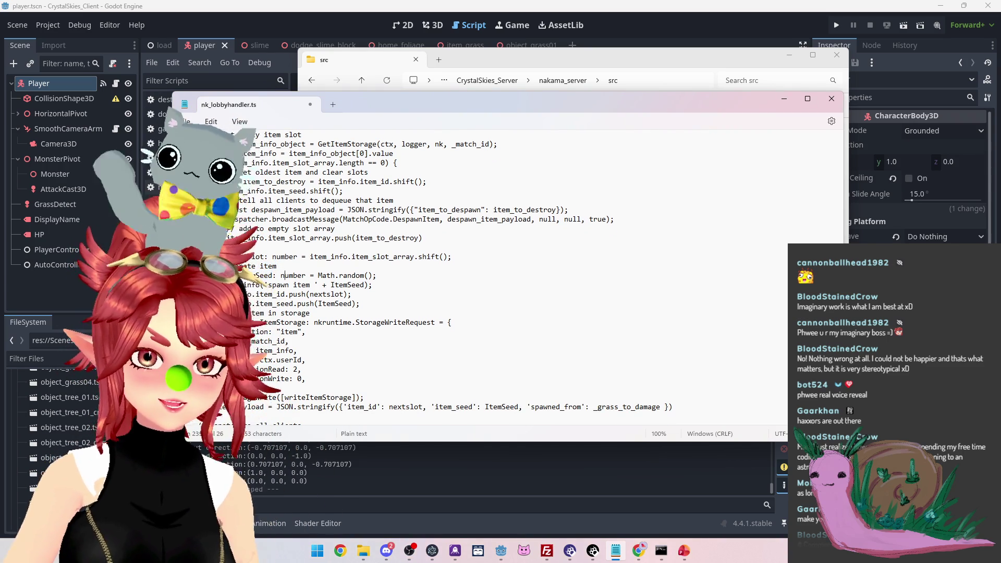
{"action": "scroll", "coordinate": [285, 275], "scroll_direction": "up", "scroll_amount": 1}
{"action": "left_click", "coordinate": [284, 304]}
{"action": "triple_click", "coordinate": [283, 304]}
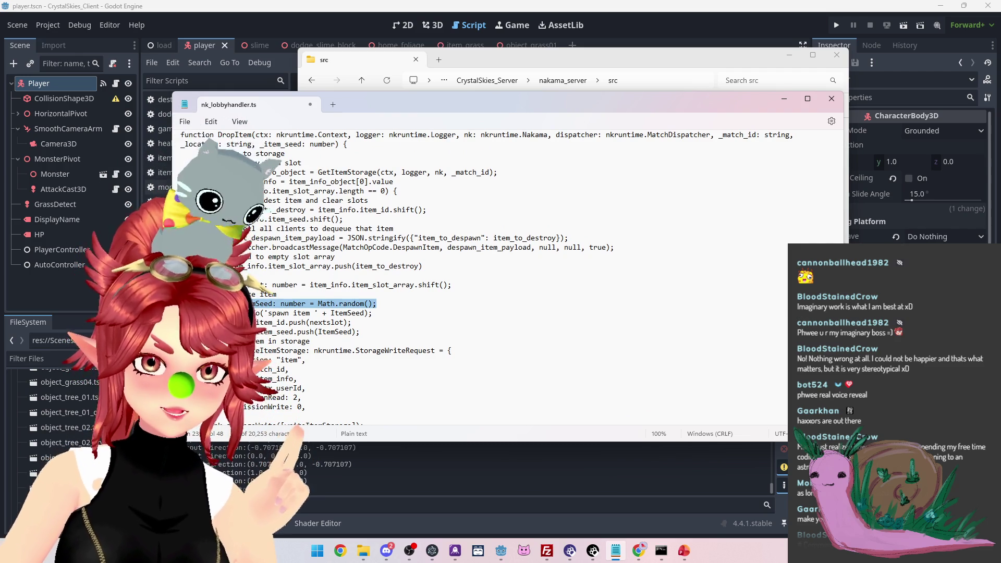
{"action": "key", "text": "BackSpace"}
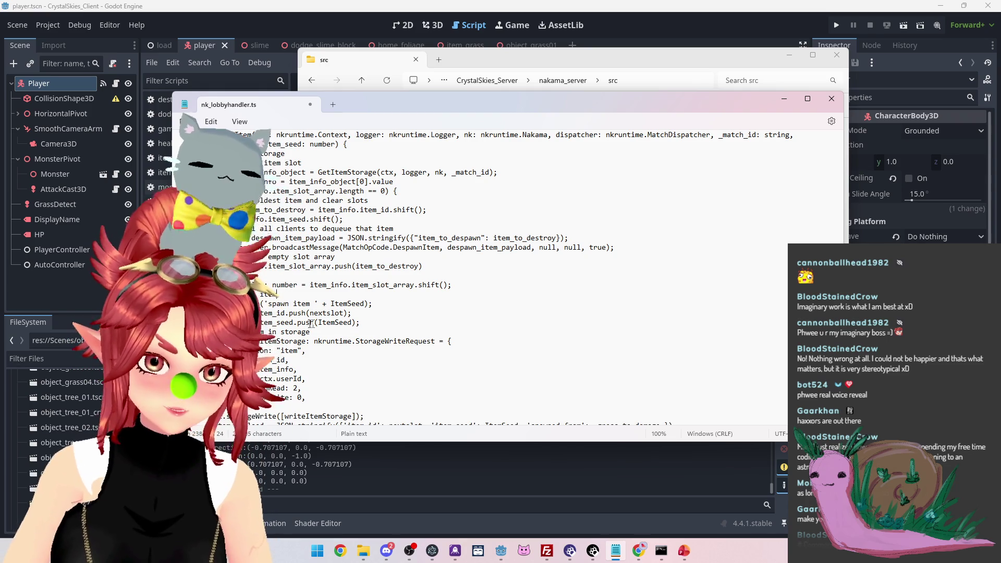
Replace ItemSeed with _item_seed in the spawn log line and the item_seed push call
{"action": "double_click", "coordinate": [281, 144]}
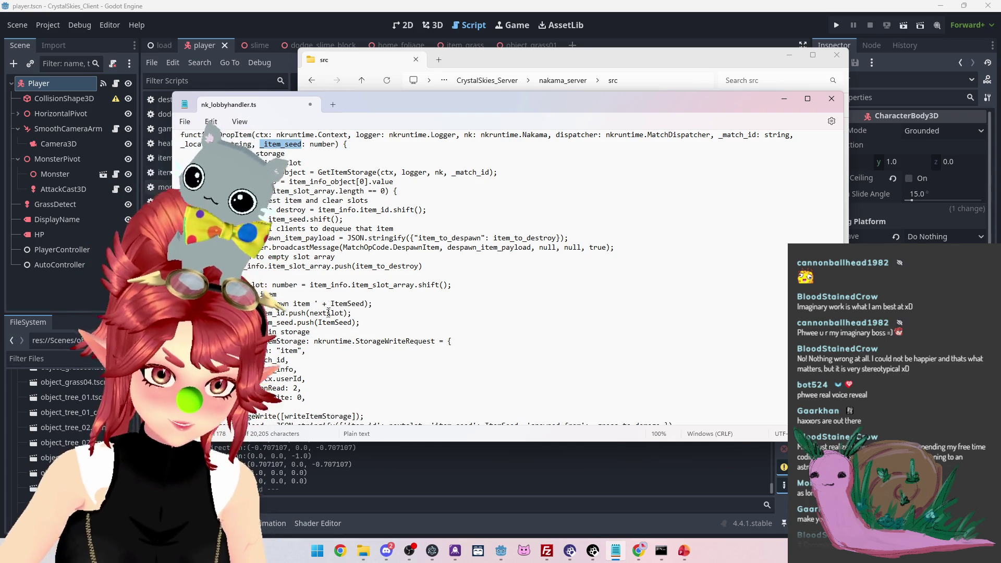
{"action": "double_click", "coordinate": [345, 303]}
{"action": "type", "text": "_item_seed"}
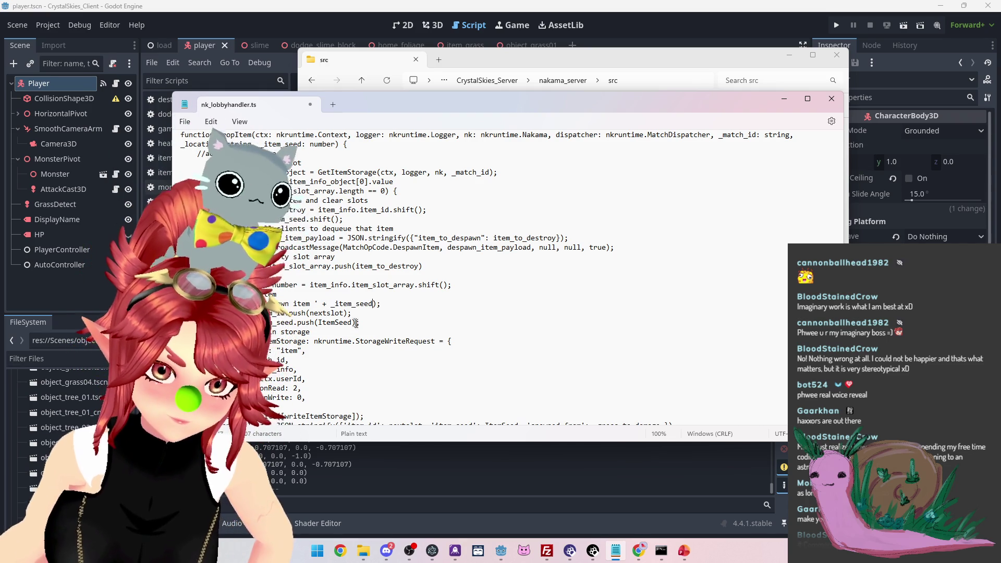
{"action": "scroll", "coordinate": [268, 294], "scroll_direction": "down", "scroll_amount": 1}
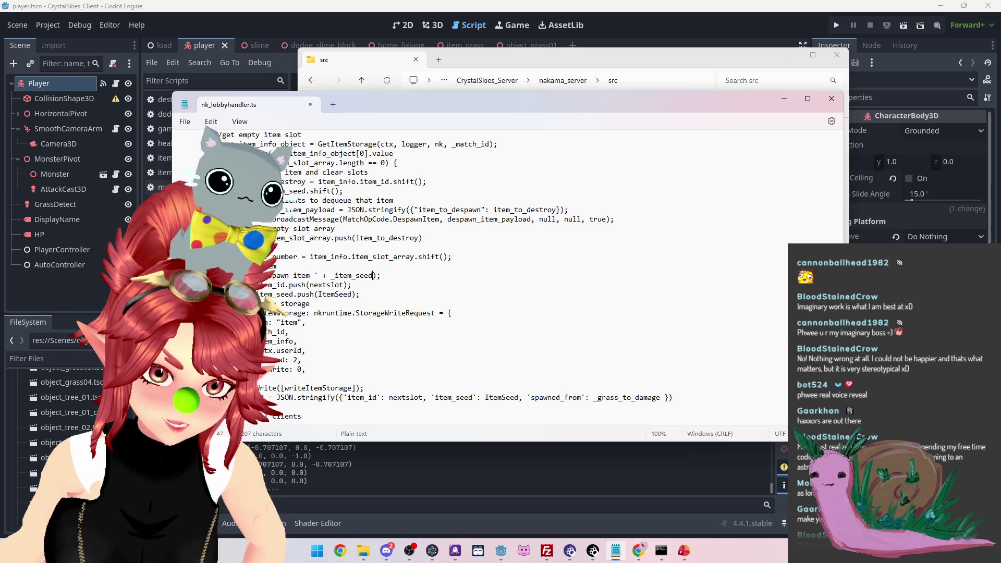
{"action": "double_click", "coordinate": [335, 294]}
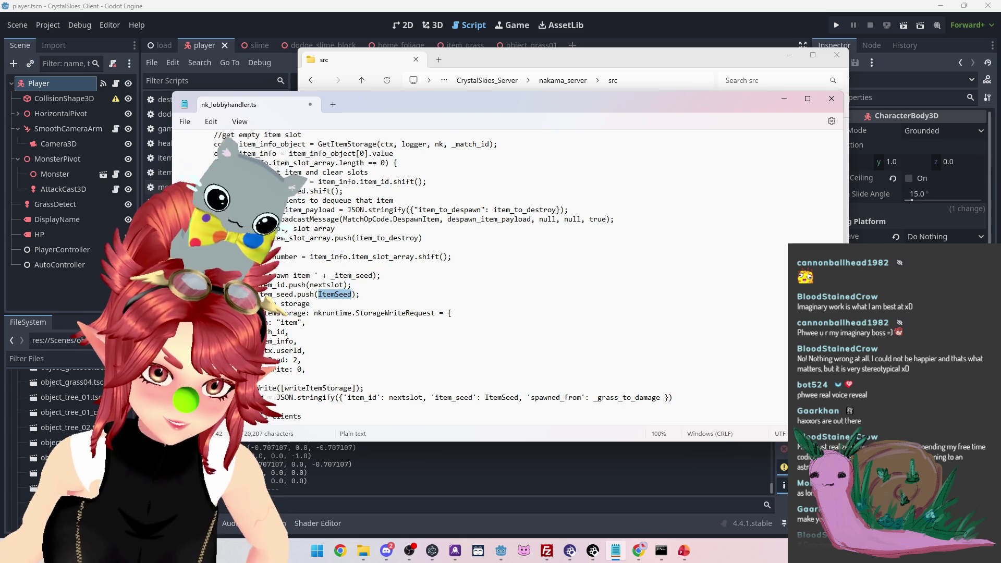
{"action": "type", "text": "_item_seed"}
{"action": "scroll", "coordinate": [281, 276], "scroll_direction": "down", "scroll_amount": 1}
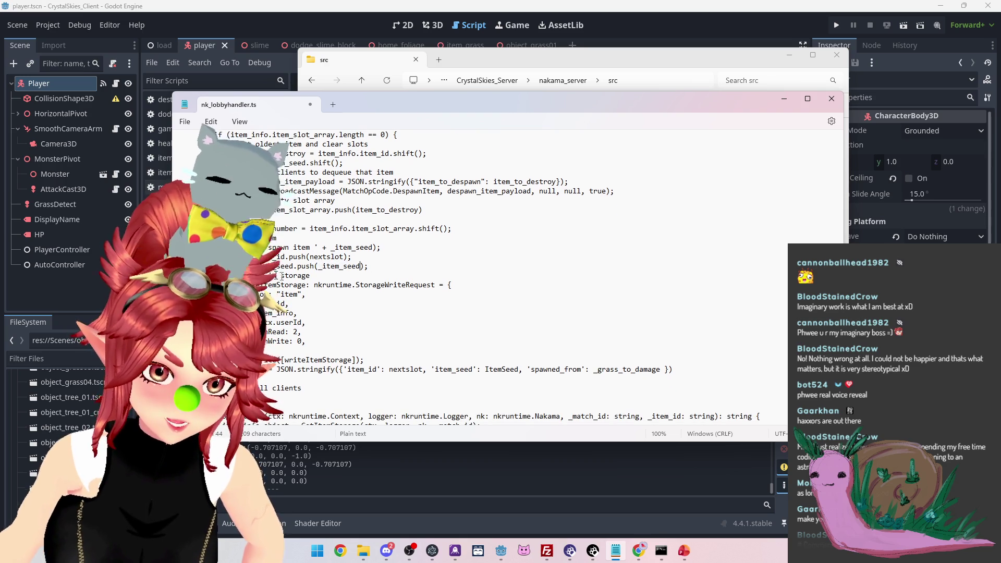
{"action": "scroll", "coordinate": [539, 277], "scroll_direction": "down", "scroll_amount": 1}
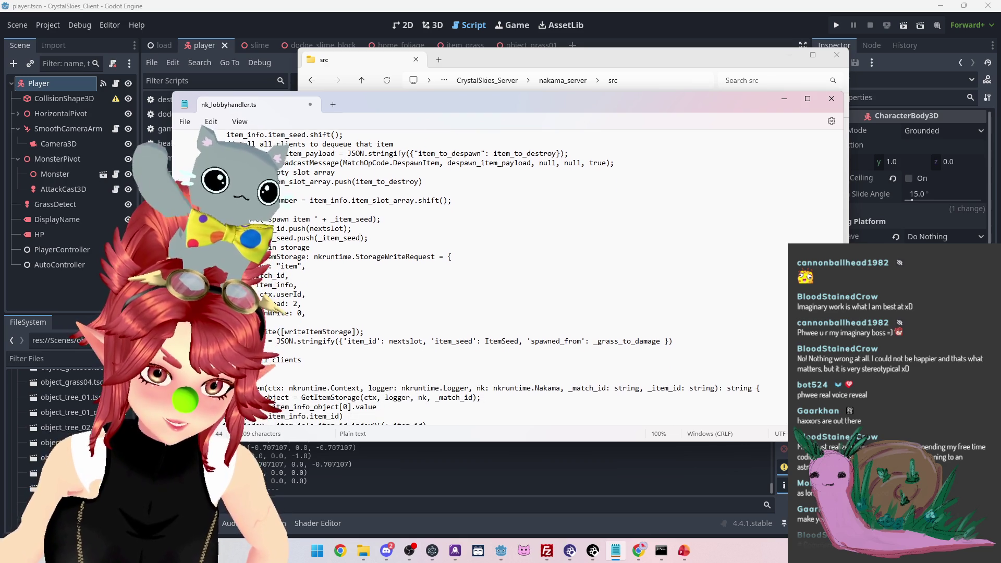
{"action": "scroll", "coordinate": [316, 321], "scroll_direction": "down", "scroll_amount": 1}
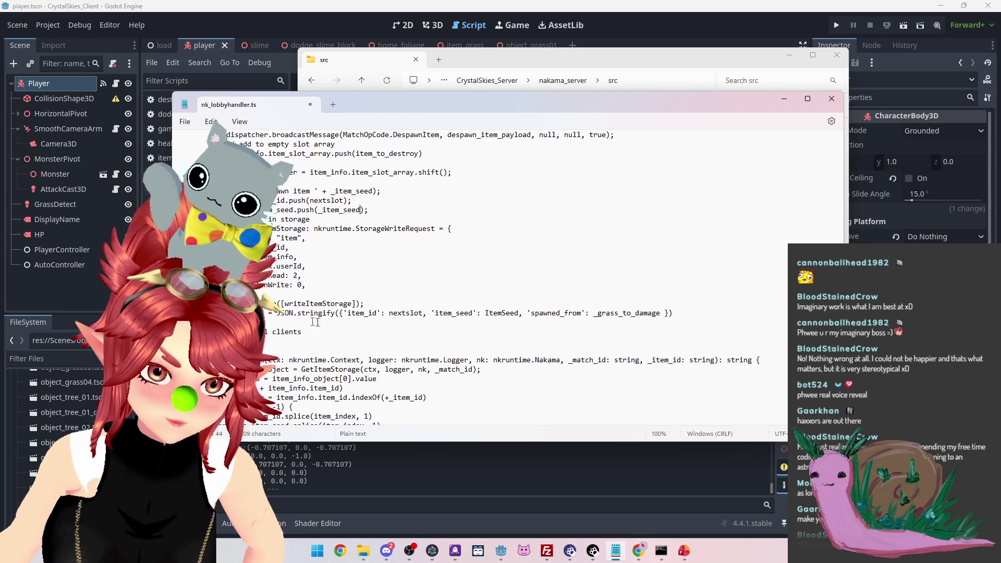
{"action": "left_click", "coordinate": [285, 325]}
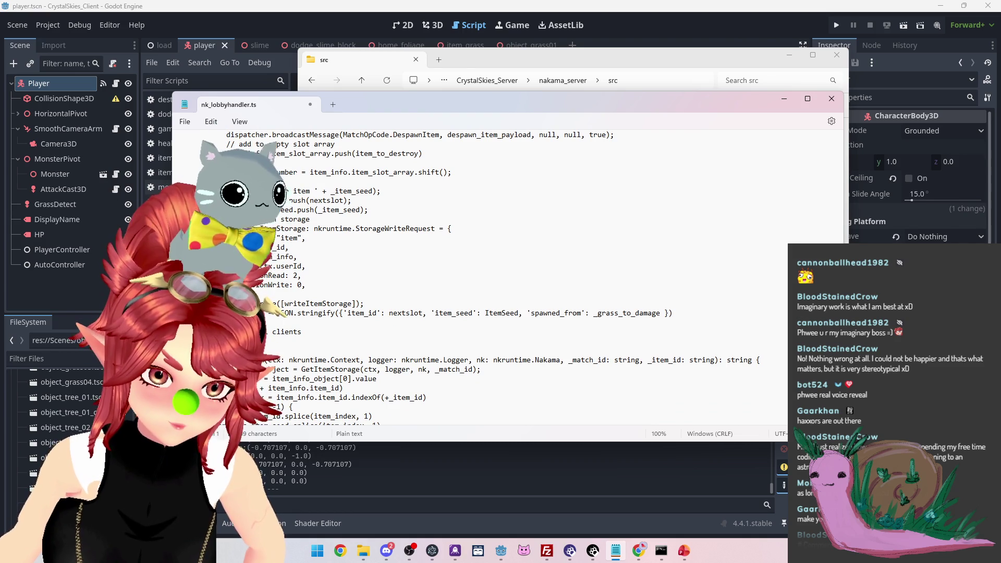
Delete the stray blank line and move the JSON.stringify payload line below the all-clients comment
{"action": "key", "text": "BackSpace"}
{"action": "key", "text": "Home"}
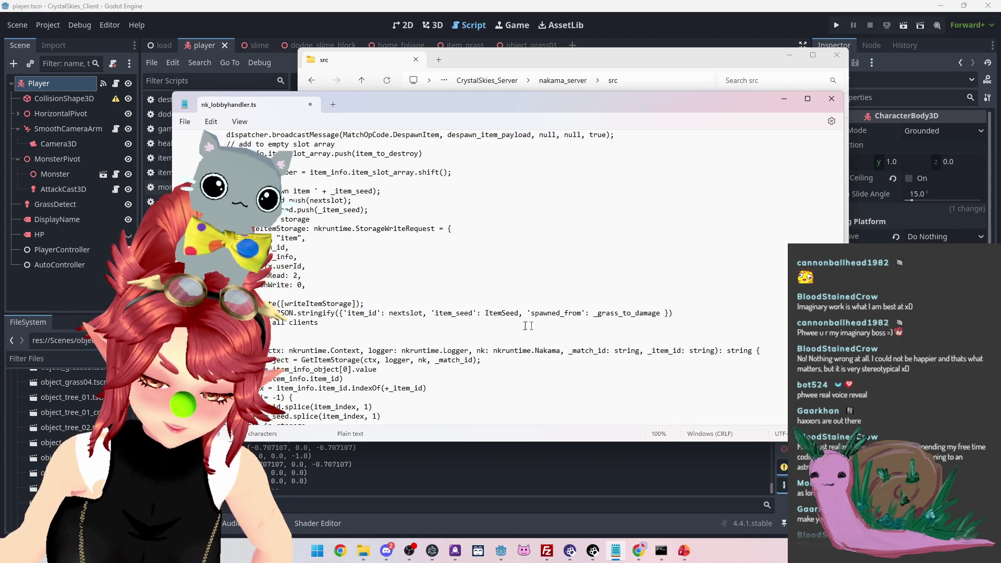
{"action": "left_click_drag", "start_coordinate": [674, 313], "coordinate": [266, 314]}
{"action": "key", "text": "BackSpace"}
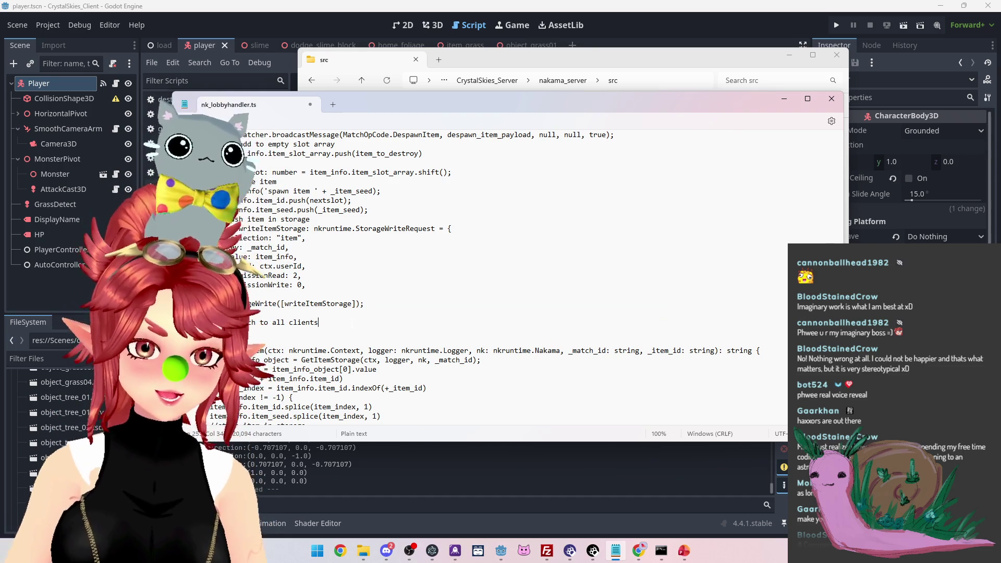
{"action": "key", "text": "ctrl+v"}
{"action": "key", "text": "Home"}
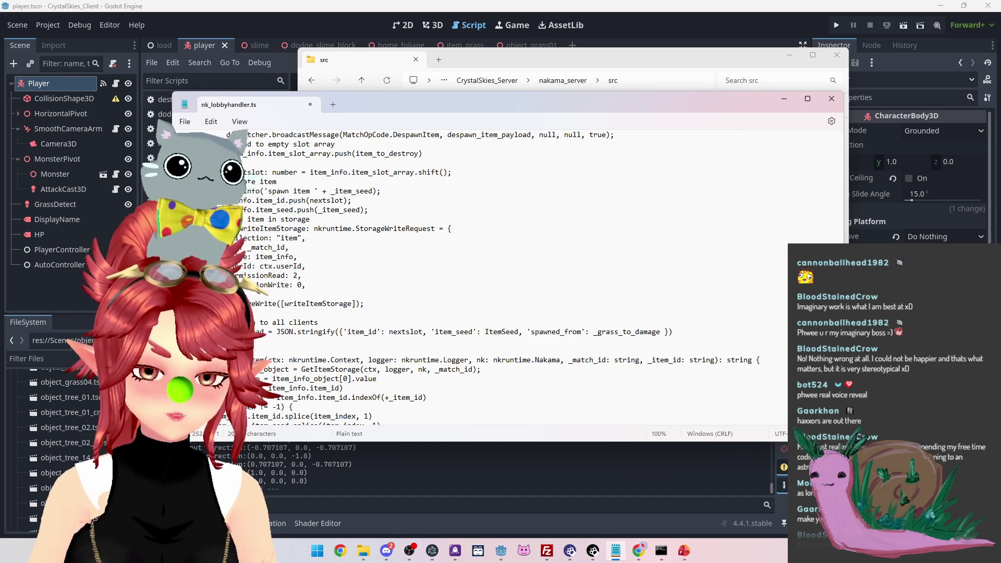
{"action": "scroll", "coordinate": [506, 277], "scroll_direction": "up", "scroll_amount": 6}
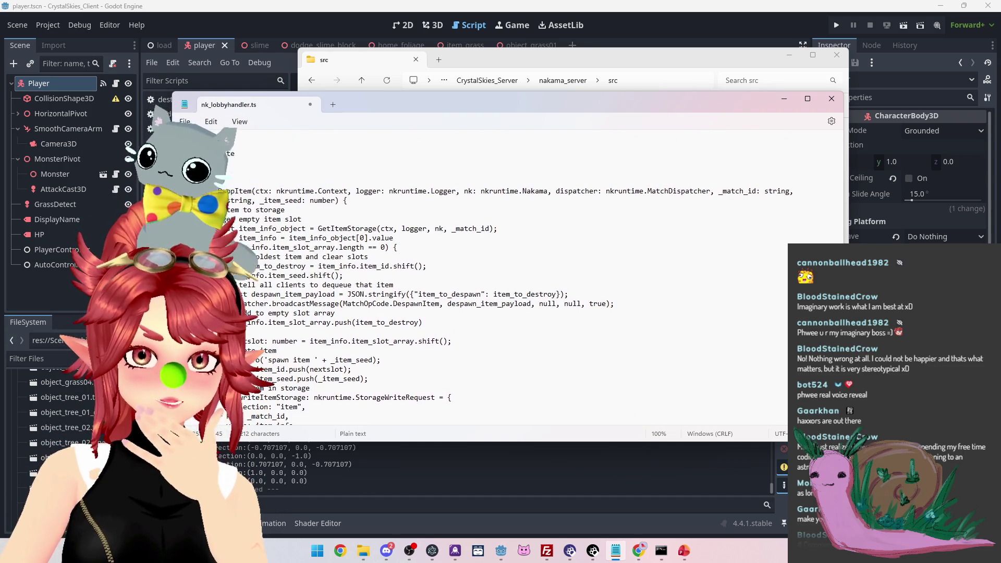
{"action": "scroll", "coordinate": [506, 276], "scroll_direction": "down", "scroll_amount": 5}
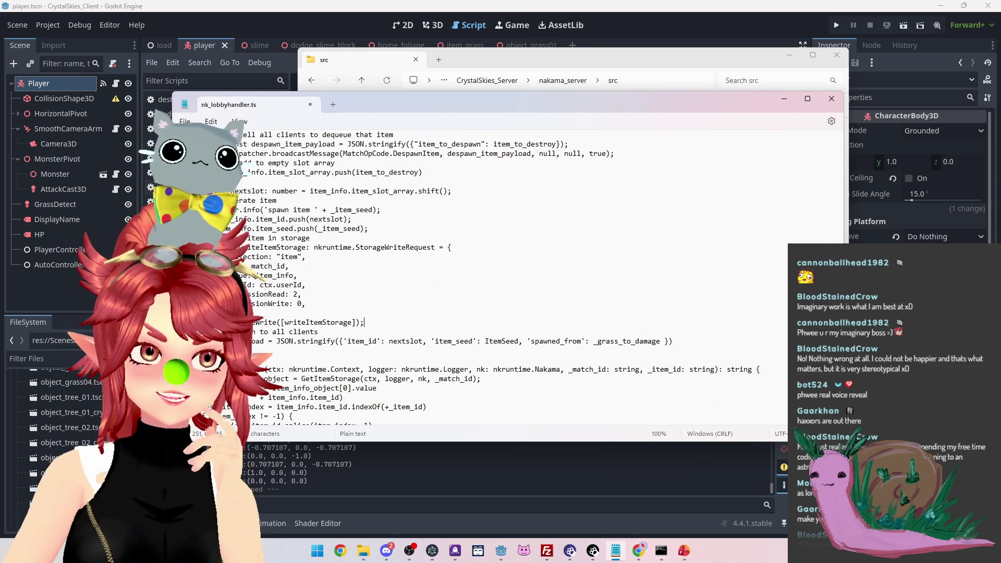
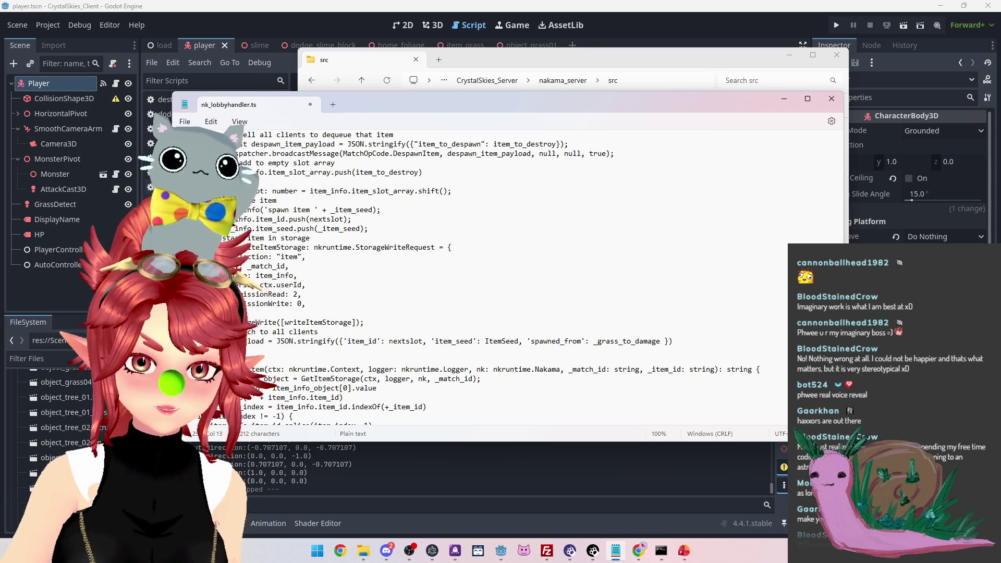
In the spawn payload, replace ItemSeed with _item_seed and rename the spawned_from key to location
{"action": "scroll", "coordinate": [403, 369], "scroll_direction": "up", "scroll_amount": 1}
{"action": "left_click_drag", "start_coordinate": [389, 370], "coordinate": [423, 370]}
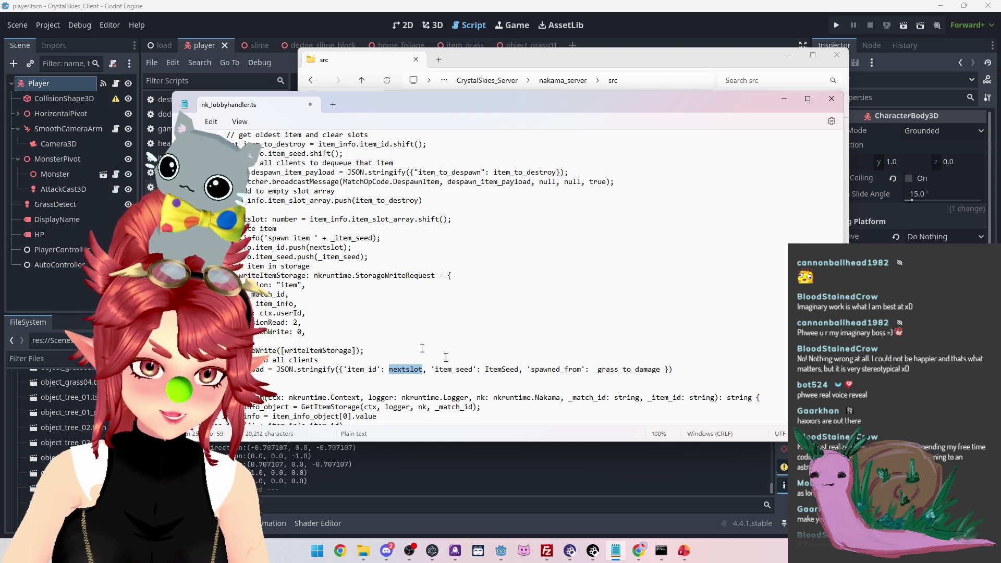
{"action": "left_click_drag", "start_coordinate": [374, 238], "coordinate": [330, 238]}
{"action": "key", "text": "ctrl+c"}
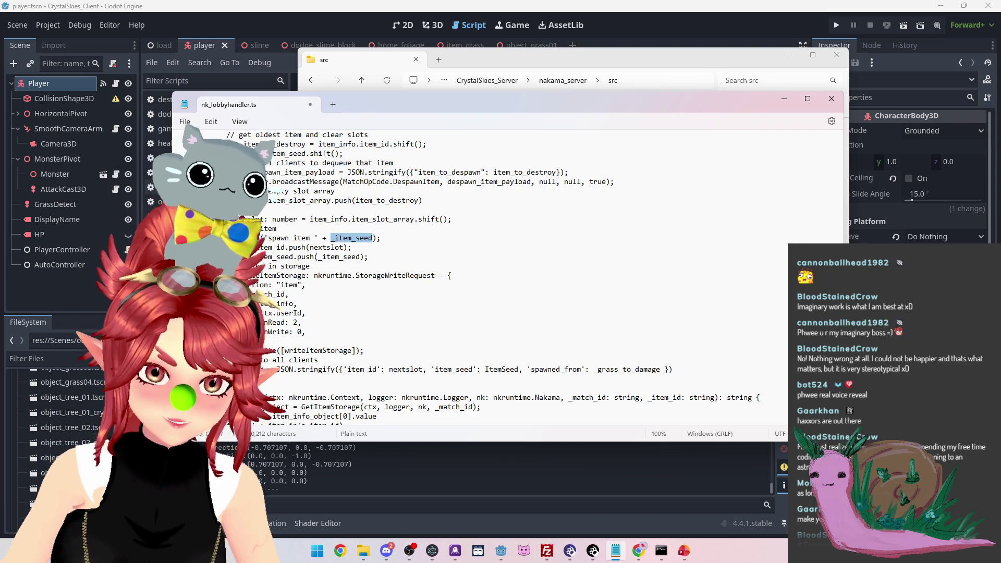
{"action": "left_click_drag", "start_coordinate": [486, 369], "coordinate": [519, 369]}
{"action": "key", "text": "ctrl+v"}
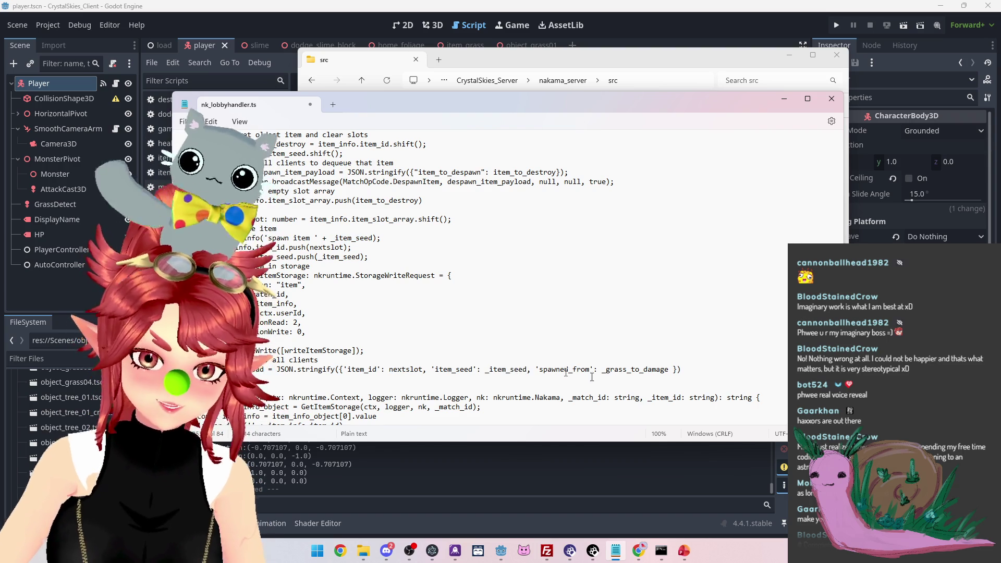
{"action": "left_click_drag", "start_coordinate": [539, 370], "coordinate": [590, 369]}
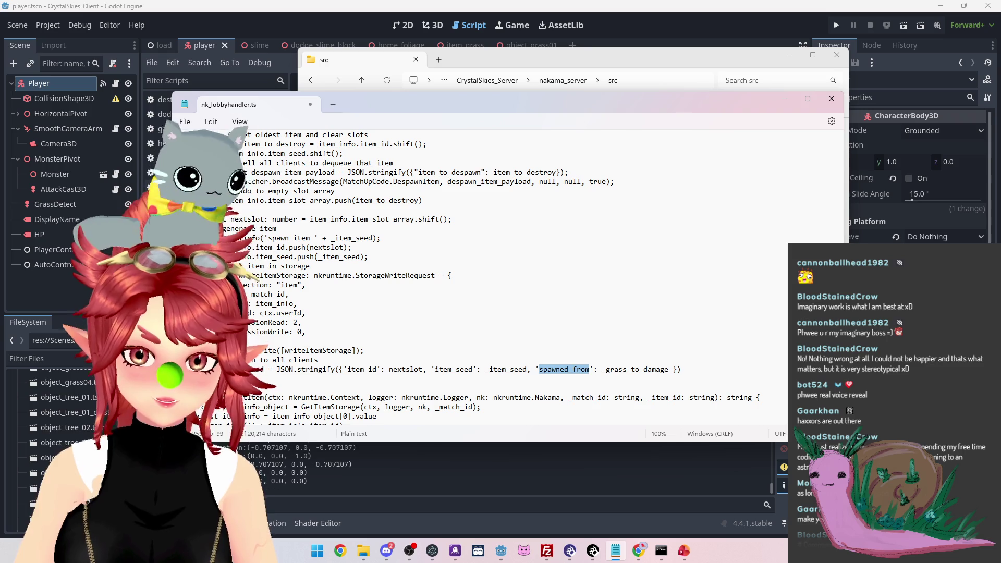
{"action": "type", "text": "location"}
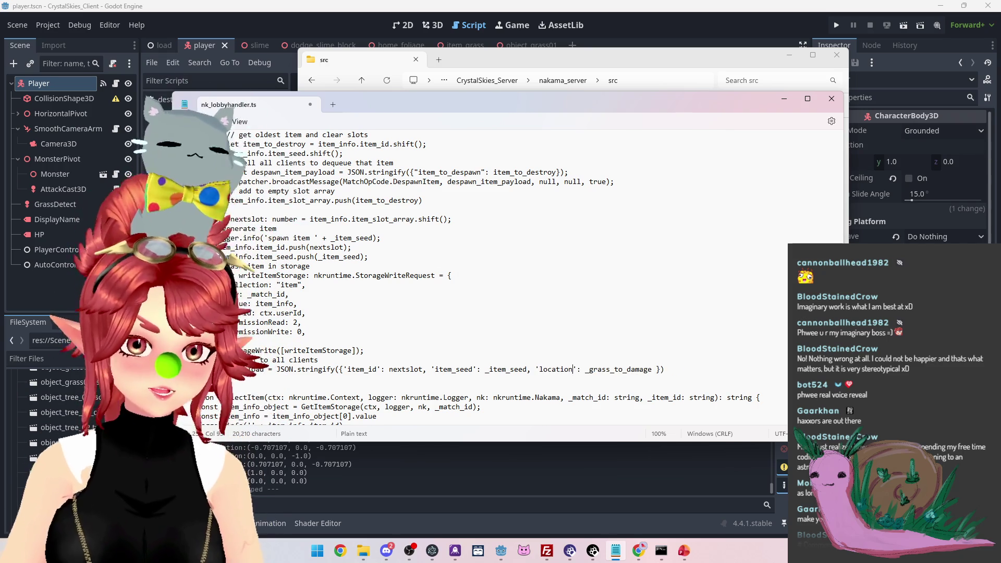
Set the location key's value to _location and copy the broadcastMessage line
{"action": "scroll", "coordinate": [427, 200], "scroll_direction": "up", "scroll_amount": 3}
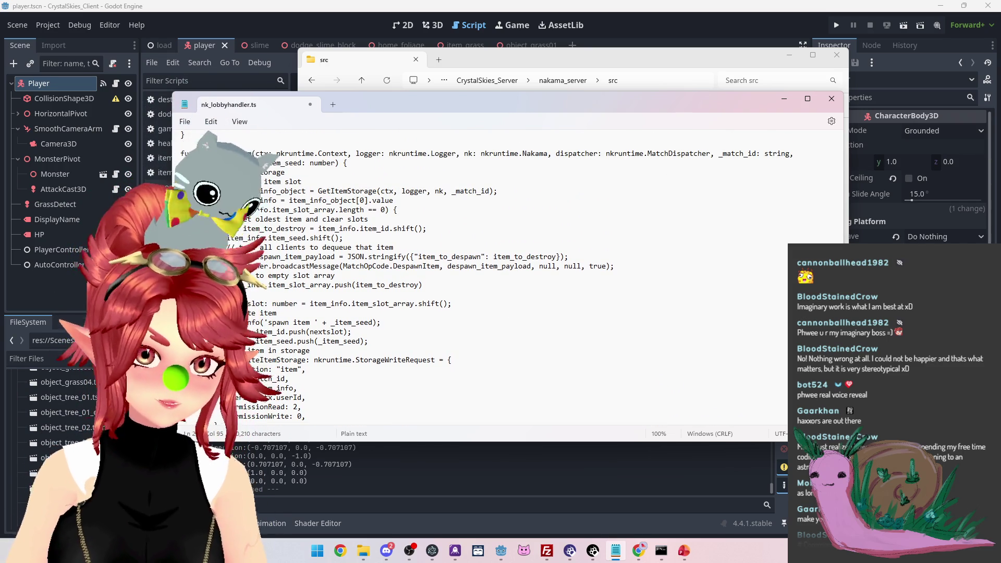
{"action": "left_click", "coordinate": [185, 162]}
{"action": "scroll", "coordinate": [525, 303], "scroll_direction": "down", "scroll_amount": 5}
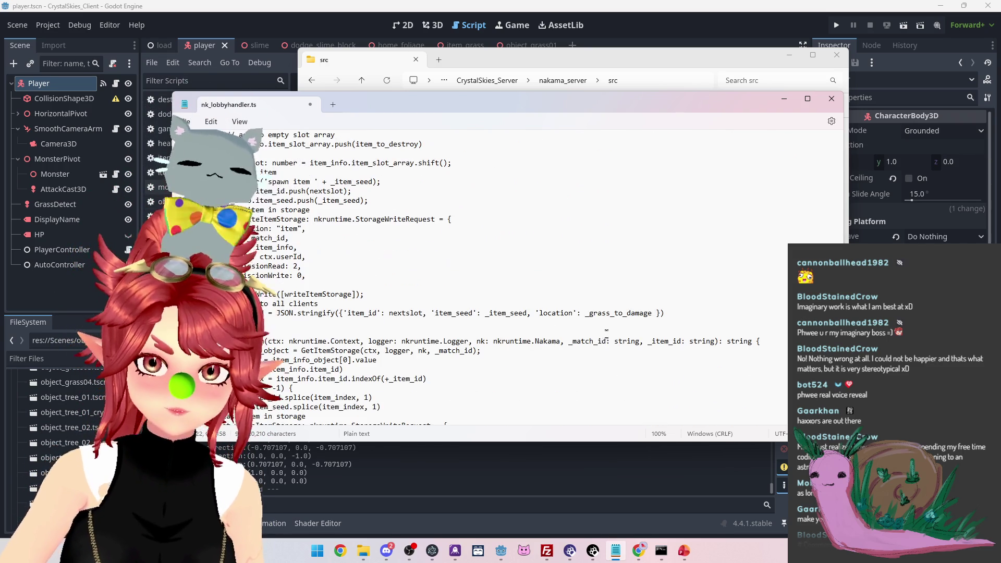
{"action": "left_click_drag", "start_coordinate": [585, 313], "coordinate": [653, 313]}
{"action": "type", "text": "_location"}
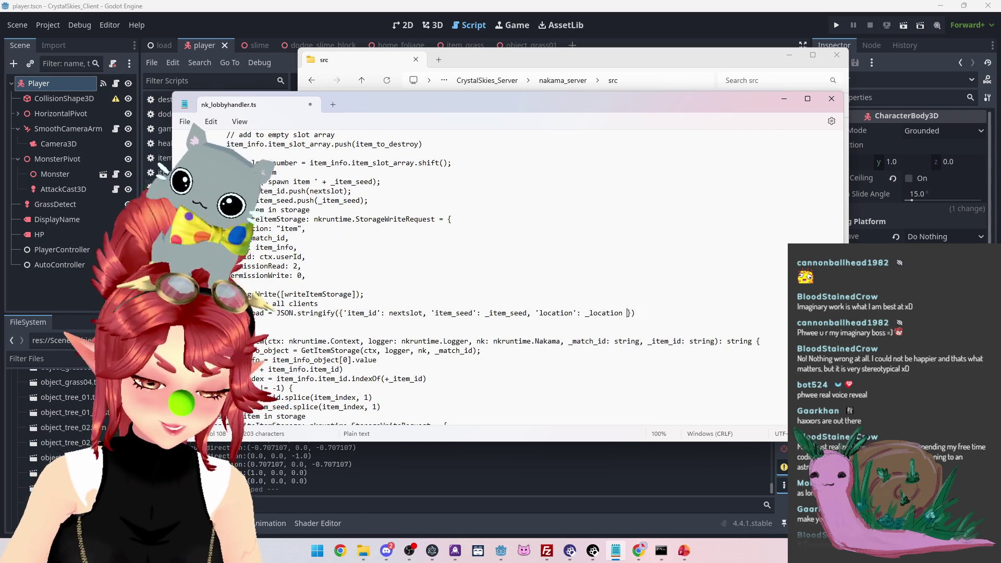
{"action": "scroll", "coordinate": [447, 252], "scroll_direction": "up", "scroll_amount": 5}
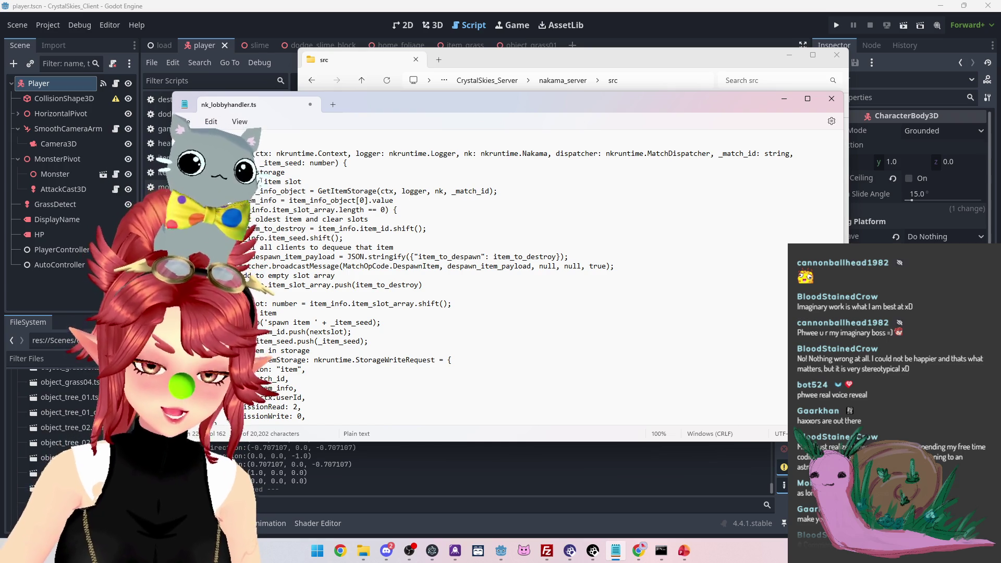
{"action": "scroll", "coordinate": [385, 252], "scroll_direction": "up", "scroll_amount": 1}
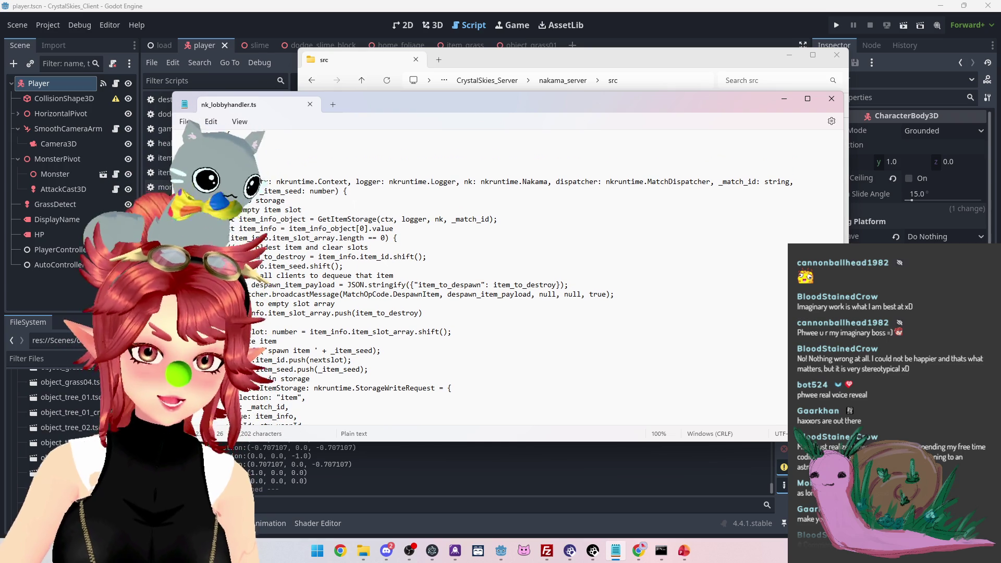
{"action": "scroll", "coordinate": [379, 329], "scroll_direction": "down", "scroll_amount": 5}
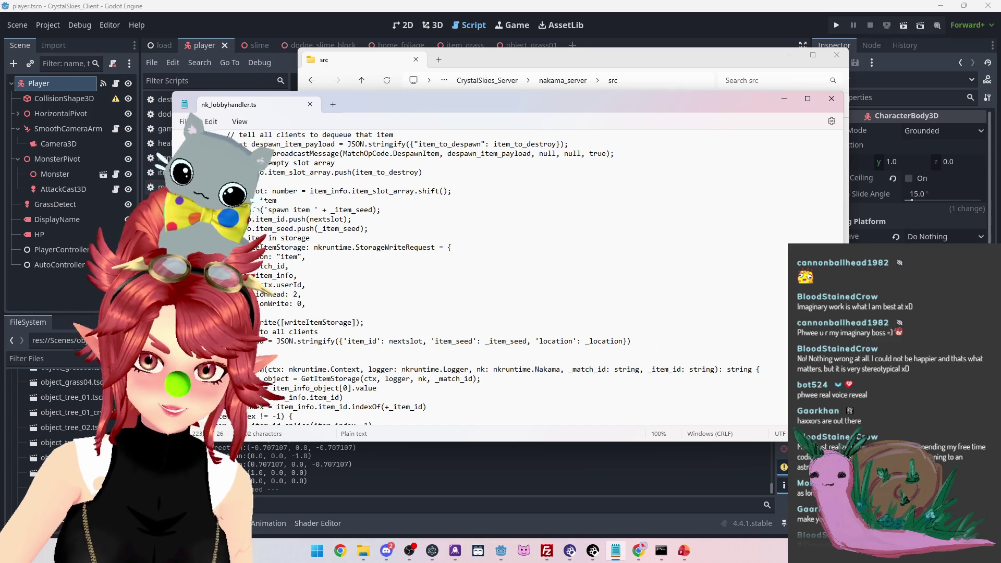
{"action": "scroll", "coordinate": [510, 348], "scroll_direction": "down", "scroll_amount": 4}
{"action": "scroll", "coordinate": [496, 339], "scroll_direction": "up", "scroll_amount": 11}
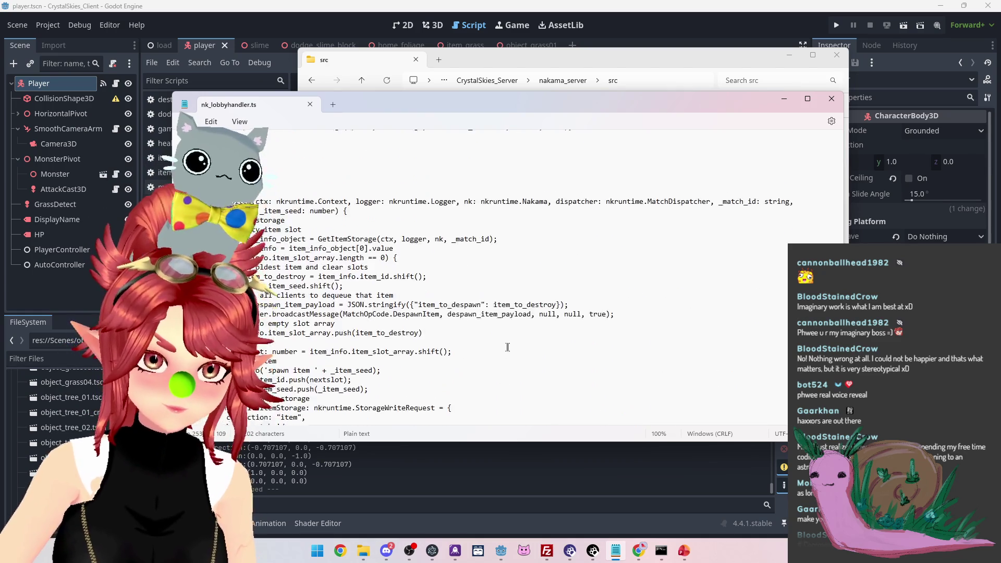
{"action": "scroll", "coordinate": [479, 330], "scroll_direction": "up", "scroll_amount": 4}
{"action": "triple_click", "coordinate": [504, 267]}
{"action": "key", "text": "ctrl+c"}
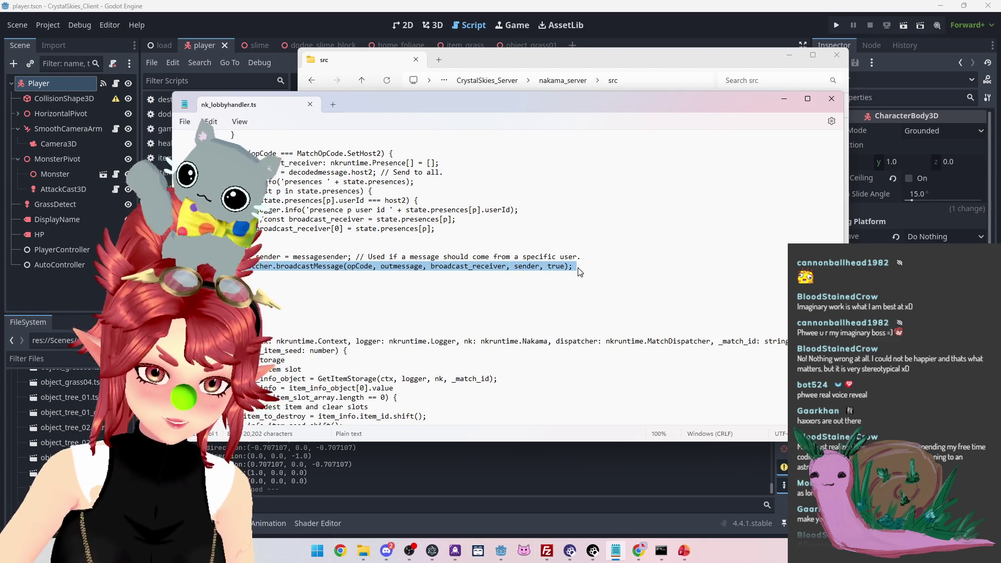
Paste the copied broadcastMessage call on a new line below the DropItem payload
{"action": "scroll", "coordinate": [604, 331], "scroll_direction": "down", "scroll_amount": 15}
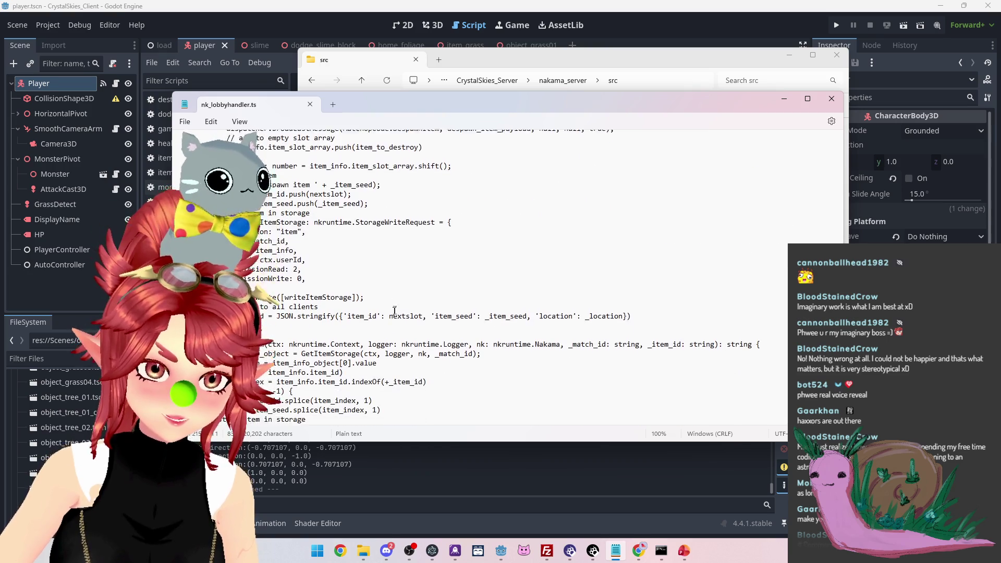
{"action": "key", "text": "Return"}
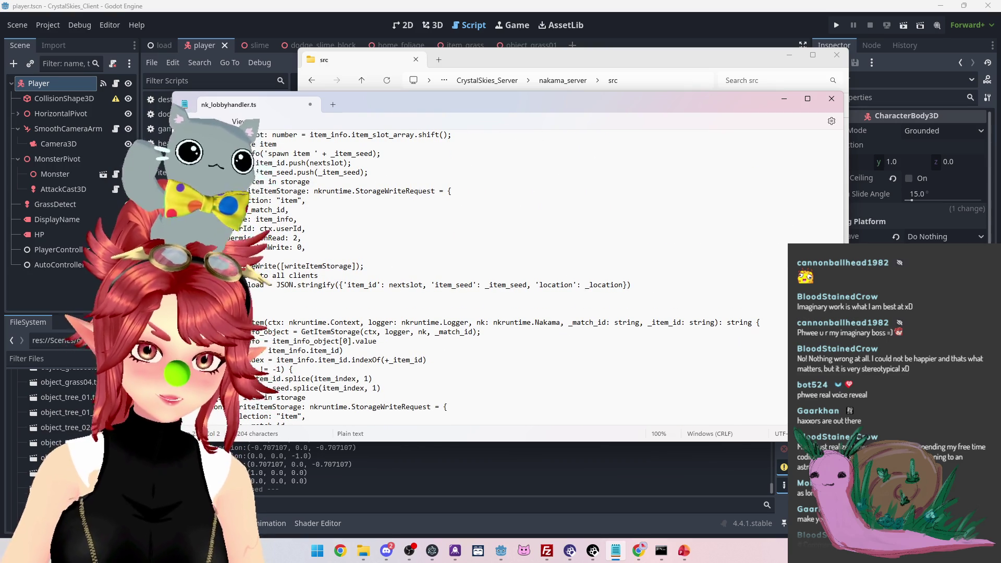
{"action": "key", "text": "ctrl+v"}
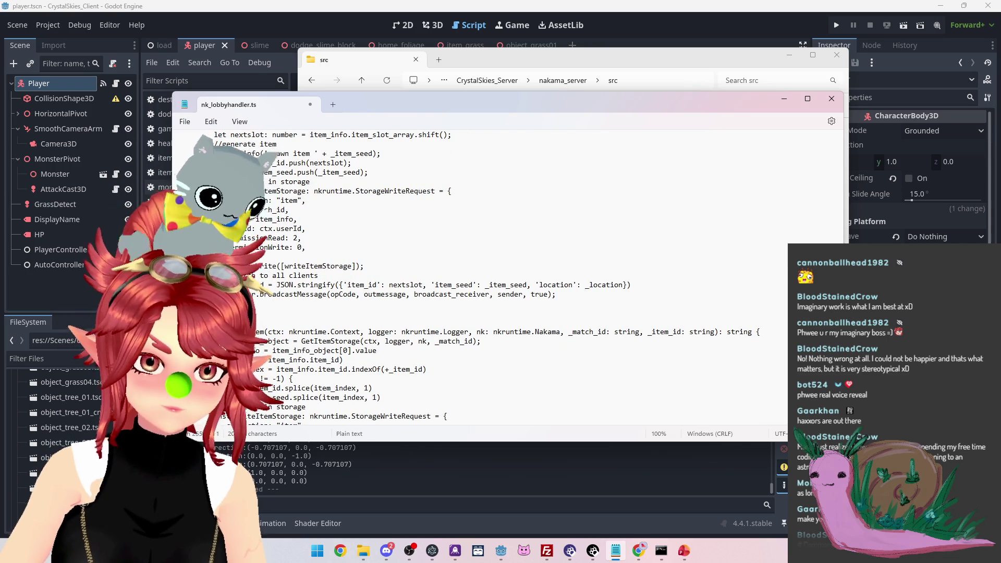
{"action": "scroll", "coordinate": [360, 303], "scroll_direction": "up", "scroll_amount": 2}
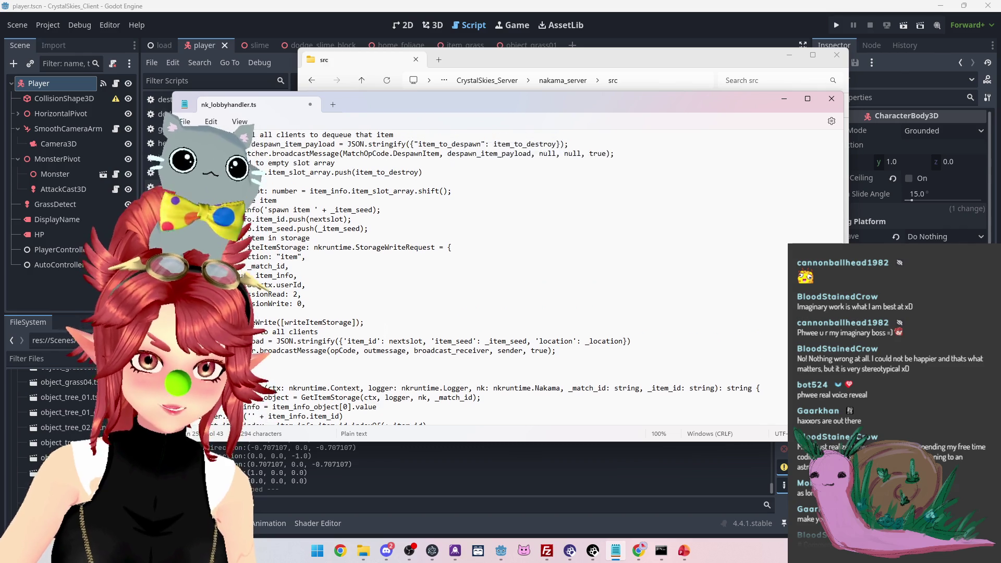
{"action": "scroll", "coordinate": [526, 278], "scroll_direction": "up", "scroll_amount": 3}
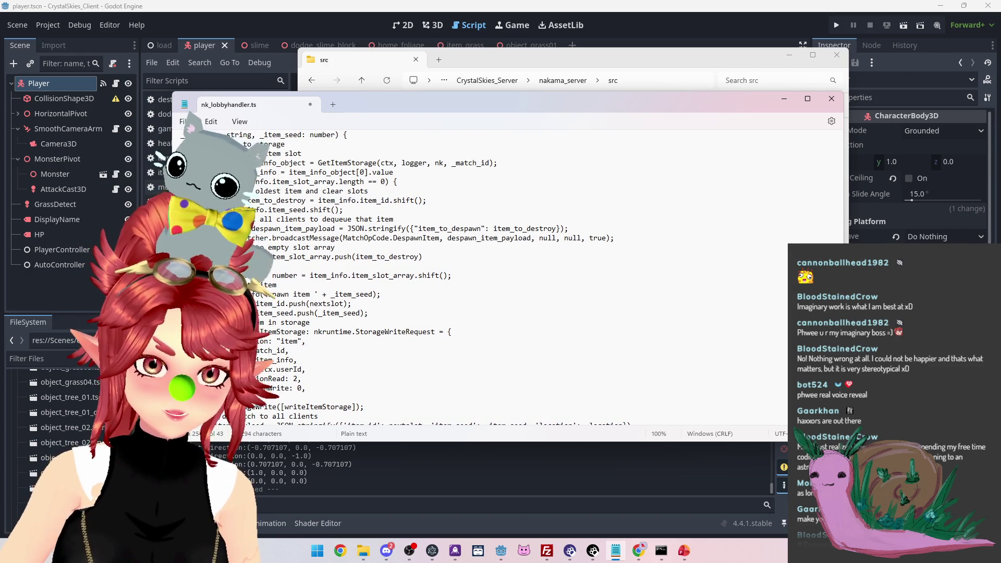
{"action": "scroll", "coordinate": [546, 279], "scroll_direction": "up", "scroll_amount": 7}
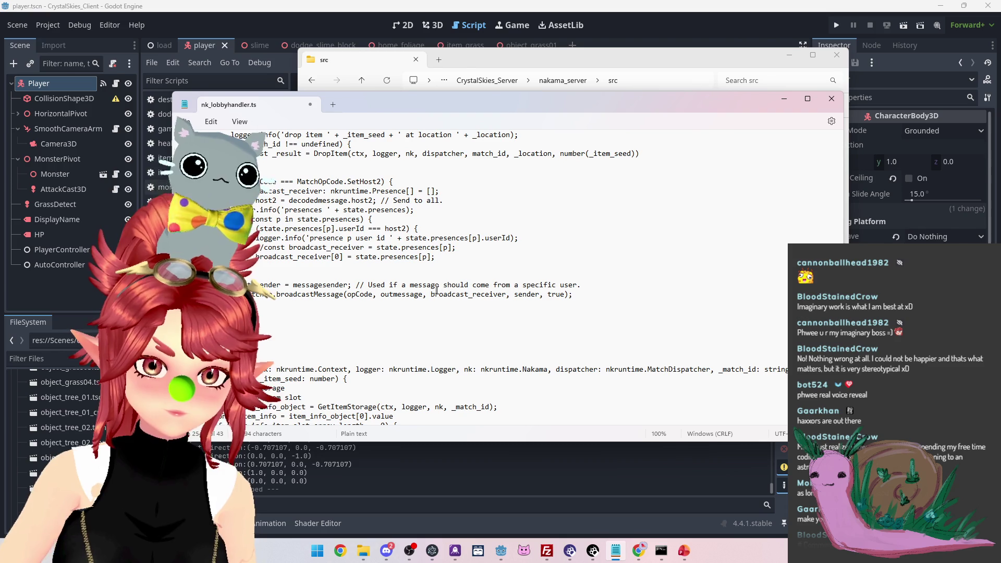
{"action": "scroll", "coordinate": [415, 290], "scroll_direction": "up", "scroll_amount": 6}
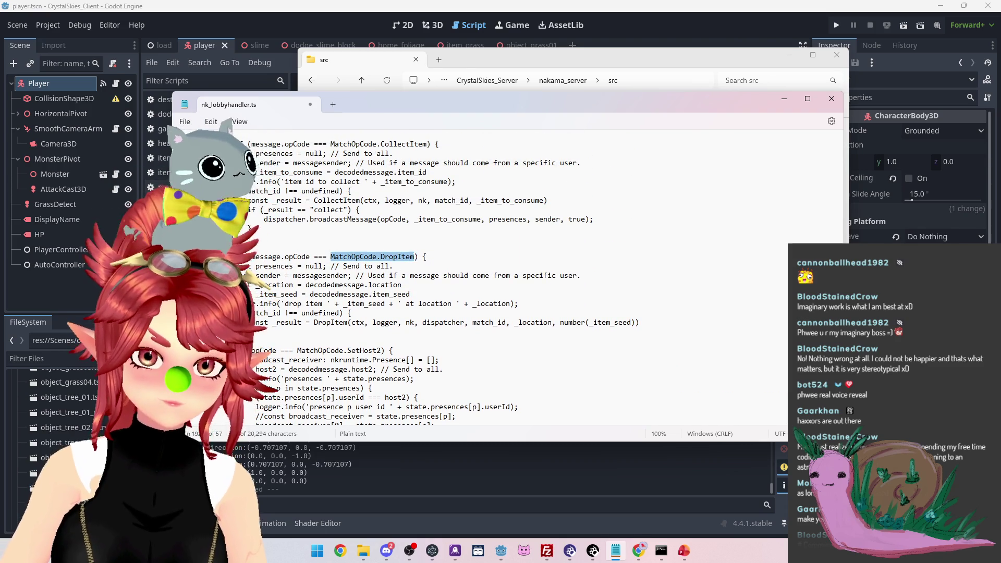
{"action": "scroll", "coordinate": [469, 282], "scroll_direction": "down", "scroll_amount": 12}
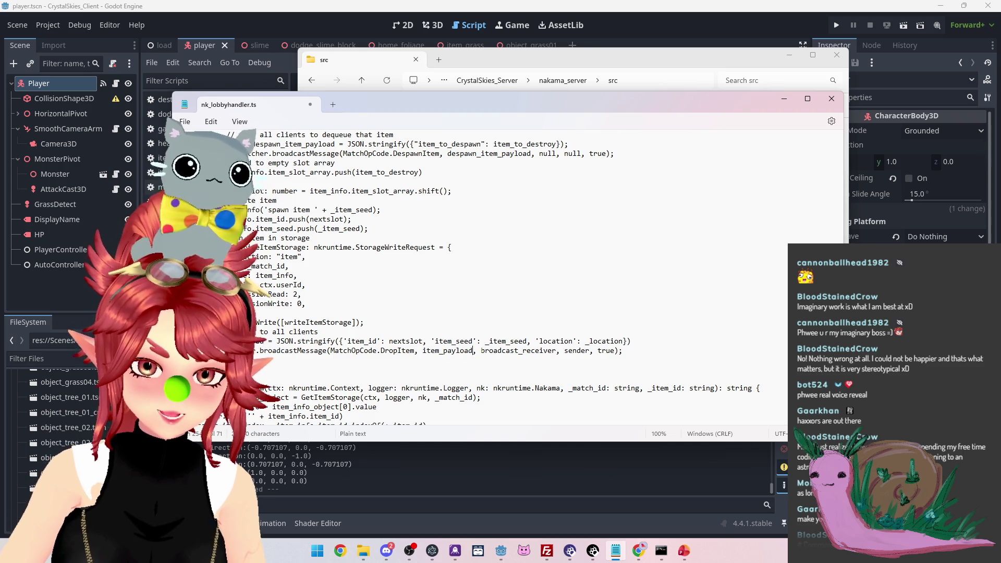
Change the new broadcast's receiver from broadcast_receiver to null
{"action": "mouse_move", "coordinate": [556, 350]}
{"action": "left_mouse_down"}
{"action": "mouse_move", "coordinate": [515, 341]}
{"action": "mouse_move", "coordinate": [485, 350]}
{"action": "left_mouse_up"}
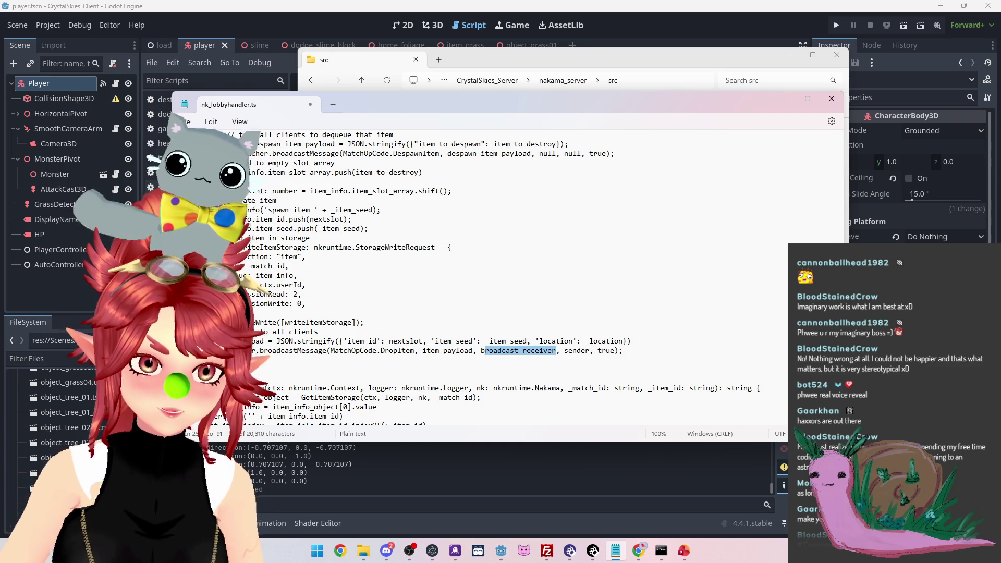
{"action": "scroll", "coordinate": [521, 277], "scroll_direction": "up", "scroll_amount": 1}
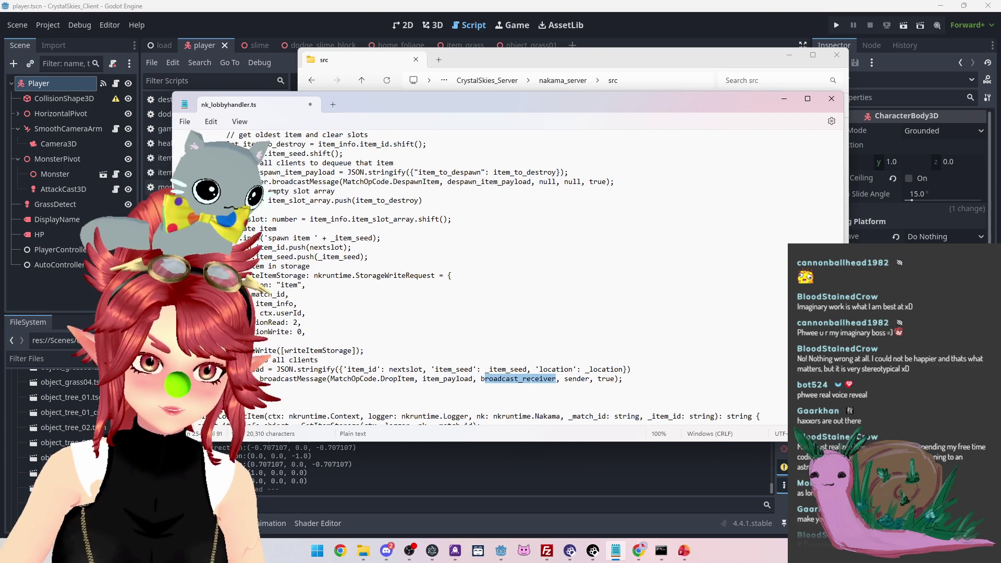
{"action": "scroll", "coordinate": [521, 277], "scroll_direction": "up", "scroll_amount": 2}
{"action": "scroll", "coordinate": [547, 278], "scroll_direction": "up", "scroll_amount": 6}
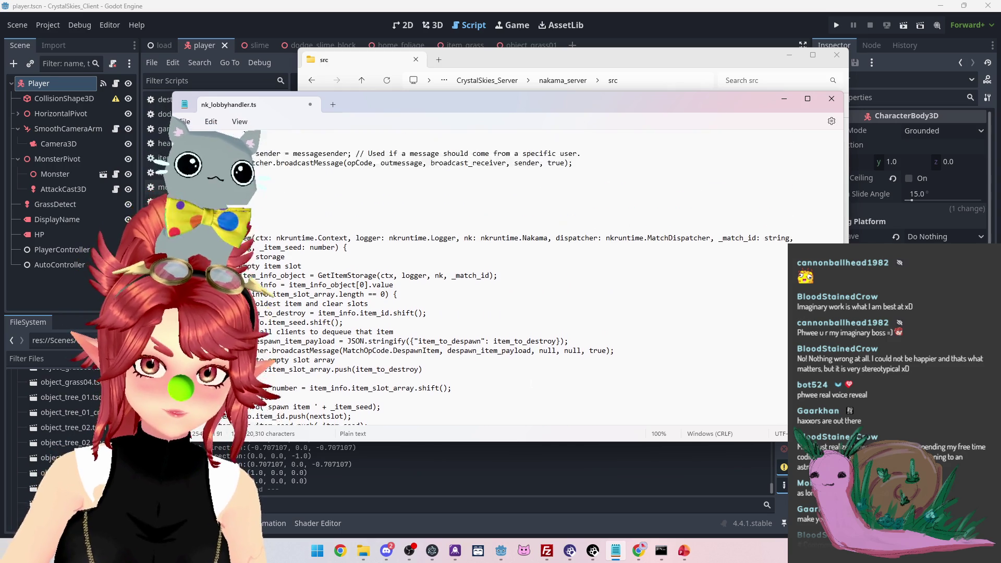
{"action": "scroll", "coordinate": [491, 327], "scroll_direction": "up", "scroll_amount": 3}
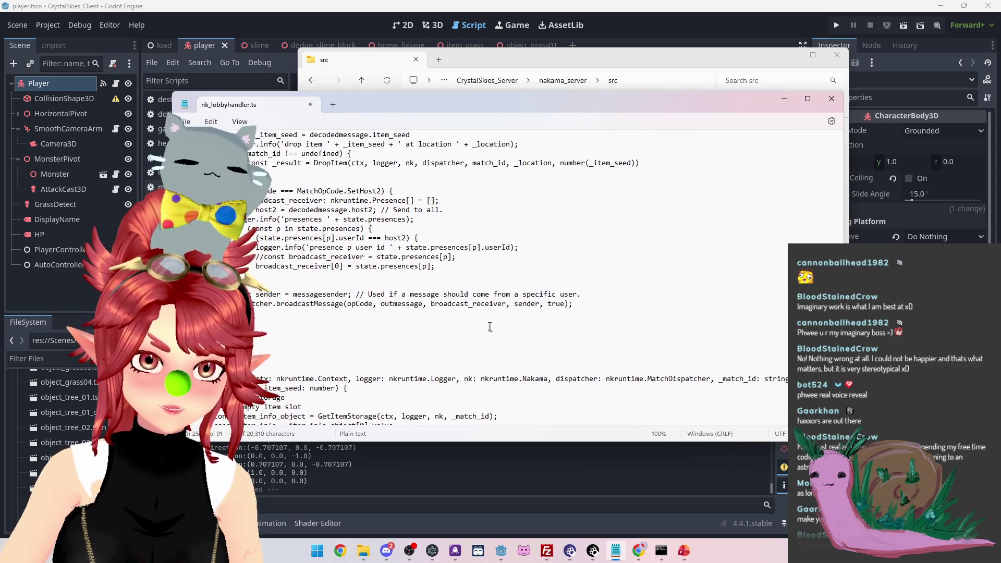
{"action": "scroll", "coordinate": [521, 276], "scroll_direction": "up", "scroll_amount": 1}
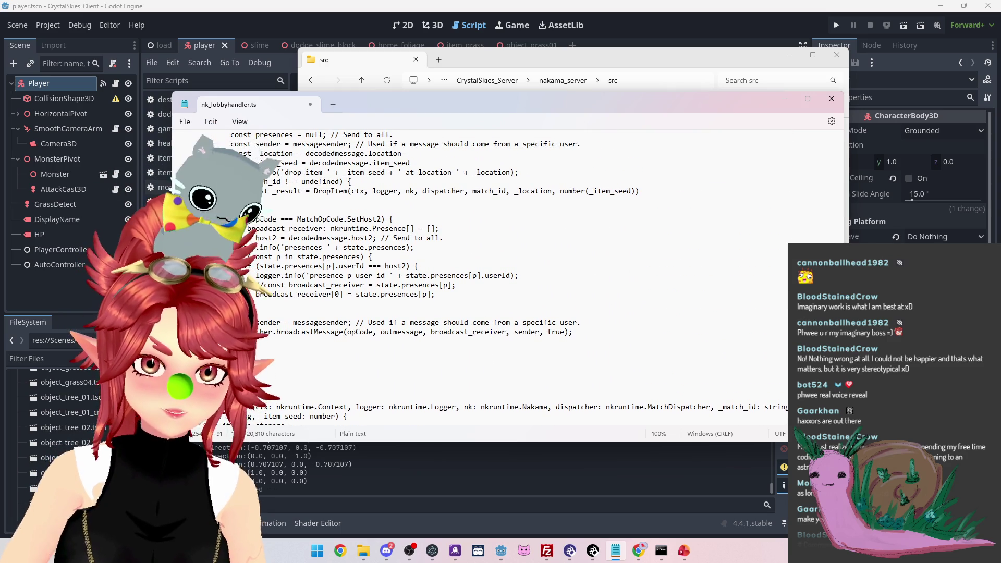
{"action": "scroll", "coordinate": [479, 277], "scroll_direction": "down", "scroll_amount": 15}
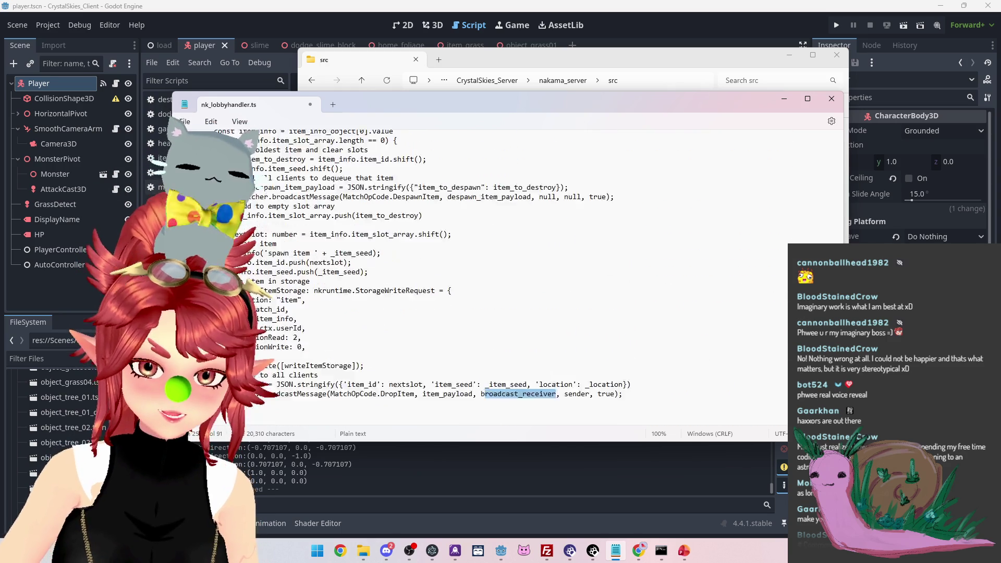
{"action": "scroll", "coordinate": [451, 266], "scroll_direction": "up", "scroll_amount": 2}
{"action": "type", "text": "nul"}
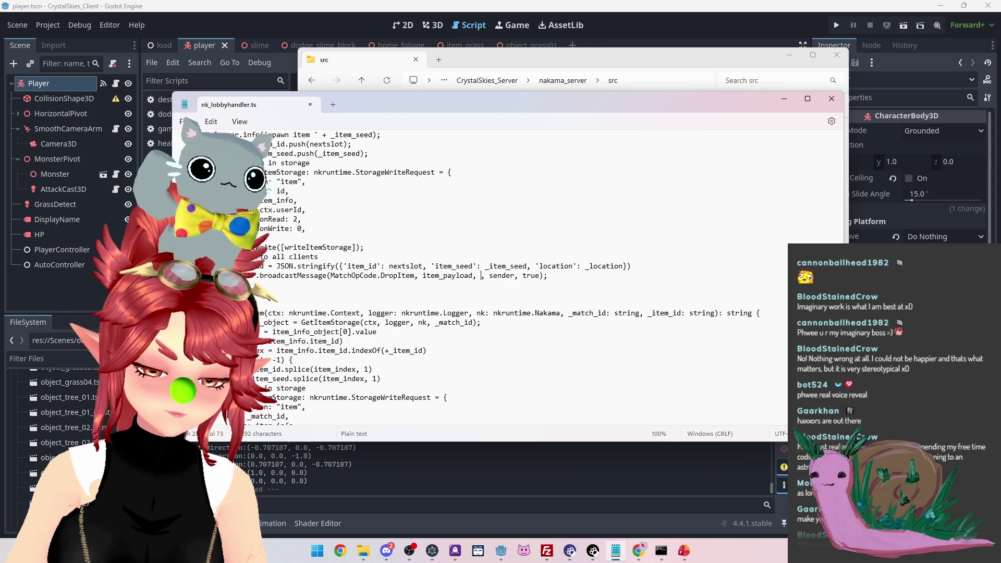
{"action": "type", "text": "l"}
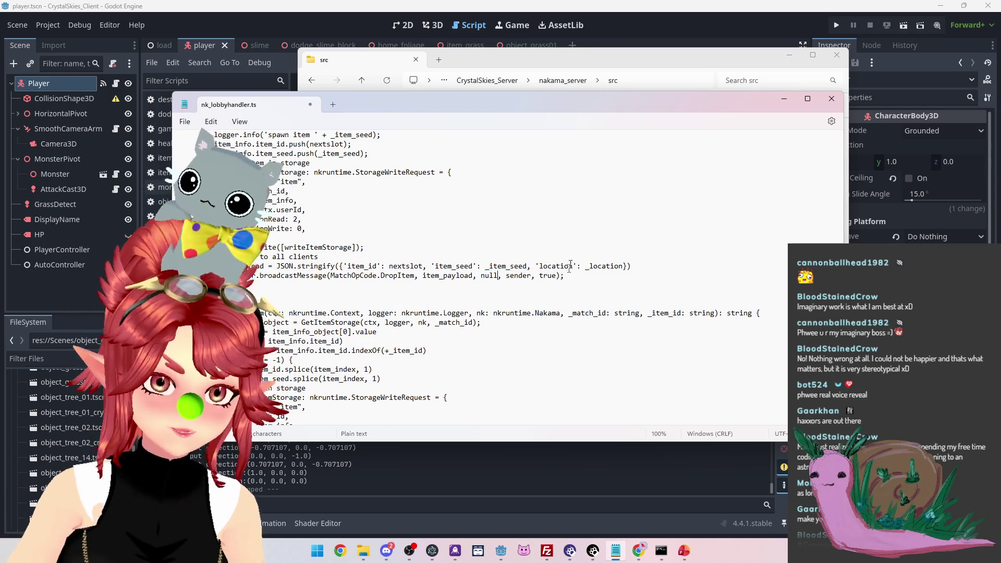
Delete the blank line below the DropItem broadcast and return to Godot
{"action": "scroll", "coordinate": [563, 290], "scroll_direction": "up", "scroll_amount": 2}
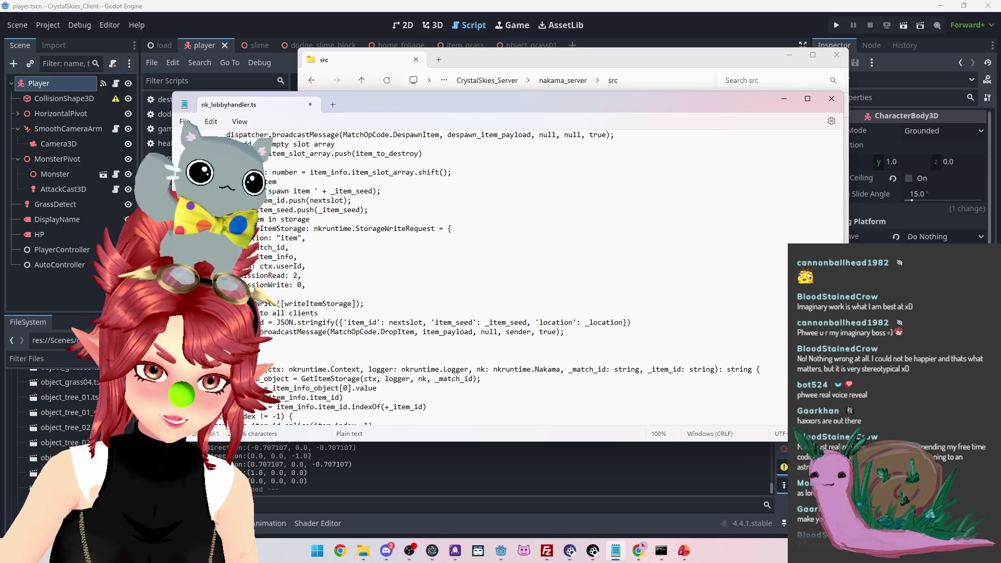
{"action": "key", "text": "Delete"}
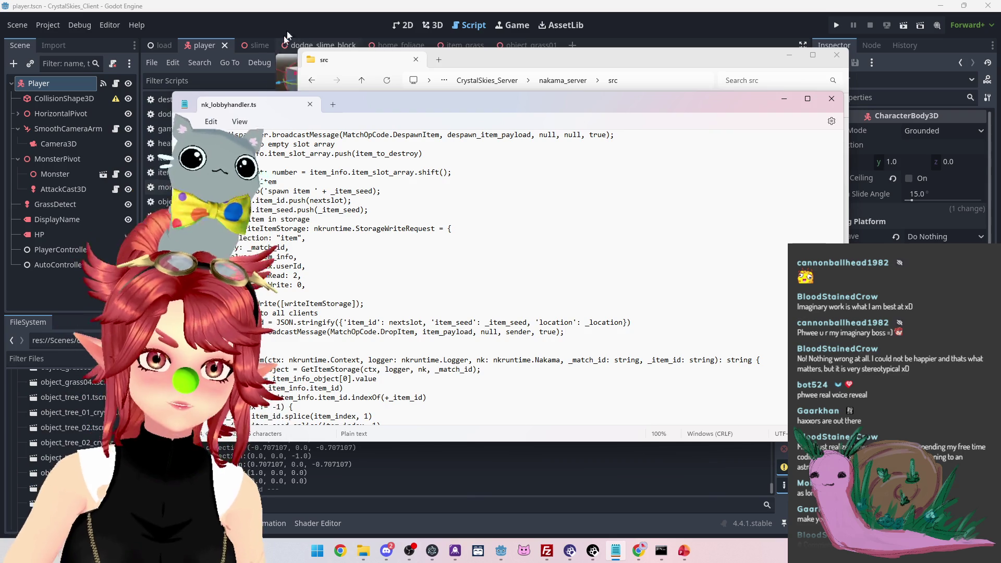
{"action": "key", "text": "alt+Tab"}
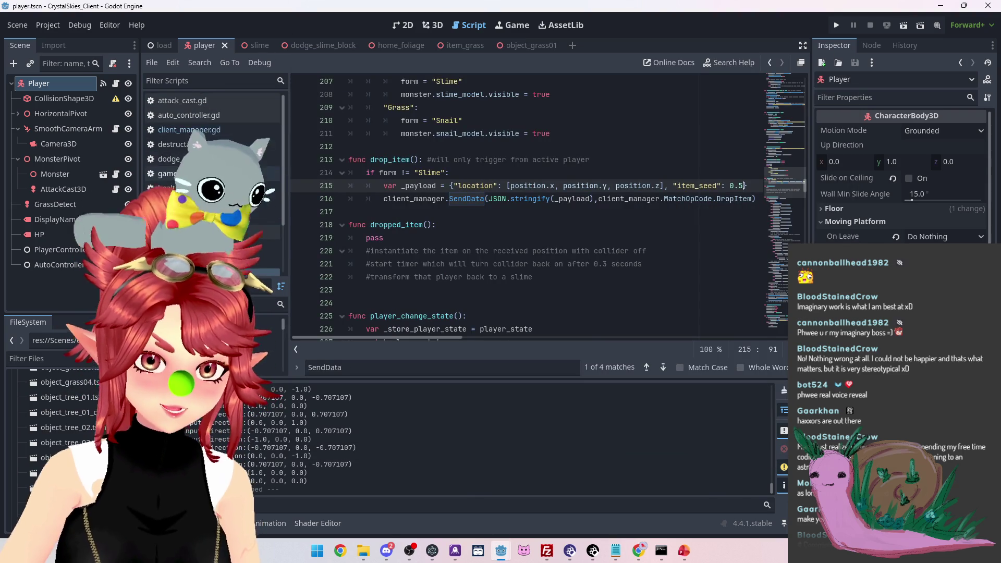
In client_manager.gd, duplicate the CollectItem message handler and switch its opcode to DropItem
{"action": "left_click", "coordinate": [467, 198], "text": "ctrl"}
{"action": "scroll", "coordinate": [485, 222], "scroll_direction": "down", "scroll_amount": 20}
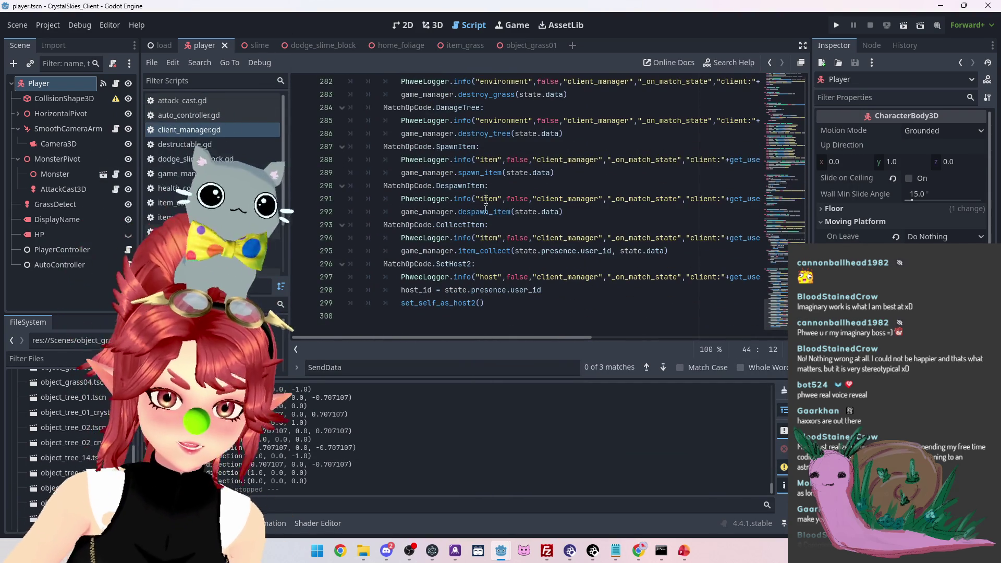
{"action": "left_click_drag", "start_coordinate": [676, 252], "coordinate": [348, 225]}
{"action": "key", "text": "ctrl+c"}
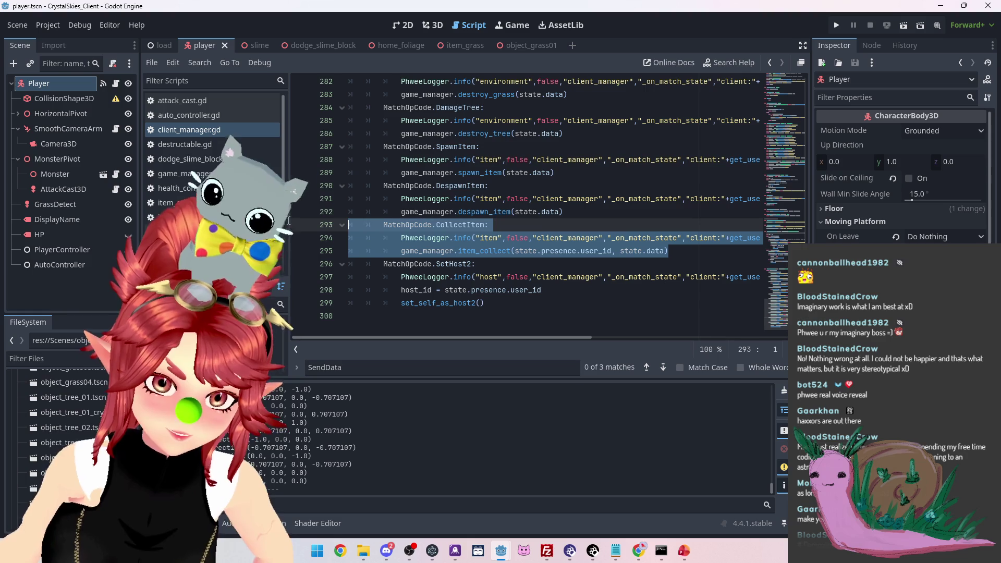
{"action": "left_click", "coordinate": [691, 256]}
{"action": "key", "text": "Return"}
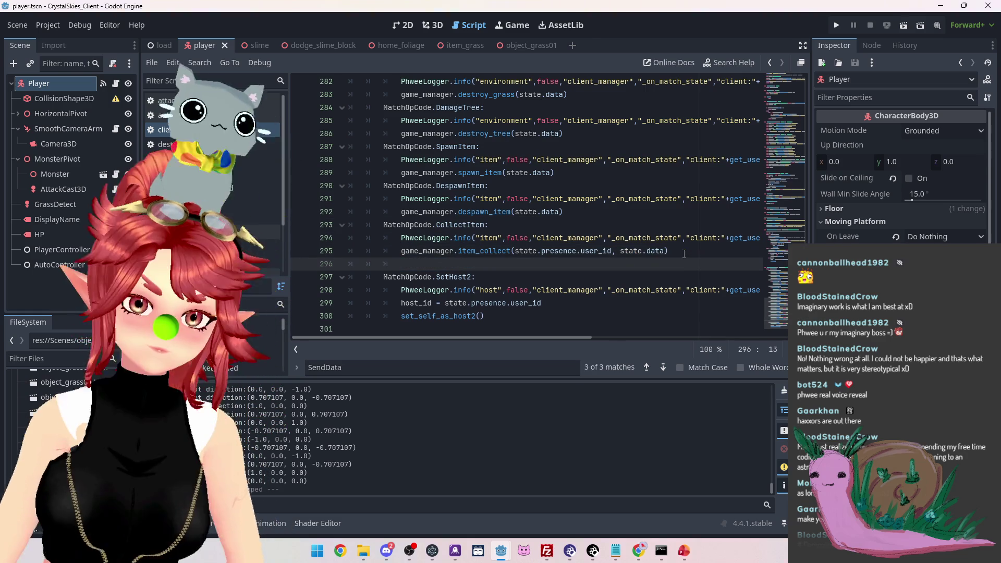
{"action": "key", "text": "ctrl+v"}
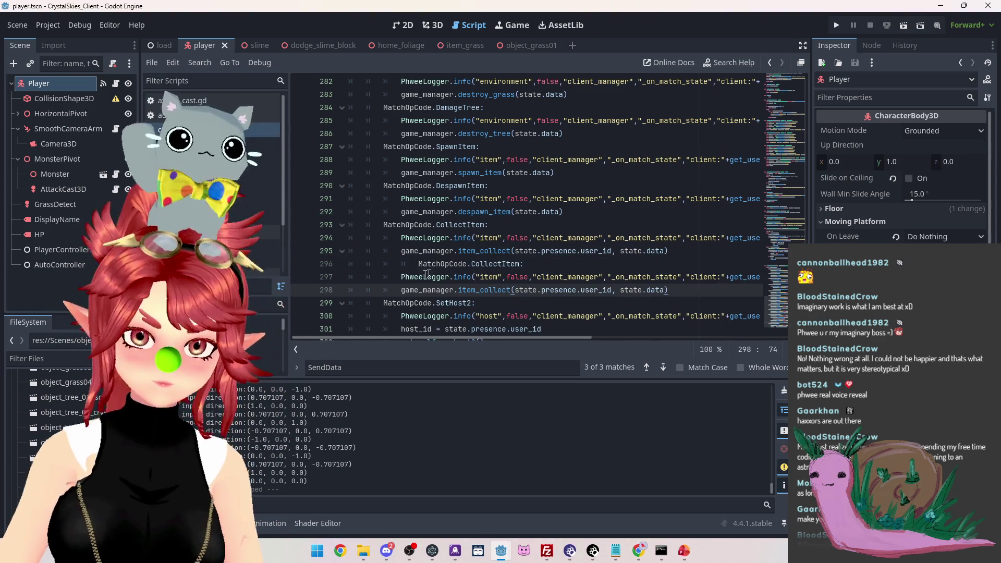
{"action": "key", "text": "Home"}
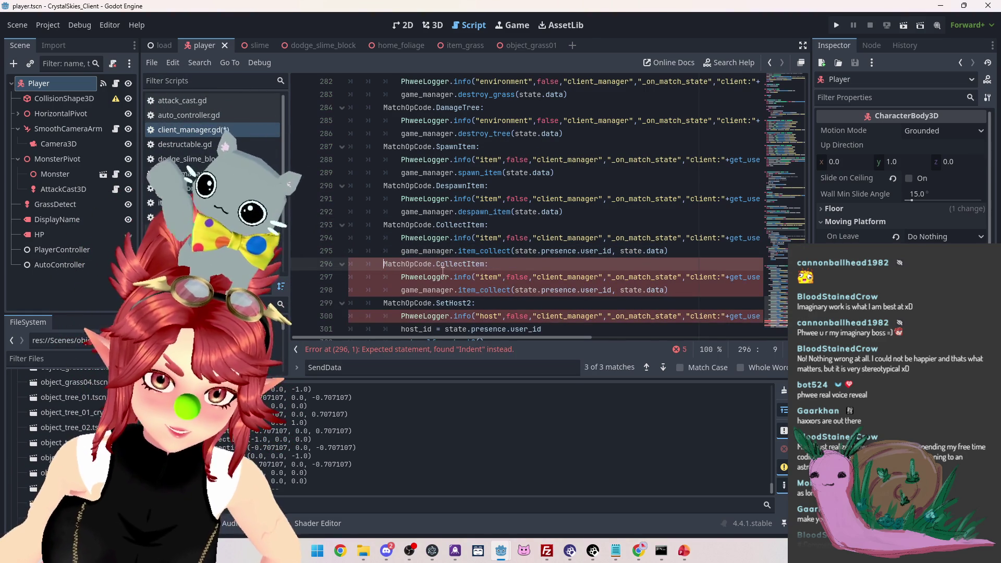
{"action": "key", "text": "BackSpace"}
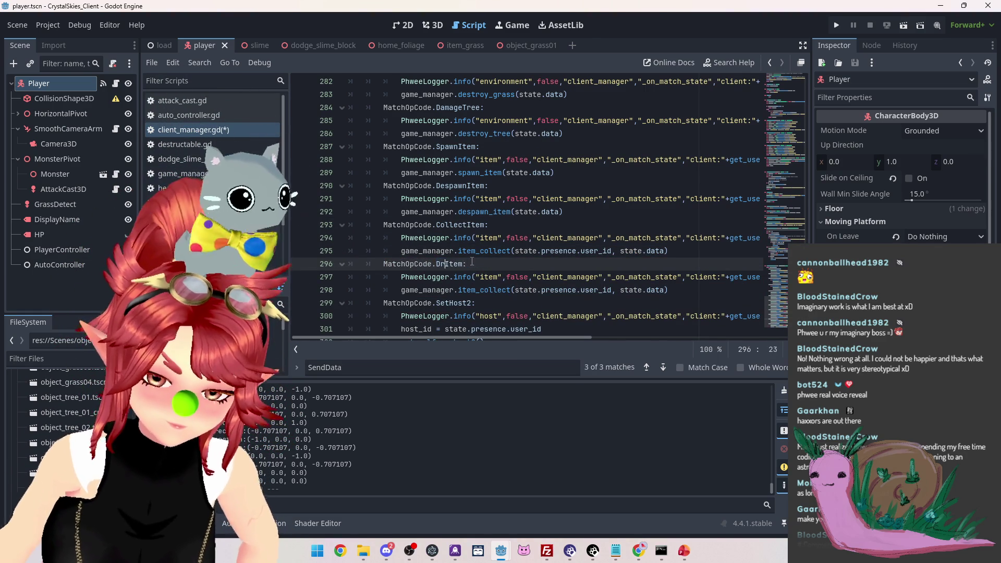
{"action": "type", "text": "op"}
{"action": "left_click", "coordinate": [541, 249]}
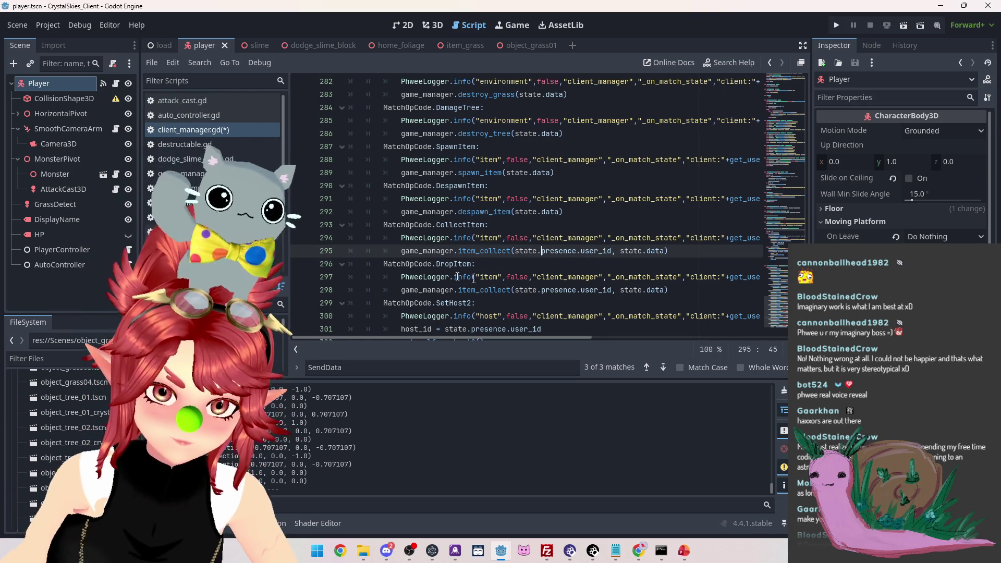
{"action": "mouse_move", "coordinate": [492, 336]}
{"action": "left_mouse_down"}
{"action": "mouse_move", "coordinate": [661, 352]}
{"action": "mouse_move", "coordinate": [489, 346]}
{"action": "left_mouse_up"}
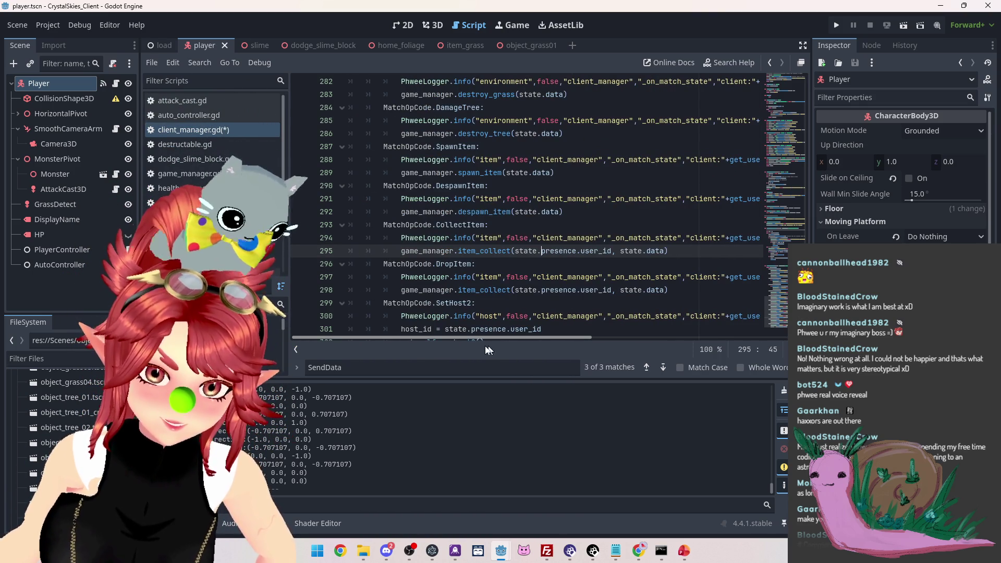
Rename the copied game_manager.item_collect call to drop_item
{"action": "left_click_drag", "start_coordinate": [458, 292], "coordinate": [473, 292]}
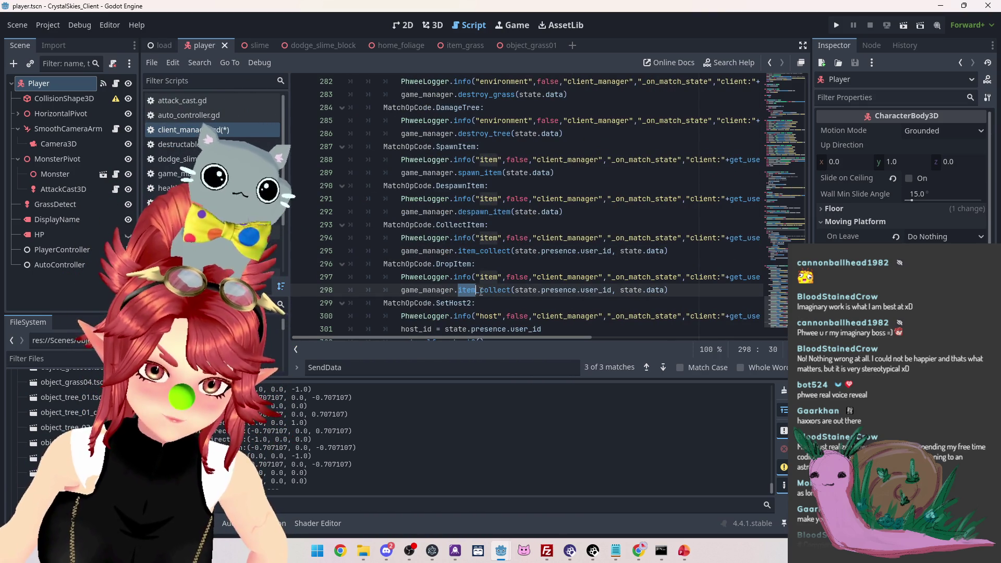
{"action": "type", "text": "drop"}
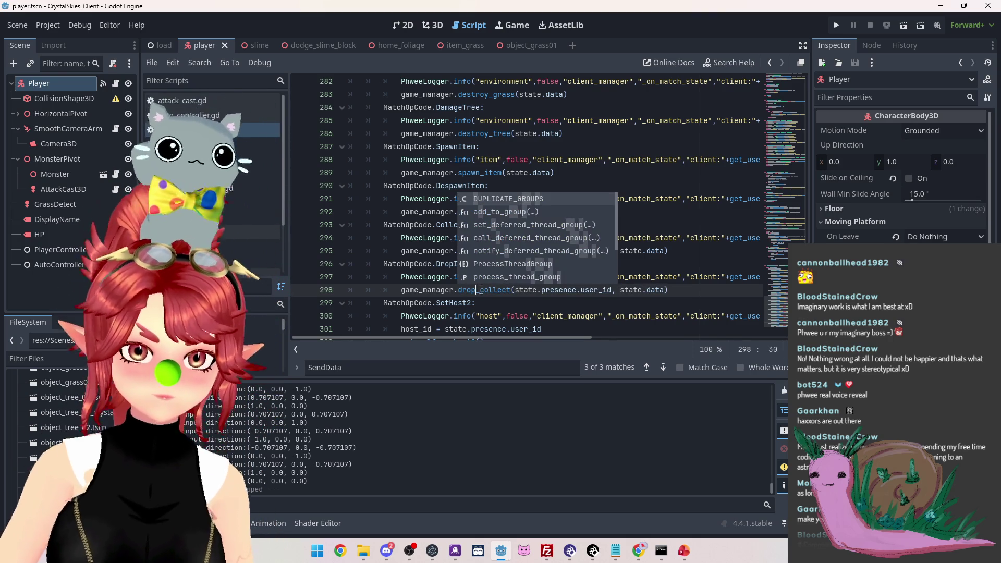
{"action": "left_click_drag", "start_coordinate": [480, 291], "coordinate": [513, 292]}
{"action": "type", "text": "item"}
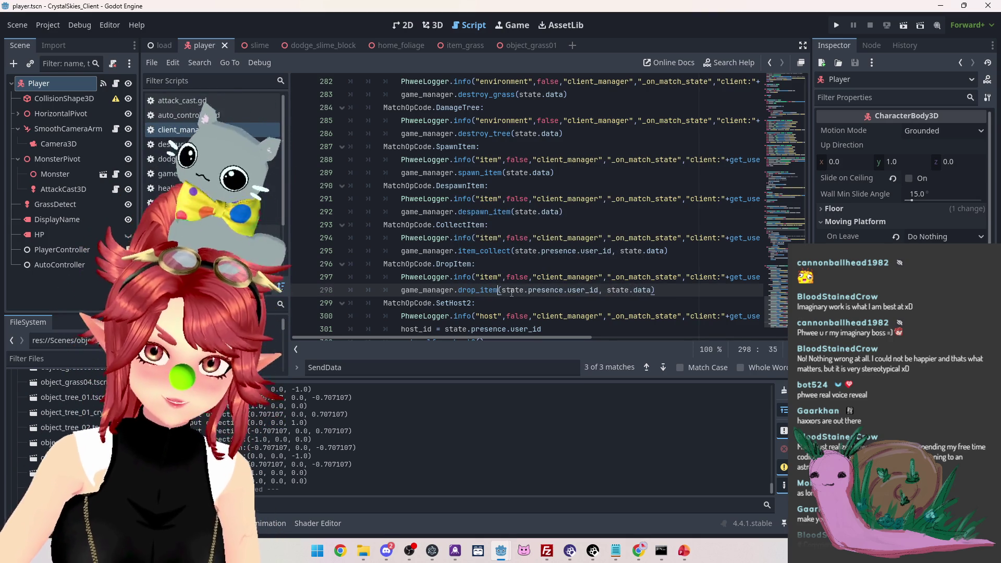
{"action": "key", "text": "Up"}
{"action": "key", "text": "Up"}
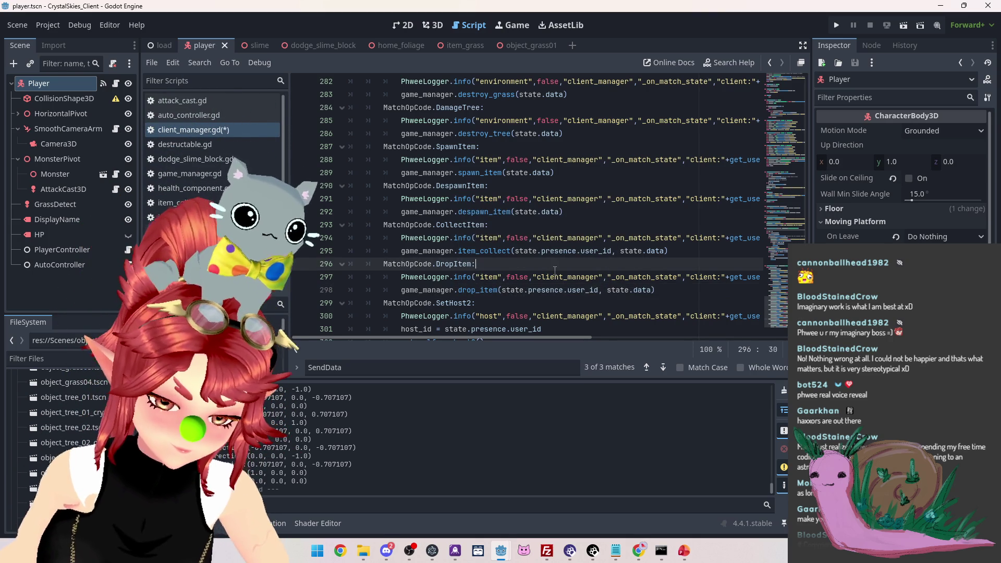
{"action": "left_click", "coordinate": [477, 290]}
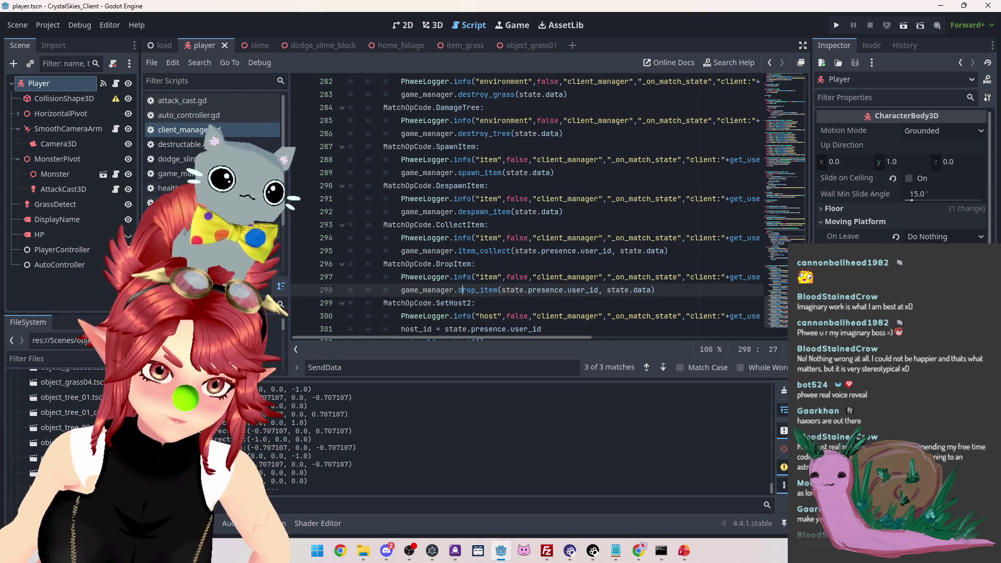
Inspect the item_collect function in game_manager.gd, undoing an accidental edit
{"action": "left_click", "coordinate": [167, 173]}
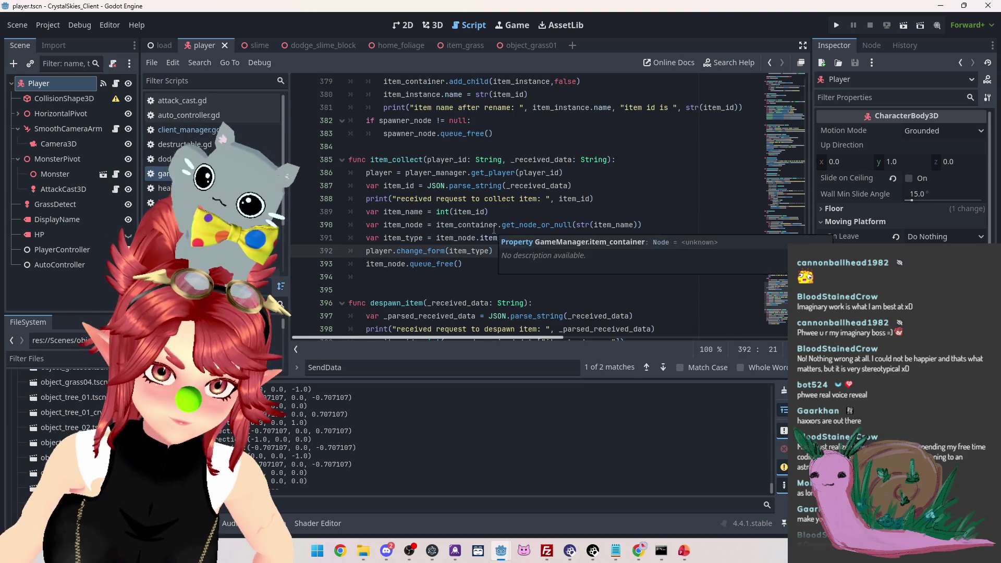
{"action": "scroll", "coordinate": [494, 229], "scroll_direction": "down", "scroll_amount": 4}
{"action": "scroll", "coordinate": [494, 230], "scroll_direction": "up", "scroll_amount": 8}
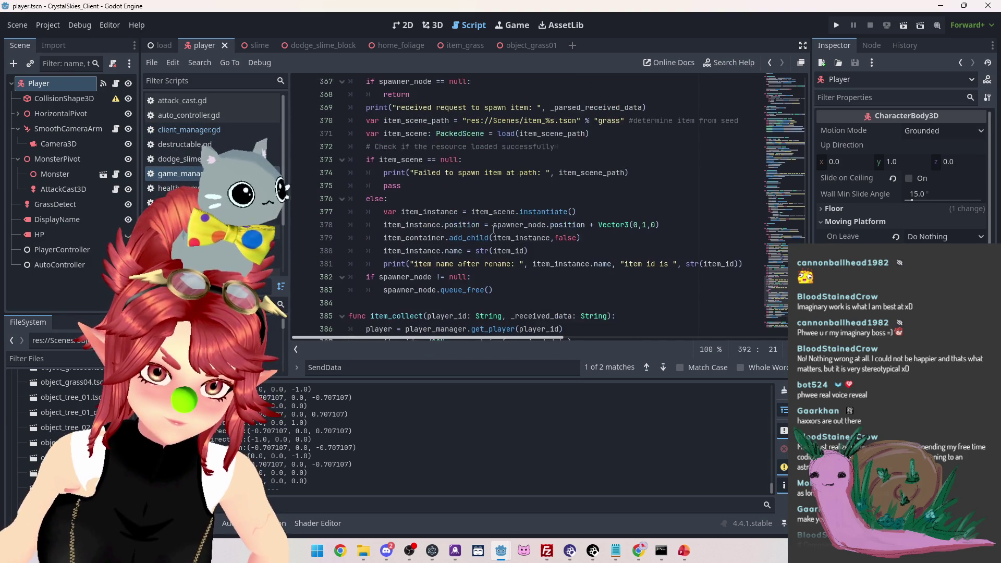
{"action": "scroll", "coordinate": [494, 229], "scroll_direction": "up", "scroll_amount": 9}
{"action": "scroll", "coordinate": [494, 229], "scroll_direction": "down", "scroll_amount": 6}
{"action": "scroll", "coordinate": [492, 229], "scroll_direction": "down", "scroll_amount": 8}
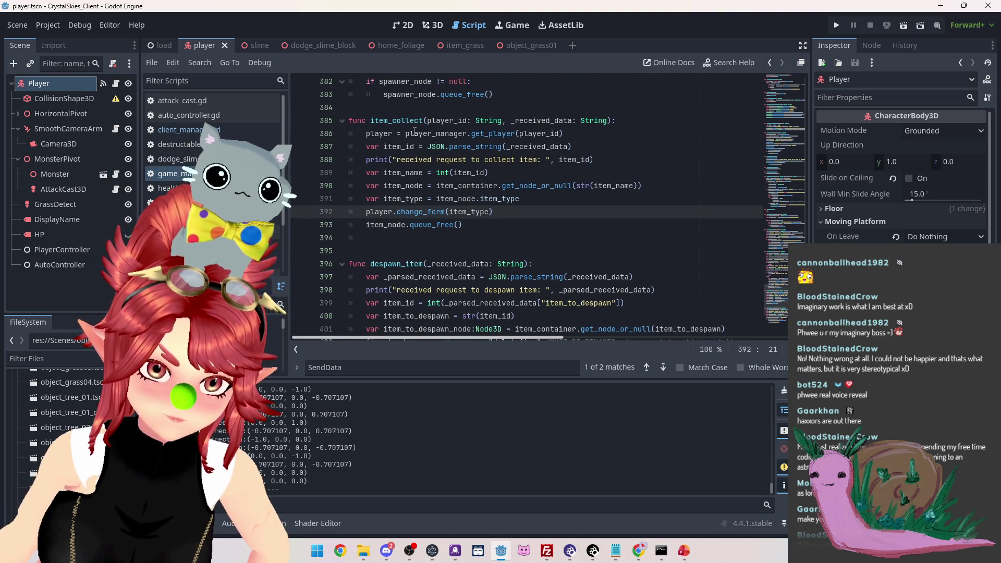
{"action": "left_click", "coordinate": [387, 238]}
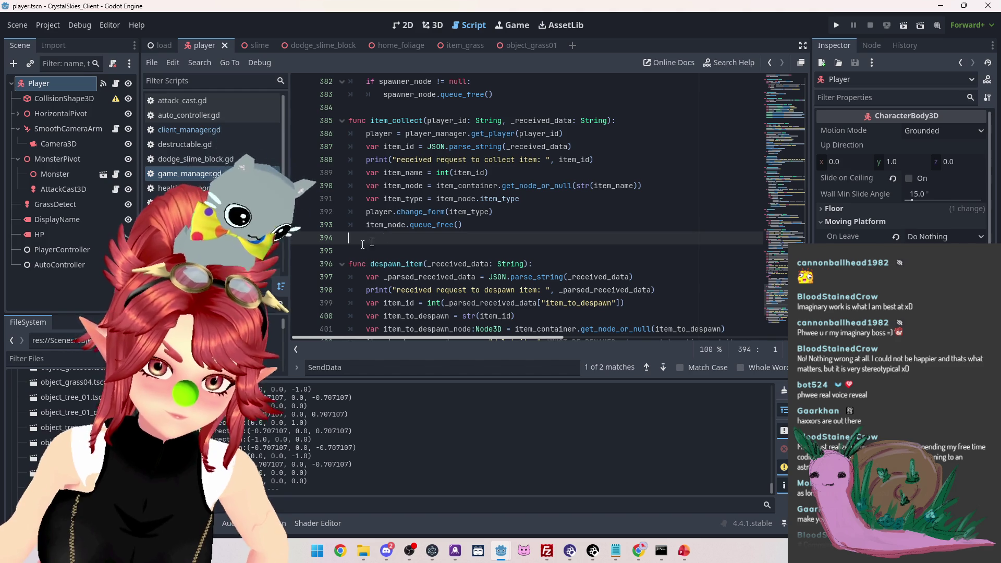
{"action": "key", "text": "ctrl+z"}
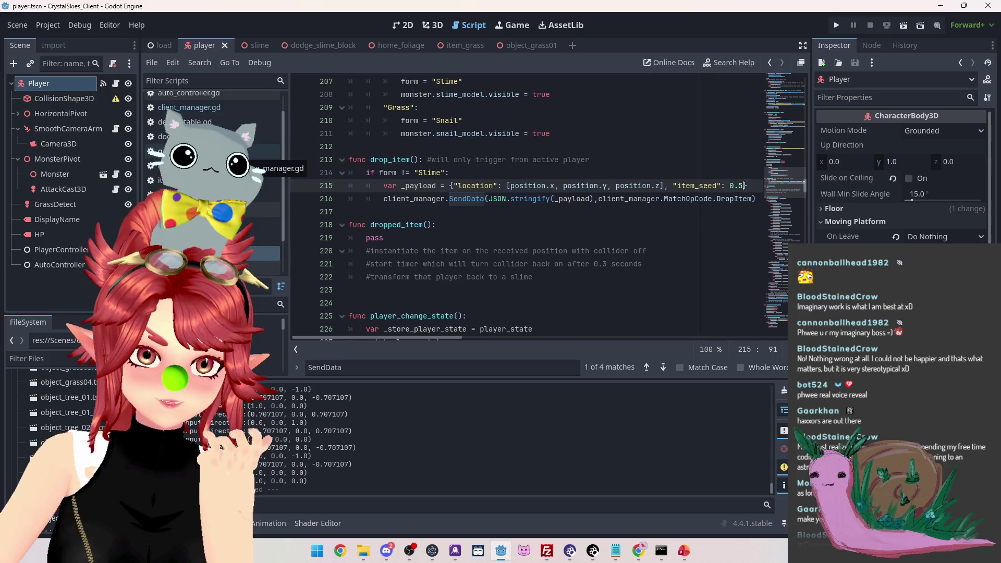
Remove the stray empty line after the drop_item call and save client_manager.gd
{"action": "left_click", "coordinate": [225, 153]}
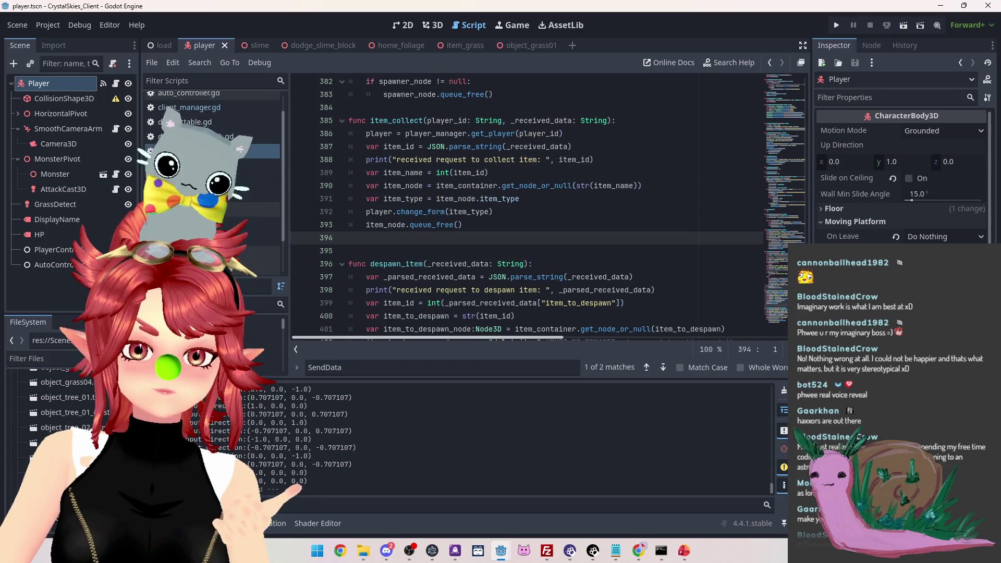
{"action": "left_click", "coordinate": [219, 109]}
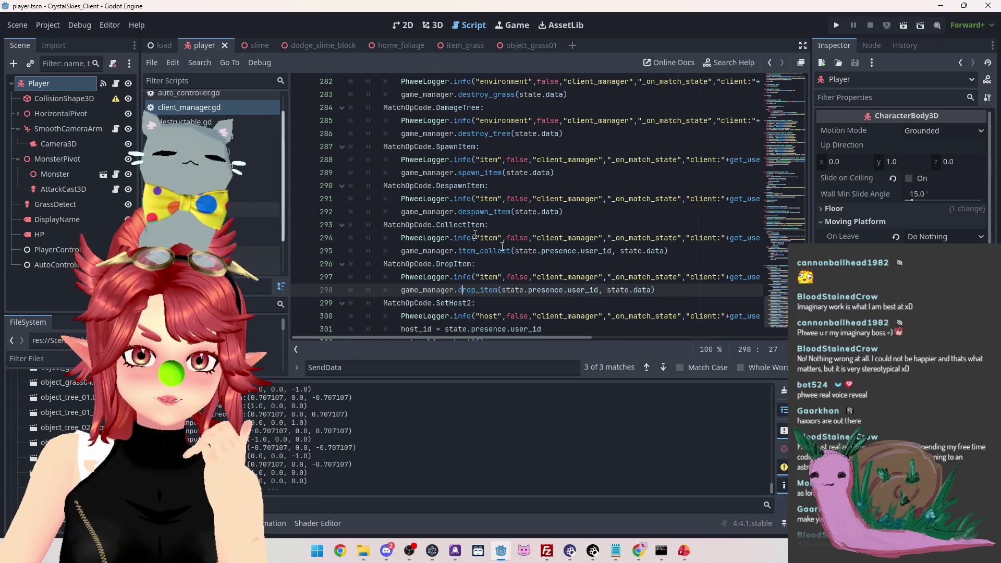
{"action": "scroll", "coordinate": [631, 262], "scroll_direction": "down", "scroll_amount": 2}
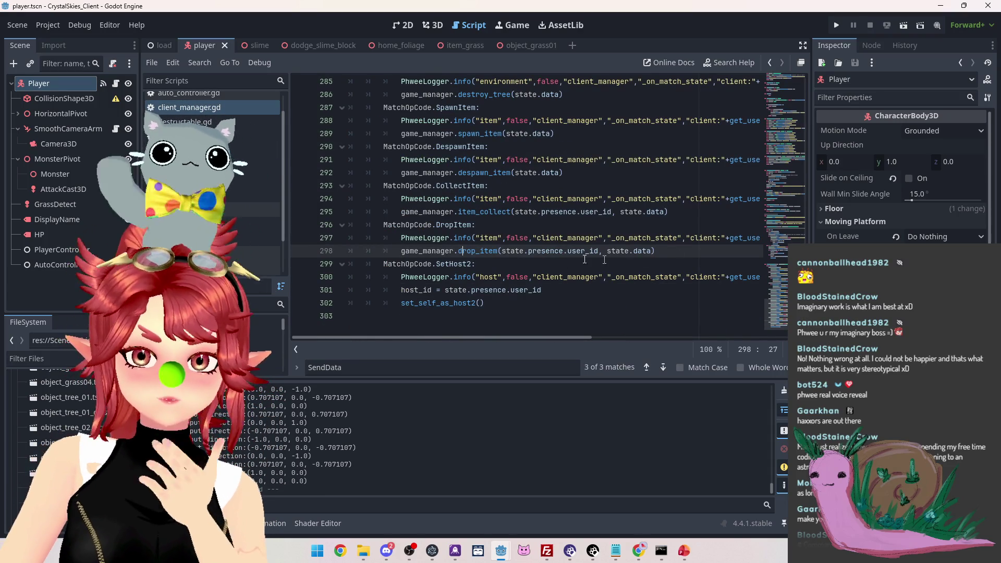
{"action": "left_click_drag", "start_coordinate": [405, 252], "coordinate": [477, 250]}
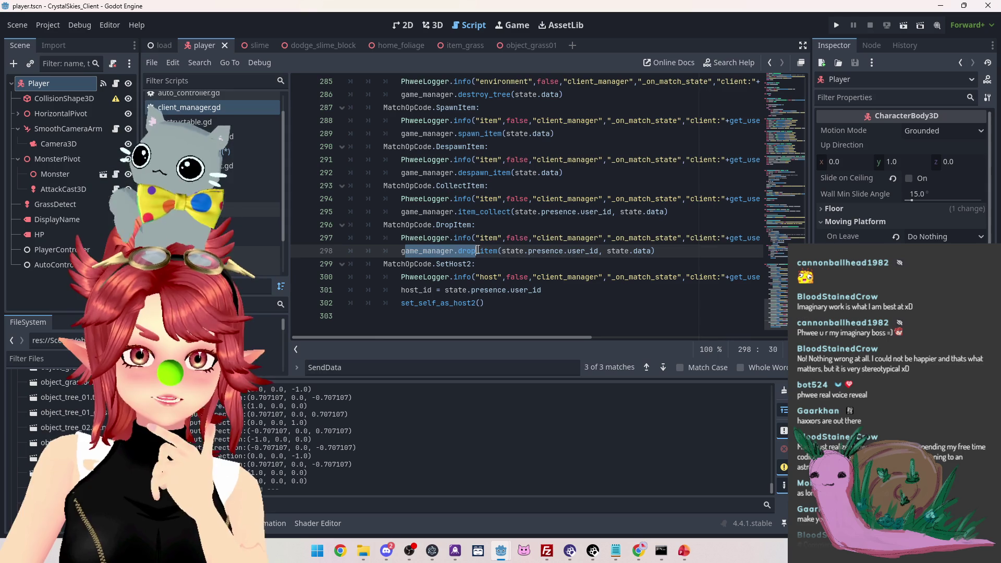
{"action": "left_click", "coordinate": [697, 252]}
{"action": "key", "text": "Return"}
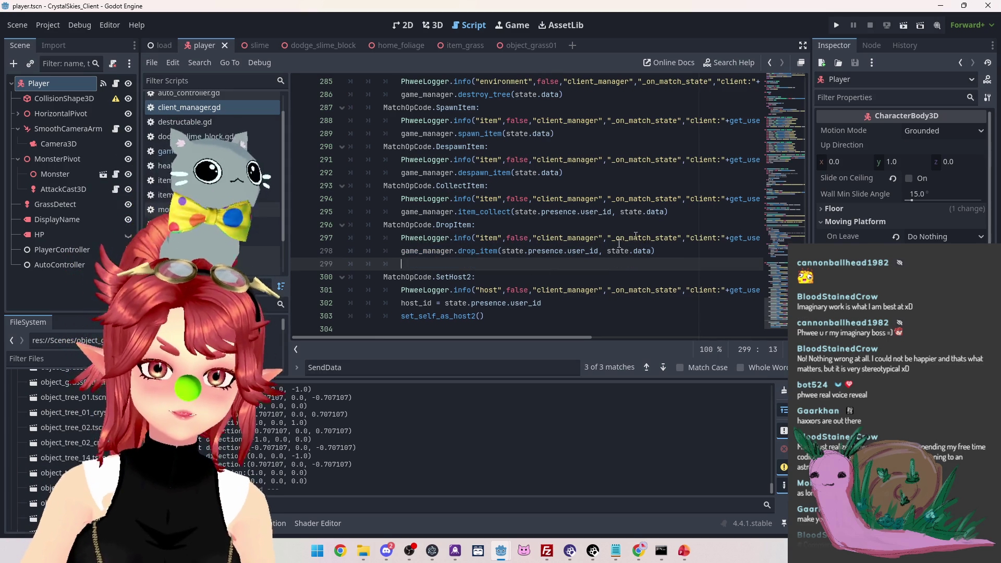
{"action": "type", "text": "pl"}
{"action": "key", "text": "ctrl+space"}
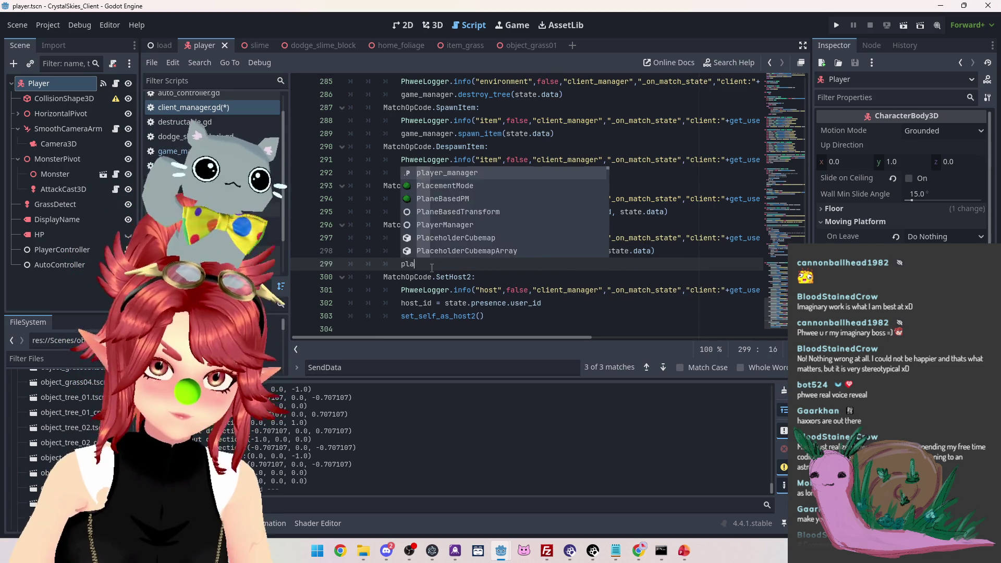
{"action": "key", "text": "Escape"}
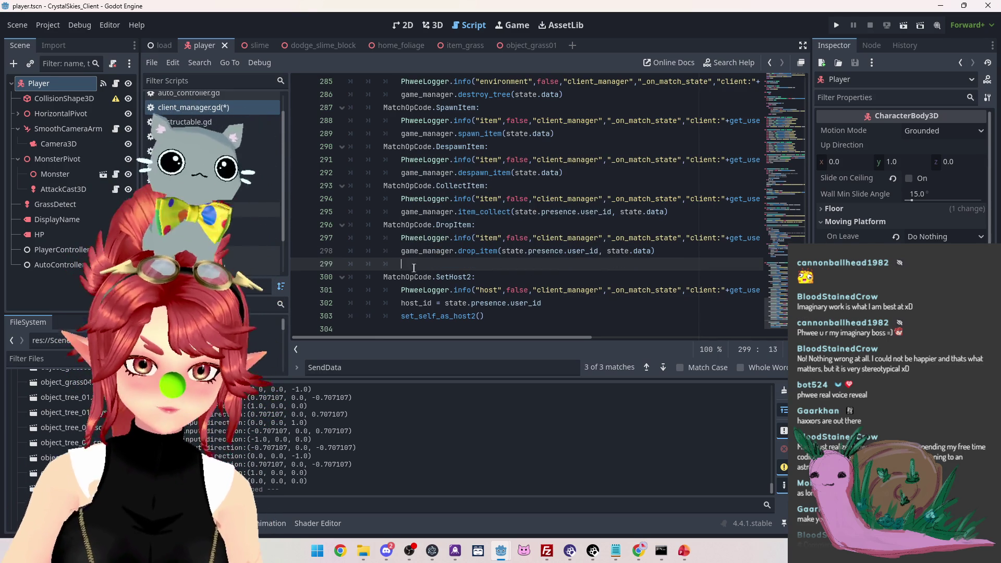
{"action": "left_click_drag", "start_coordinate": [432, 268], "coordinate": [354, 265]}
{"action": "key", "text": "BackSpace"}
{"action": "key", "text": "BackSpace"}
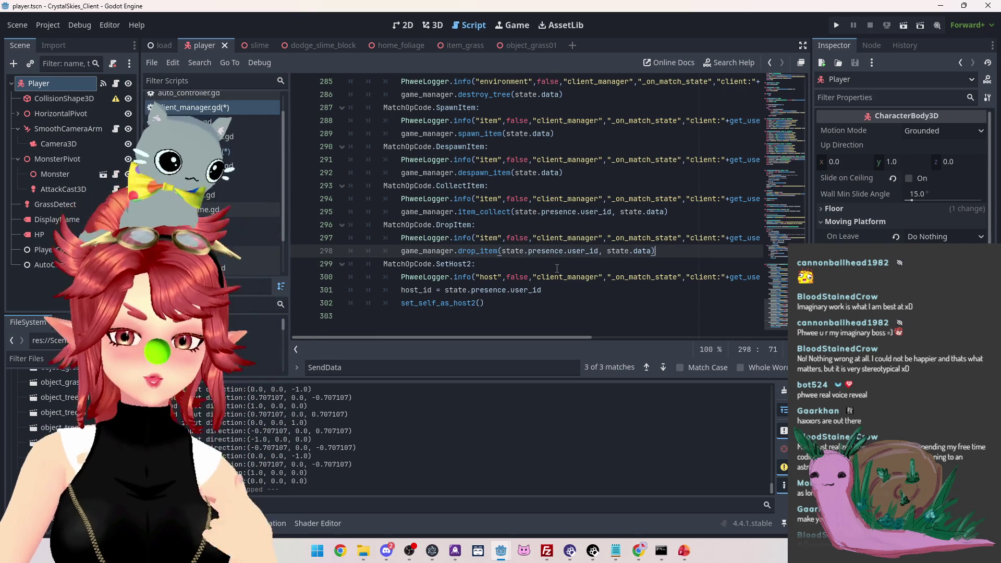
{"action": "key", "text": "ctrl+s"}
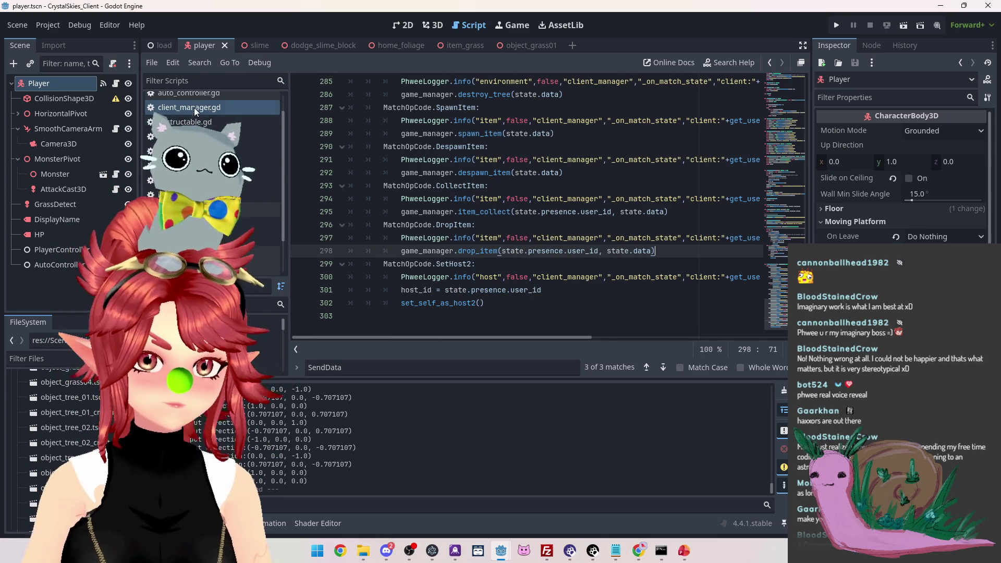
{"action": "left_click", "coordinate": [209, 151]}
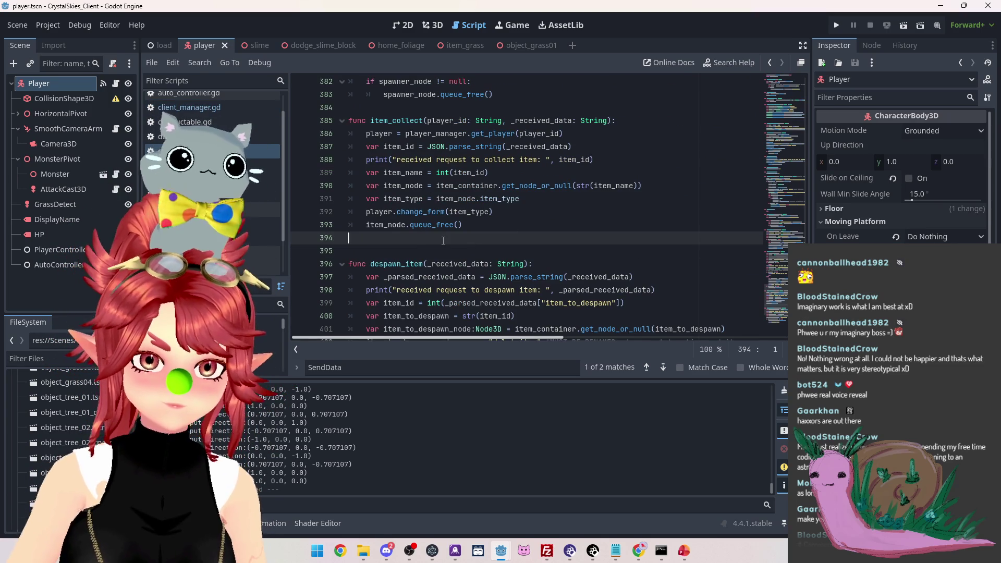
Add a drop_item() stub with pass, plus comments on instantiating the item and reverting the player to slime
{"action": "key", "text": "Return"}
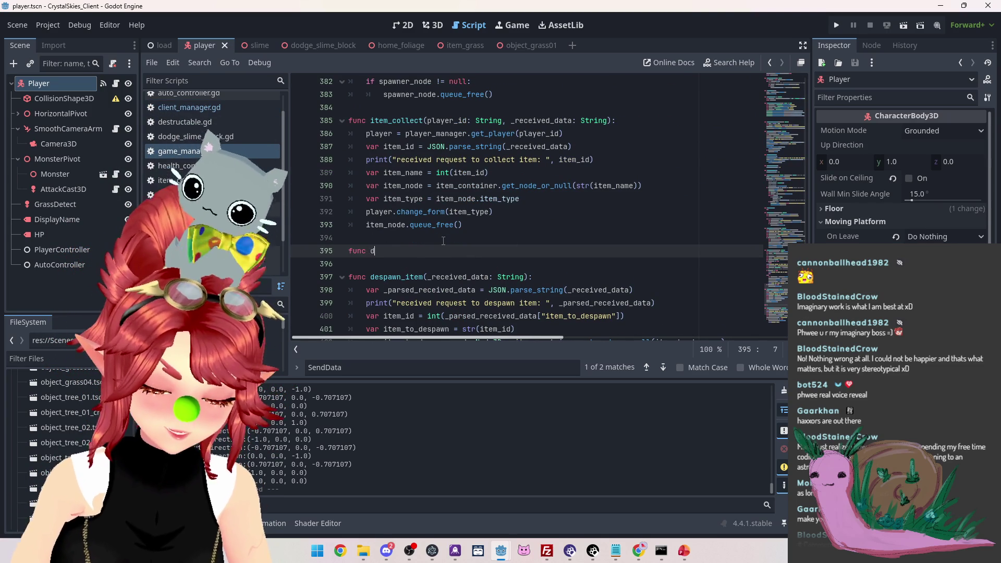
{"action": "type", "text": "func drop_item():"}
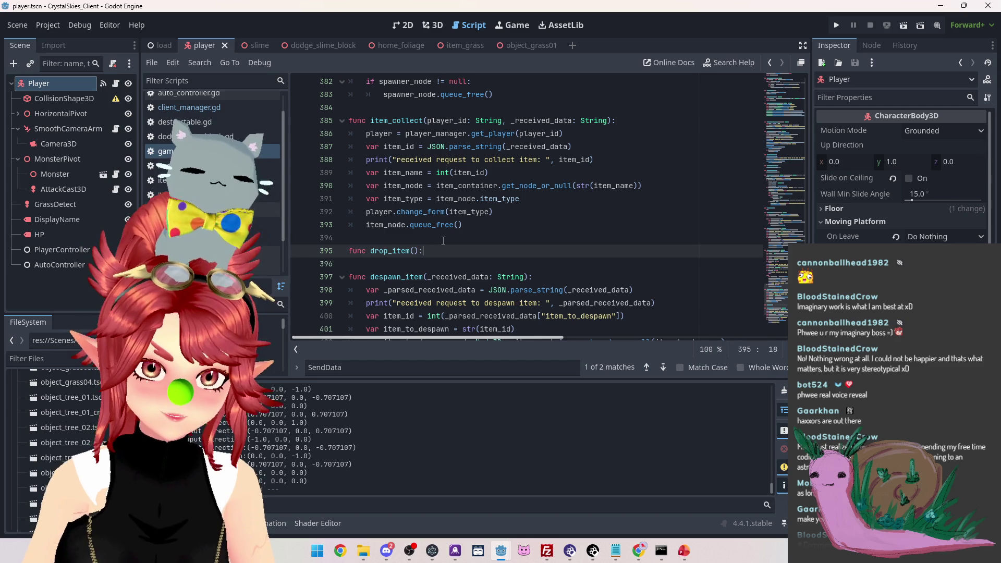
{"action": "key", "text": "Return"}
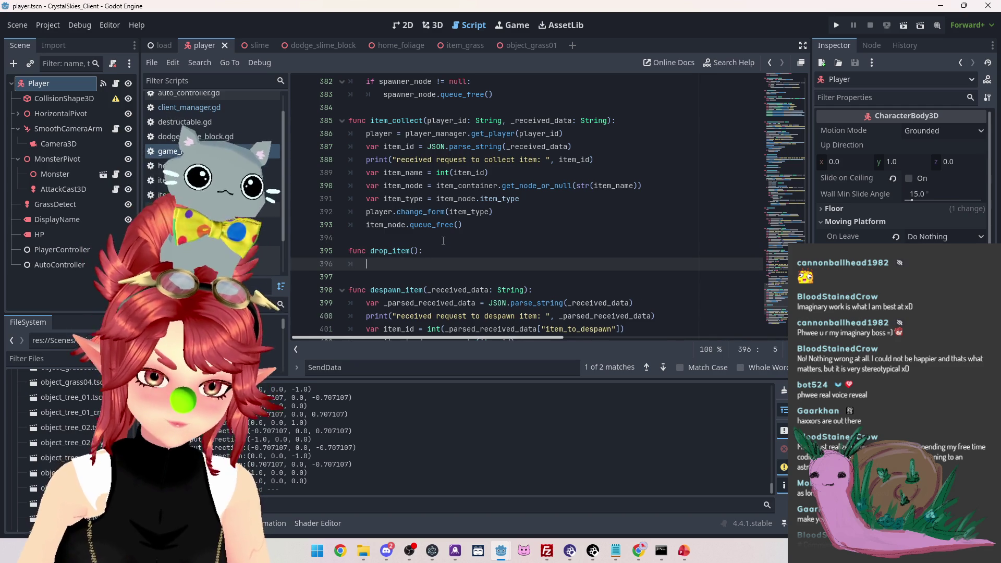
{"action": "type", "text": "pas"}
{"action": "key", "text": "Return"}
{"action": "type", "text": "#determine the"}
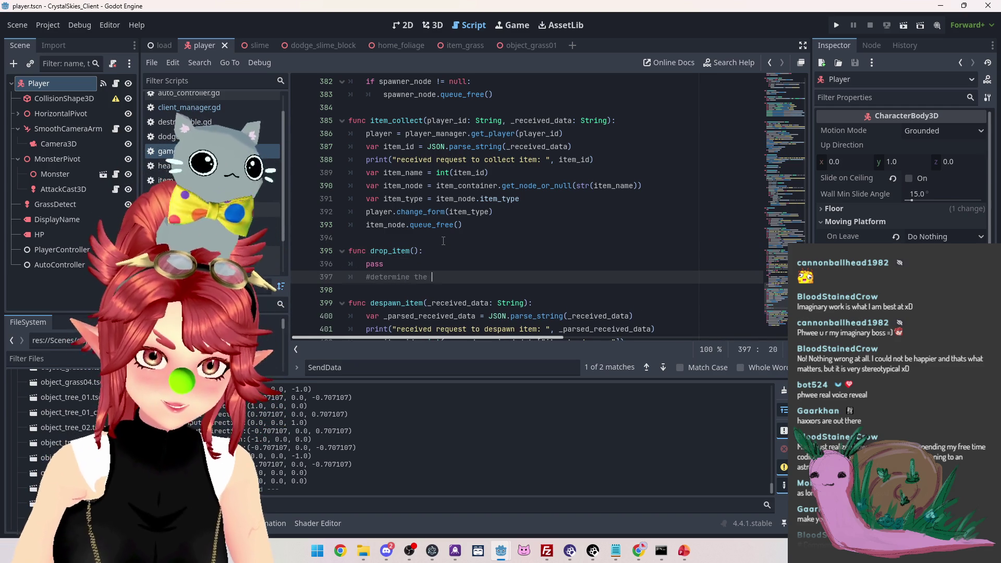
{"action": "type", "text": "player"}
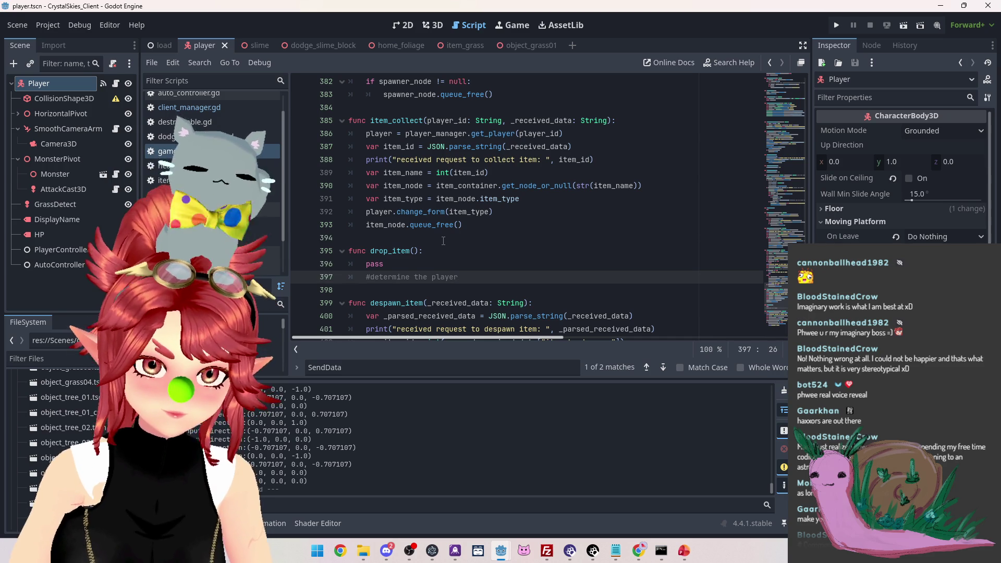
{"action": "key", "text": "ctrl+shift+Return"}
{"action": "type", "text": "#"}
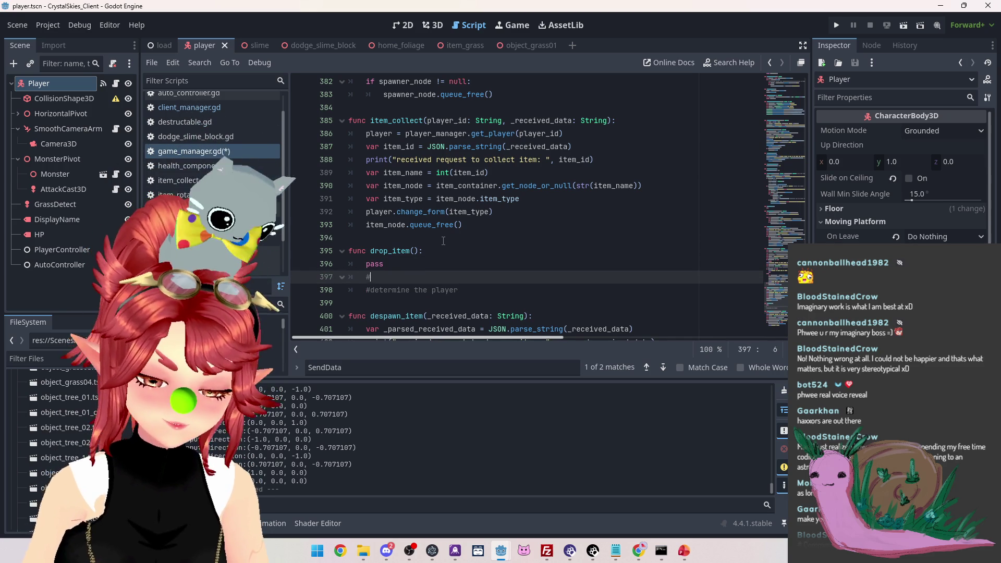
{"action": "type", "text": "instantiate item "}
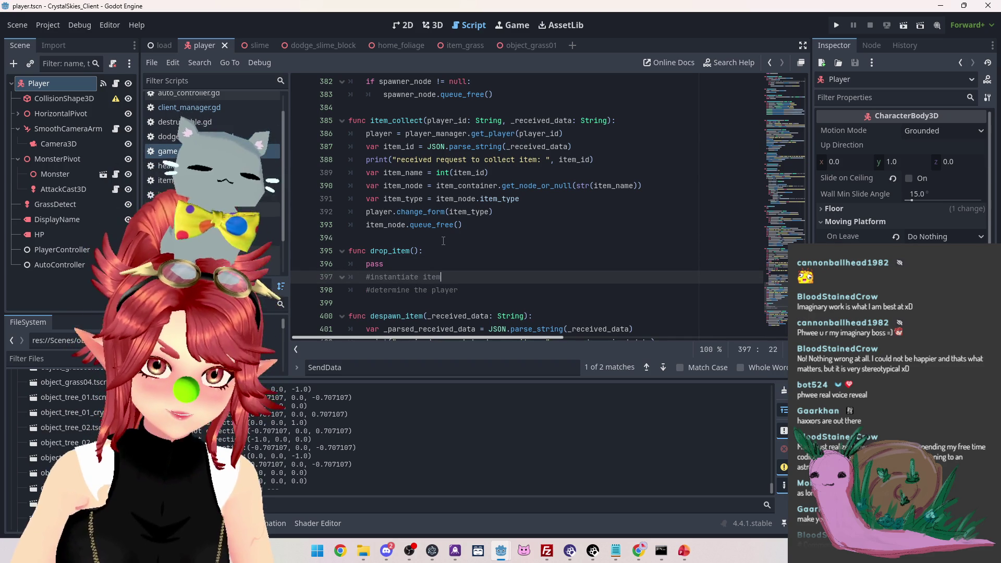
{"action": "type", "text": "at location"}
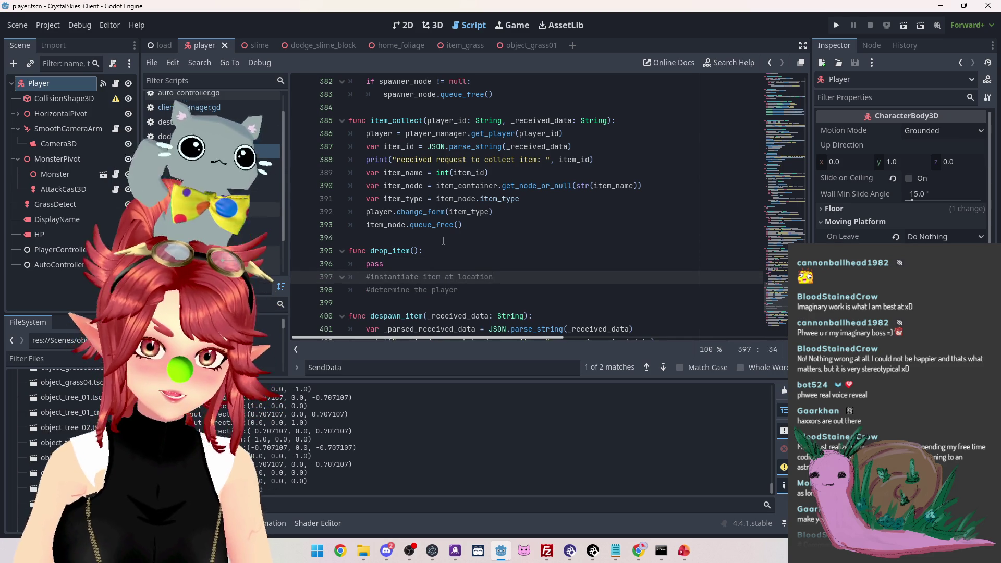
{"action": "key", "text": "Down"}
{"action": "type", "text": "who dropped it"}
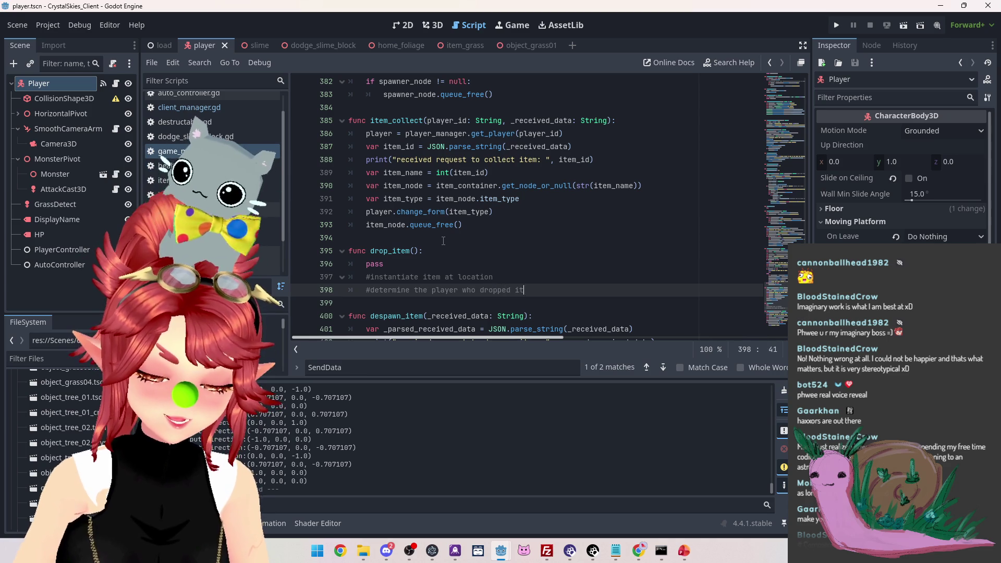
{"action": "type", "text": " and change them back int"}
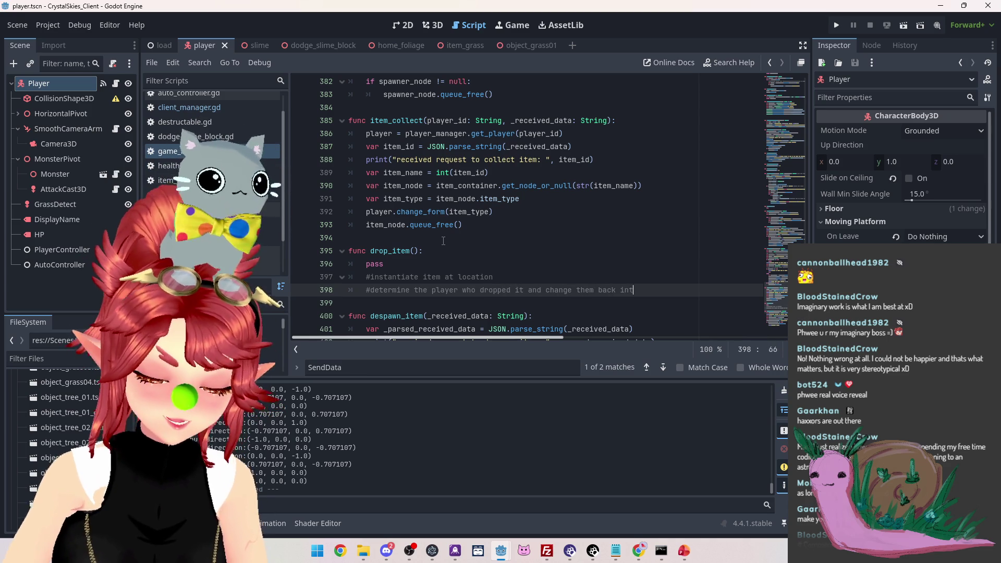
{"action": "type", "text": "o slime"}
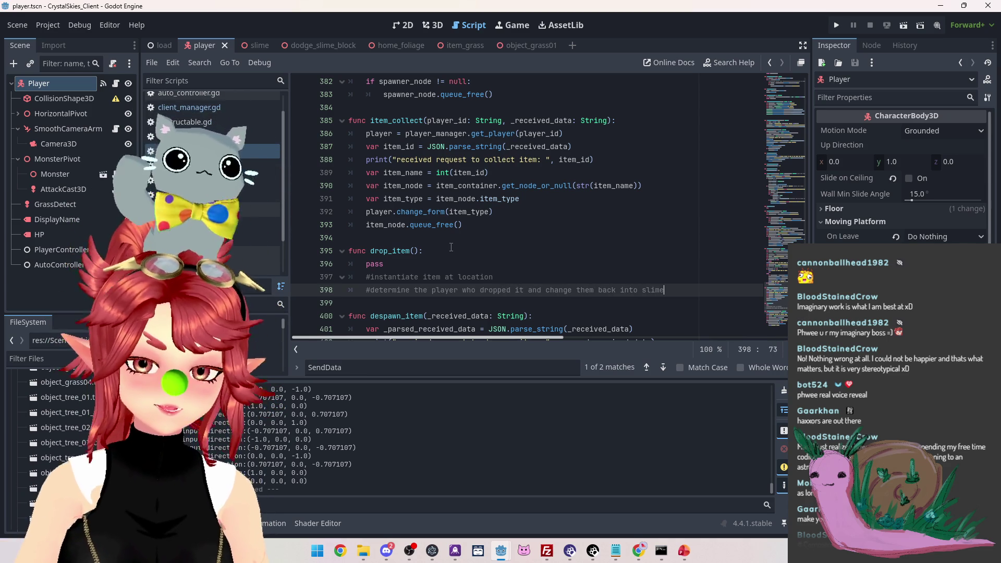
{"action": "left_click", "coordinate": [234, 253]}
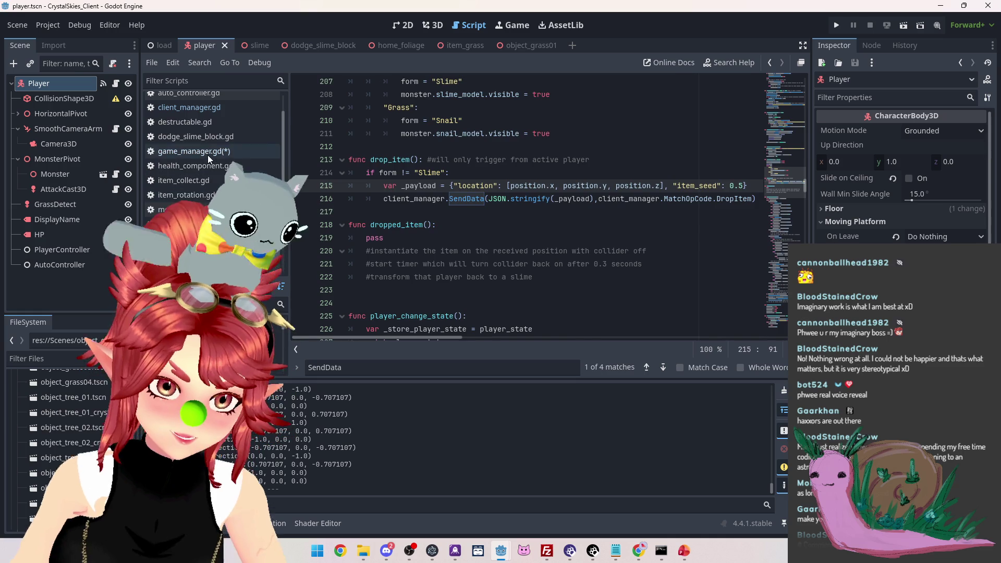
Add a player.on_dropped_item() call in drop_item and rename the player script's dropped_item to match
{"action": "left_click", "coordinate": [207, 153]}
{"action": "key", "text": "Return"}
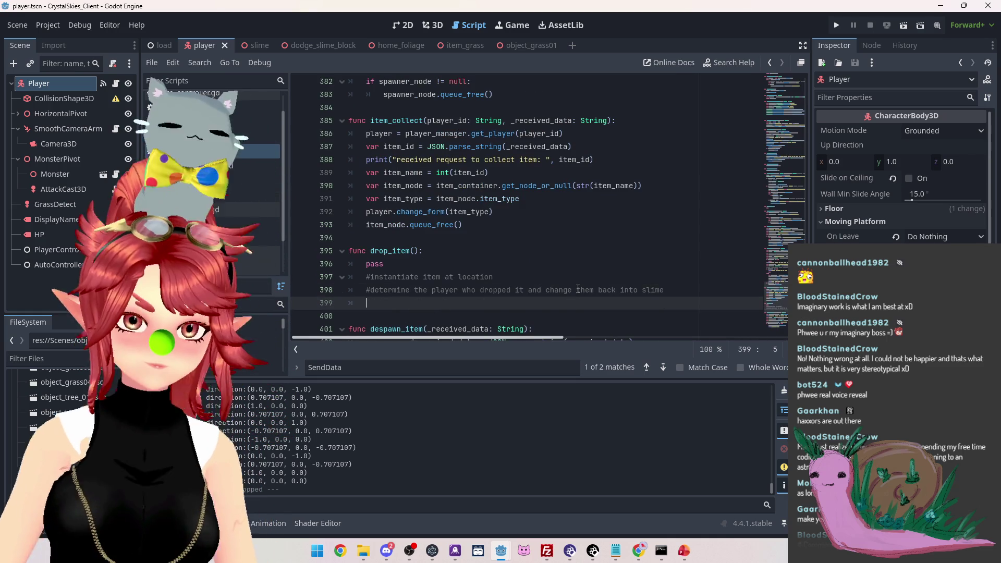
{"action": "type", "text": "player."}
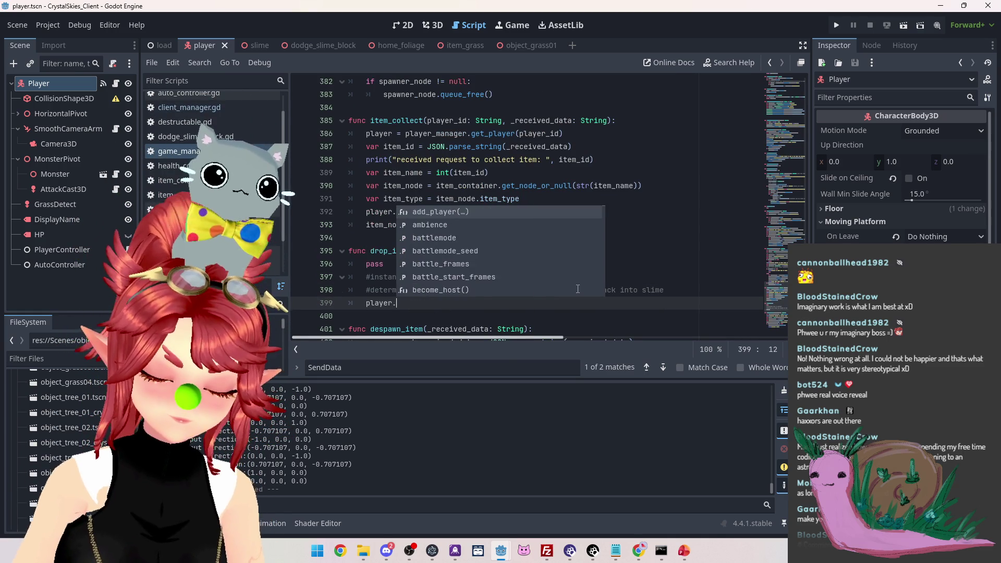
{"action": "type", "text": "dropped_ite"}
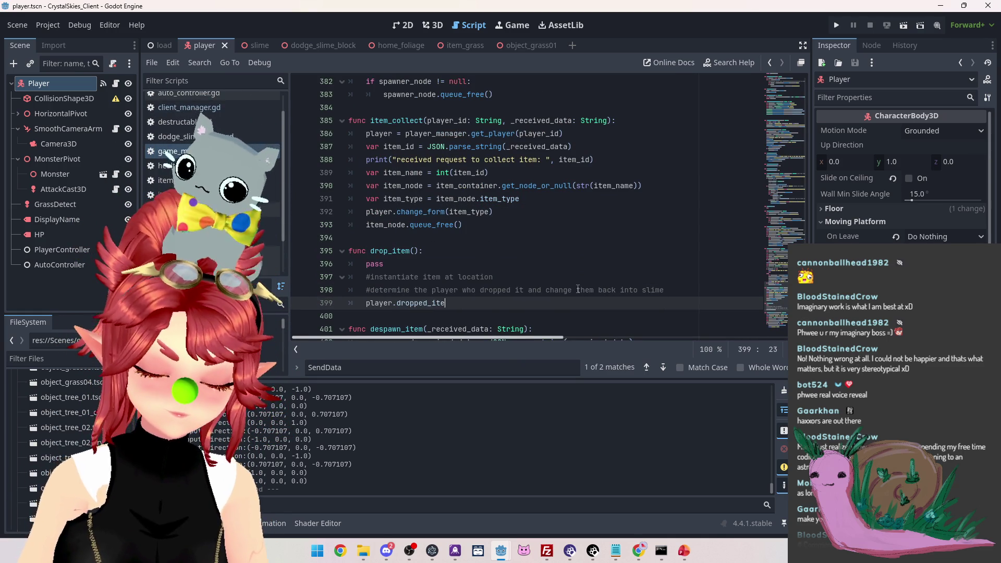
{"action": "type", "text": "m()"}
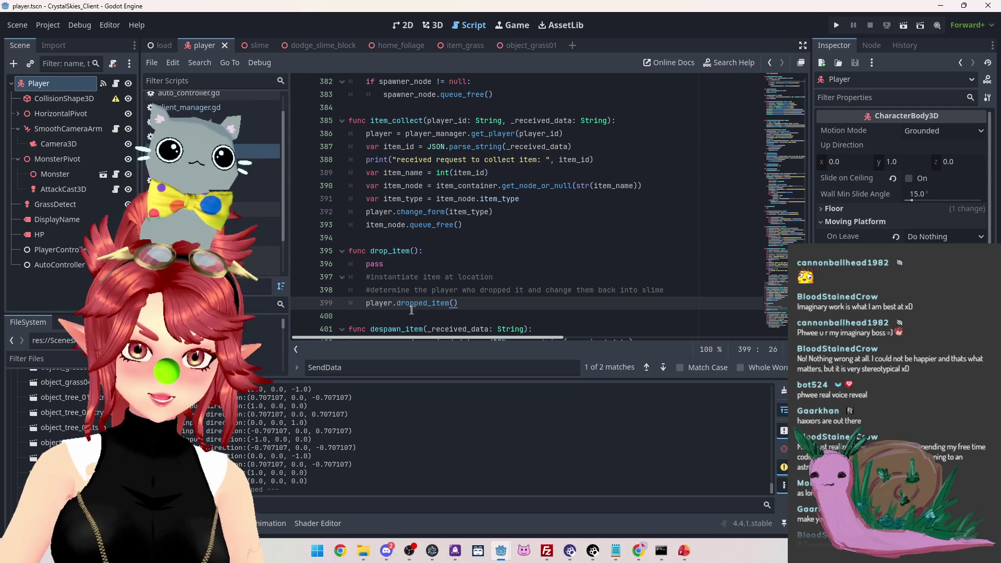
{"action": "left_click", "coordinate": [398, 303]}
{"action": "type", "text": "on_"}
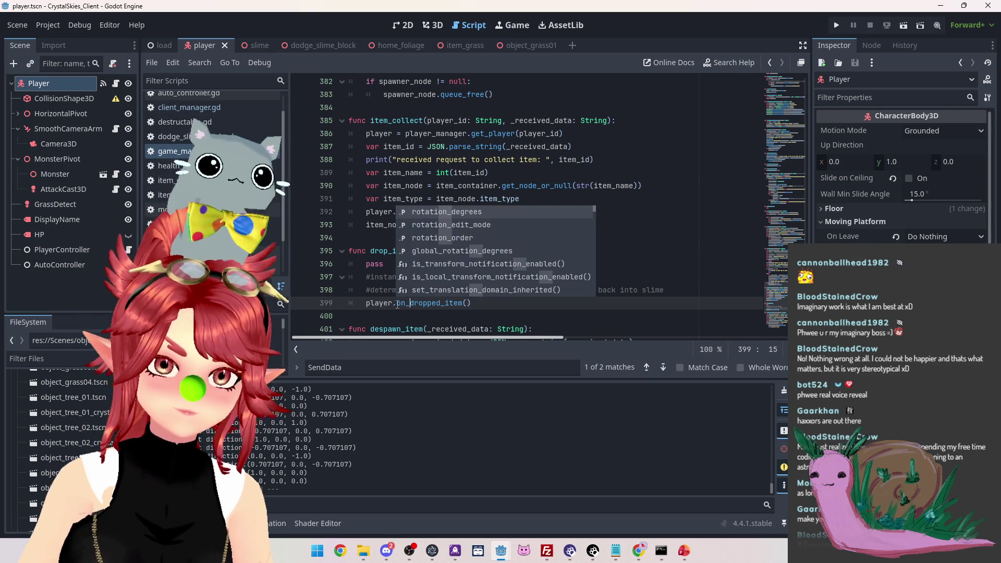
{"action": "key", "text": "alt+Left"}
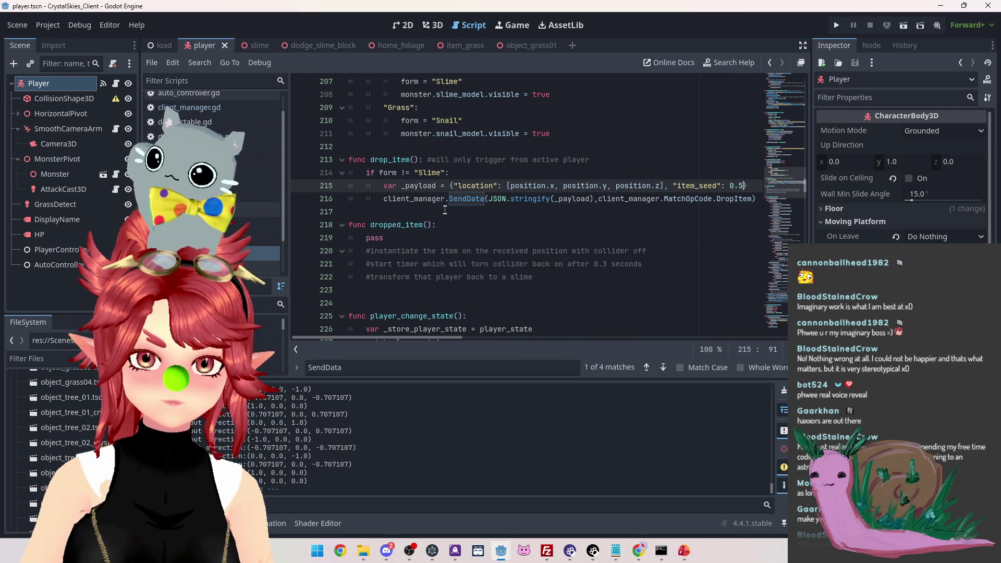
{"action": "left_click", "coordinate": [371, 224]}
{"action": "type", "text": "on_"}
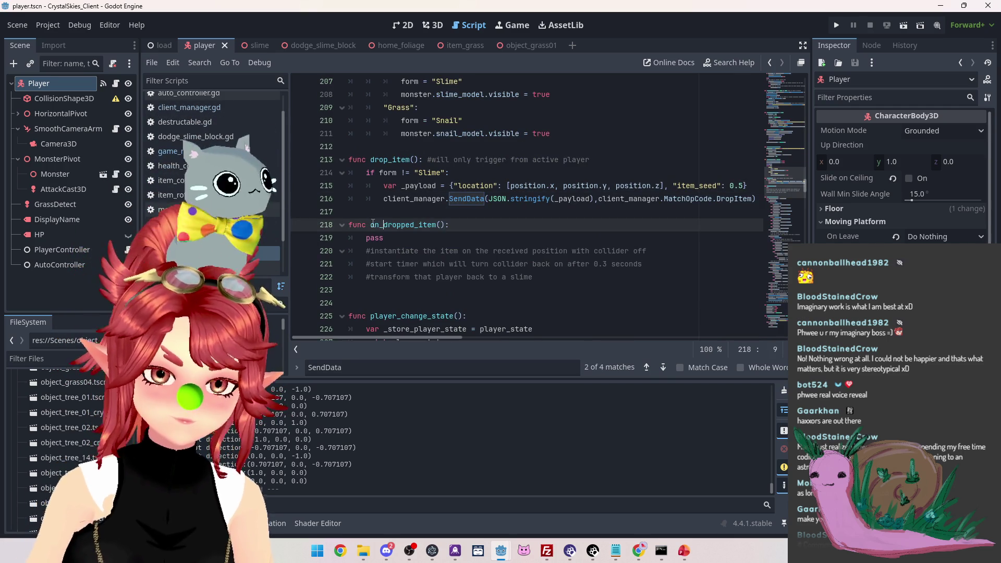
{"action": "left_click", "coordinate": [386, 216]}
Delete the comment lines and the on_dropped_item function from the player script
{"action": "left_click_drag", "start_coordinate": [658, 251], "coordinate": [305, 251]}
{"action": "left_click_drag", "start_coordinate": [661, 266], "coordinate": [348, 251]}
{"action": "key", "text": "BackSpace"}
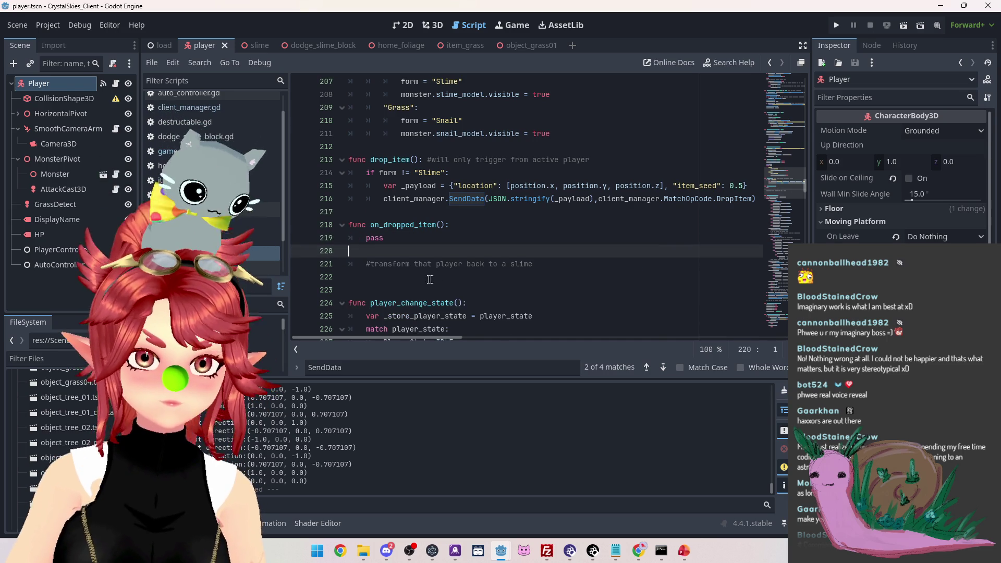
{"action": "key", "text": "BackSpace"}
{"action": "scroll", "coordinate": [463, 261], "scroll_direction": "up", "scroll_amount": 8}
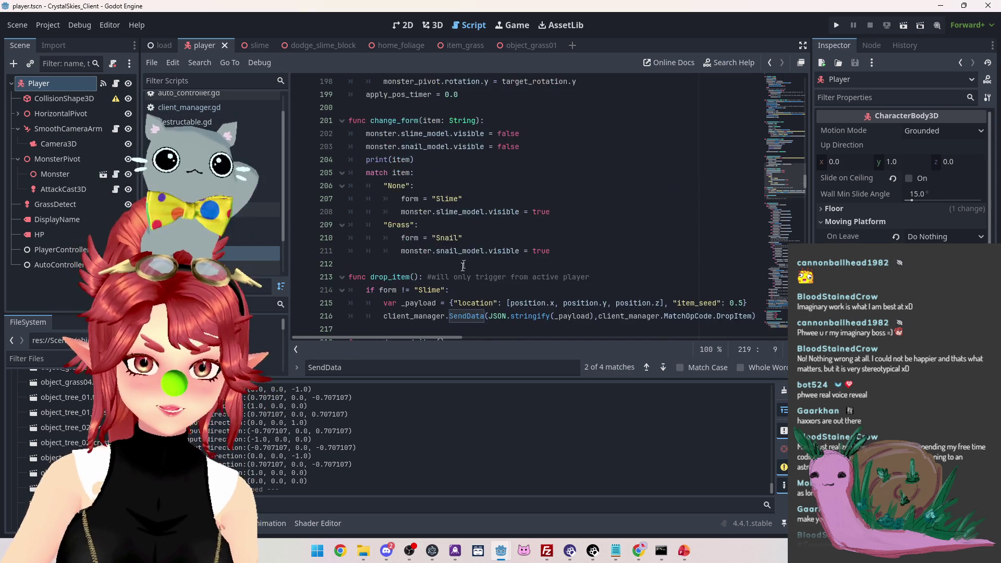
{"action": "scroll", "coordinate": [462, 267], "scroll_direction": "down", "scroll_amount": 4}
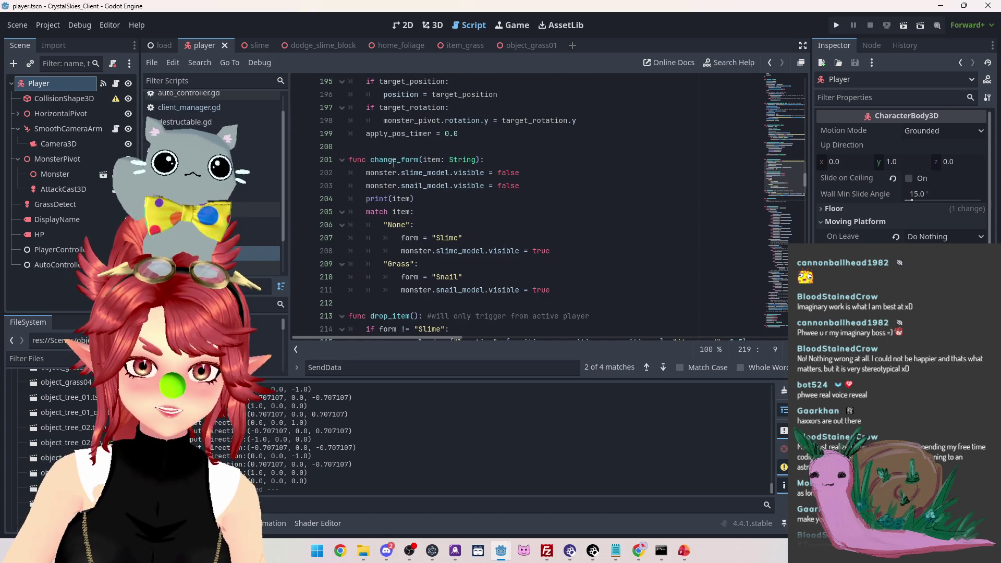
{"action": "scroll", "coordinate": [394, 163], "scroll_direction": "down", "scroll_amount": 2}
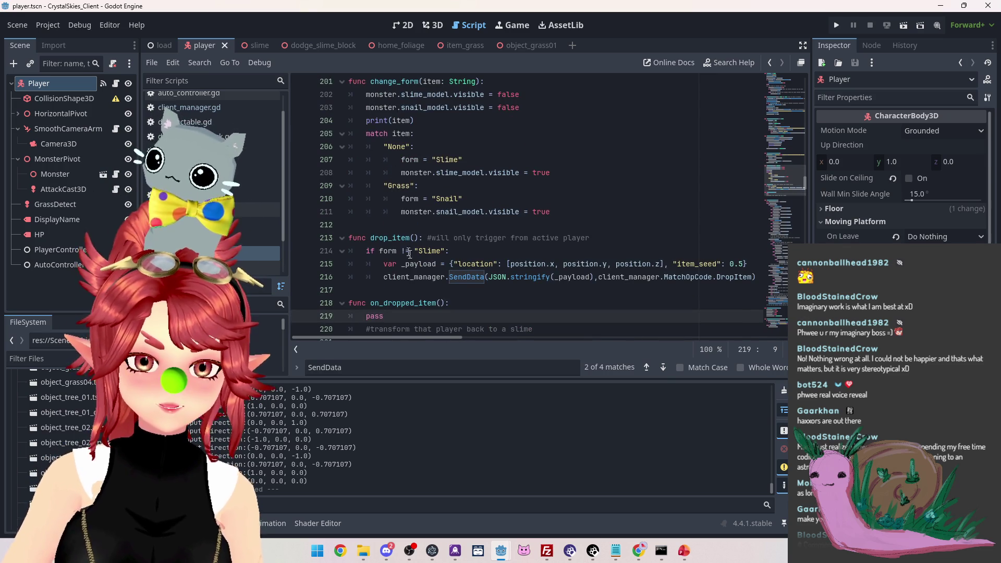
{"action": "scroll", "coordinate": [480, 282], "scroll_direction": "down", "scroll_amount": 1}
{"action": "mouse_move", "coordinate": [538, 290]}
{"action": "left_mouse_down"}
{"action": "mouse_move", "coordinate": [349, 277]}
{"action": "mouse_move", "coordinate": [348, 264]}
{"action": "left_mouse_up"}
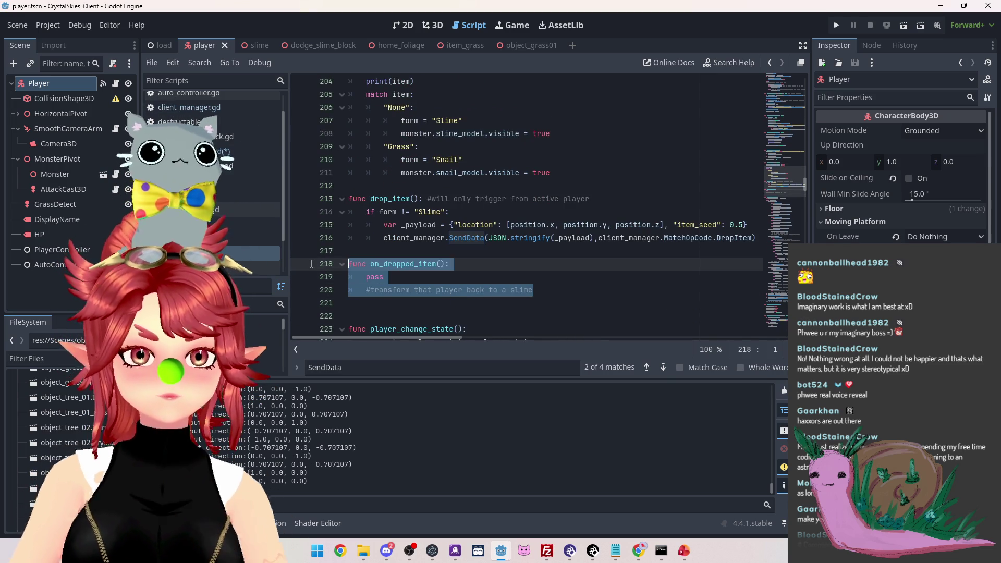
{"action": "key", "text": "BackSpace"}
{"action": "key", "text": "BackSpace"}
{"action": "key", "text": "BackSpace"}
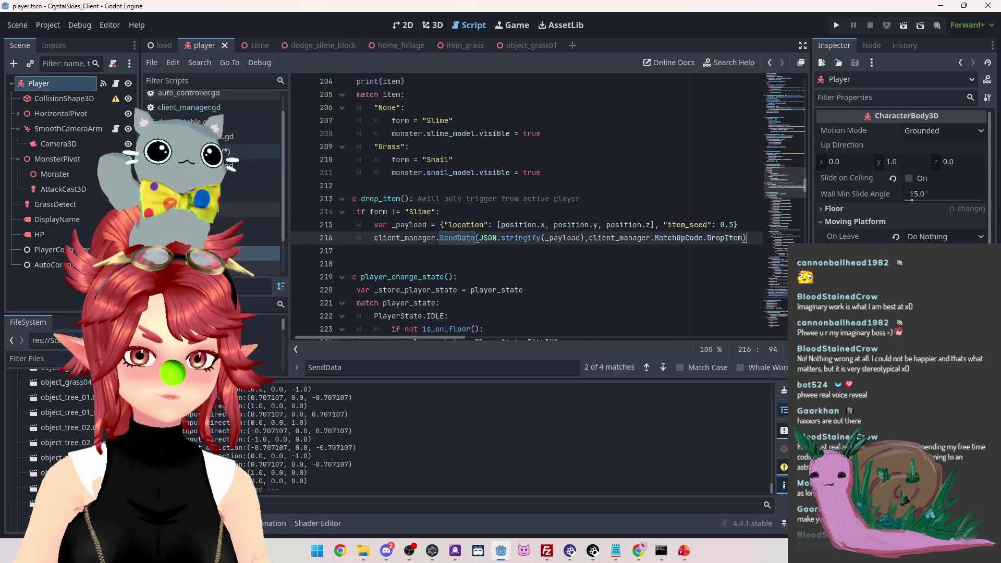
{"action": "key", "text": "alt+Left"}
{"action": "key", "text": "Escape"}
Replace the call in drop_item with player.change_form("None")
{"action": "double_click", "coordinate": [461, 303]}
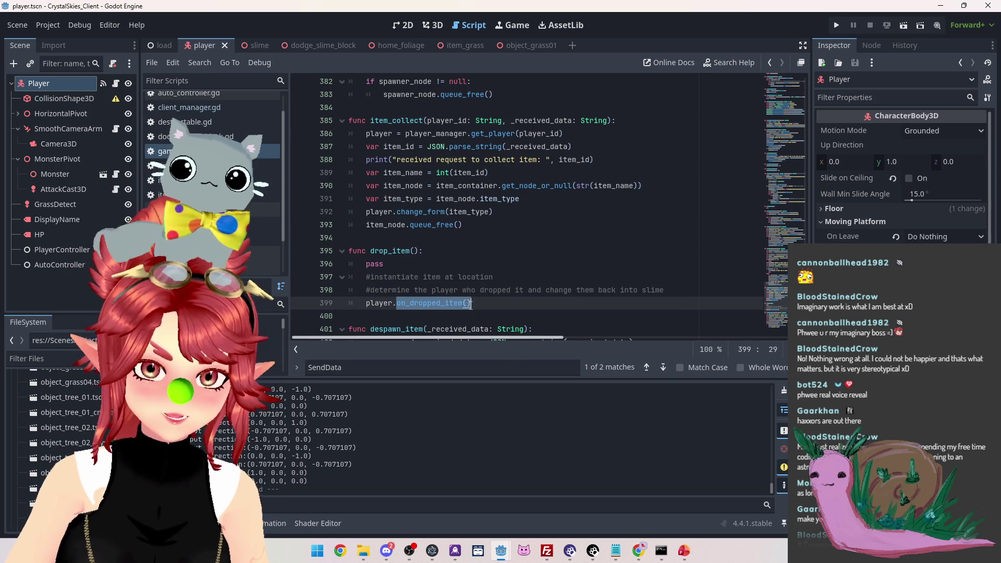
{"action": "type", "text": "change_form("}
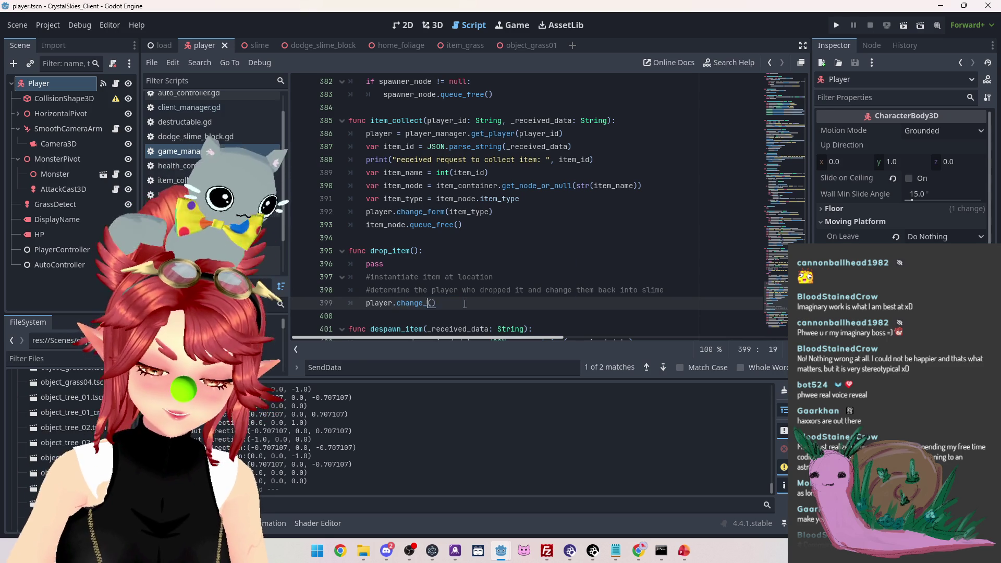
{"action": "type", "text": "\""}
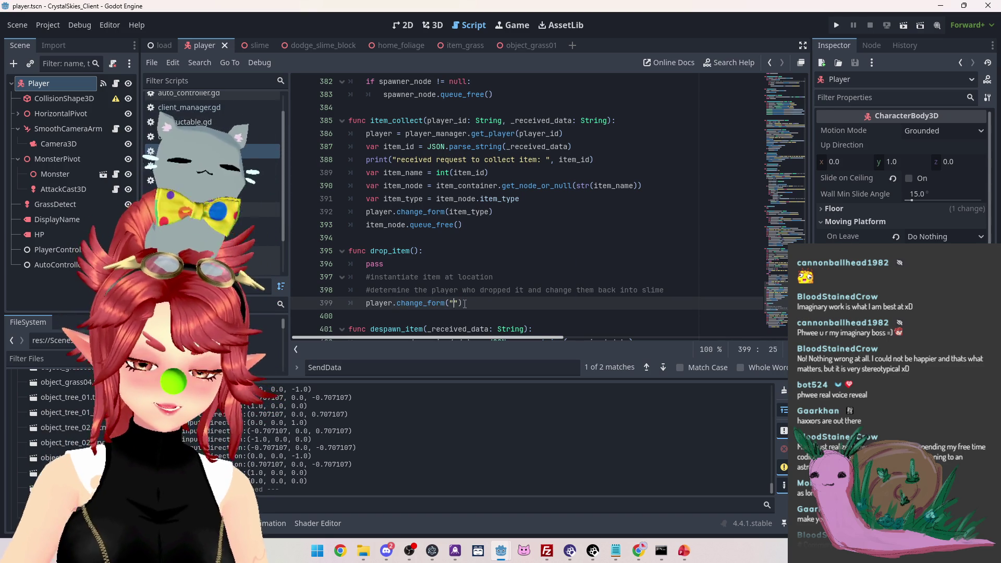
{"action": "type", "text": "None"}
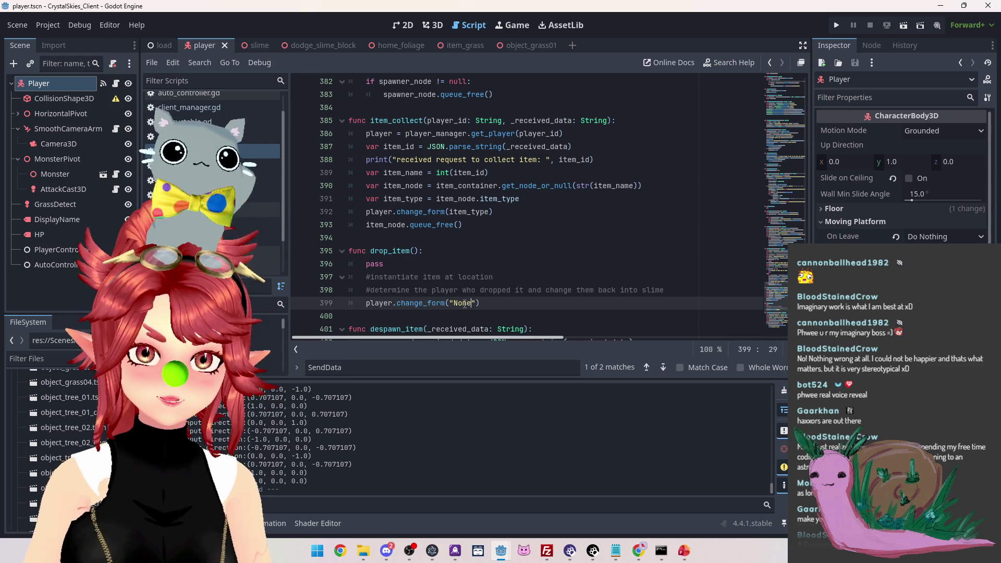
{"action": "left_click", "coordinate": [482, 290]}
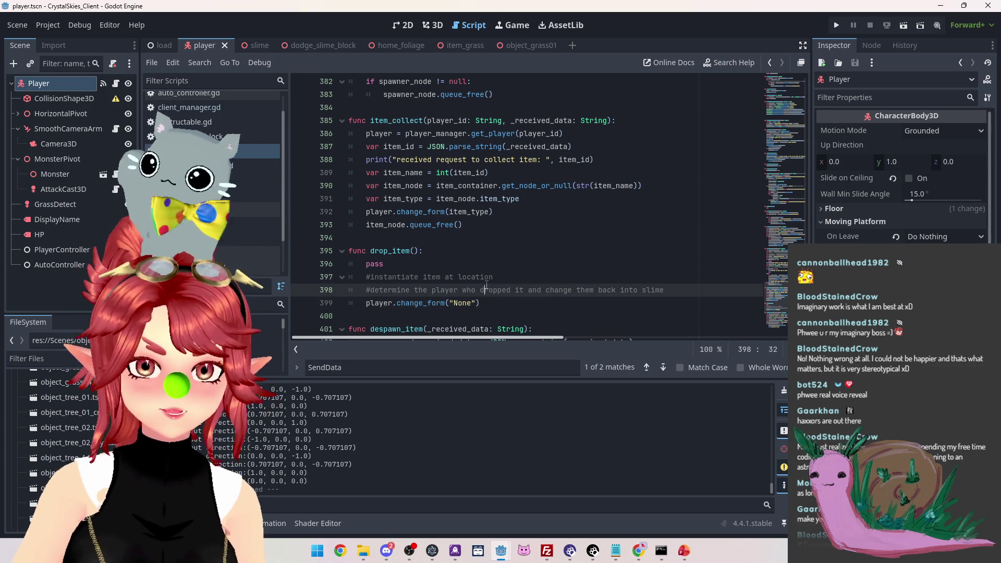
{"action": "left_click", "coordinate": [521, 279]}
{"action": "left_click", "coordinate": [374, 303]}
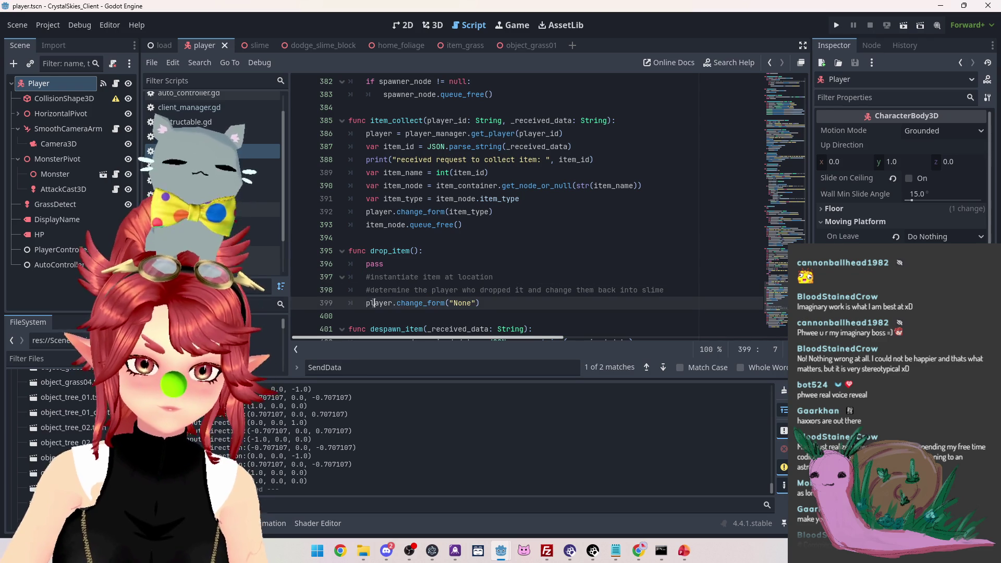
{"action": "double_click", "coordinate": [379, 303]}
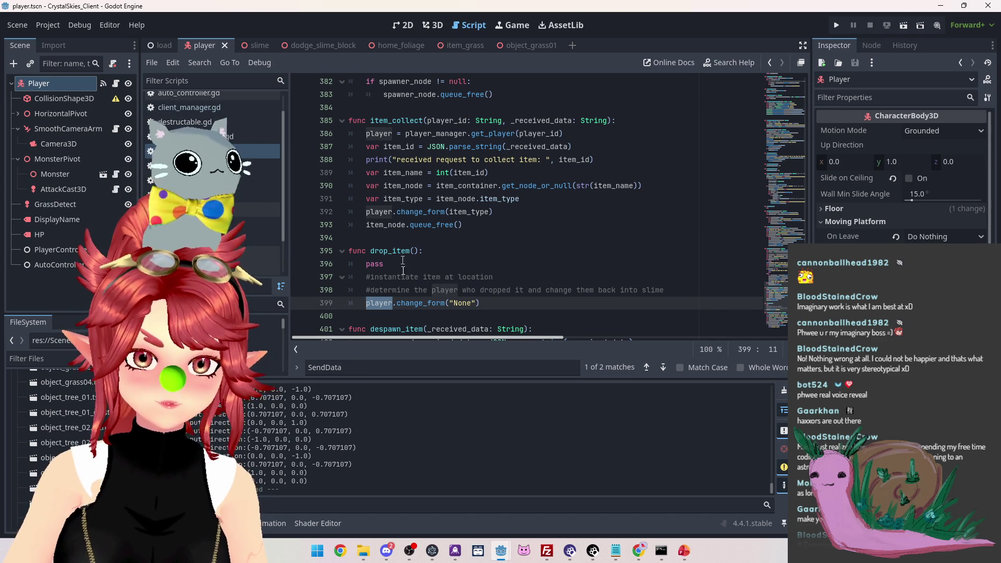
Copy item_collect's player lookup line and its player_id, _received_data parameters into drop_item
{"action": "left_click_drag", "start_coordinate": [367, 134], "coordinate": [588, 134]}
{"action": "key", "text": "ctrl+c"}
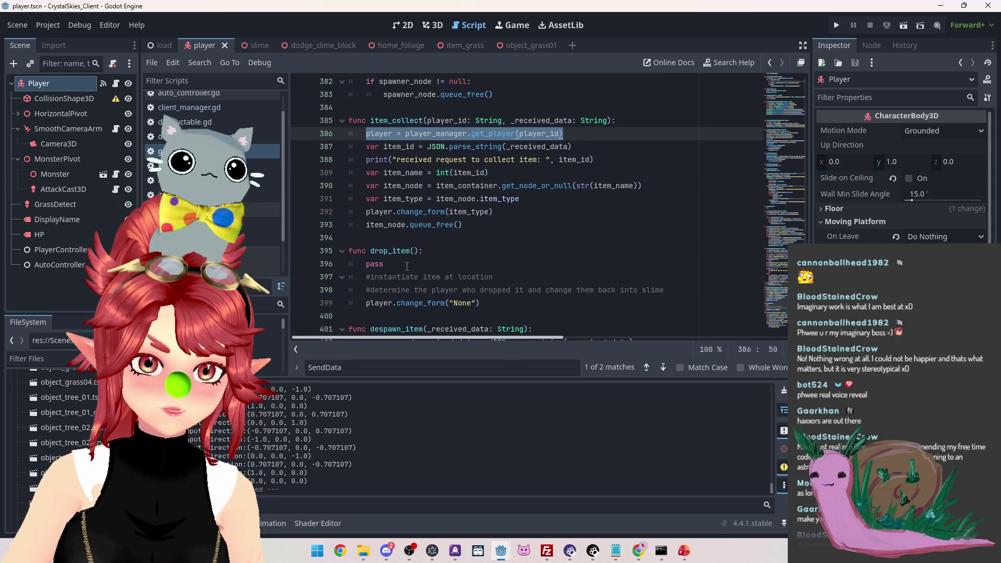
{"action": "left_click", "coordinate": [680, 284]}
{"action": "key", "text": "Return"}
{"action": "key", "text": "ctrl+v"}
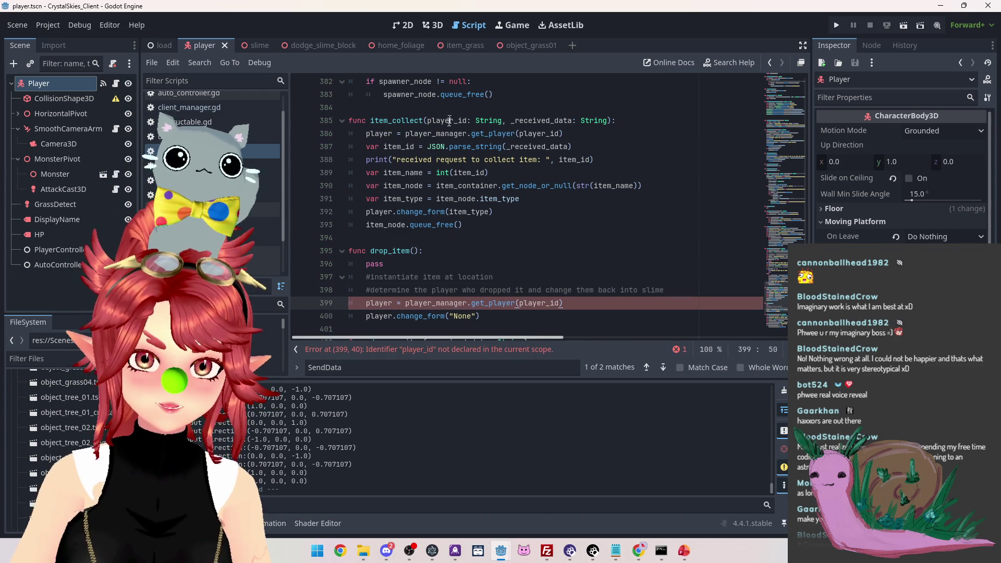
{"action": "left_click", "coordinate": [428, 120]}
{"action": "left_click_drag", "start_coordinate": [428, 121], "coordinate": [609, 118]}
{"action": "key", "text": "ctrl+c"}
{"action": "left_click", "coordinate": [415, 251]}
{"action": "key", "text": "ctrl+v"}
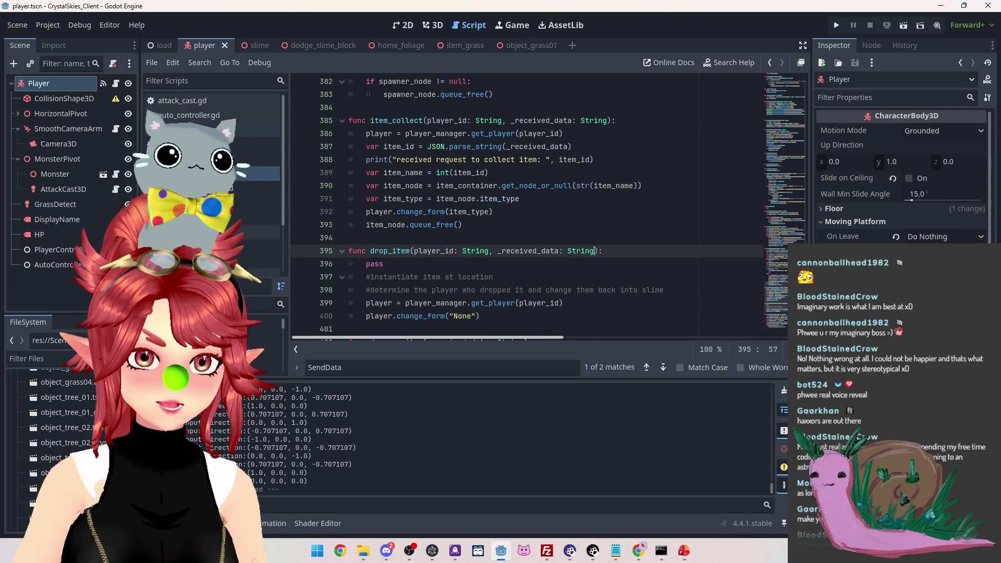
{"action": "left_click", "coordinate": [206, 130]}
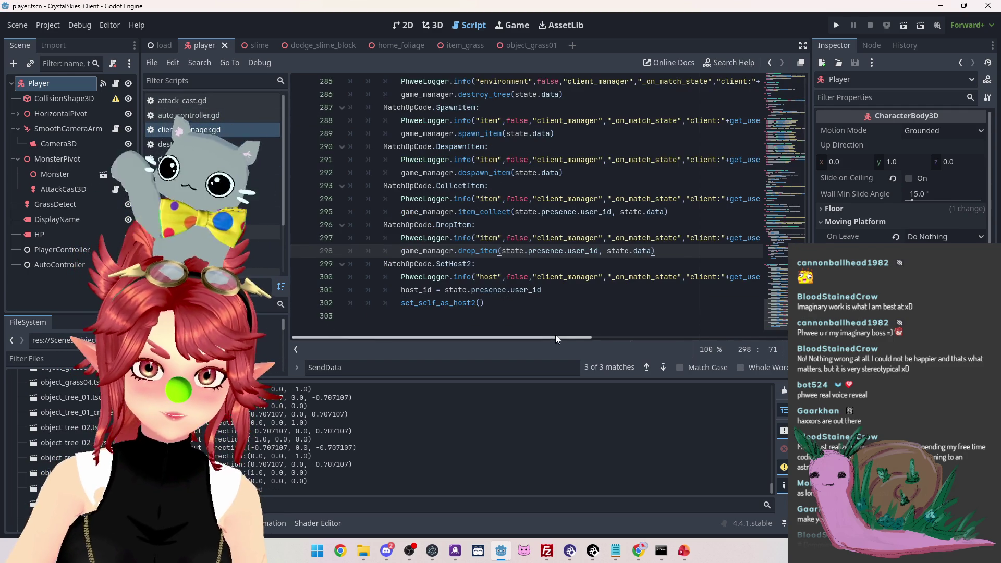
Delete the pass line from drop_item in game_manager.gd, then run the project
{"action": "scroll", "coordinate": [555, 335], "scroll_direction": "right", "scroll_amount": 1}
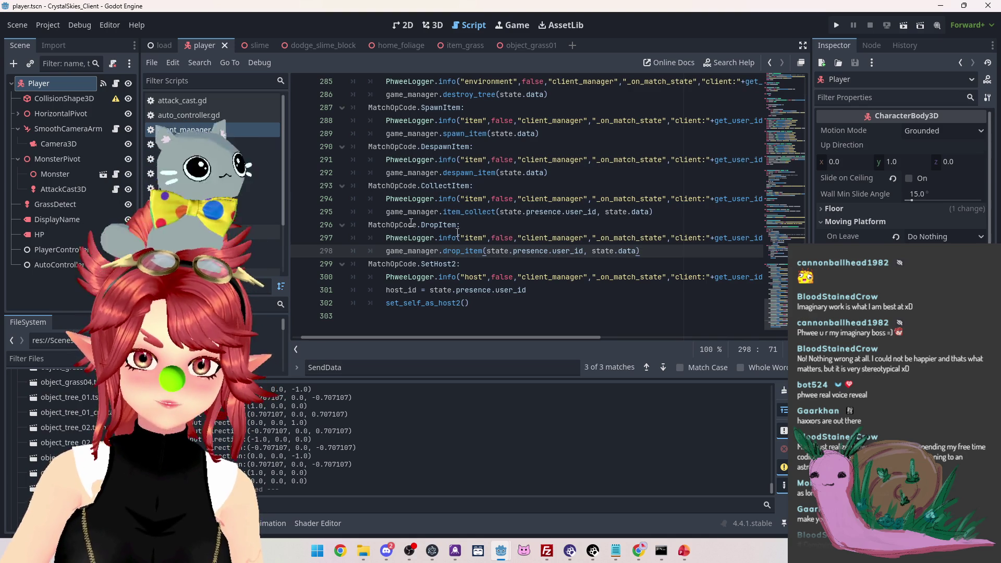
{"action": "left_click", "coordinate": [463, 251], "text": "ctrl"}
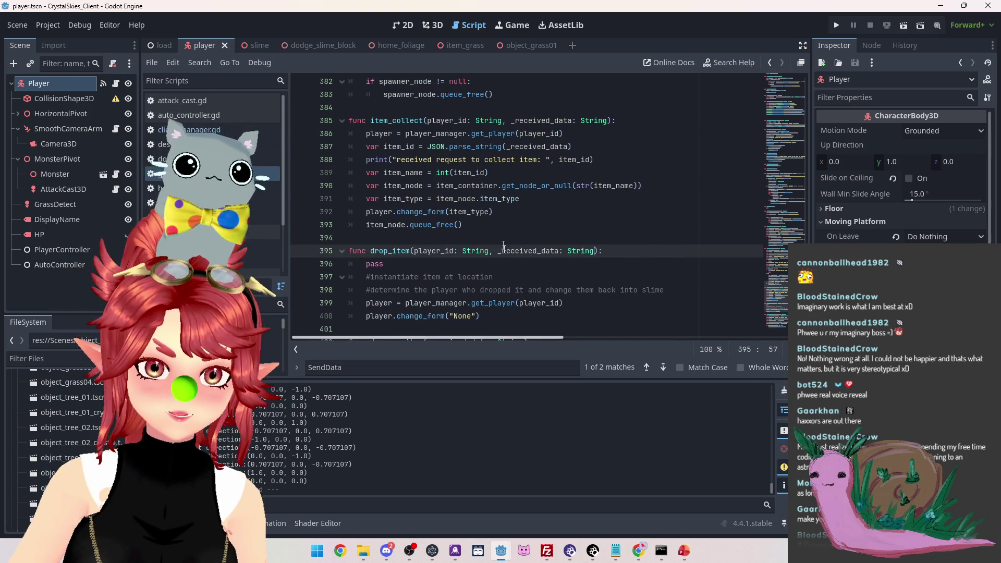
{"action": "scroll", "coordinate": [504, 246], "scroll_direction": "down", "scroll_amount": 2}
{"action": "triple_click", "coordinate": [365, 185]}
{"action": "key", "text": "BackSpace"}
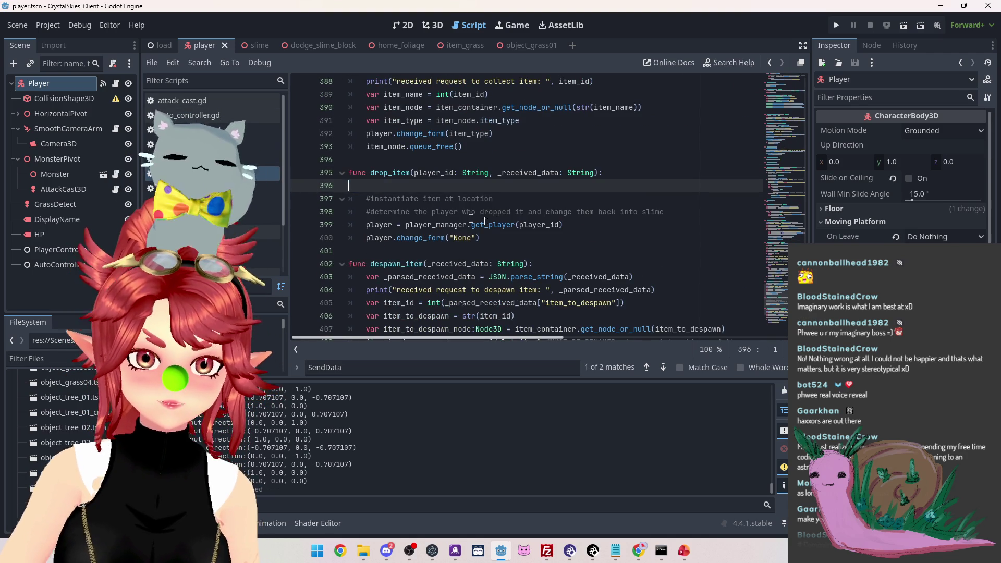
{"action": "key", "text": "BackSpace"}
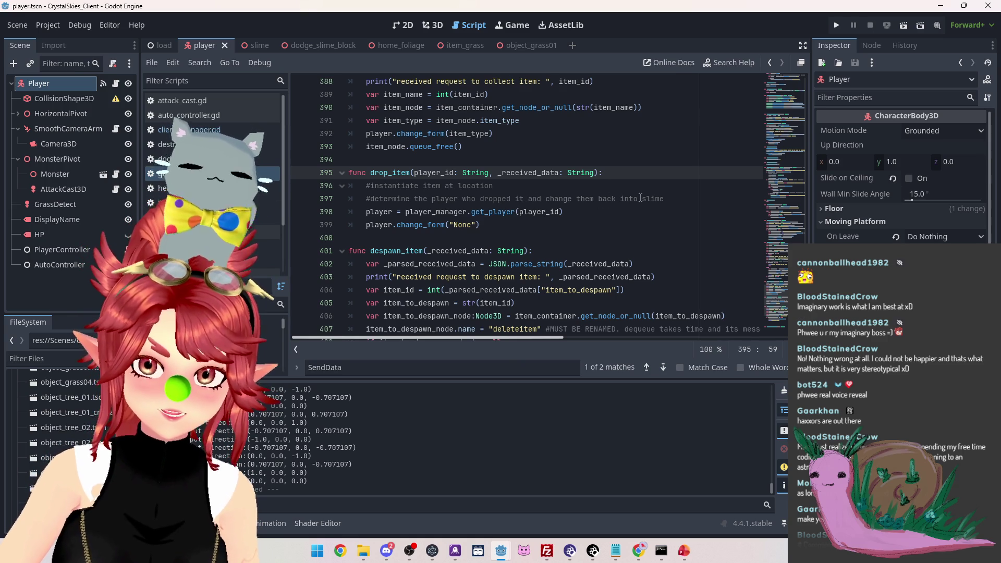
{"action": "left_click", "coordinate": [513, 186]}
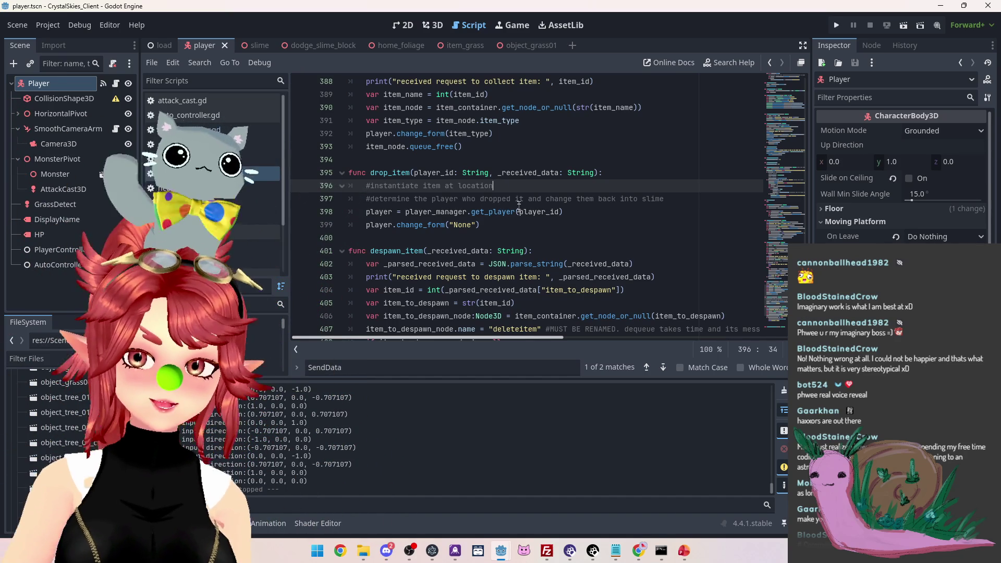
{"action": "left_click", "coordinate": [509, 220]}
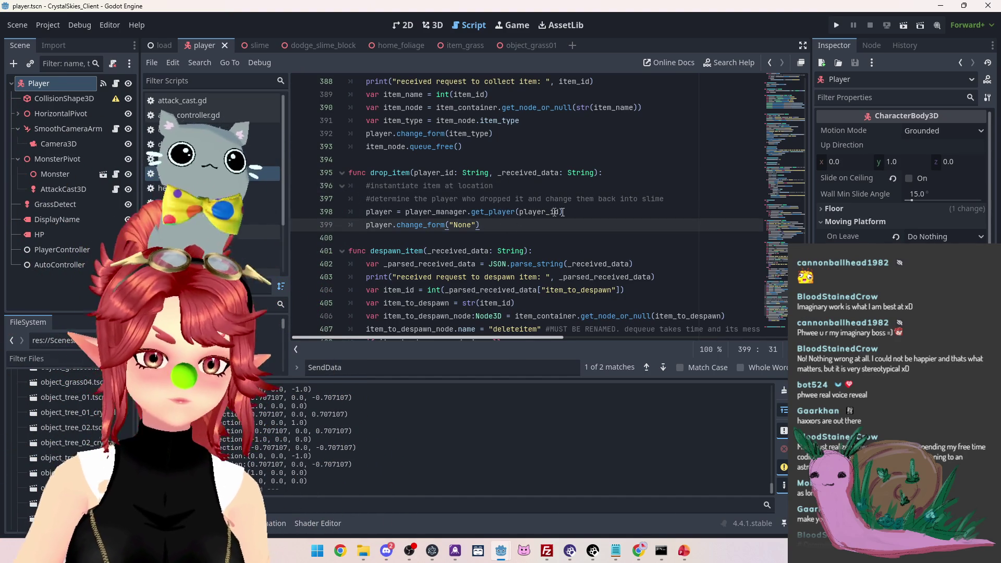
{"action": "left_click", "coordinate": [836, 30]}
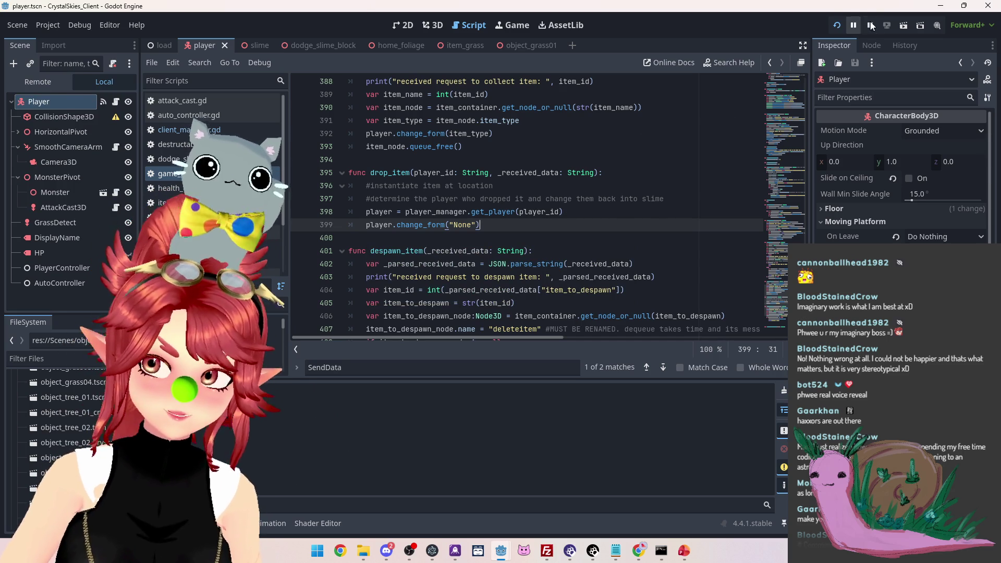
Stop the game and rerun npx tsc, which reports 4 errors in nk_lobbyhandler.ts
{"action": "left_click", "coordinate": [870, 25]}
{"action": "mouse_move", "coordinate": [661, 553]}
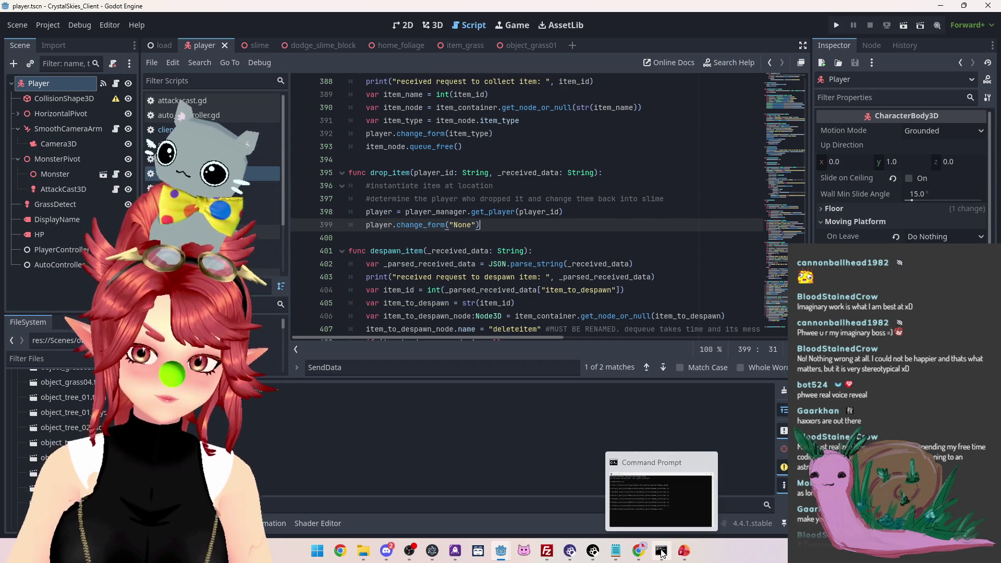
{"action": "left_click", "coordinate": [661, 553]}
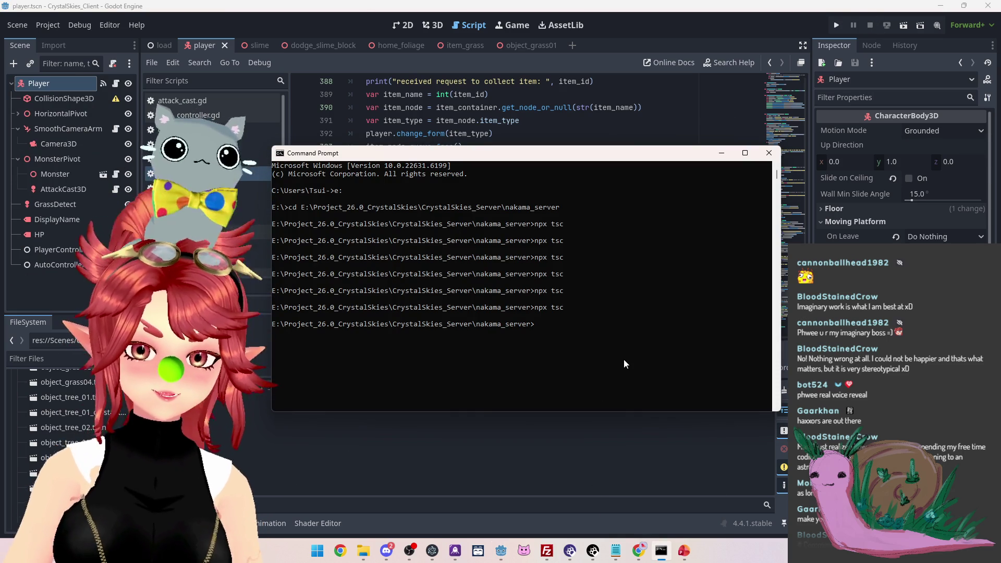
{"action": "left_click", "coordinate": [616, 552]}
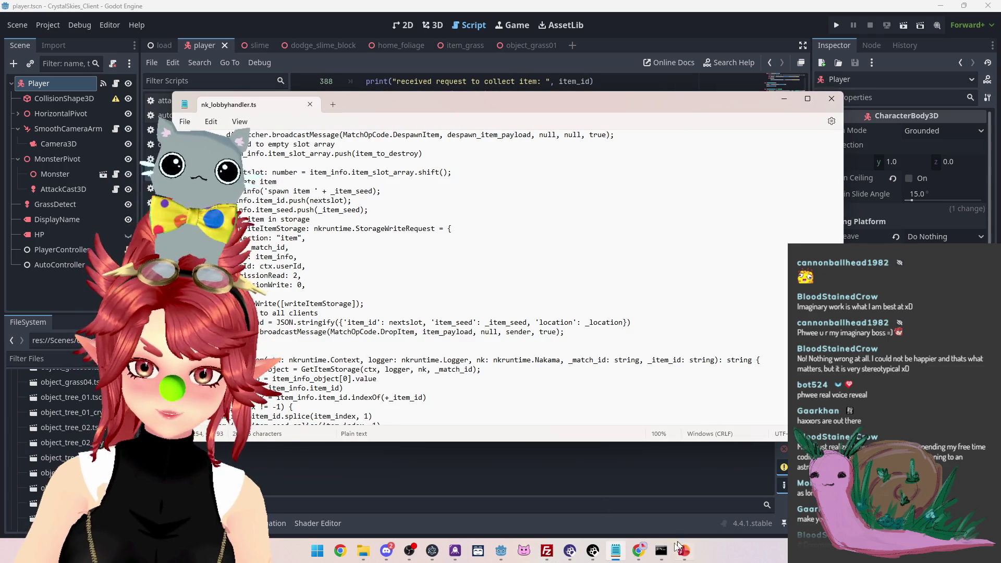
{"action": "left_click", "coordinate": [662, 551]}
{"action": "key", "text": "Up"}
{"action": "key", "text": "Return"}
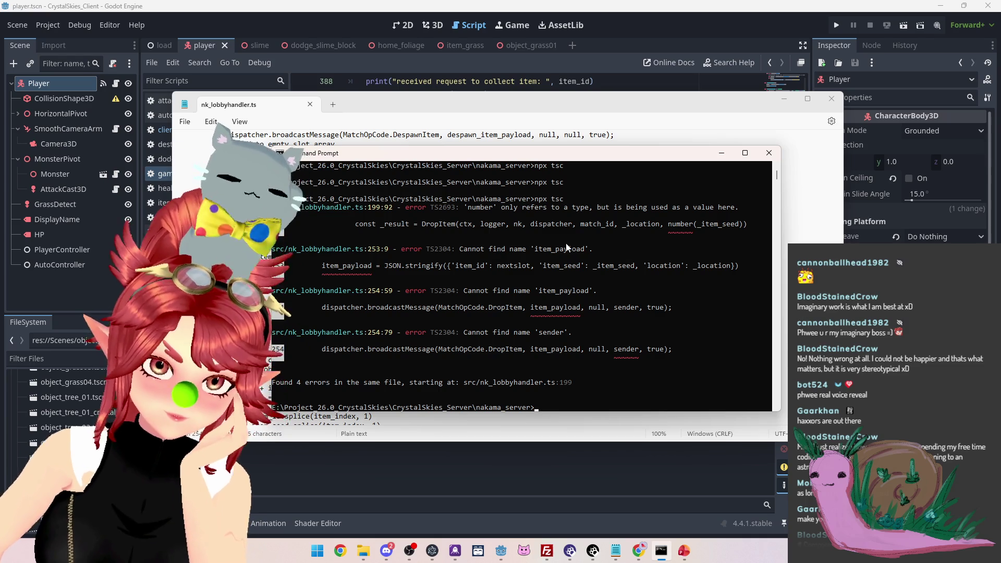
{"action": "left_click", "coordinate": [721, 153]}
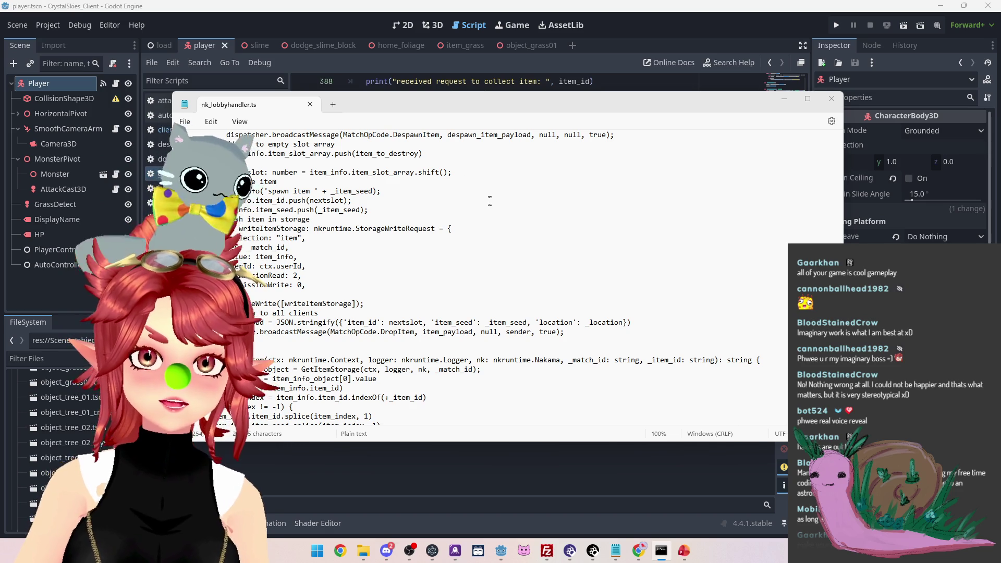
Scroll nk_lobbyhandler.ts up to the DropItem call in the handlers
{"action": "left_click", "coordinate": [490, 201]}
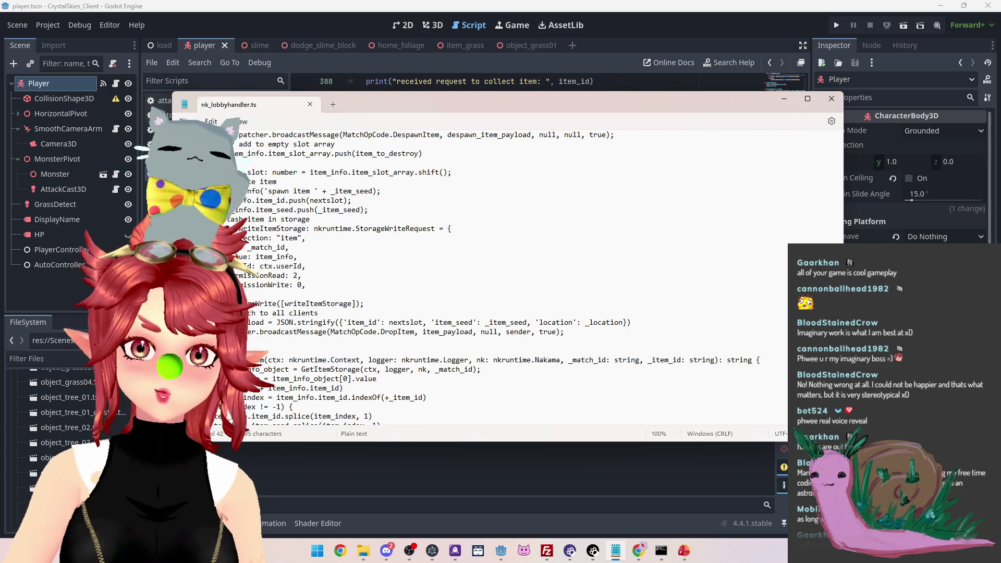
{"action": "scroll", "coordinate": [469, 276], "scroll_direction": "up", "scroll_amount": 4}
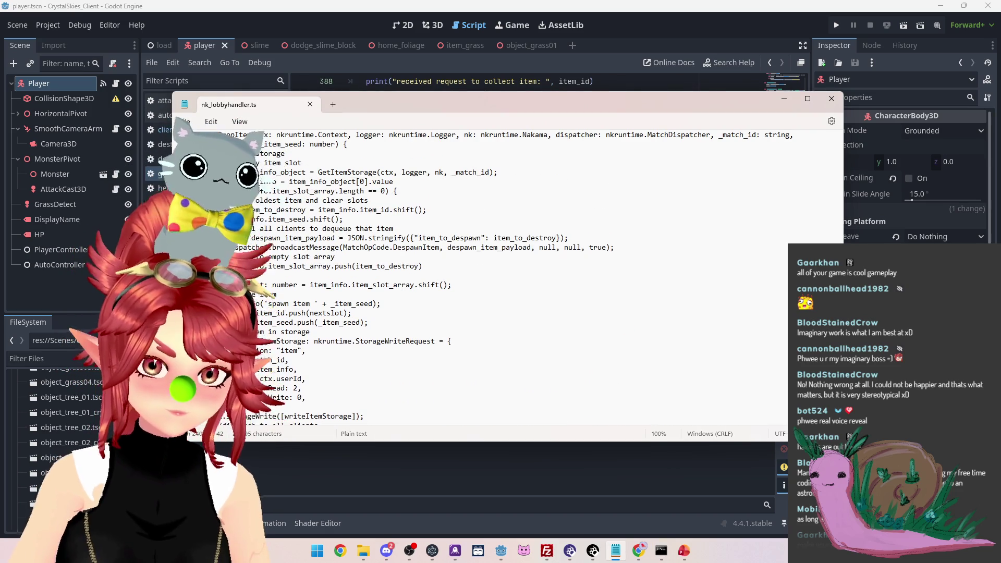
{"action": "scroll", "coordinate": [327, 251], "scroll_direction": "up", "scroll_amount": 15}
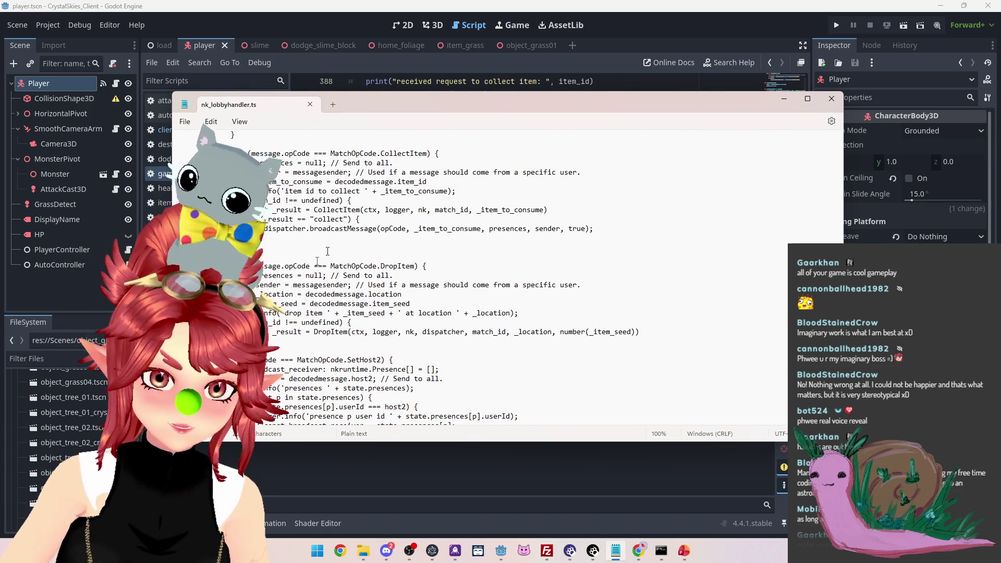
{"action": "left_click_drag", "start_coordinate": [297, 331], "coordinate": [327, 332]}
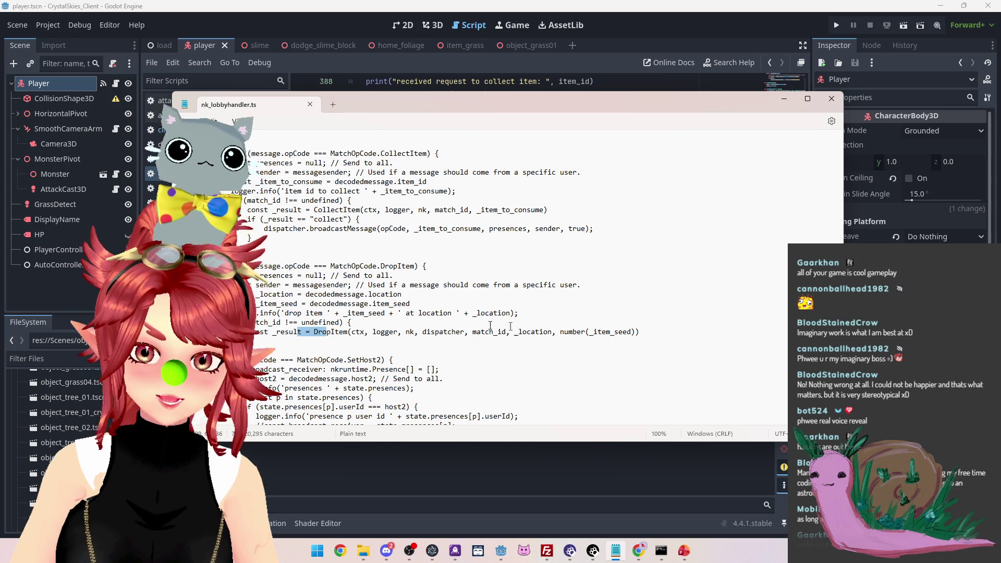
Replace the number( wrapper before _item_seed in the DropItem call with +
{"action": "left_click_drag", "start_coordinate": [560, 332], "coordinate": [636, 332]}
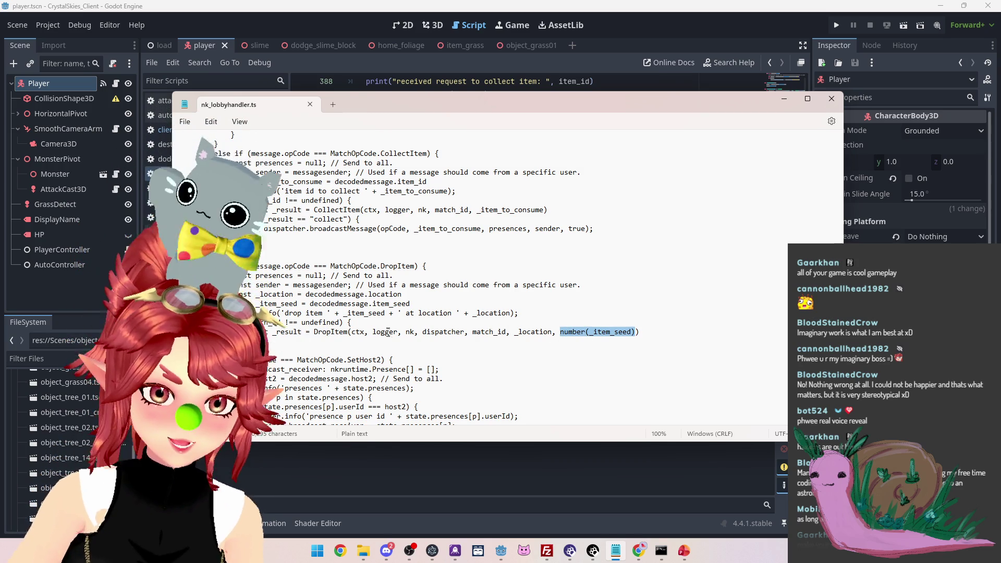
{"action": "left_click", "coordinate": [585, 333]}
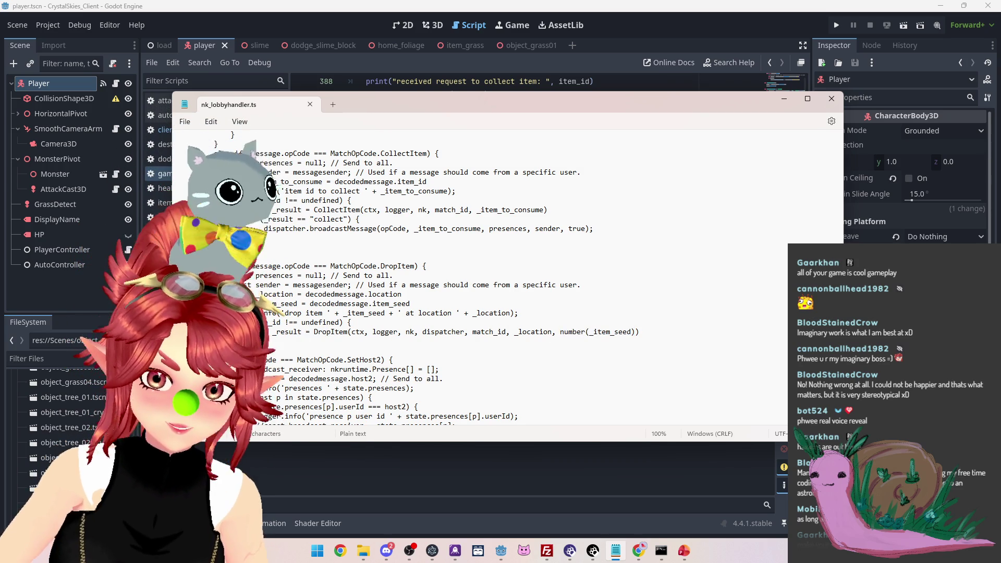
{"action": "left_click_drag", "start_coordinate": [561, 332], "coordinate": [590, 332]}
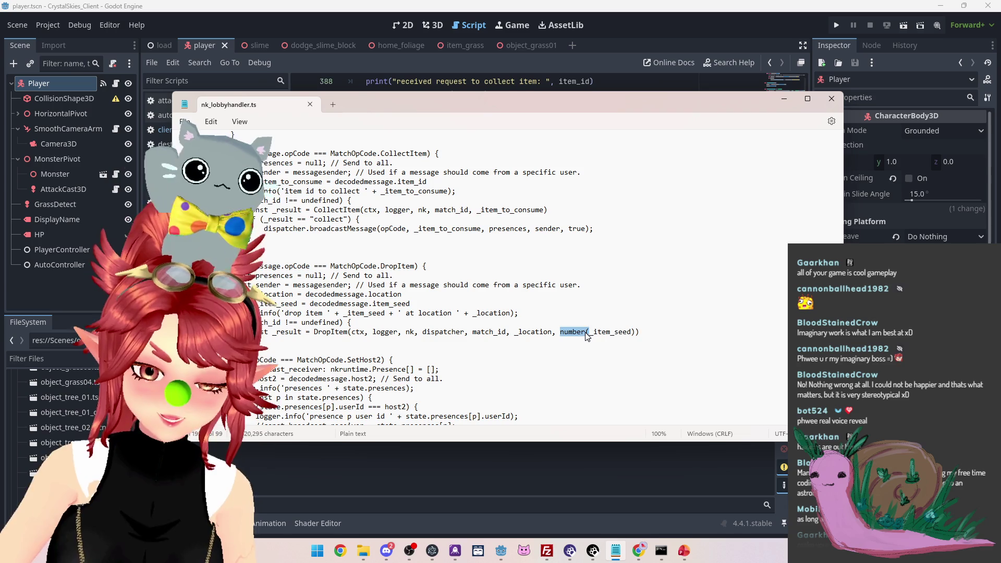
{"action": "type", "text": "+"}
{"action": "left_click", "coordinate": [611, 332]}
{"action": "left_click", "coordinate": [596, 304]}
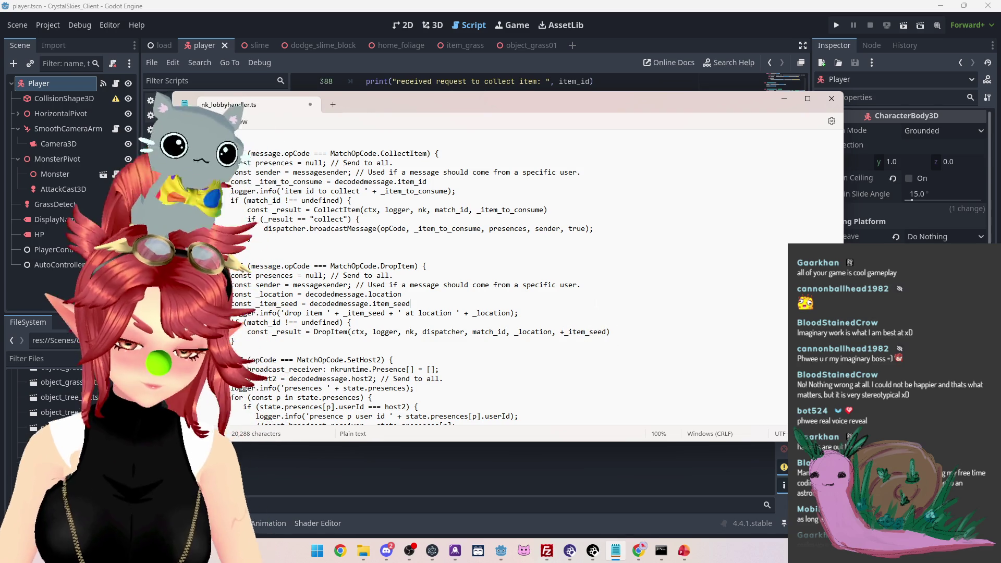
{"action": "key", "text": "alt+Tab"}
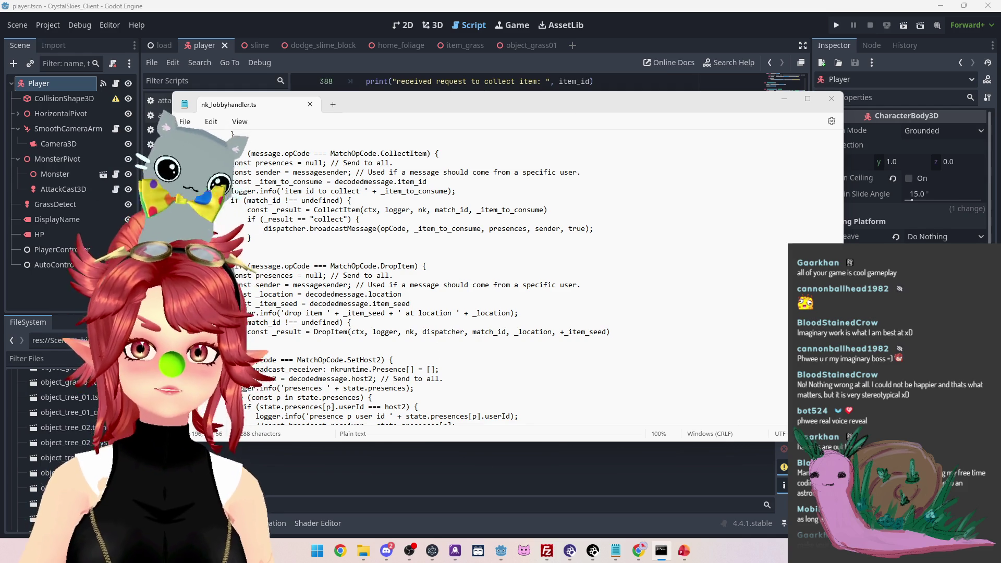
{"action": "left_click", "coordinate": [235, 210]}
{"action": "scroll", "coordinate": [235, 210], "scroll_direction": "down", "scroll_amount": 10}
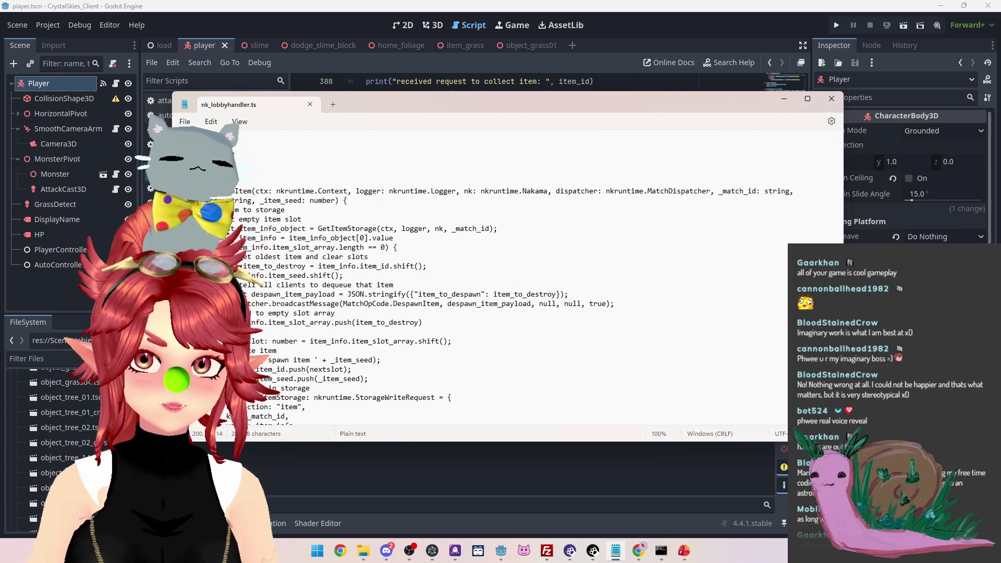
{"action": "scroll", "coordinate": [235, 210], "scroll_direction": "down", "scroll_amount": 10}
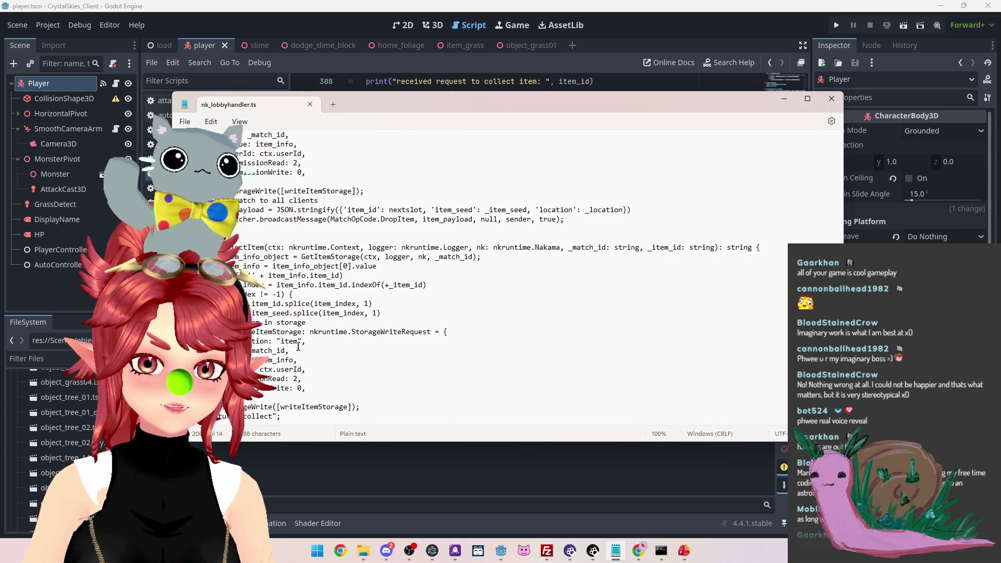
{"action": "scroll", "coordinate": [235, 209], "scroll_direction": "up", "scroll_amount": 7}
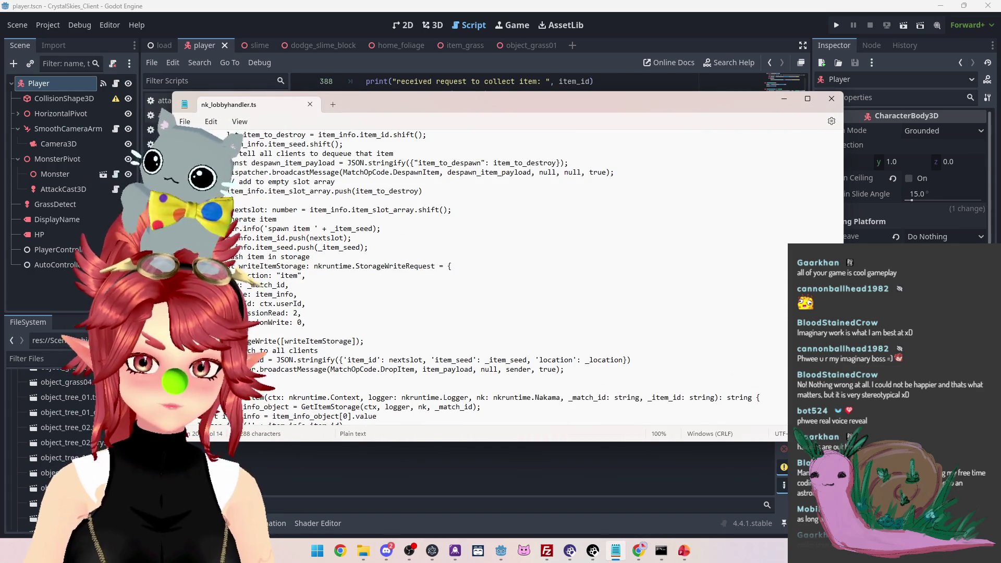
{"action": "left_click_drag", "start_coordinate": [277, 303], "coordinate": [423, 304]}
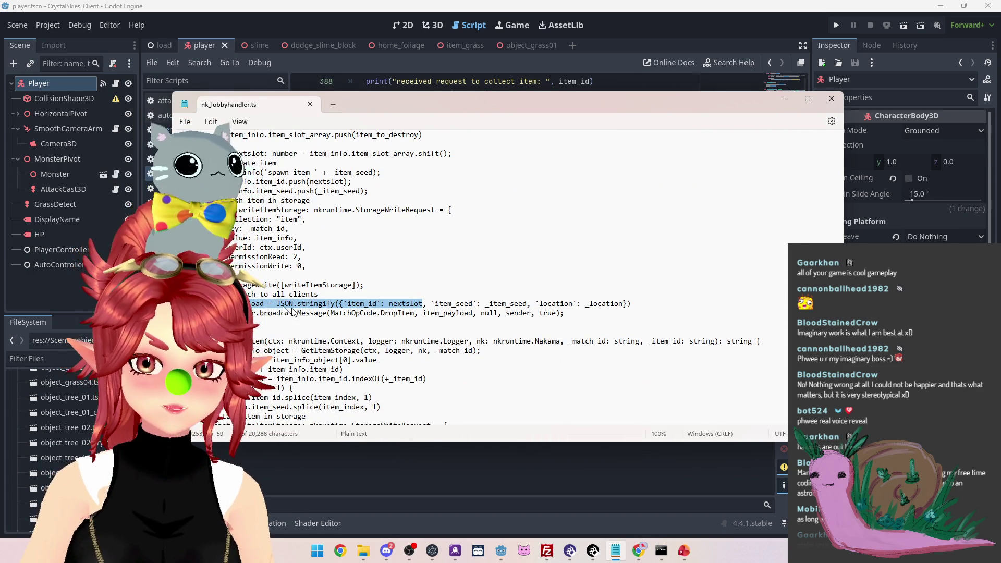
{"action": "left_click", "coordinate": [277, 304]}
{"action": "double_click", "coordinate": [256, 303]}
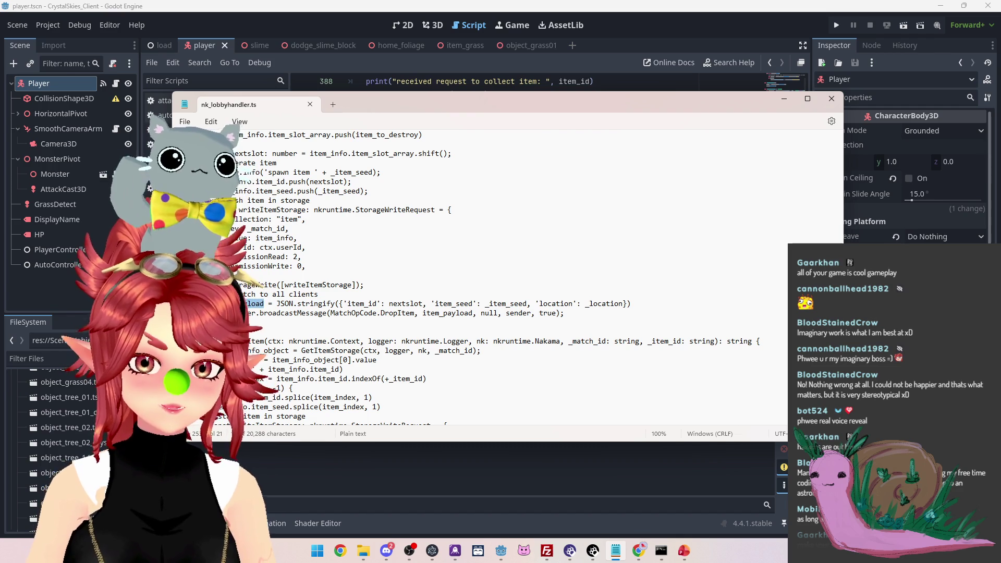
{"action": "scroll", "coordinate": [470, 276], "scroll_direction": "down", "scroll_amount": 5}
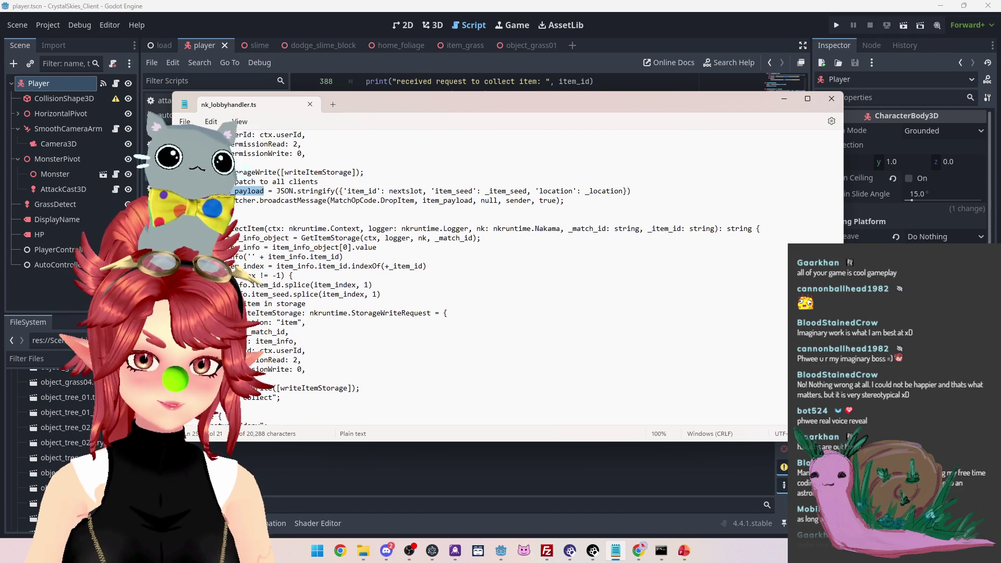
{"action": "scroll", "coordinate": [469, 276], "scroll_direction": "down", "scroll_amount": 10}
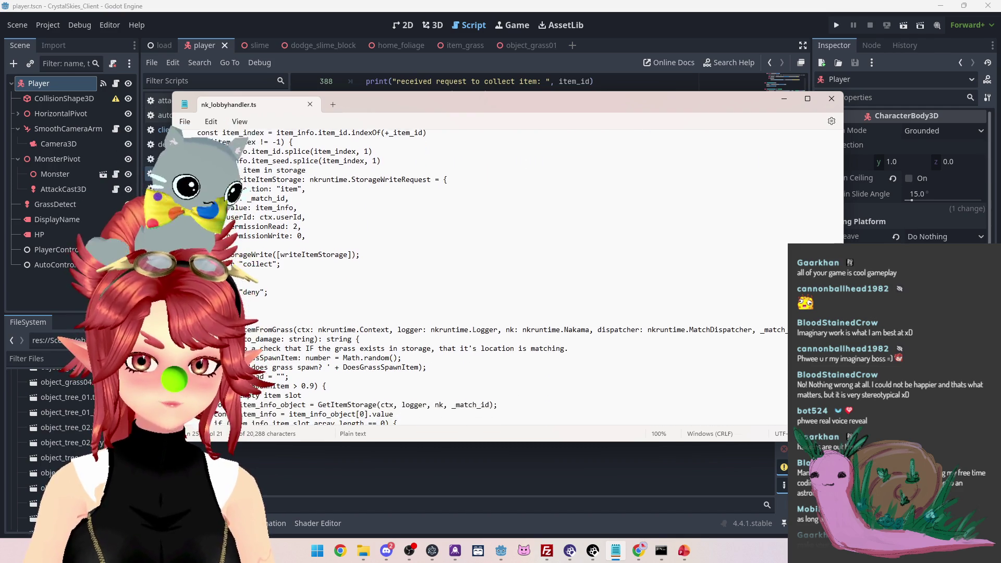
{"action": "scroll", "coordinate": [470, 276], "scroll_direction": "down", "scroll_amount": 10}
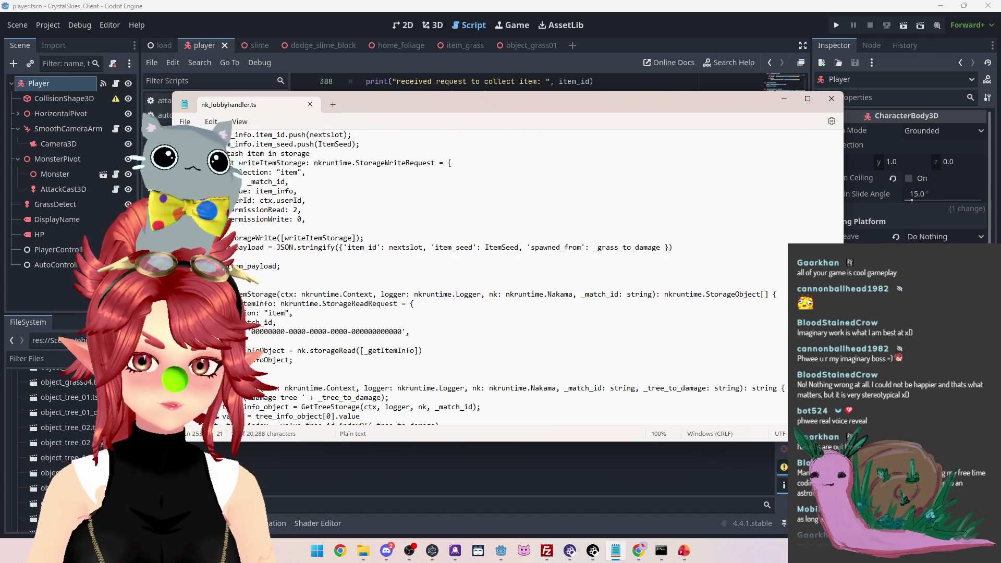
{"action": "scroll", "coordinate": [256, 309], "scroll_direction": "up", "scroll_amount": 2}
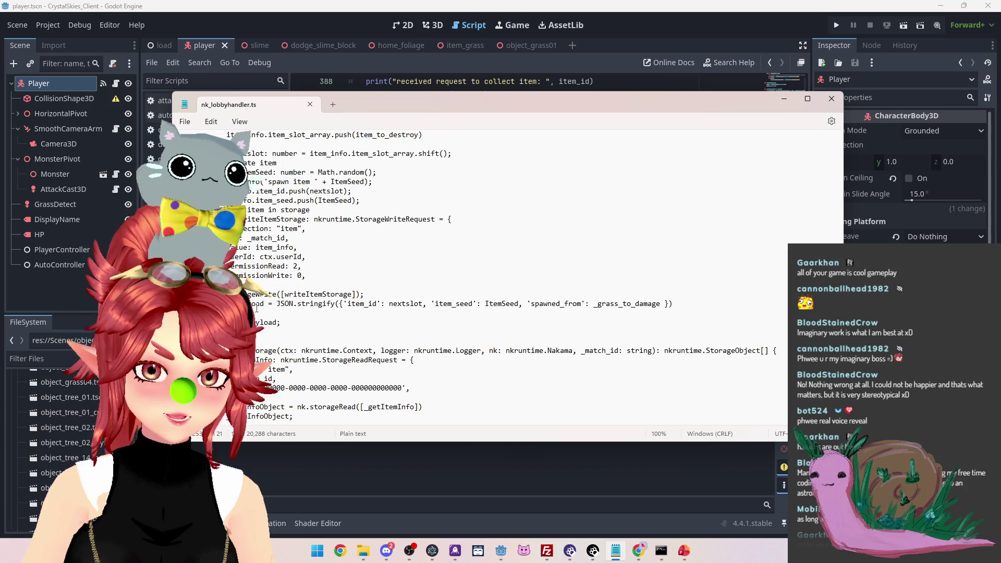
{"action": "scroll", "coordinate": [519, 277], "scroll_direction": "up", "scroll_amount": 1}
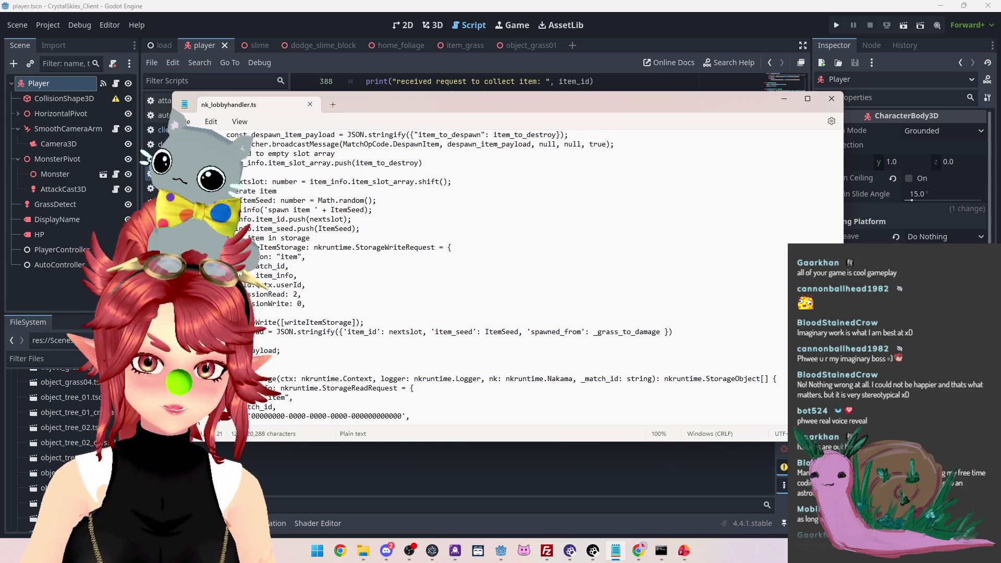
{"action": "scroll", "coordinate": [520, 274], "scroll_direction": "up", "scroll_amount": 4}
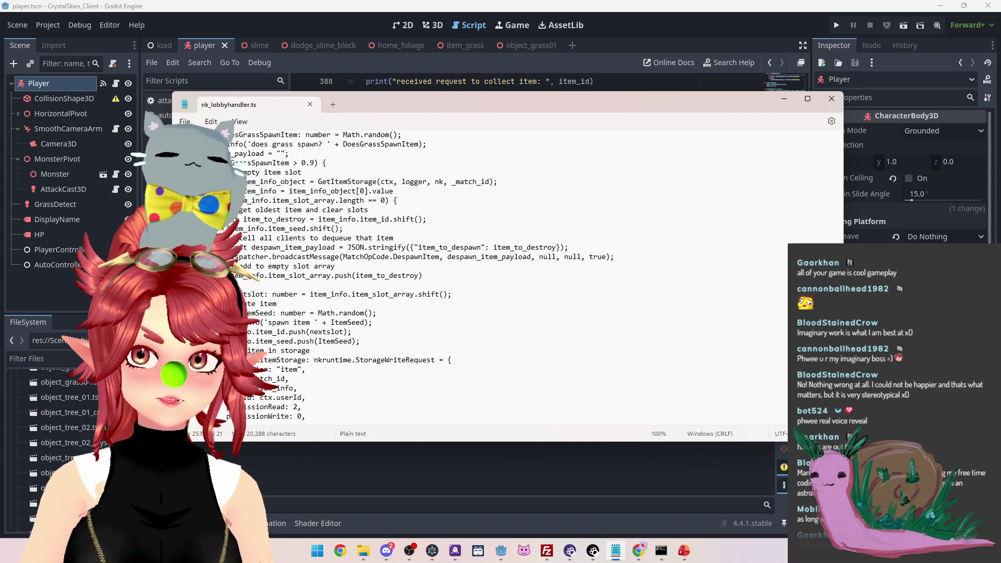
{"action": "left_click", "coordinate": [293, 153]}
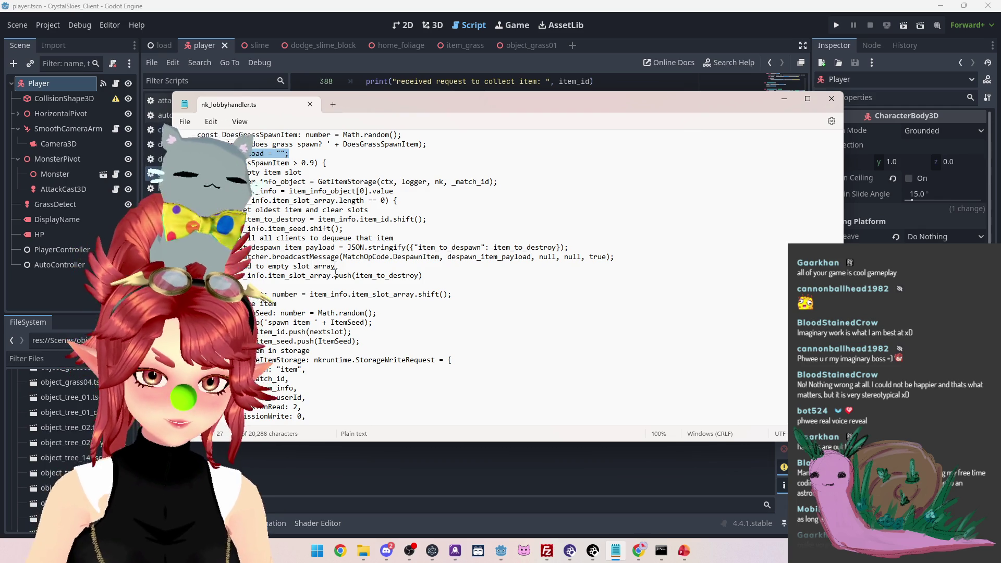
{"action": "scroll", "coordinate": [335, 267], "scroll_direction": "down", "scroll_amount": 10}
{"action": "scroll", "coordinate": [335, 267], "scroll_direction": "up", "scroll_amount": 8}
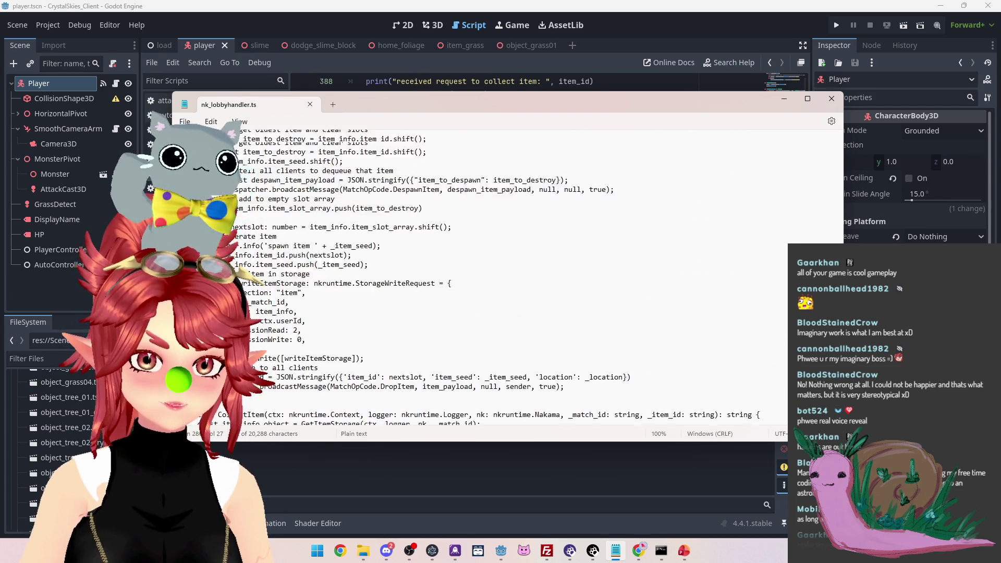
{"action": "scroll", "coordinate": [547, 276], "scroll_direction": "up", "scroll_amount": 4}
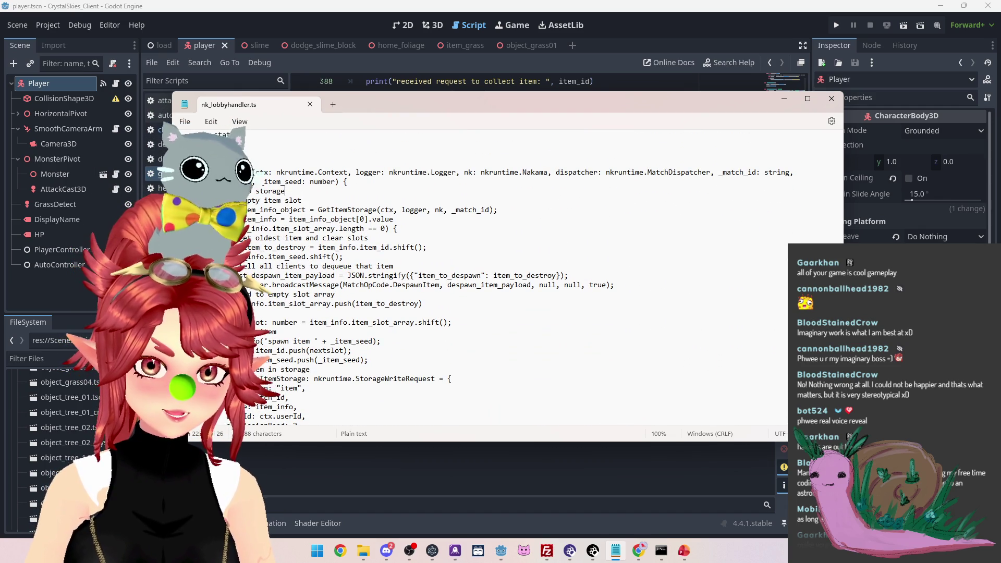
{"action": "key", "text": "Return"}
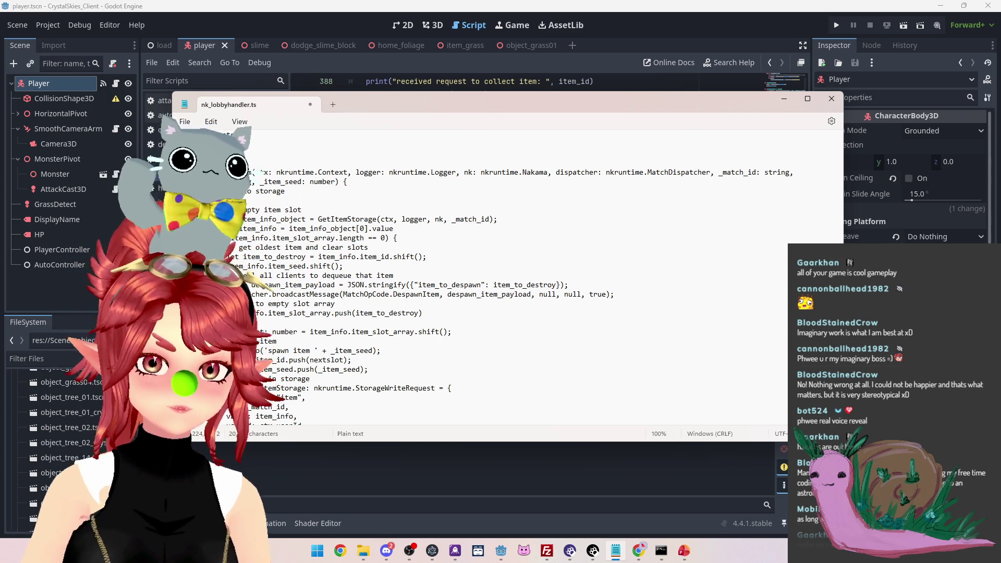
{"action": "key", "text": "ctrl+v"}
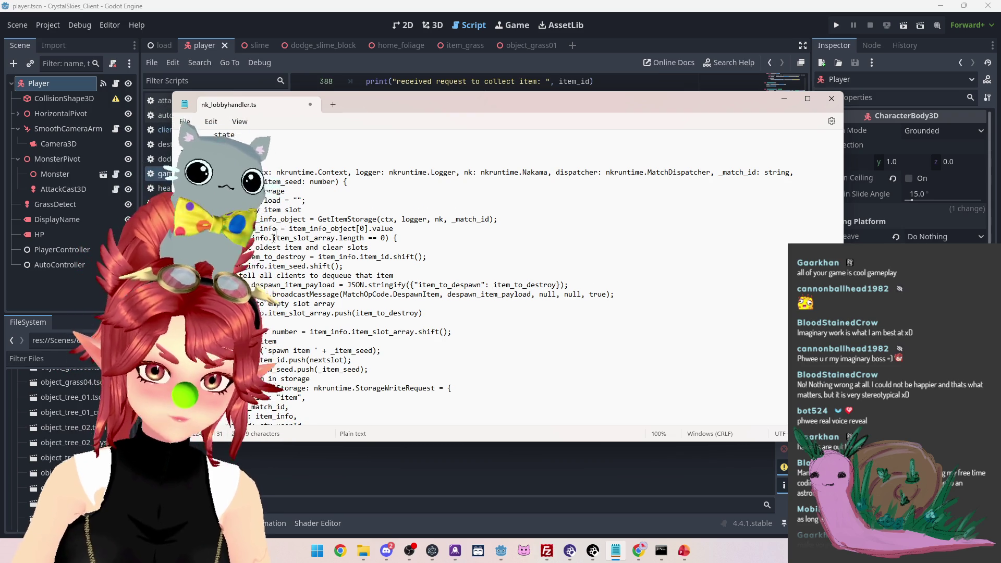
{"action": "scroll", "coordinate": [274, 237], "scroll_direction": "down", "scroll_amount": 1}
{"action": "scroll", "coordinate": [336, 249], "scroll_direction": "down", "scroll_amount": 3}
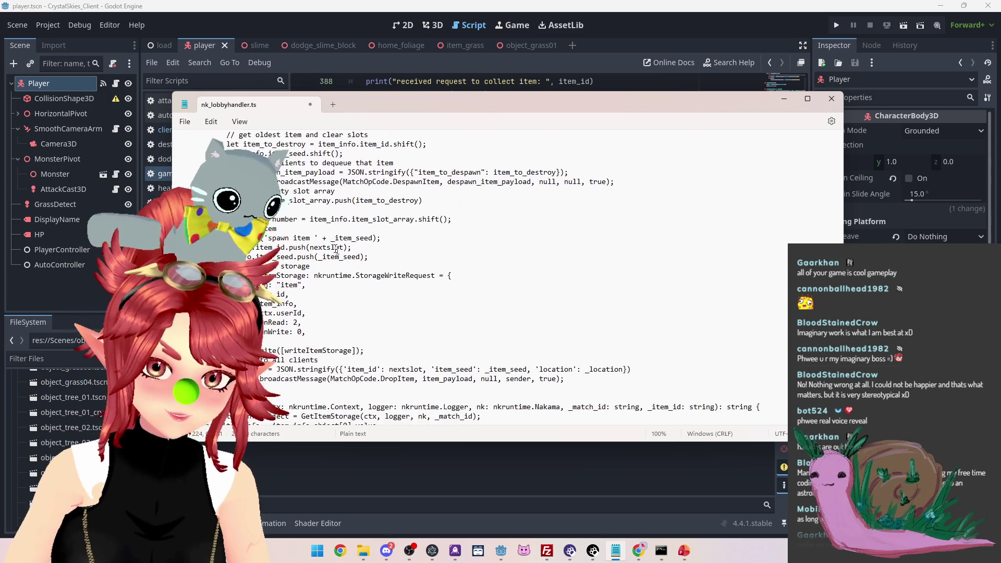
{"action": "scroll", "coordinate": [305, 201], "scroll_direction": "up", "scroll_amount": 2}
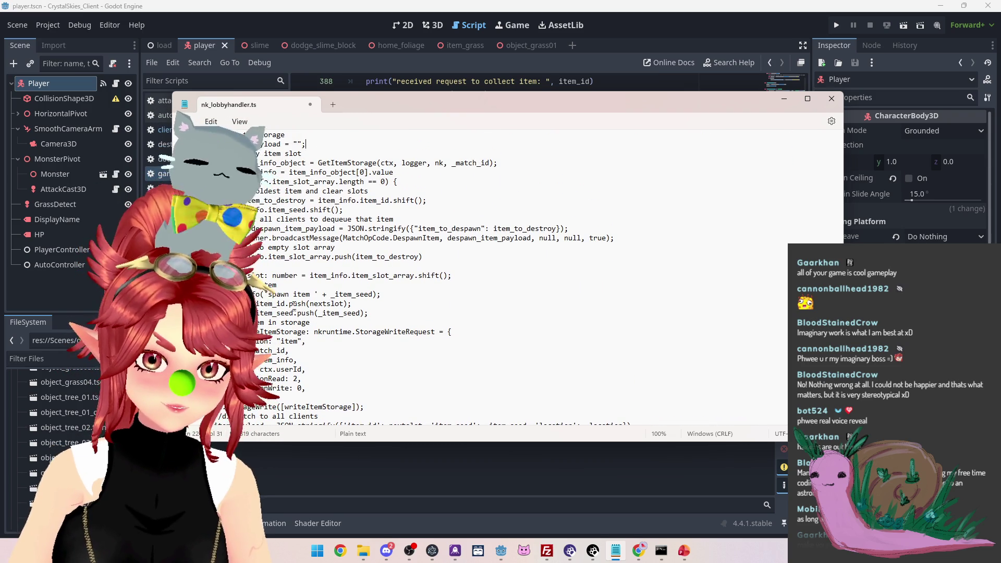
{"action": "scroll", "coordinate": [294, 306], "scroll_direction": "down", "scroll_amount": 1}
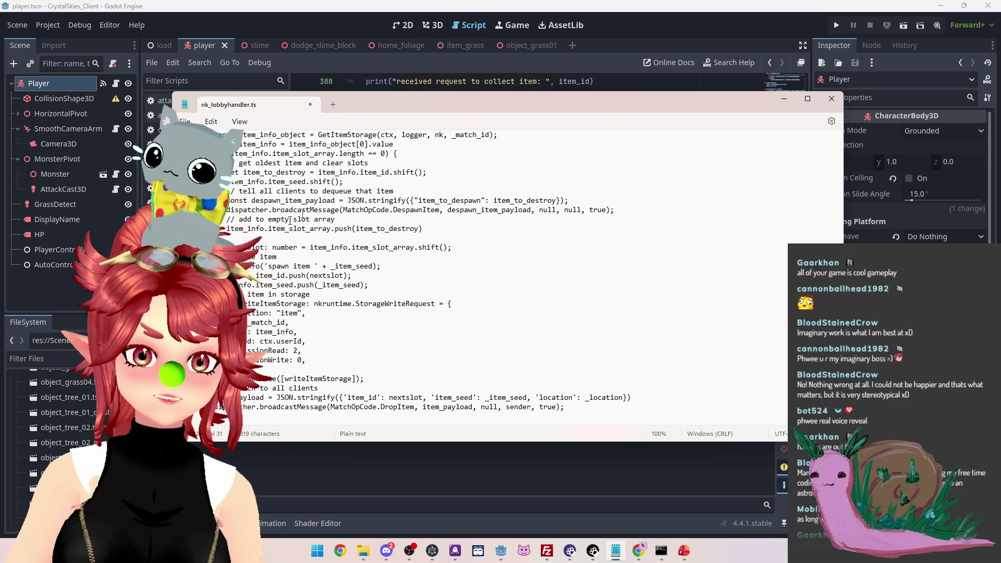
{"action": "scroll", "coordinate": [527, 277], "scroll_direction": "down", "scroll_amount": 1}
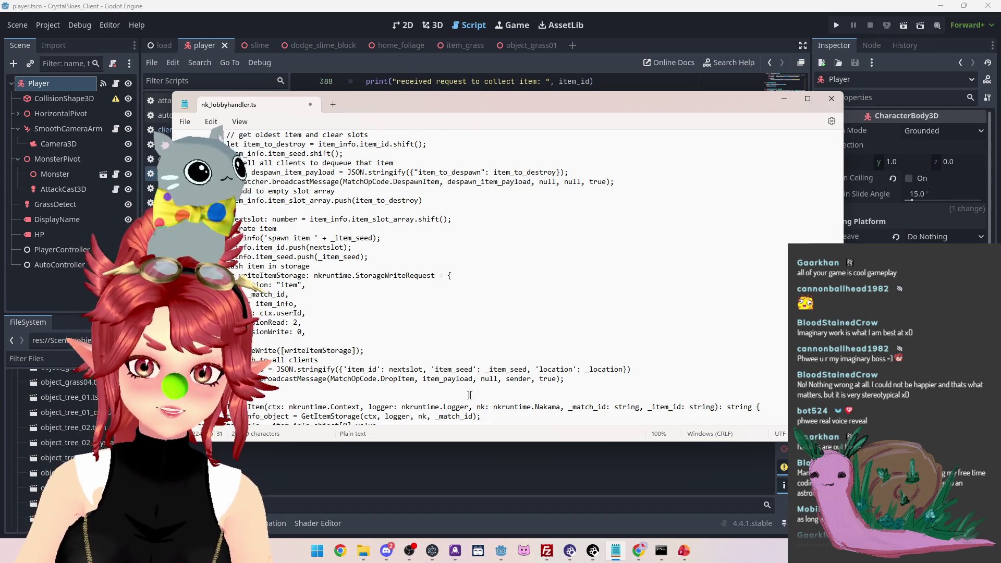
{"action": "scroll", "coordinate": [354, 331], "scroll_direction": "up", "scroll_amount": 8}
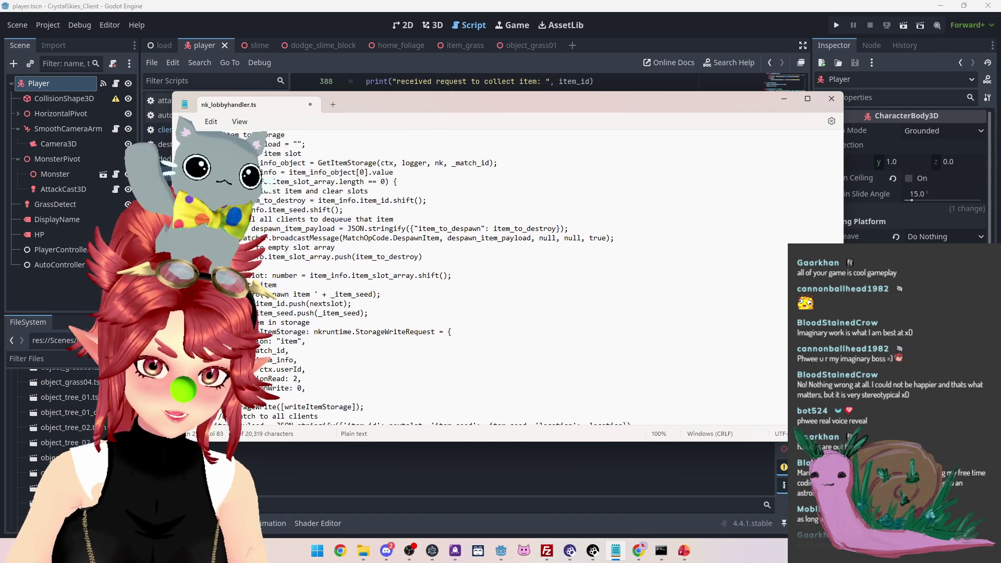
{"action": "scroll", "coordinate": [355, 331], "scroll_direction": "up", "scroll_amount": 3}
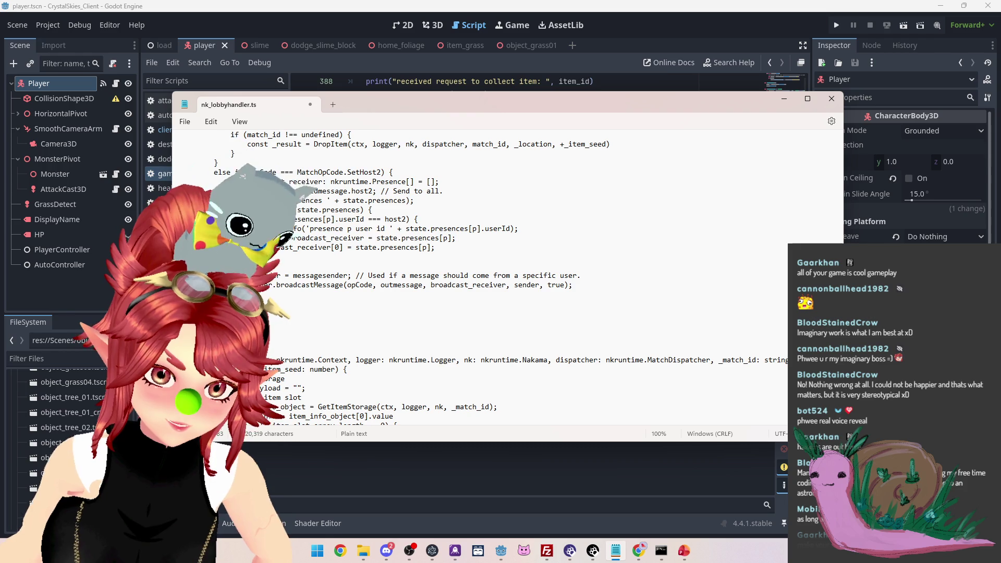
{"action": "mouse_move", "coordinate": [178, 275]}
{"action": "left_mouse_down"}
{"action": "mouse_move", "coordinate": [339, 285]}
{"action": "mouse_move", "coordinate": [351, 275]}
{"action": "left_mouse_up"}
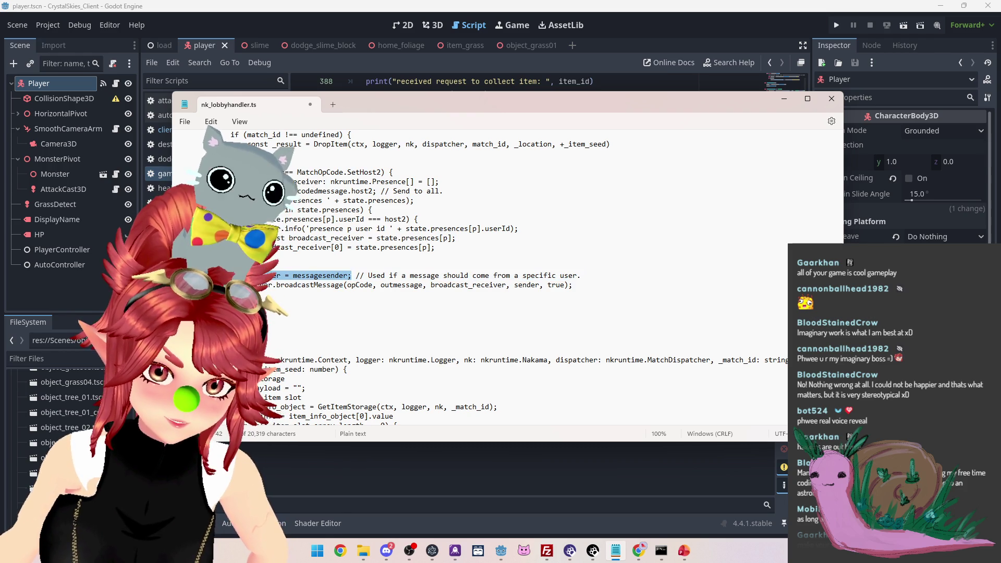
{"action": "scroll", "coordinate": [344, 334], "scroll_direction": "up", "scroll_amount": 3}
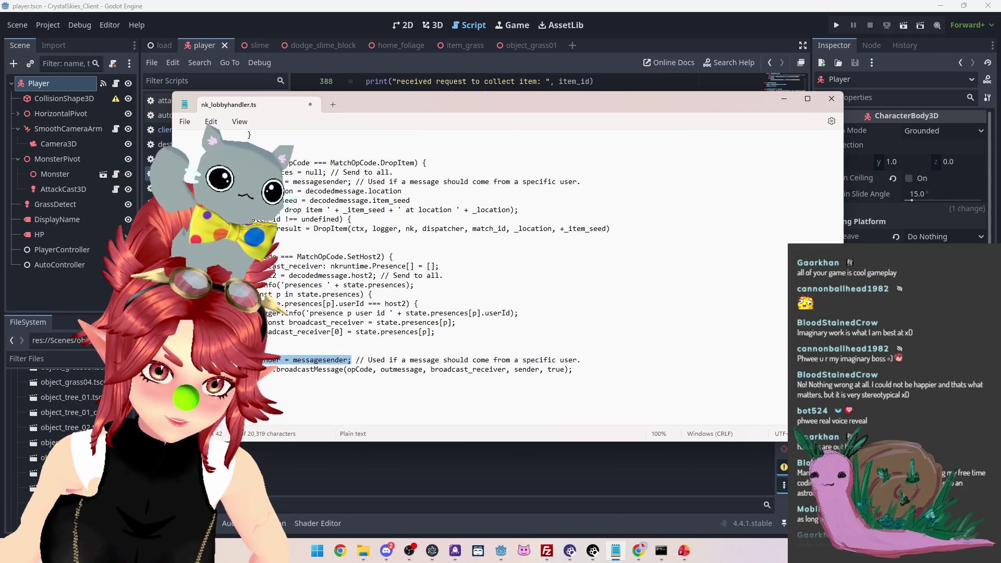
{"action": "scroll", "coordinate": [470, 282], "scroll_direction": "down", "scroll_amount": 10}
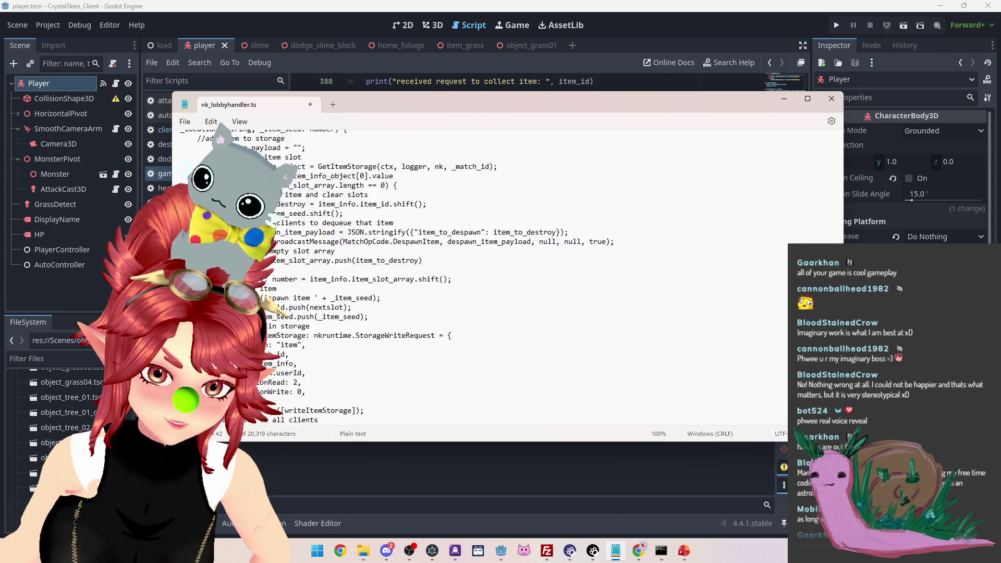
{"action": "scroll", "coordinate": [469, 282], "scroll_direction": "down", "scroll_amount": 10}
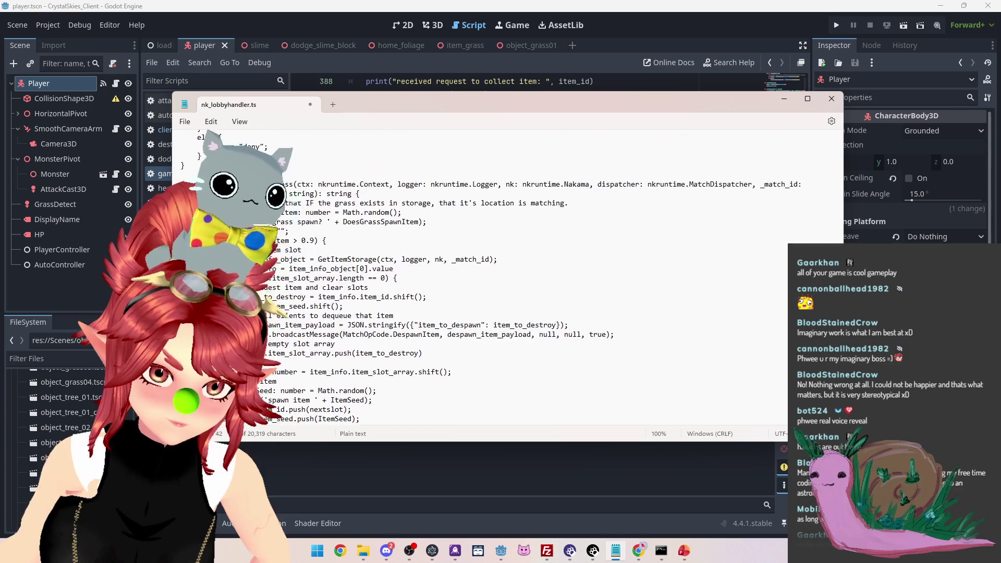
{"action": "scroll", "coordinate": [470, 282], "scroll_direction": "down", "scroll_amount": 4}
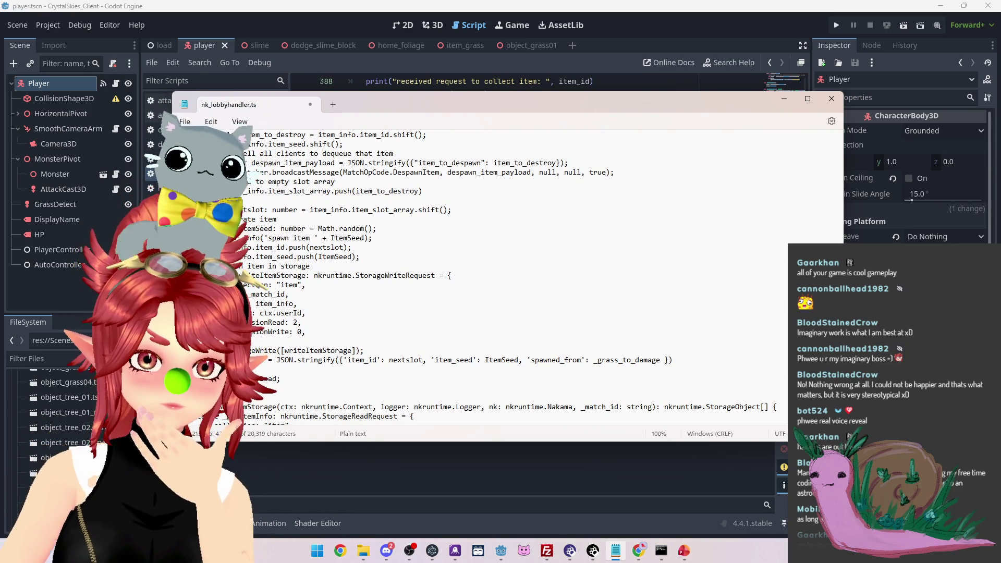
{"action": "scroll", "coordinate": [469, 282], "scroll_direction": "down", "scroll_amount": 10}
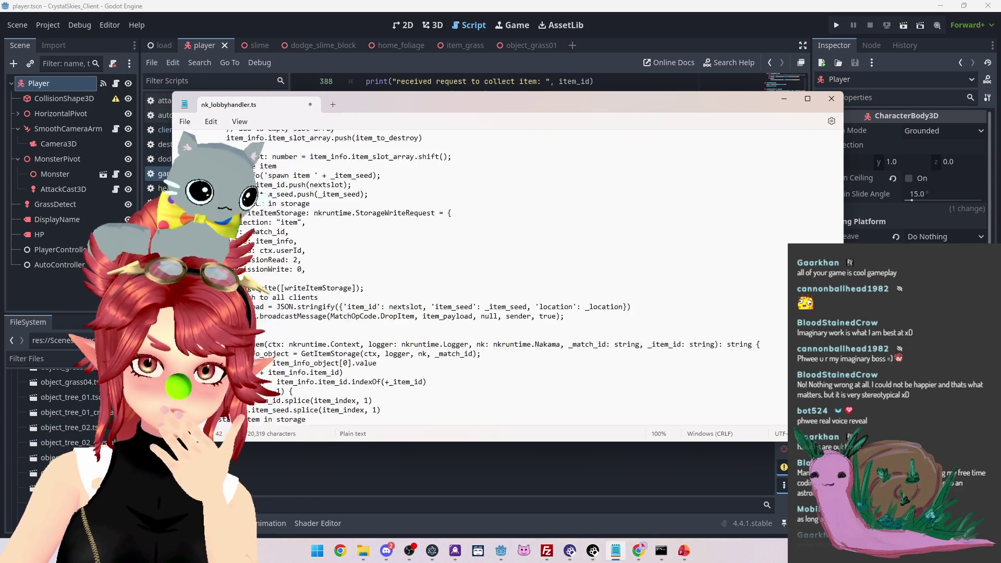
{"action": "scroll", "coordinate": [469, 277], "scroll_direction": "up", "scroll_amount": 1}
{"action": "scroll", "coordinate": [537, 276], "scroll_direction": "up", "scroll_amount": 4}
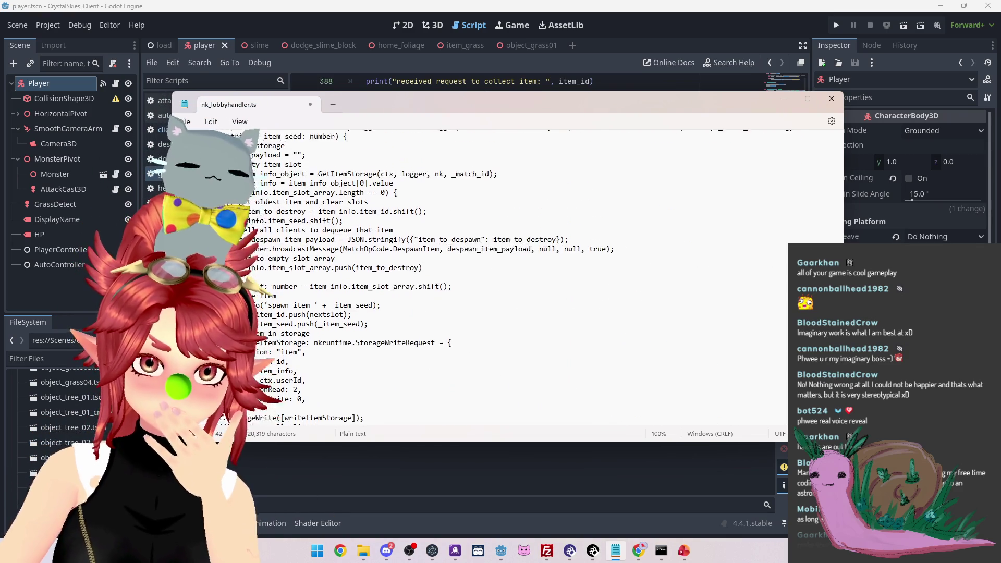
{"action": "scroll", "coordinate": [439, 357], "scroll_direction": "down", "scroll_amount": 6}
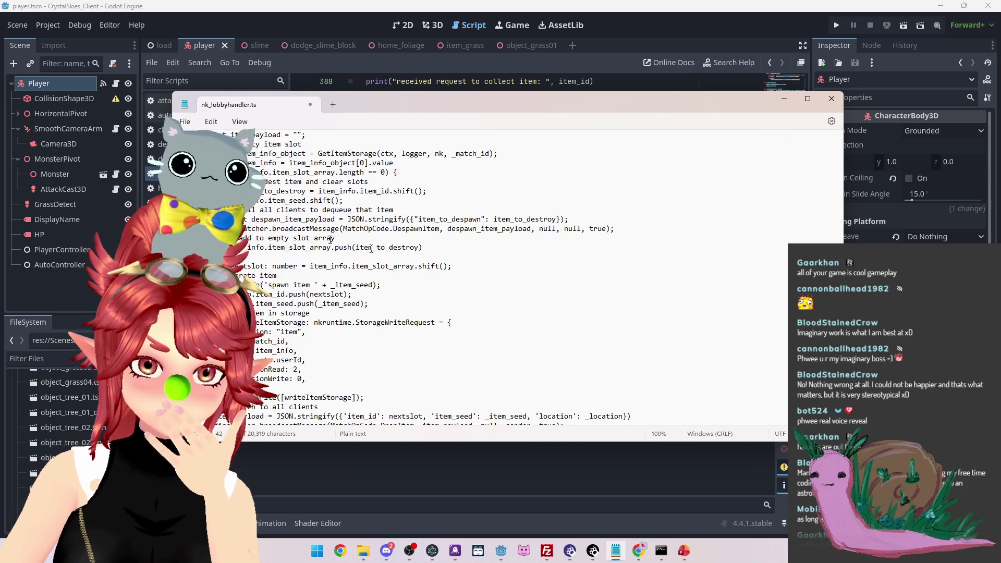
{"action": "double_click", "coordinate": [515, 341]}
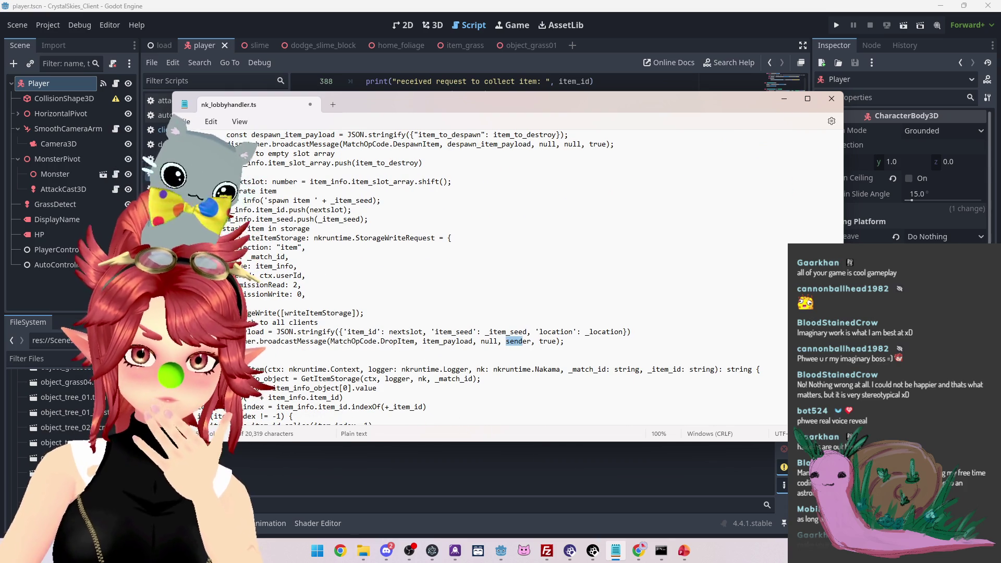
{"action": "scroll", "coordinate": [526, 277], "scroll_direction": "up", "scroll_amount": 4}
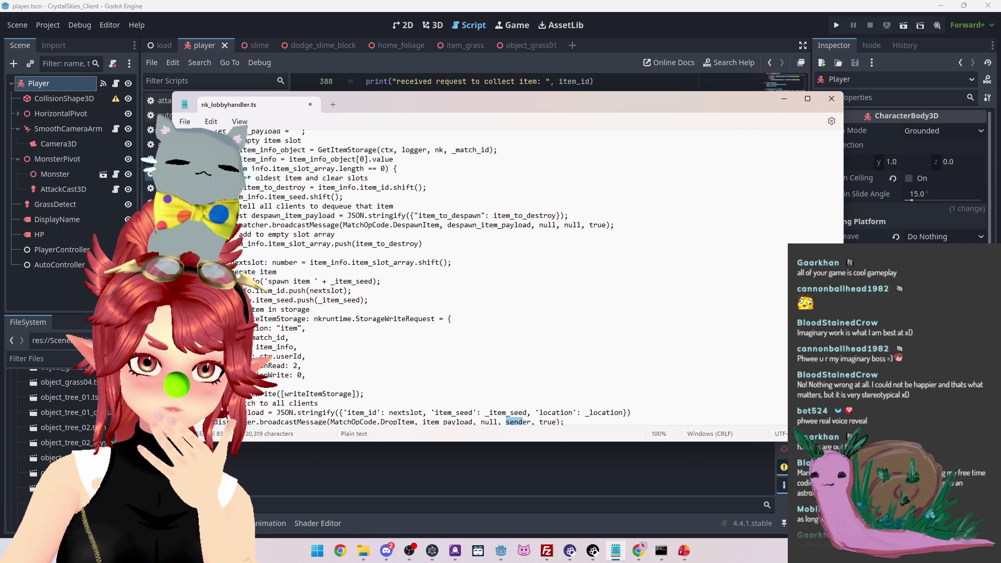
{"action": "scroll", "coordinate": [255, 351], "scroll_direction": "down", "scroll_amount": 3}
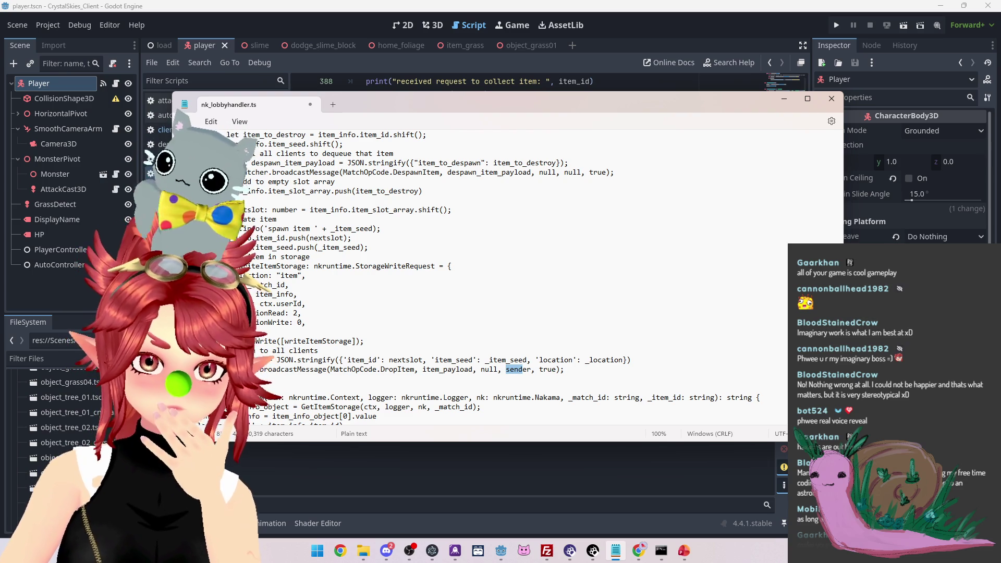
{"action": "scroll", "coordinate": [526, 277], "scroll_direction": "up", "scroll_amount": 3}
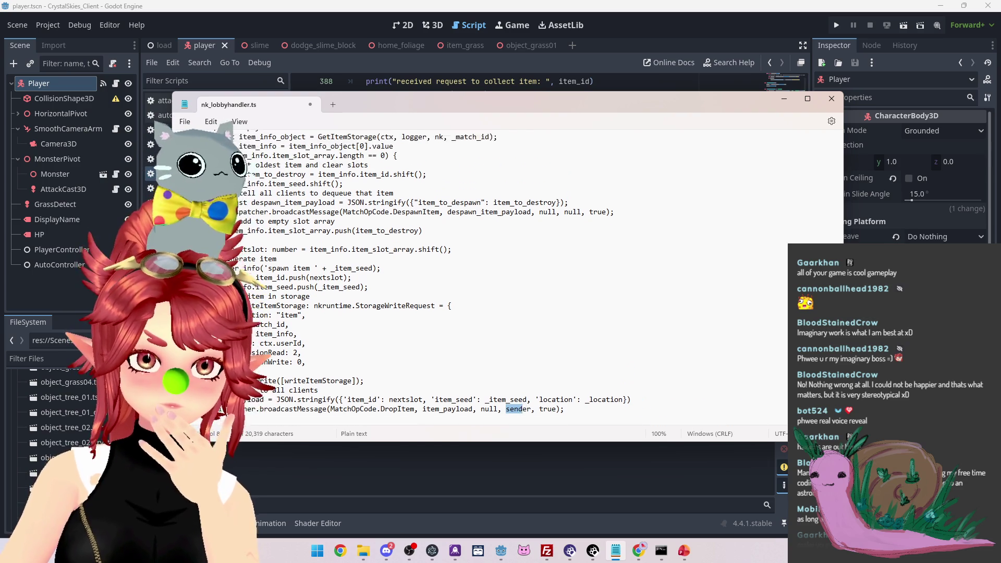
{"action": "scroll", "coordinate": [546, 278], "scroll_direction": "up", "scroll_amount": 1}
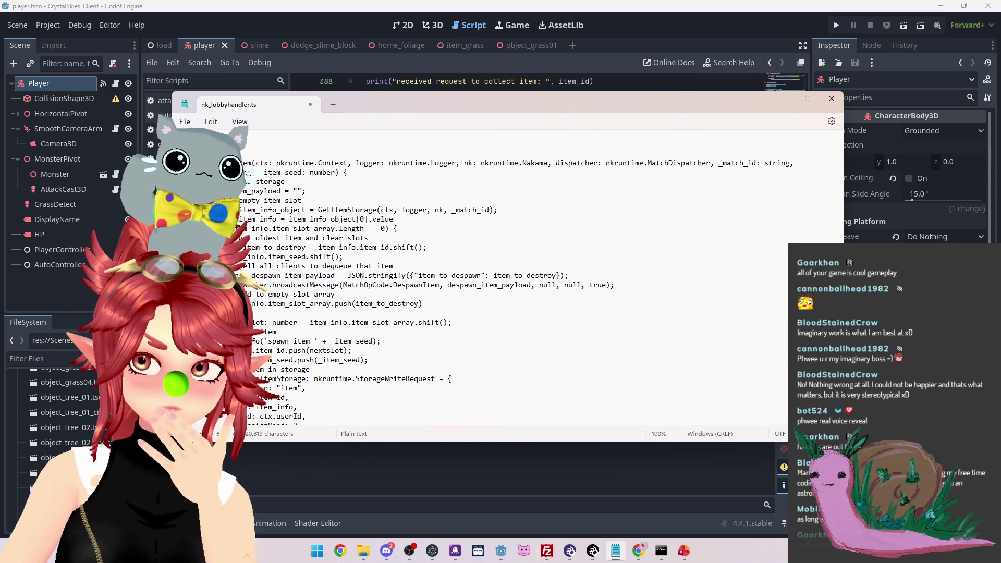
{"action": "scroll", "coordinate": [547, 277], "scroll_direction": "down", "scroll_amount": 4}
{"action": "left_click", "coordinate": [519, 385]}
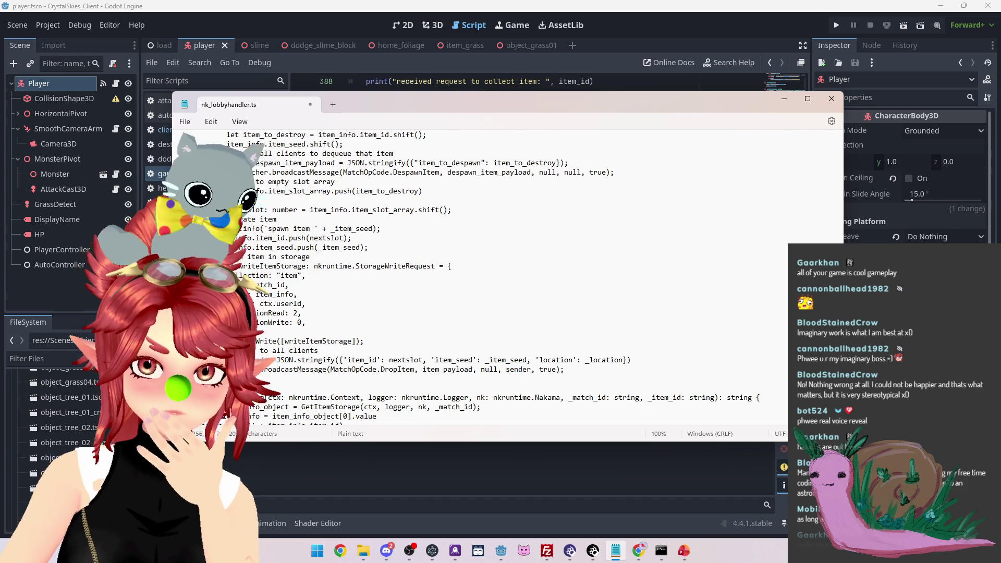
{"action": "left_click_drag", "start_coordinate": [505, 369], "coordinate": [531, 370]}
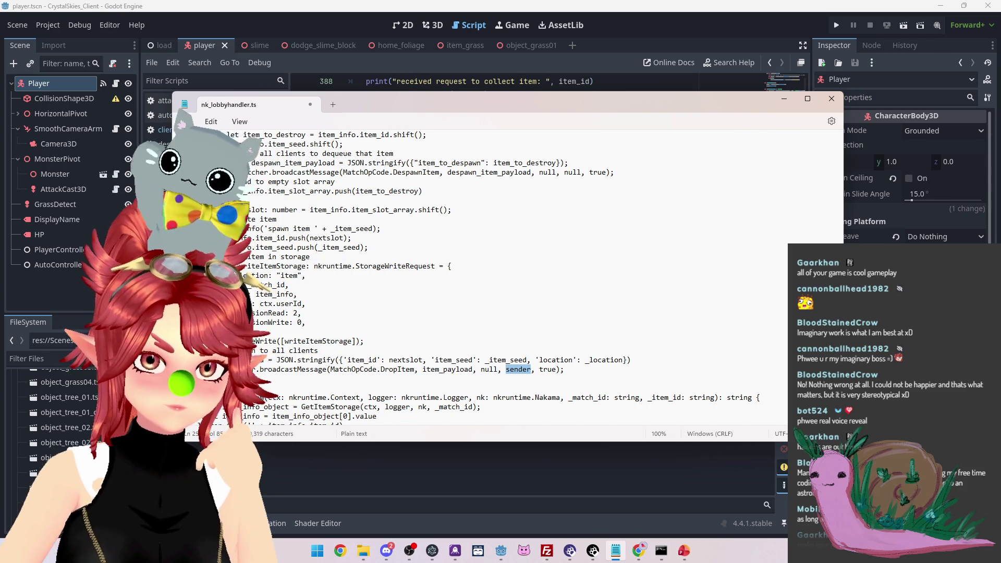
{"action": "scroll", "coordinate": [485, 276], "scroll_direction": "up", "scroll_amount": 3}
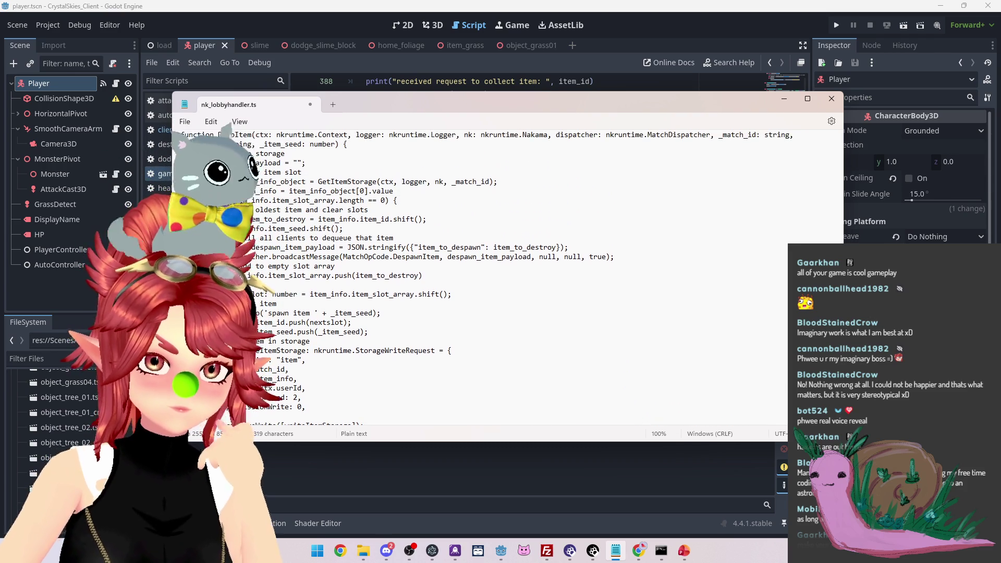
{"action": "scroll", "coordinate": [485, 276], "scroll_direction": "up", "scroll_amount": 1}
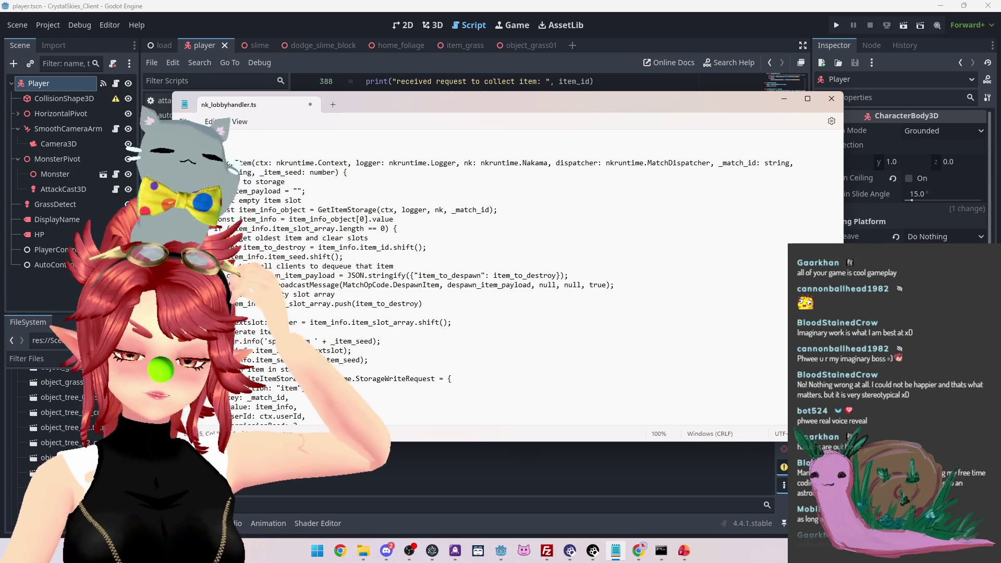
{"action": "scroll", "coordinate": [485, 277], "scroll_direction": "down", "scroll_amount": 3}
{"action": "scroll", "coordinate": [485, 276], "scroll_direction": "down", "scroll_amount": 2}
{"action": "left_click", "coordinate": [542, 341]}
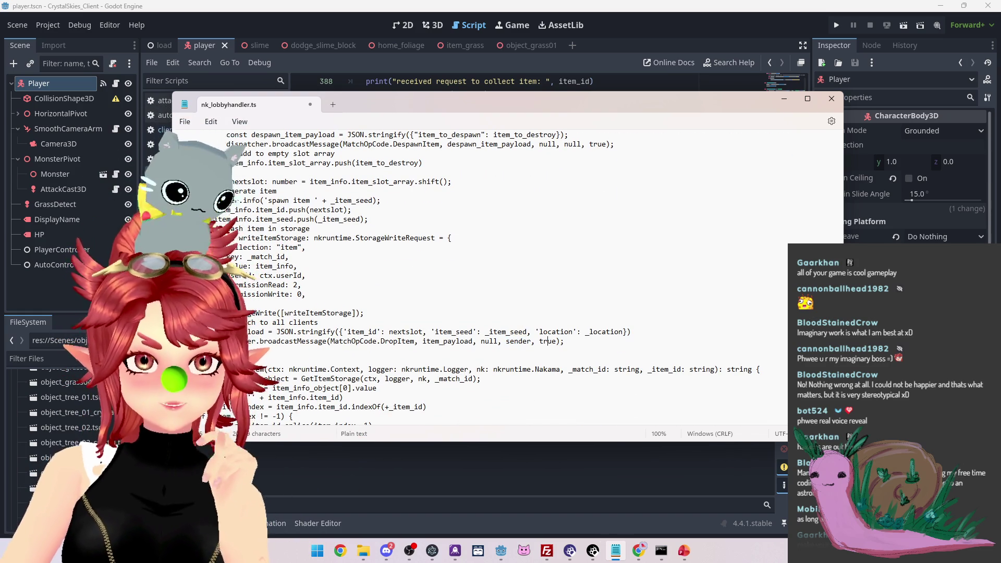
{"action": "left_click_drag", "start_coordinate": [565, 342], "coordinate": [305, 341]}
{"action": "left_click", "coordinate": [305, 342]}
{"action": "triple_click", "coordinate": [305, 341]}
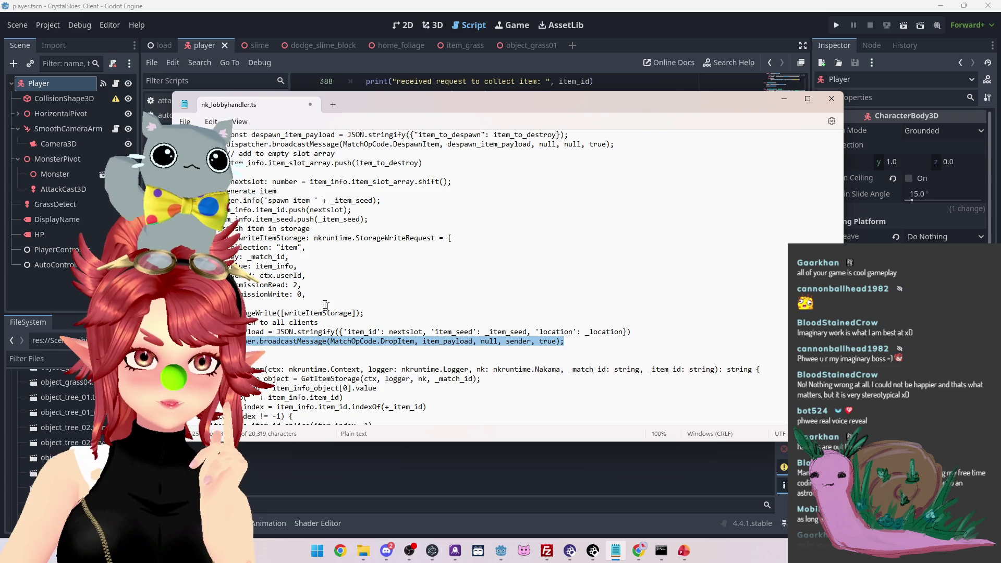
{"action": "scroll", "coordinate": [485, 276], "scroll_direction": "up", "scroll_amount": 4}
{"action": "scroll", "coordinate": [485, 277], "scroll_direction": "down", "scroll_amount": 2}
{"action": "scroll", "coordinate": [246, 292], "scroll_direction": "down", "scroll_amount": 4}
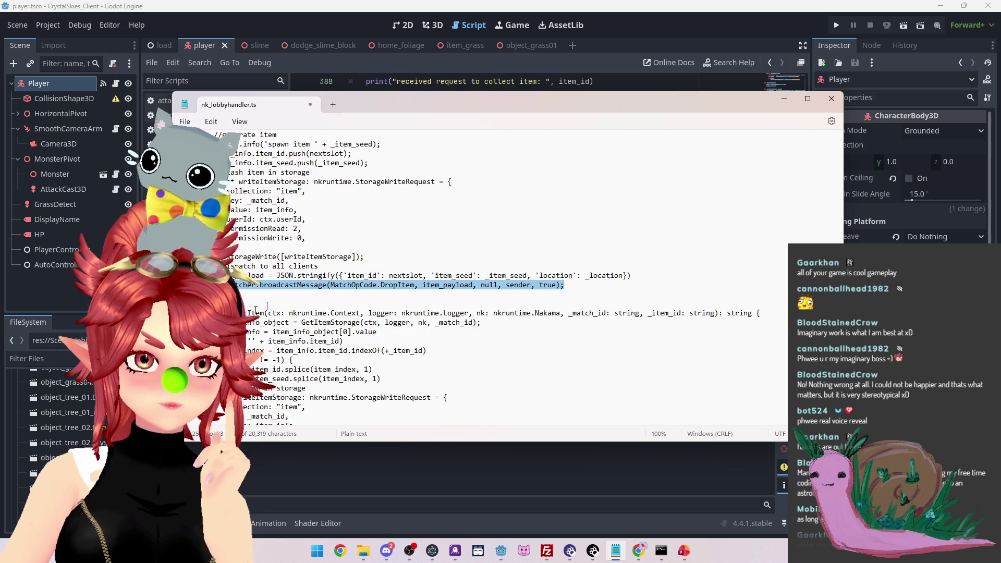
{"action": "scroll", "coordinate": [246, 292], "scroll_direction": "up", "scroll_amount": 4}
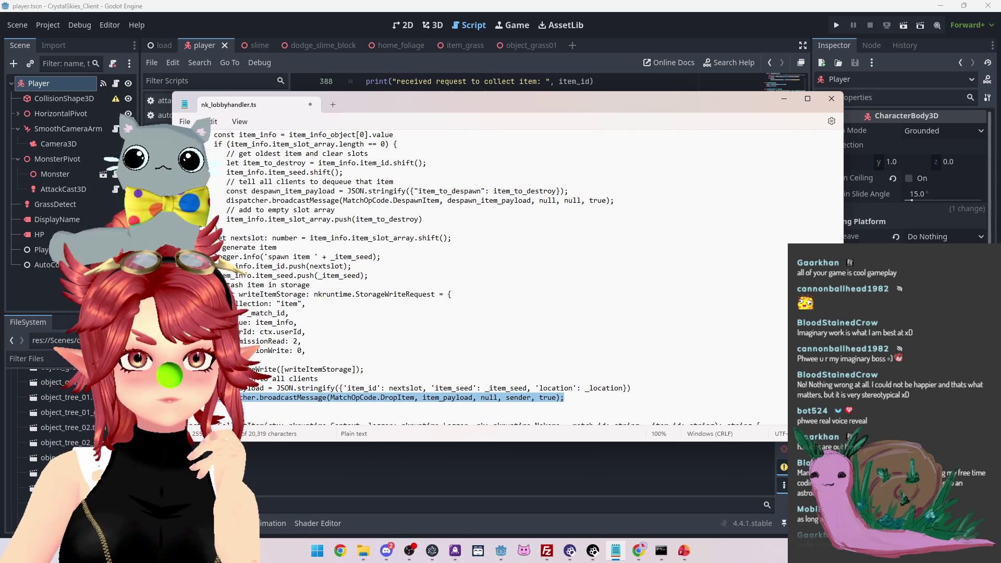
{"action": "scroll", "coordinate": [431, 275], "scroll_direction": "up", "scroll_amount": 1}
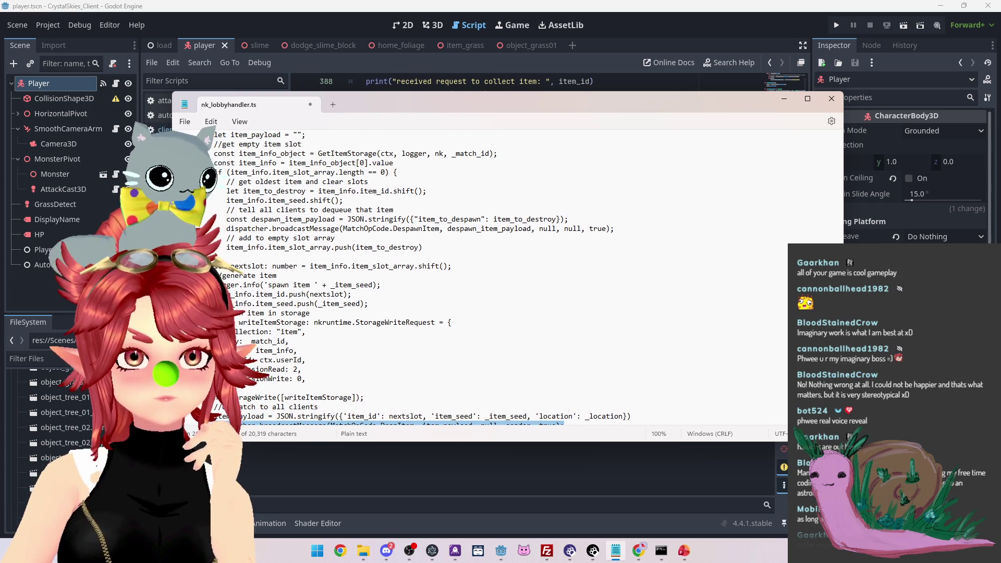
{"action": "scroll", "coordinate": [272, 259], "scroll_direction": "up", "scroll_amount": 1}
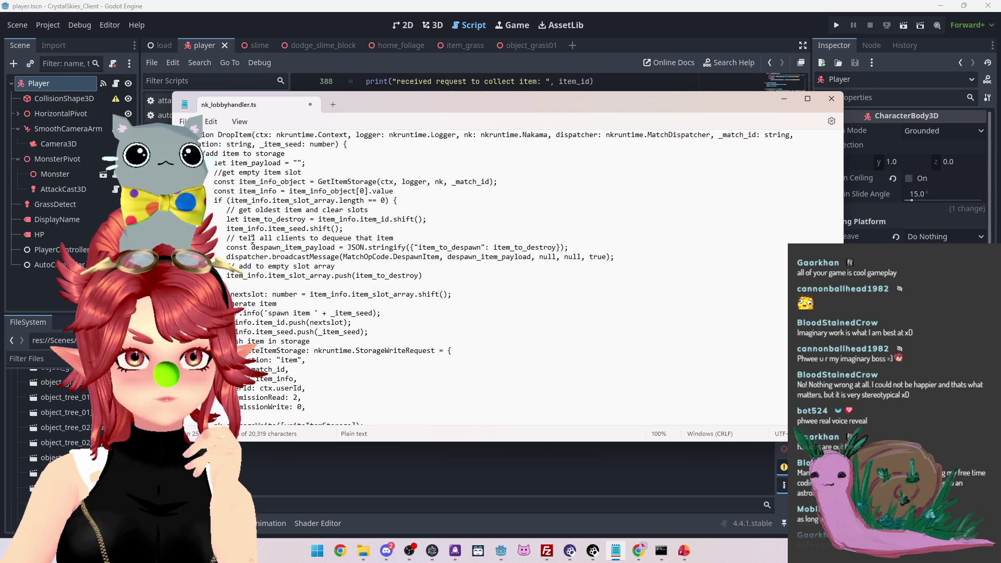
{"action": "scroll", "coordinate": [556, 149], "scroll_direction": "up", "scroll_amount": 1}
{"action": "mouse_move", "coordinate": [748, 163]}
{"action": "left_mouse_down"}
{"action": "mouse_move", "coordinate": [335, 172]}
{"action": "mouse_move", "coordinate": [265, 162]}
{"action": "left_mouse_up"}
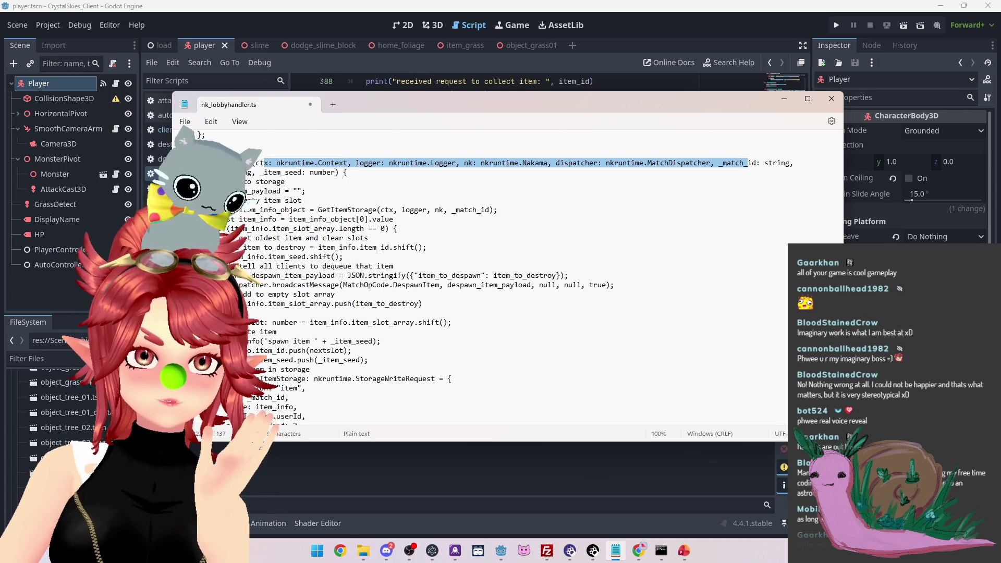
{"action": "scroll", "coordinate": [388, 296], "scroll_direction": "down", "scroll_amount": 2}
{"action": "scroll", "coordinate": [388, 297], "scroll_direction": "down", "scroll_amount": 3}
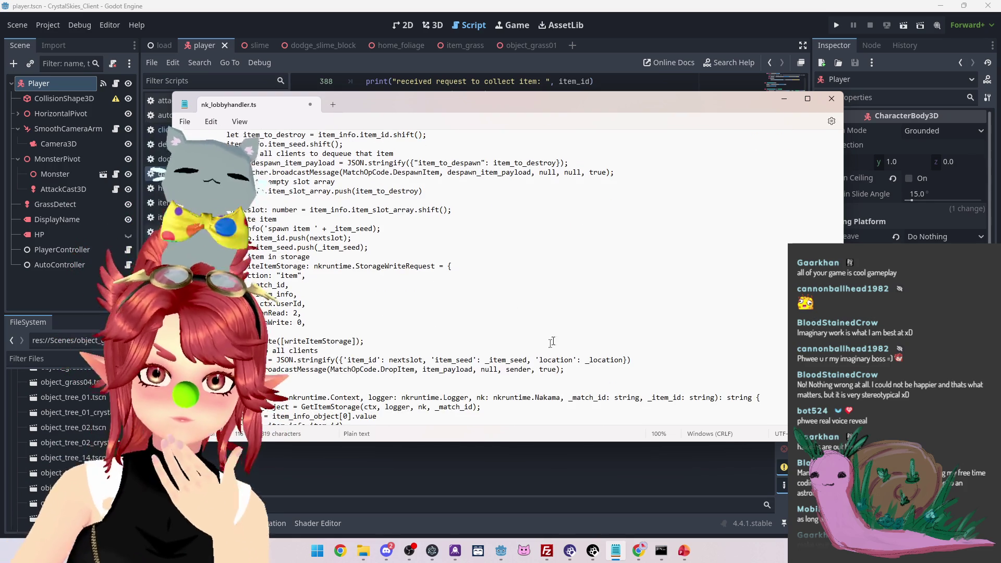
{"action": "left_click_drag", "start_coordinate": [507, 370], "coordinate": [531, 370]}
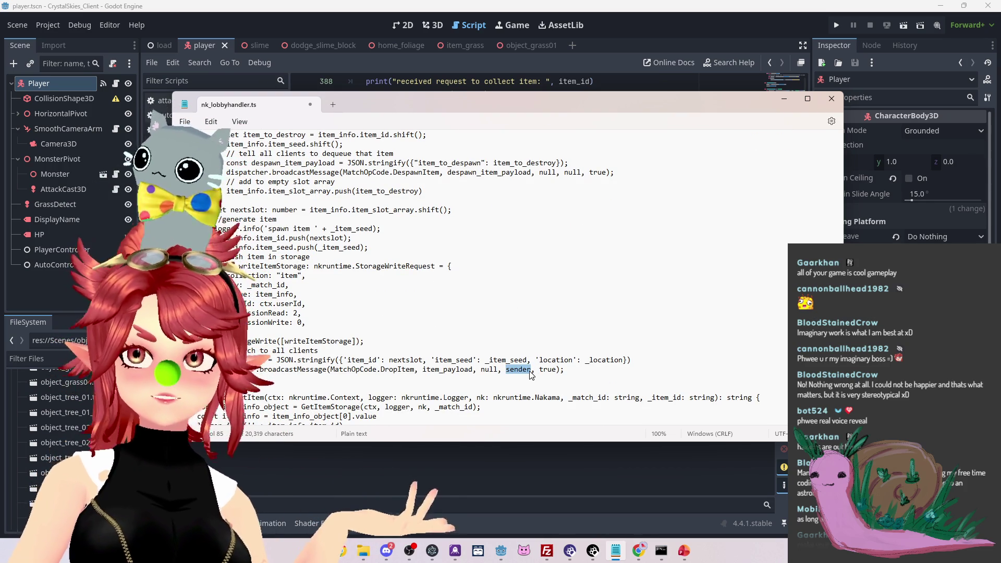
{"action": "scroll", "coordinate": [531, 375], "scroll_direction": "down", "scroll_amount": 1}
{"action": "scroll", "coordinate": [531, 374], "scroll_direction": "down", "scroll_amount": 10}
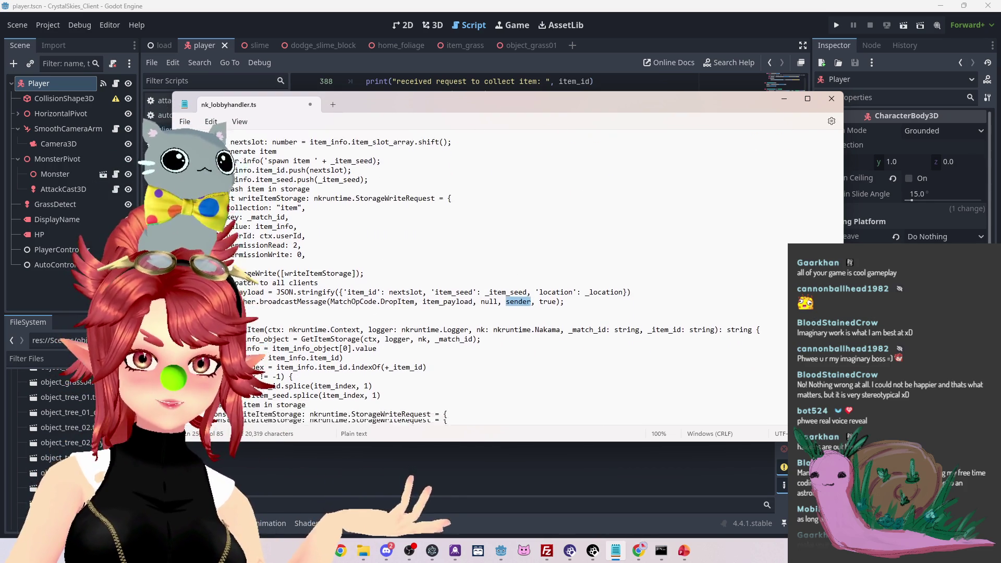
{"action": "scroll", "coordinate": [531, 374], "scroll_direction": "down", "scroll_amount": 9}
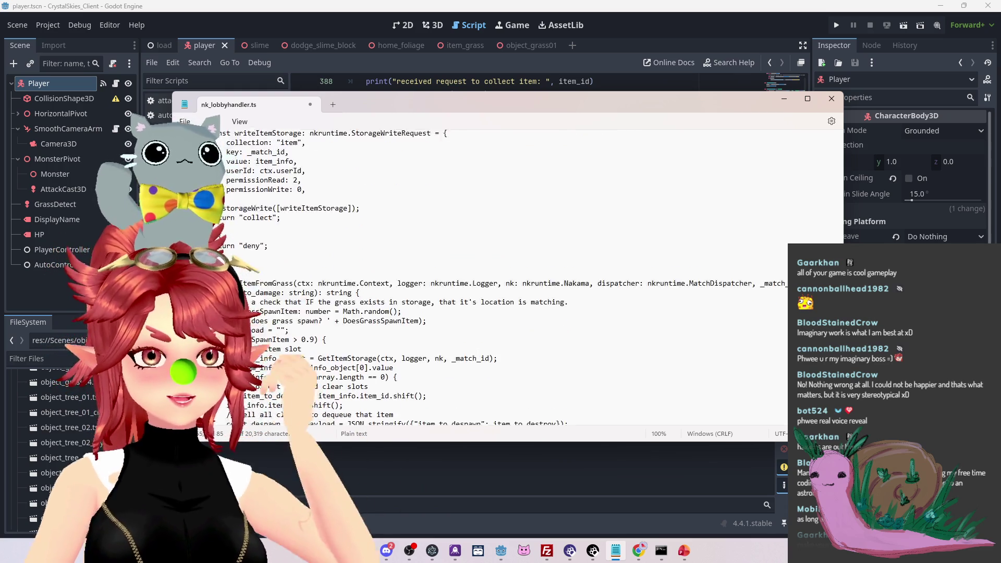
{"action": "scroll", "coordinate": [531, 374], "scroll_direction": "down", "scroll_amount": 1}
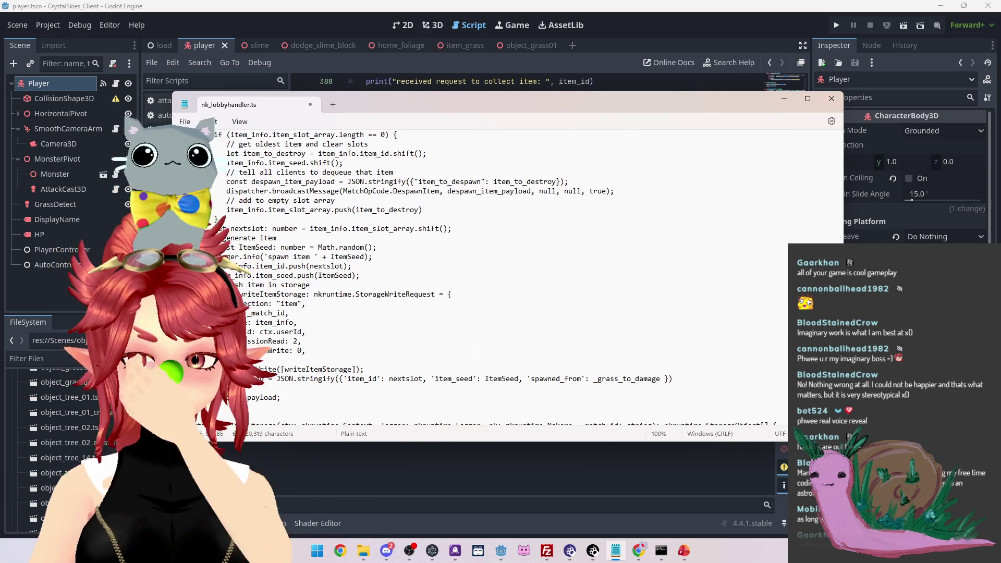
{"action": "scroll", "coordinate": [531, 374], "scroll_direction": "up", "scroll_amount": 10}
{"action": "scroll", "coordinate": [531, 374], "scroll_direction": "up", "scroll_amount": 8}
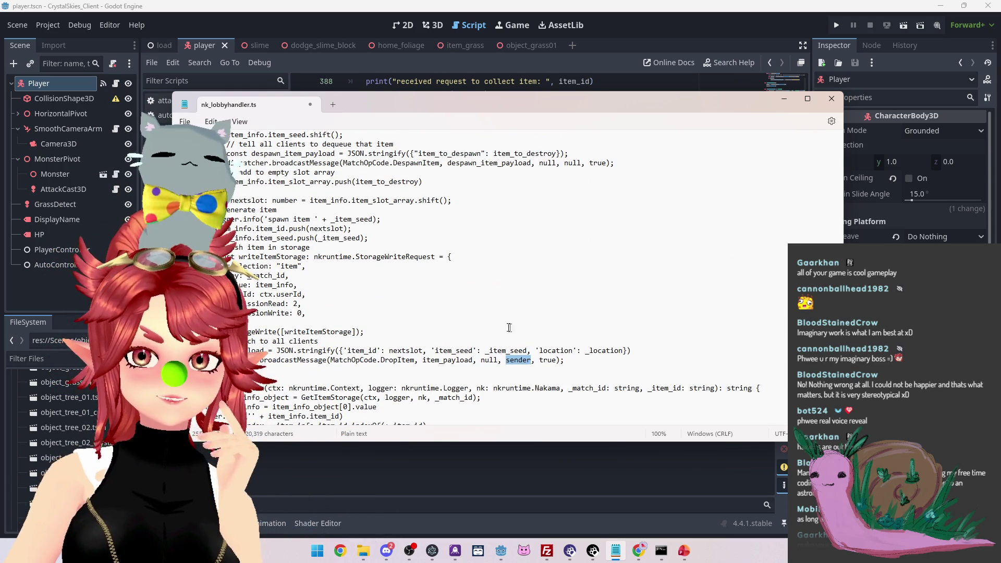
{"action": "left_click", "coordinate": [567, 359]}
{"action": "triple_click", "coordinate": [567, 360]}
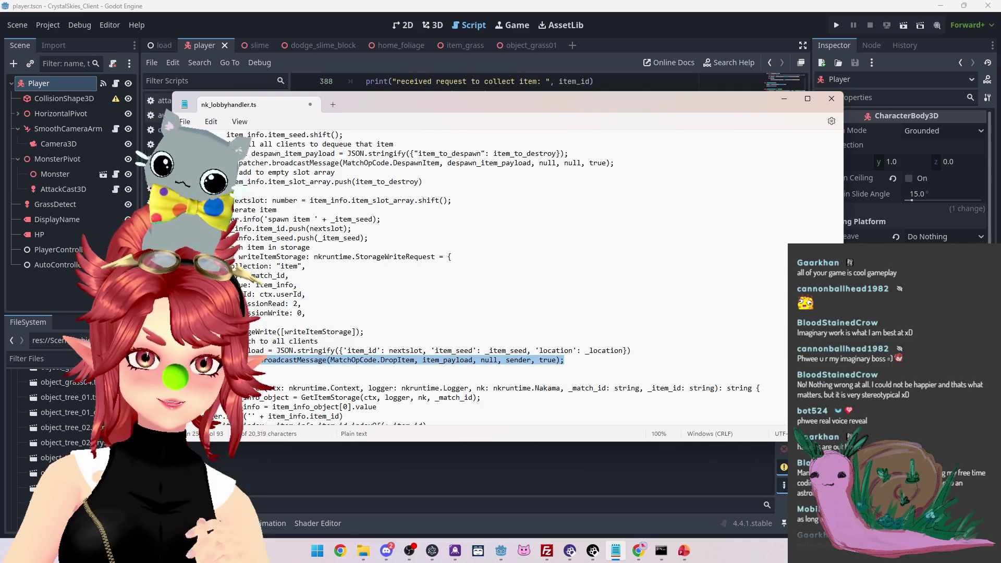
{"action": "key", "text": "BackSpace"}
Add a ': string' return type to the DropItem header and start a 'let new_item_…' line
{"action": "scroll", "coordinate": [402, 266], "scroll_direction": "up", "scroll_amount": 5}
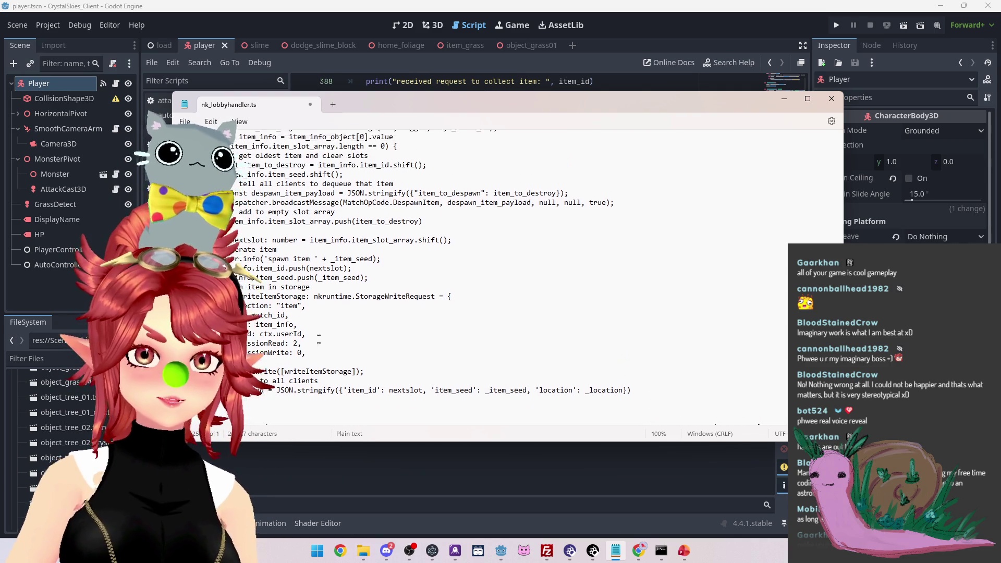
{"action": "left_click", "coordinate": [340, 191]}
{"action": "scroll", "coordinate": [340, 191], "scroll_direction": "up", "scroll_amount": 4}
{"action": "scroll", "coordinate": [490, 277], "scroll_direction": "up", "scroll_amount": 10}
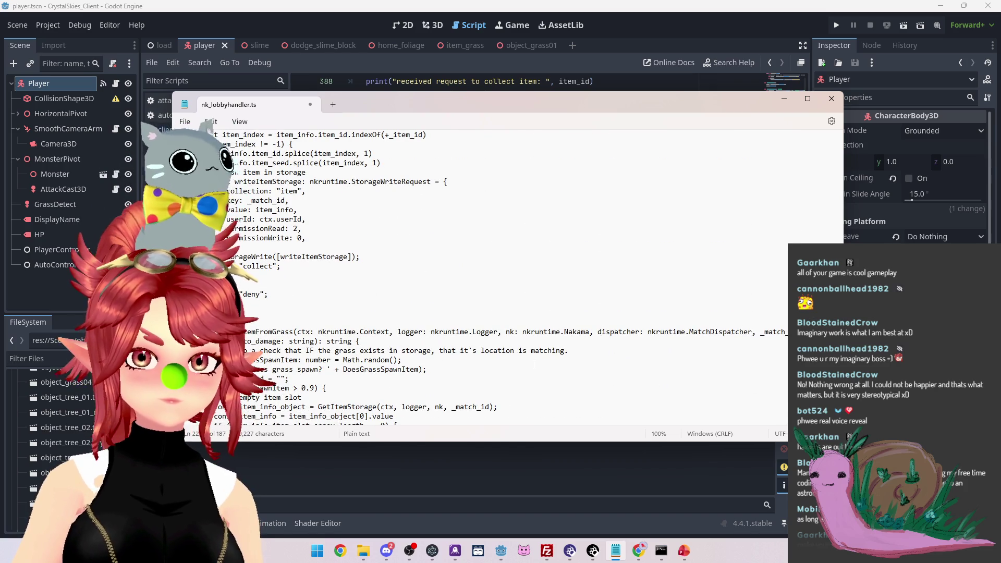
{"action": "scroll", "coordinate": [533, 364], "scroll_direction": "up", "scroll_amount": 7}
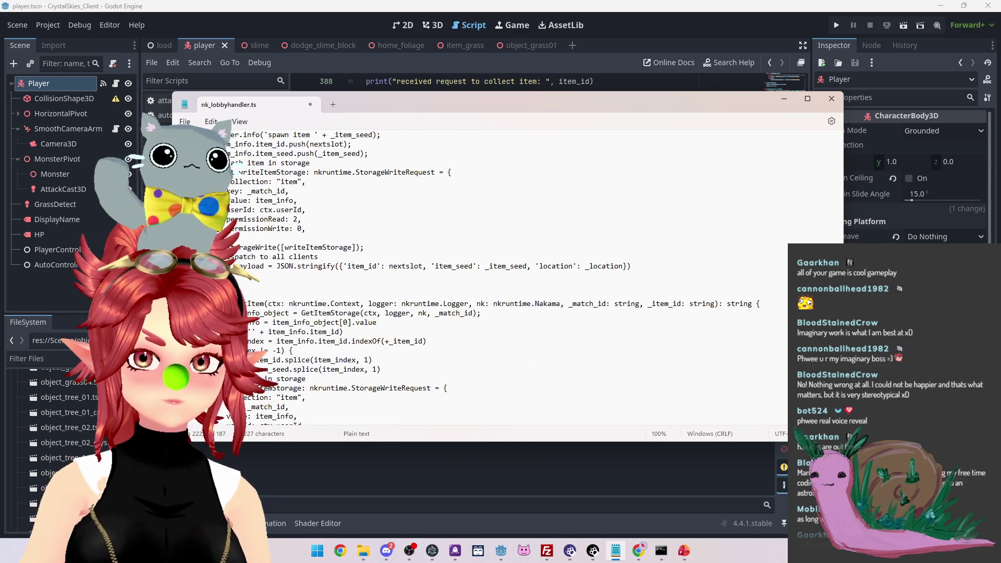
{"action": "type", "text": ":"}
{"action": "type", "text": " string {"}
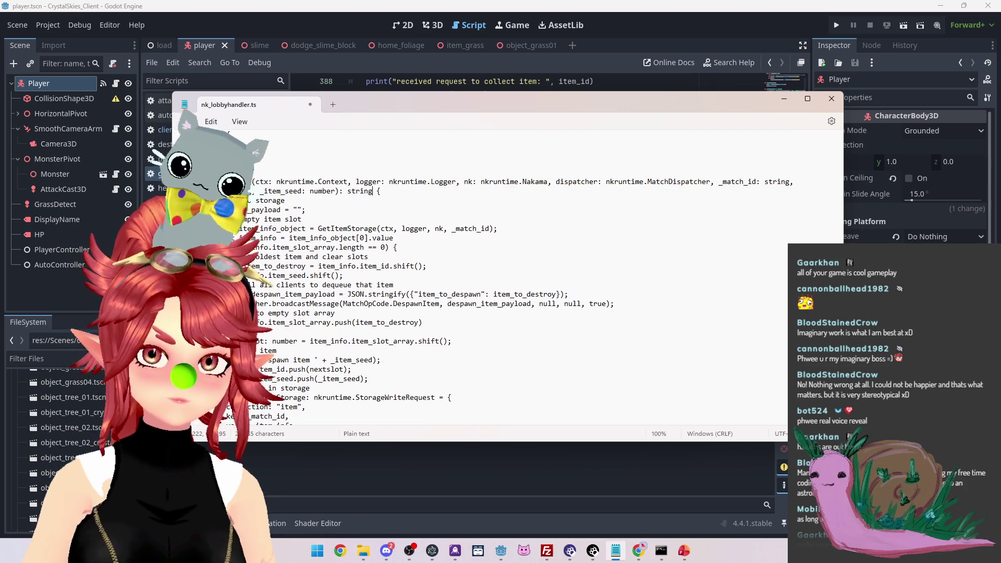
{"action": "scroll", "coordinate": [533, 286], "scroll_direction": "down", "scroll_amount": 5}
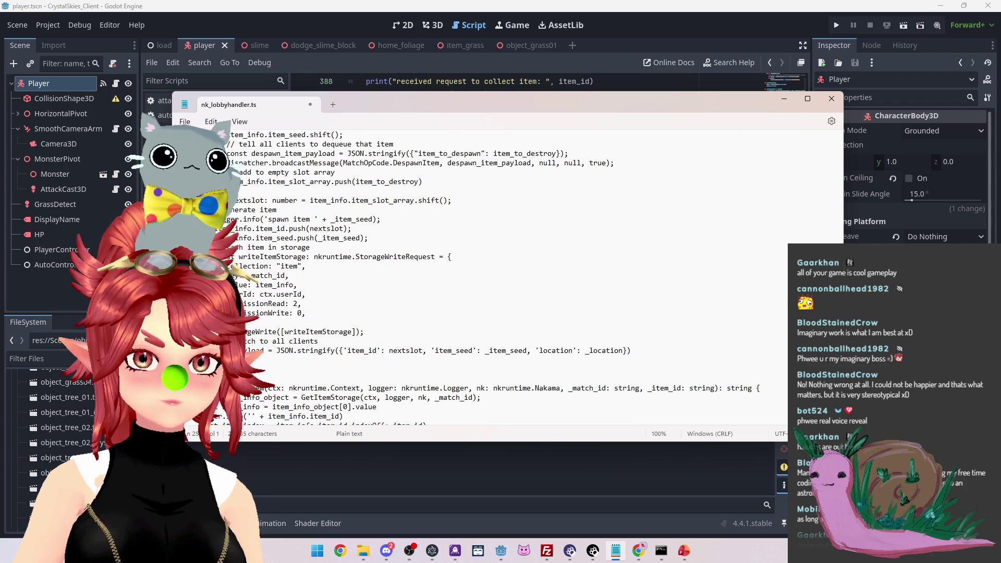
{"action": "type", "text": "let new_item_n"}
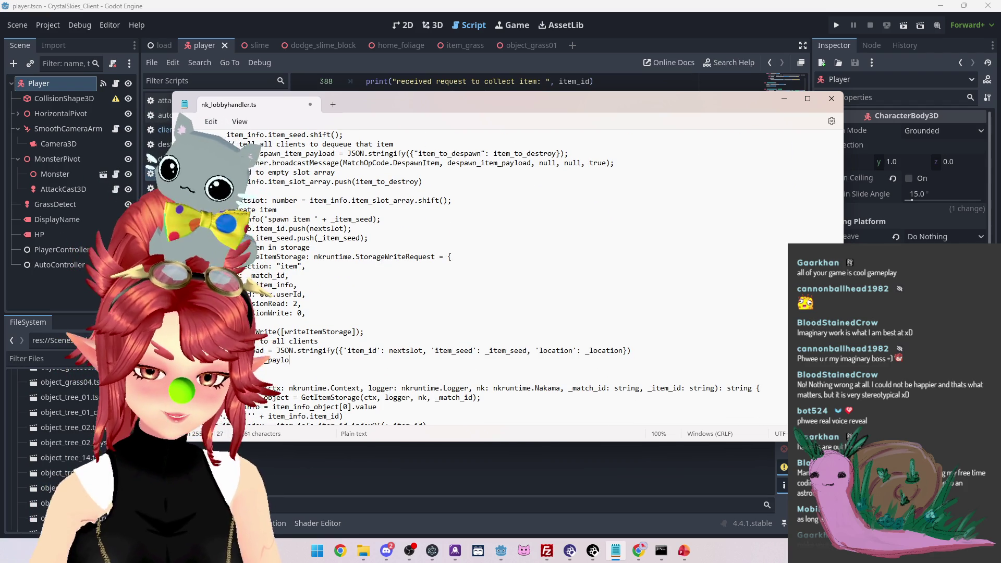
{"action": "type", "text": "ad"}
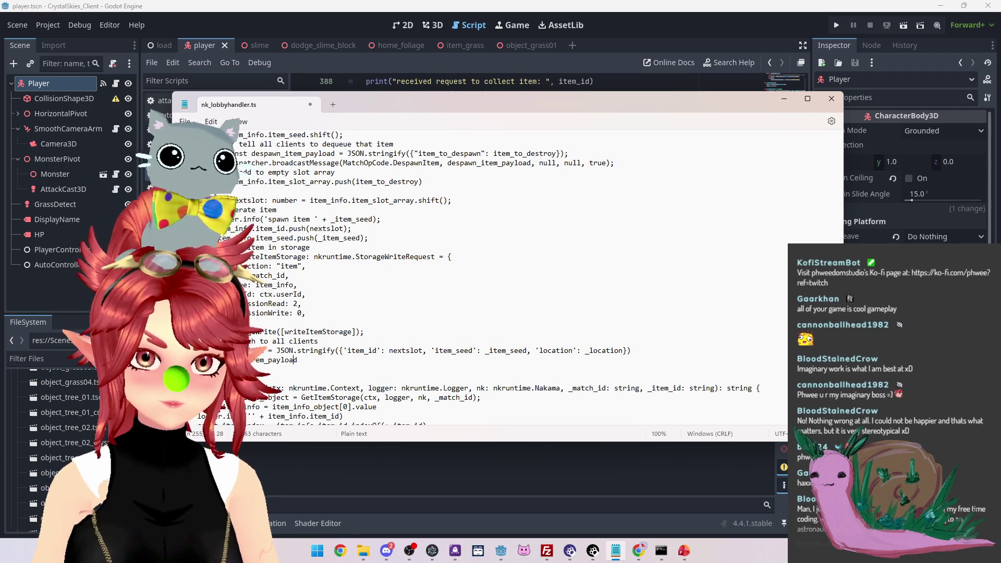
Fix the typo in the new_item_payload name and open a new line after the DropItem call
{"action": "left_click", "coordinate": [259, 359]}
{"action": "key", "text": "BackSpace"}
{"action": "key", "text": "End"}
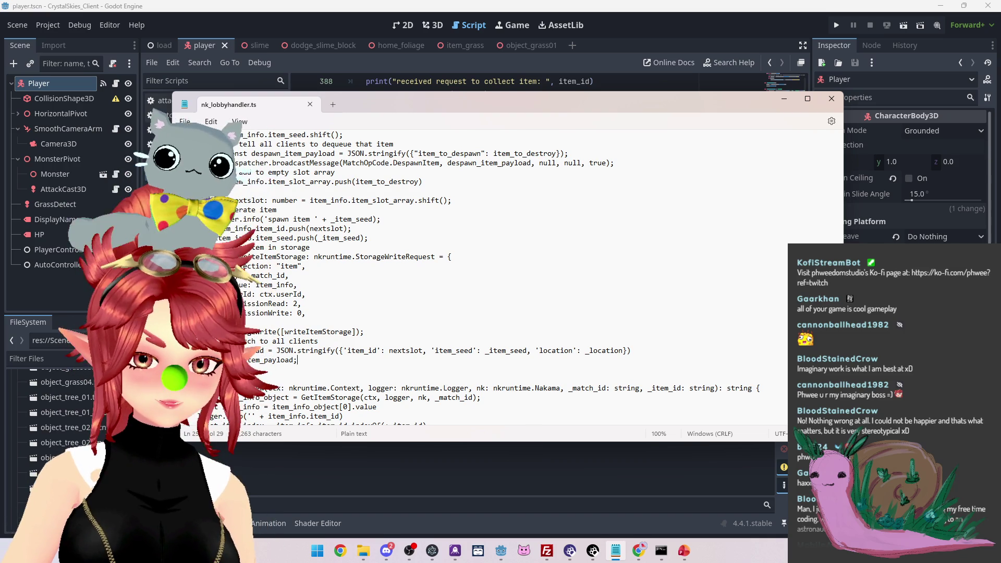
{"action": "scroll", "coordinate": [514, 277], "scroll_direction": "up", "scroll_amount": 15}
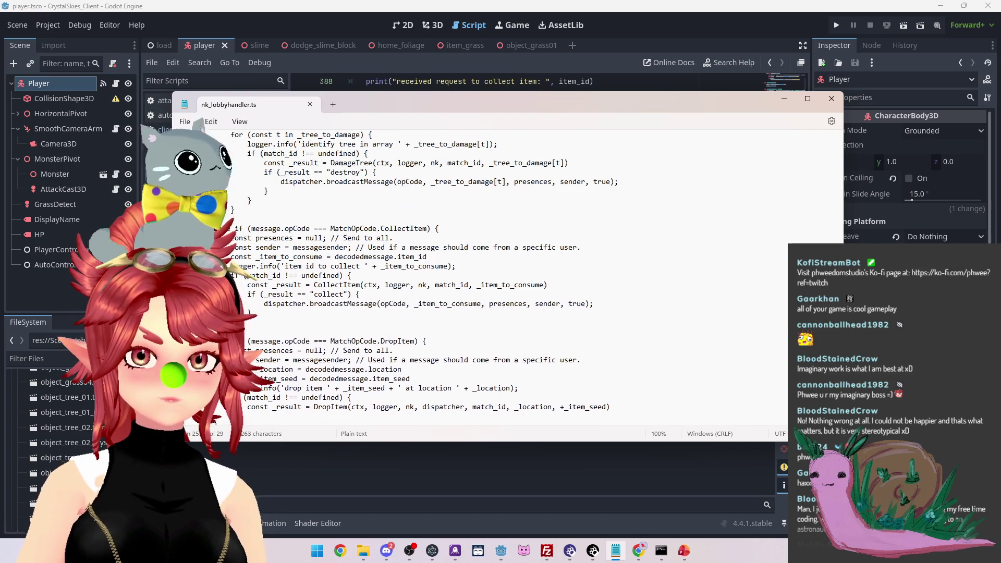
{"action": "scroll", "coordinate": [326, 300], "scroll_direction": "down", "scroll_amount": 3}
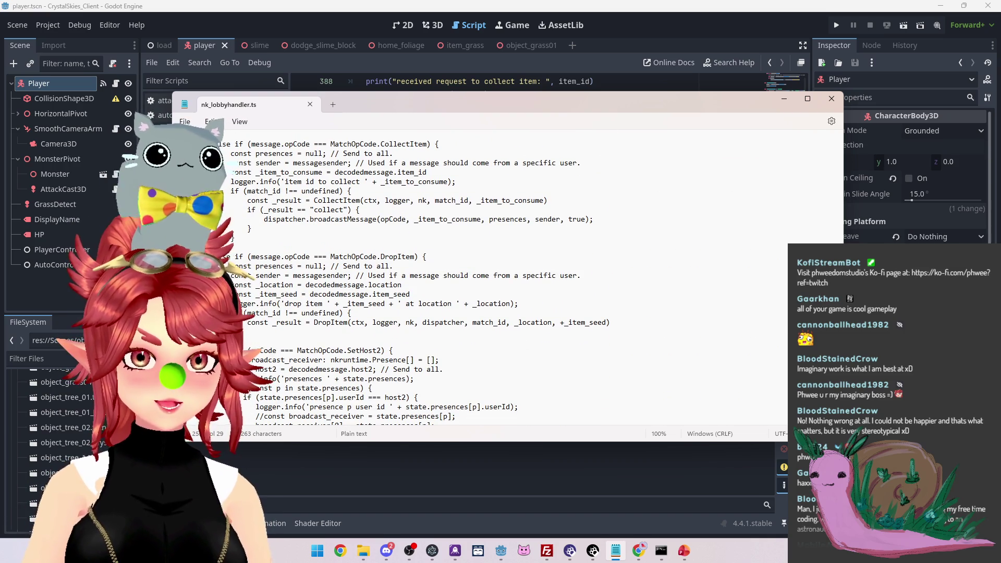
{"action": "left_click", "coordinate": [232, 332]}
{"action": "key", "text": "Return"}
{"action": "scroll", "coordinate": [514, 277], "scroll_direction": "down", "scroll_amount": 2}
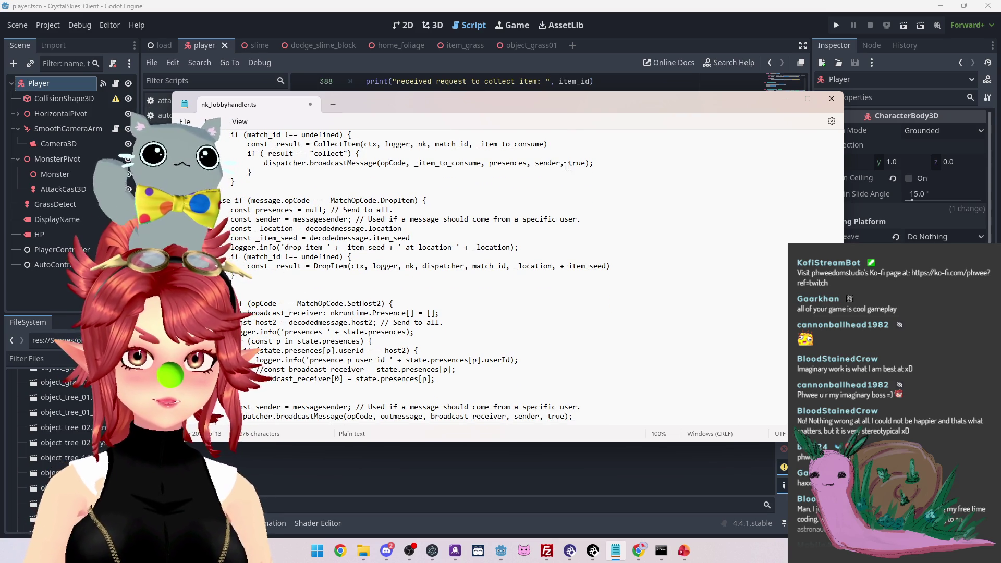
Copy DamageGrass's non-empty _result SpawnItem broadcast check and paste it below the DropItem call
{"action": "mouse_move", "coordinate": [602, 162]}
{"action": "left_mouse_down"}
{"action": "mouse_move", "coordinate": [264, 162]}
{"action": "mouse_move", "coordinate": [248, 153]}
{"action": "left_mouse_up"}
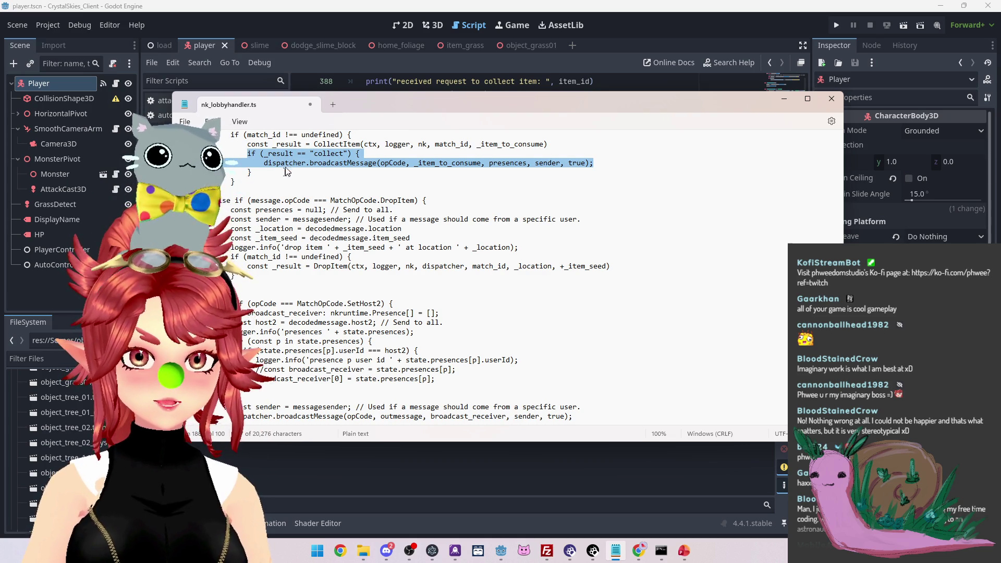
{"action": "scroll", "coordinate": [271, 247], "scroll_direction": "down", "scroll_amount": 2}
{"action": "scroll", "coordinate": [271, 246], "scroll_direction": "up", "scroll_amount": 1}
{"action": "scroll", "coordinate": [418, 268], "scroll_direction": "up", "scroll_amount": 4}
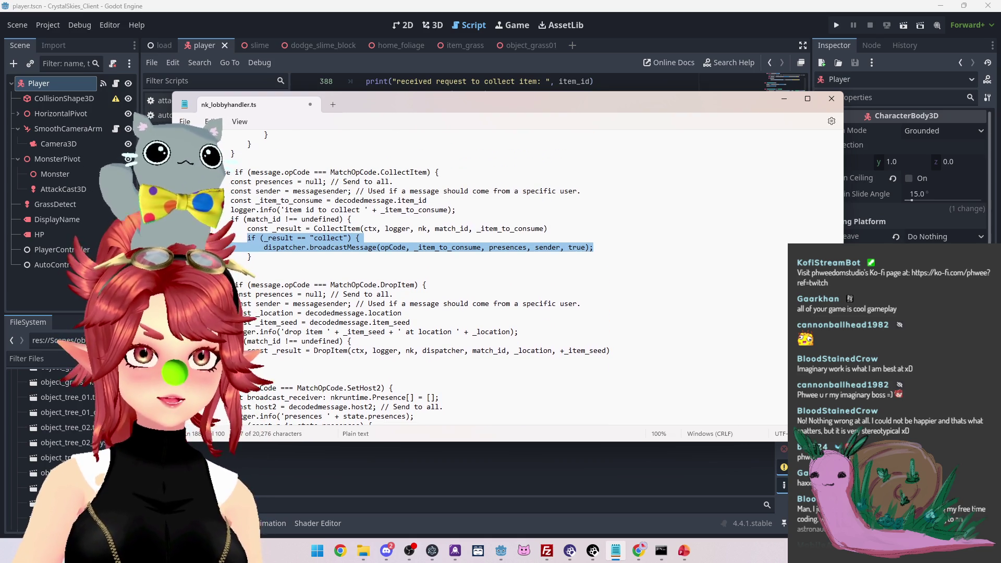
{"action": "scroll", "coordinate": [418, 269], "scroll_direction": "up", "scroll_amount": 2}
{"action": "scroll", "coordinate": [417, 269], "scroll_direction": "up", "scroll_amount": 1}
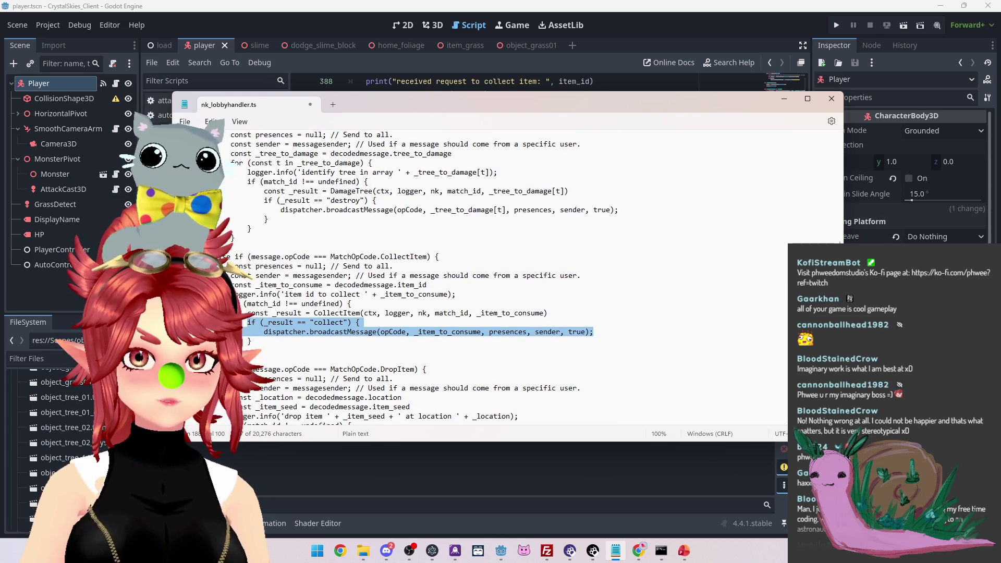
{"action": "scroll", "coordinate": [374, 218], "scroll_direction": "up", "scroll_amount": 4}
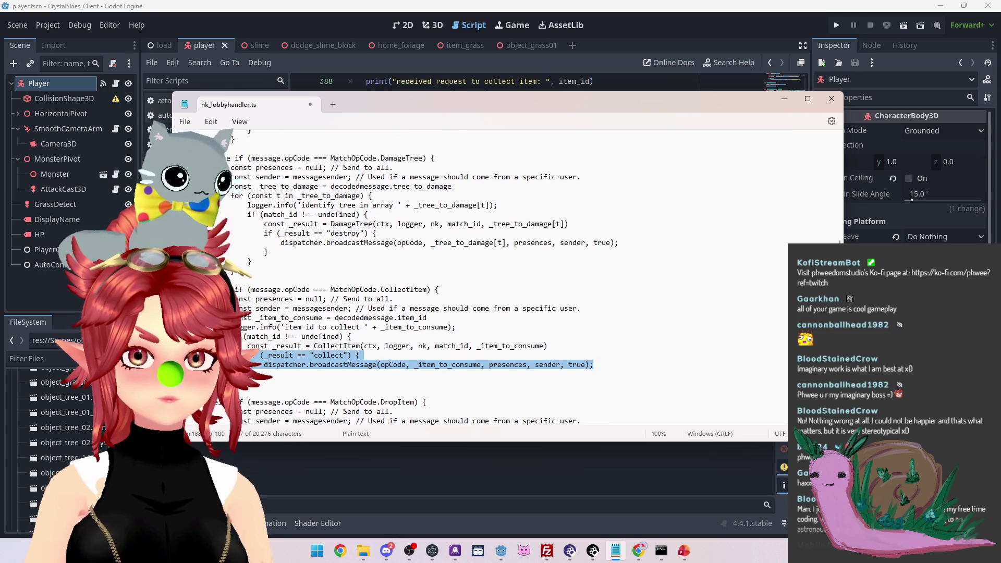
{"action": "scroll", "coordinate": [216, 145], "scroll_direction": "up", "scroll_amount": 4}
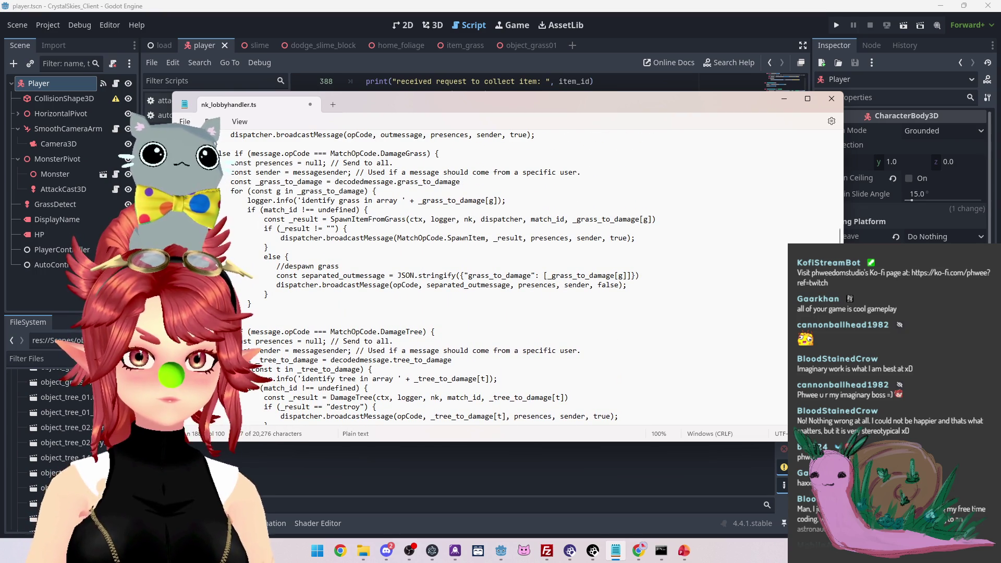
{"action": "left_click_drag", "start_coordinate": [641, 239], "coordinate": [264, 228]}
{"action": "key", "text": "ctrl+c"}
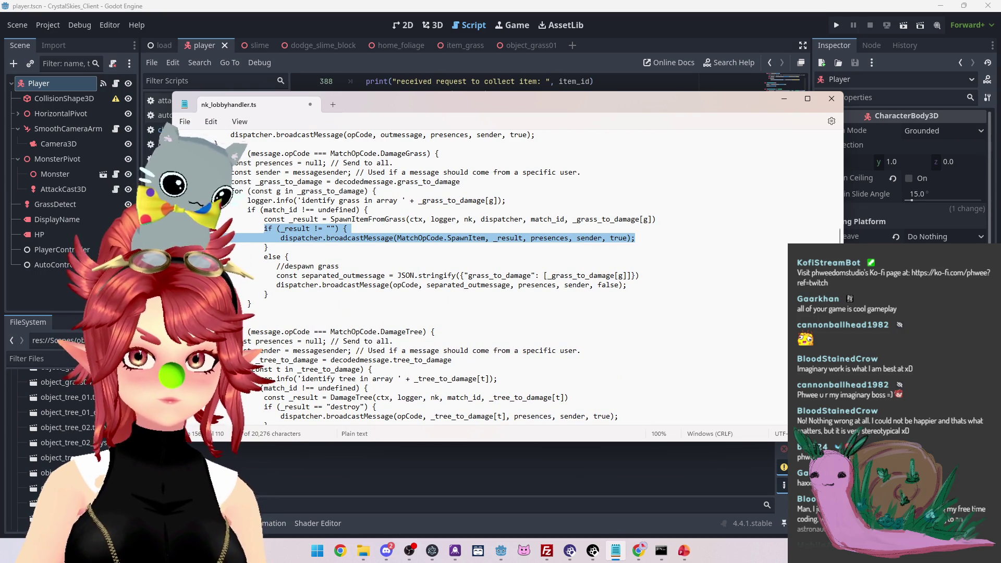
{"action": "scroll", "coordinate": [393, 231], "scroll_direction": "down", "scroll_amount": 9}
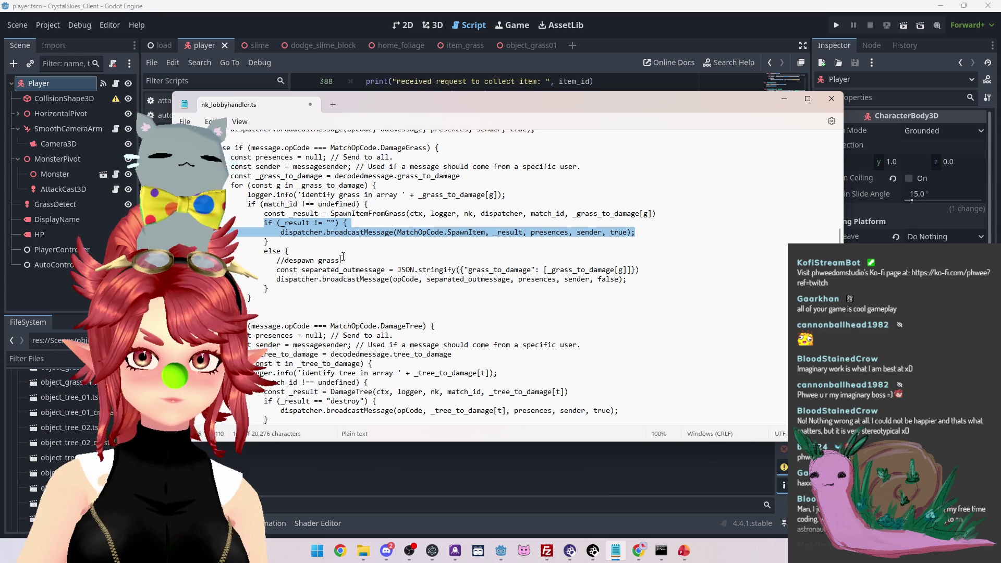
{"action": "scroll", "coordinate": [325, 247], "scroll_direction": "down", "scroll_amount": 3}
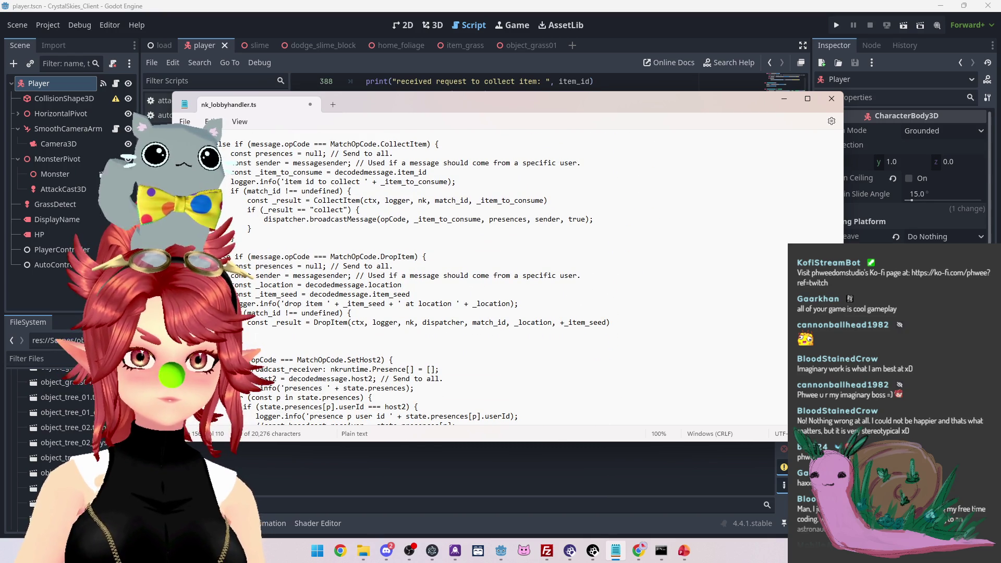
{"action": "left_click", "coordinate": [316, 341]}
{"action": "key", "text": "ctrl+v"}
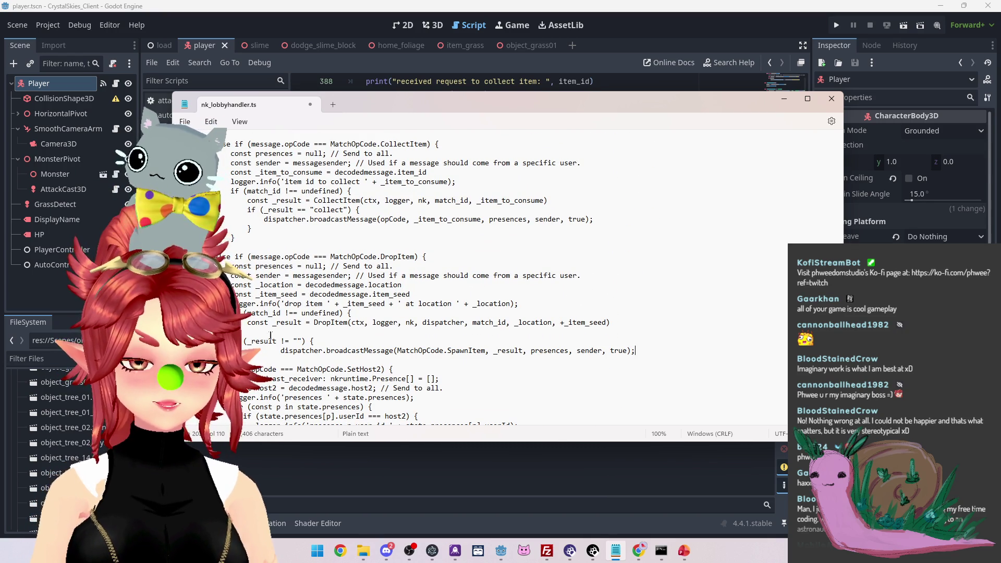
Fix the pasted check's indentation and change its SpawnItem message code to DropItem
{"action": "left_click_drag", "start_coordinate": [282, 351], "coordinate": [243, 351]}
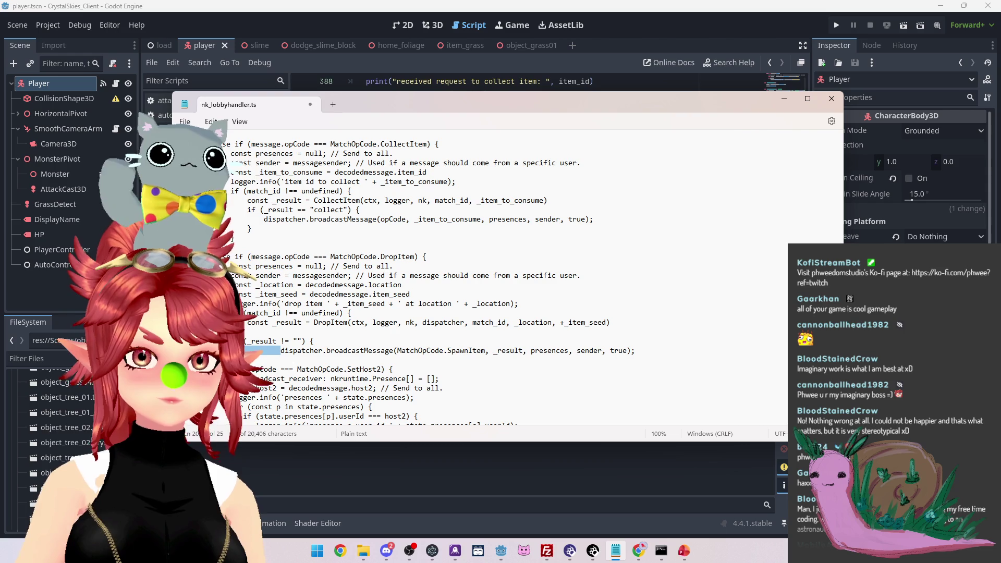
{"action": "key", "text": "BackSpace"}
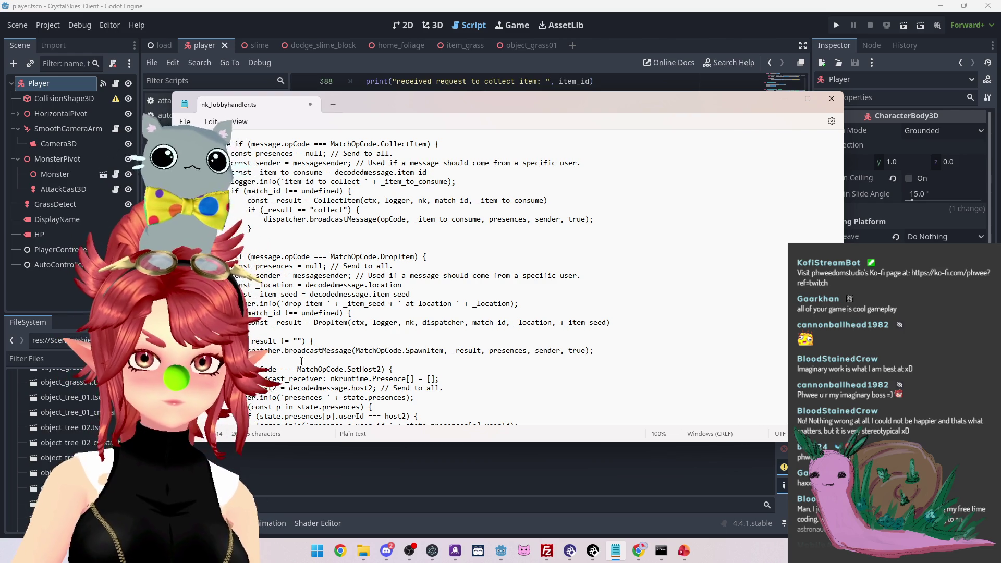
{"action": "key", "text": "End"}
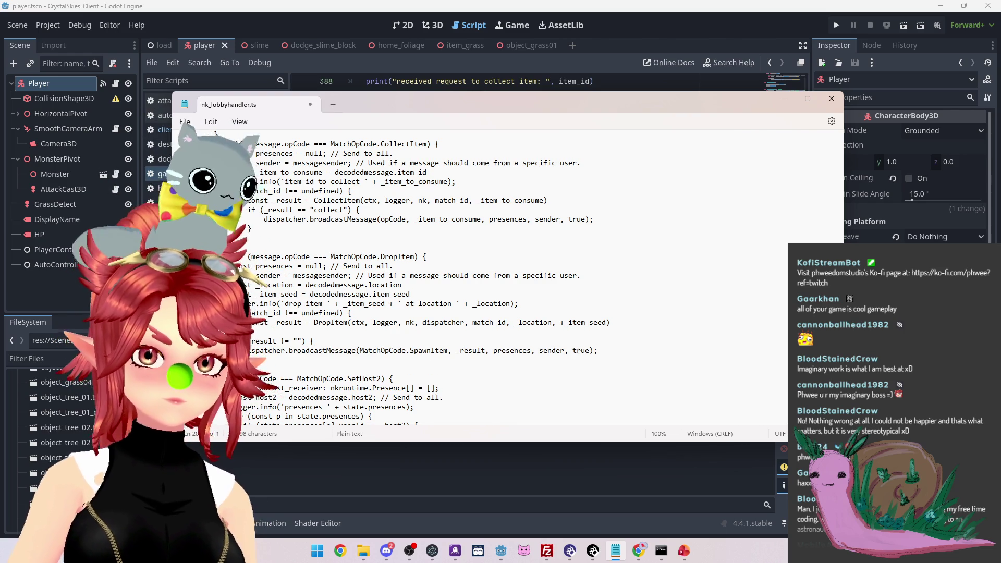
{"action": "key", "text": "Return"}
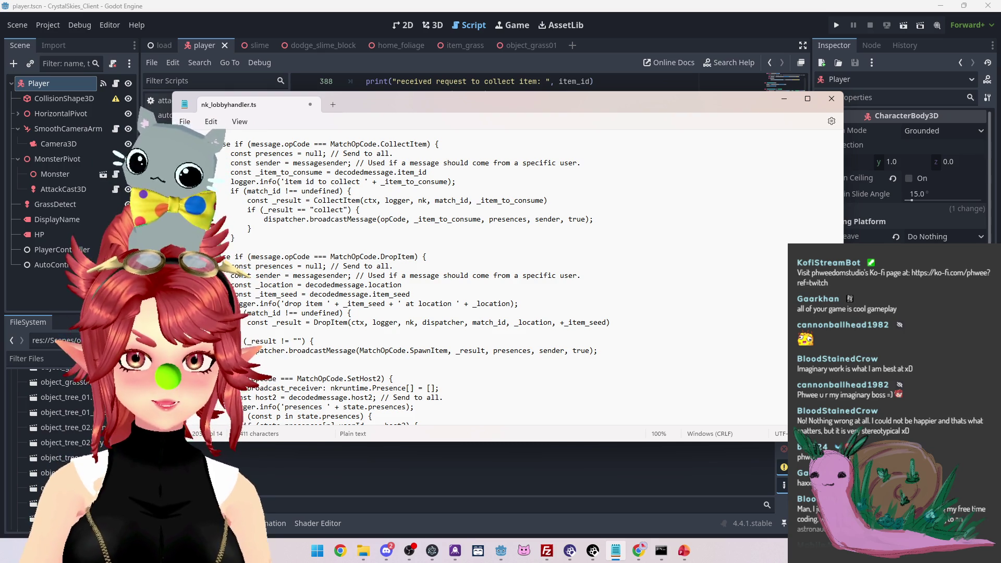
{"action": "left_click_drag", "start_coordinate": [410, 351], "coordinate": [447, 351]}
{"action": "type", "text": "Drop"}
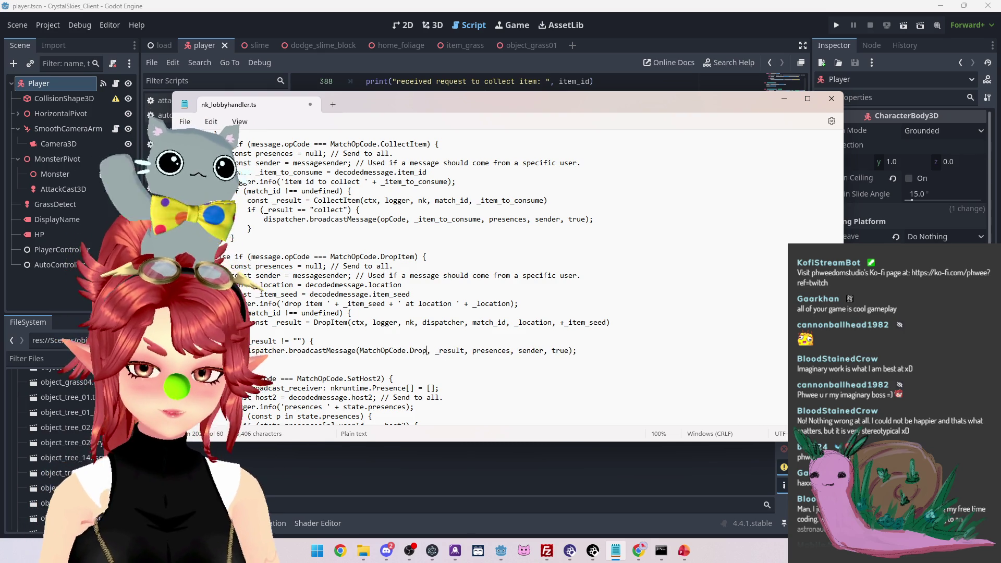
{"action": "type", "text": "Item"}
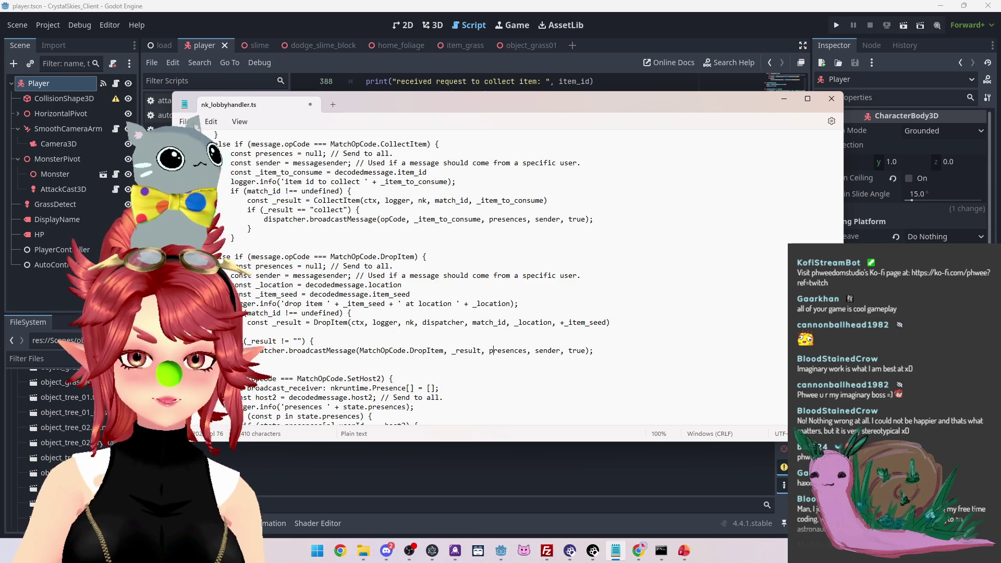
{"action": "left_click_drag", "start_coordinate": [489, 351], "coordinate": [590, 350]}
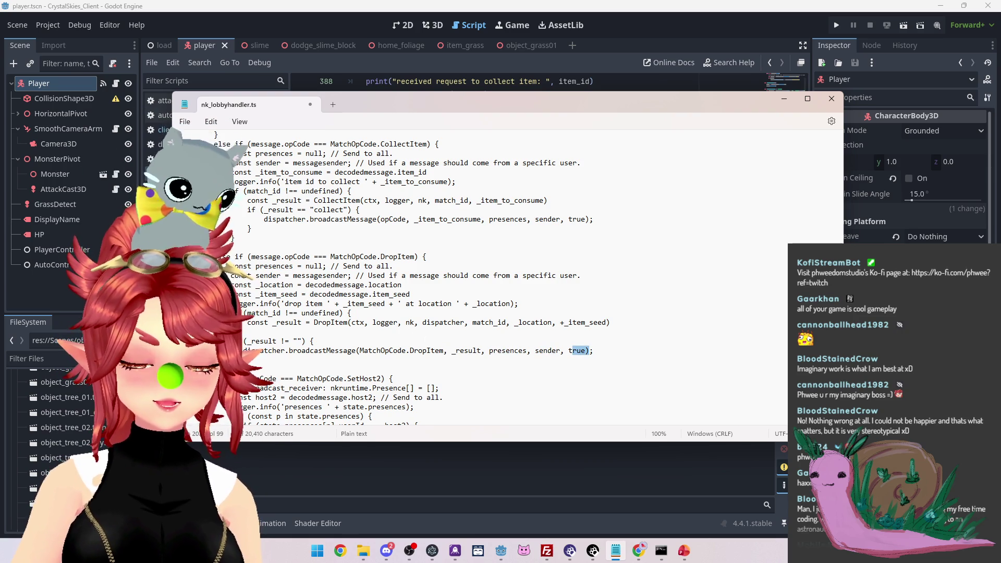
Remove the dispatcher argument from the DropItem call and from its function definition
{"action": "left_click_drag", "start_coordinate": [468, 322], "coordinate": [422, 323]}
{"action": "key", "text": "BackSpace"}
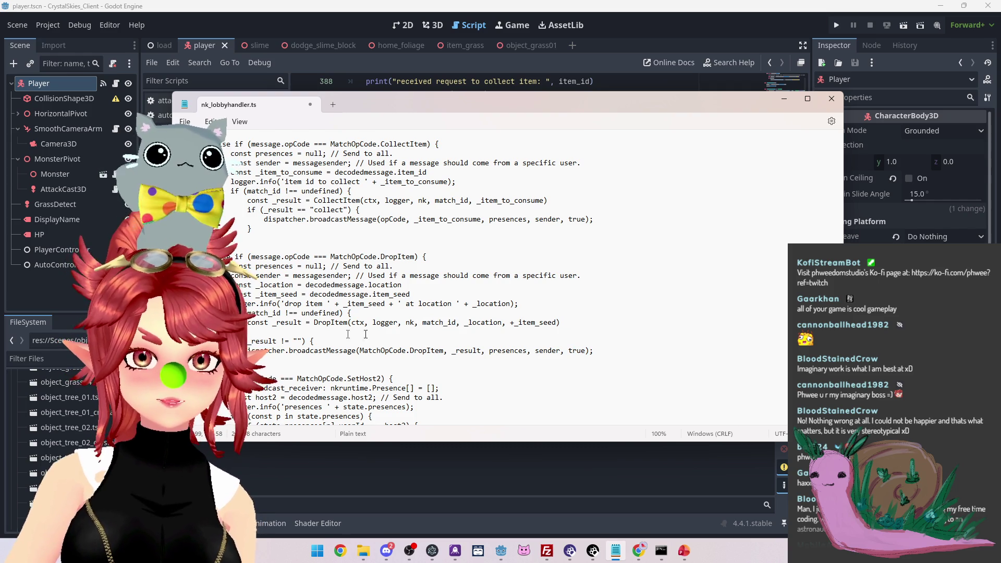
{"action": "scroll", "coordinate": [366, 334], "scroll_direction": "down", "scroll_amount": 10}
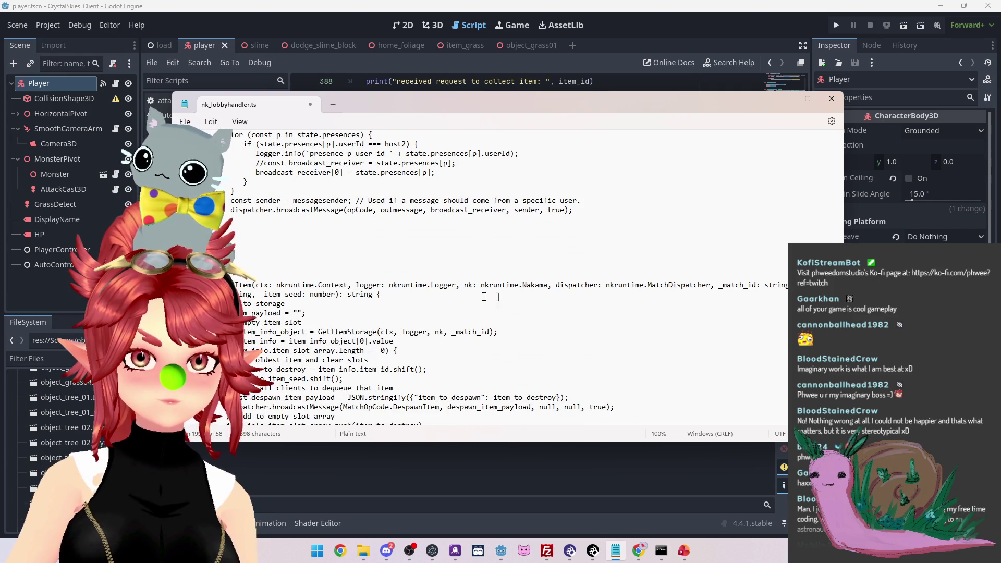
{"action": "mouse_move", "coordinate": [710, 286]}
{"action": "left_mouse_down"}
{"action": "mouse_move", "coordinate": [235, 286]}
{"action": "mouse_move", "coordinate": [553, 285]}
{"action": "left_mouse_up"}
{"action": "key", "text": "BackSpace"}
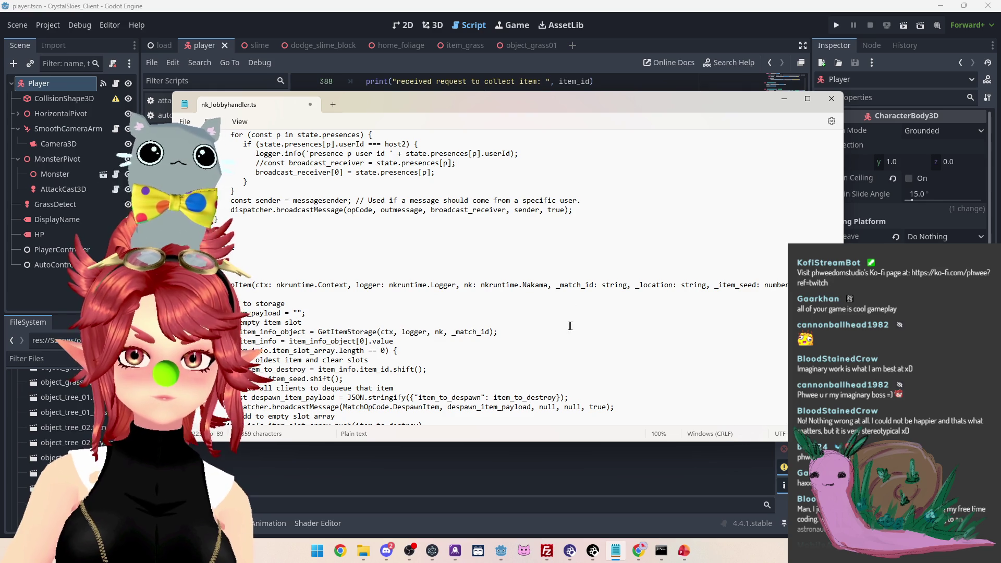
Save the handler and rerun npx tsc, which reports 3 errors about undefined _result and dispatcher
{"action": "key", "text": "ctrl+s"}
{"action": "left_click", "coordinate": [661, 551]}
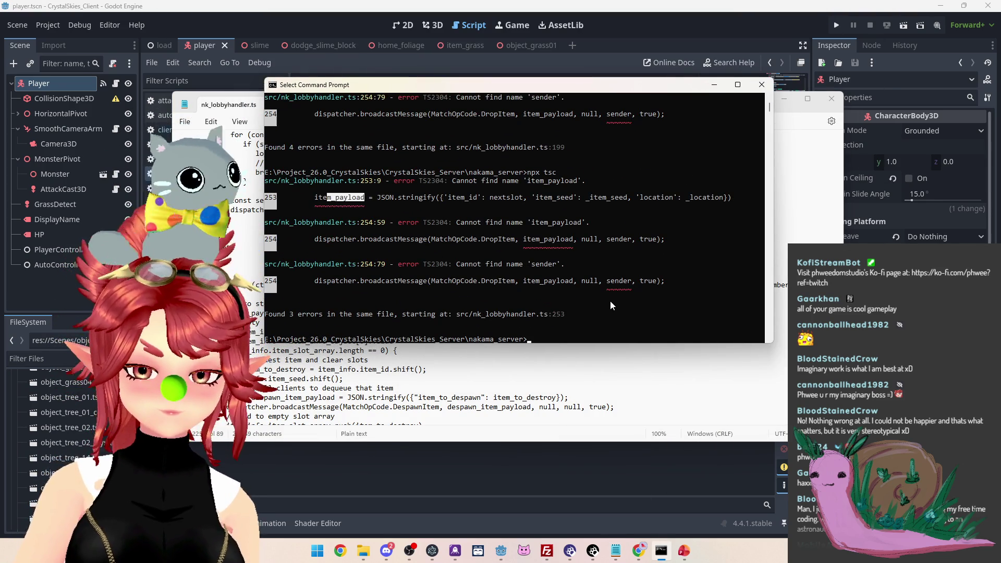
{"action": "key", "text": "Up"}
{"action": "key", "text": "Return"}
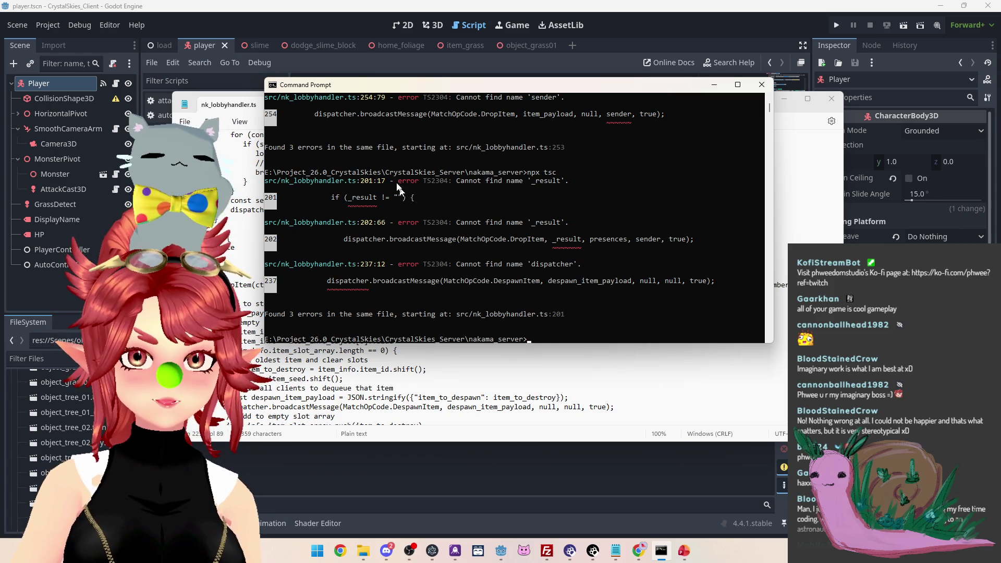
{"action": "left_click", "coordinate": [240, 235]}
{"action": "scroll", "coordinate": [521, 276], "scroll_direction": "up", "scroll_amount": 3}
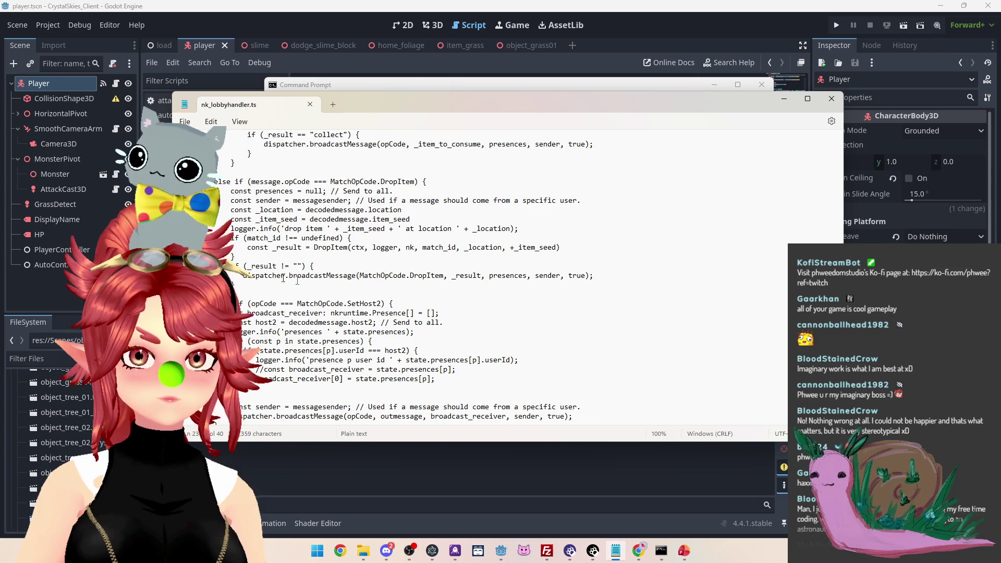
Locate the _result check and broadcast lines and open a blank line below the DropItem call
{"action": "scroll", "coordinate": [292, 301], "scroll_direction": "down", "scroll_amount": 4}
{"action": "scroll", "coordinate": [292, 301], "scroll_direction": "up", "scroll_amount": 10}
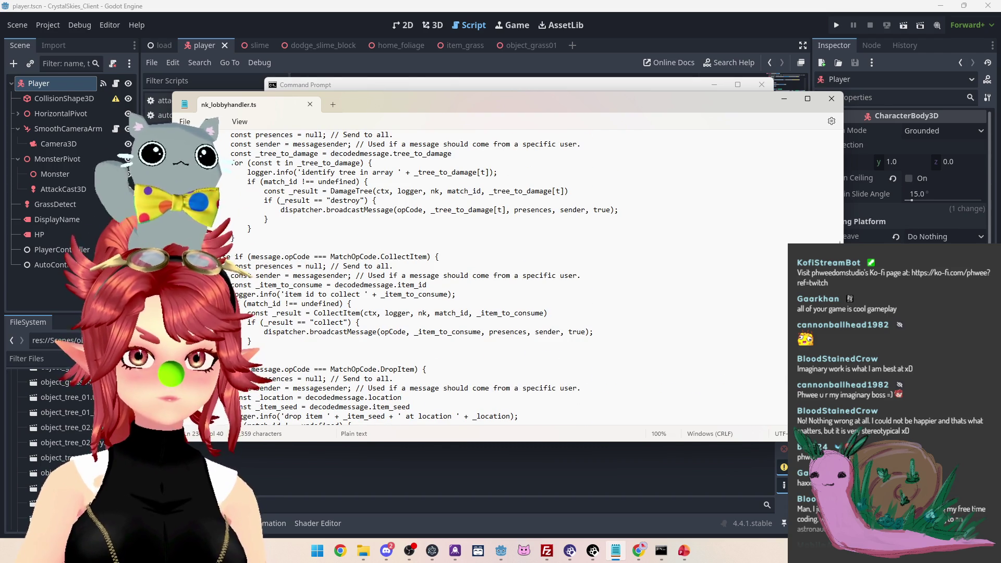
{"action": "scroll", "coordinate": [252, 300], "scroll_direction": "down", "scroll_amount": 1}
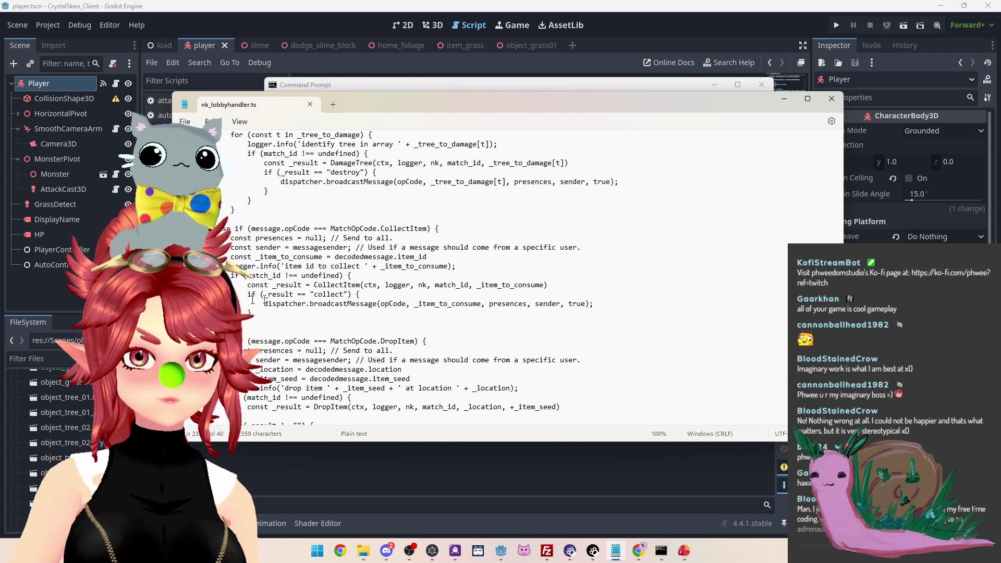
{"action": "double_click", "coordinate": [257, 285]}
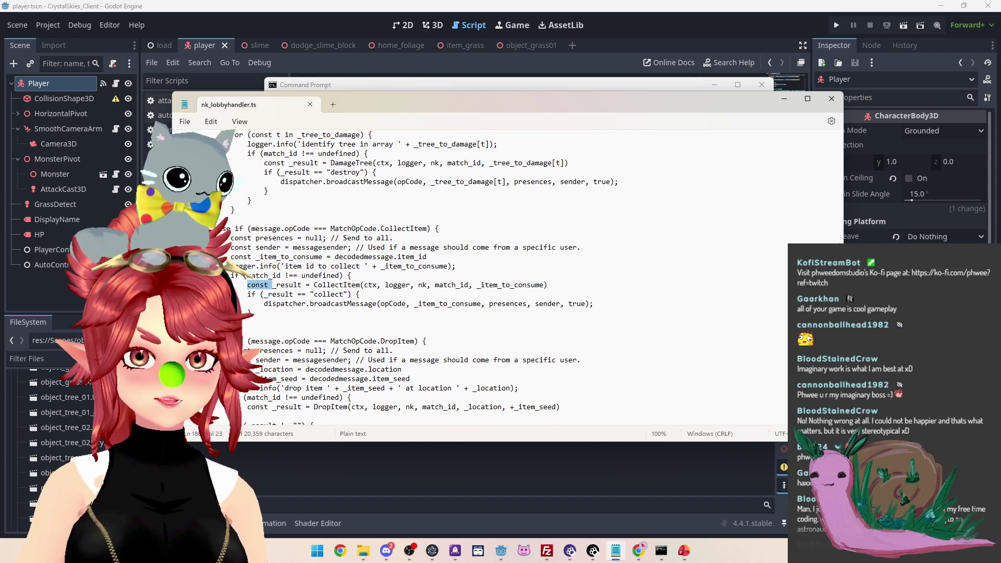
{"action": "scroll", "coordinate": [297, 313], "scroll_direction": "down", "scroll_amount": 3}
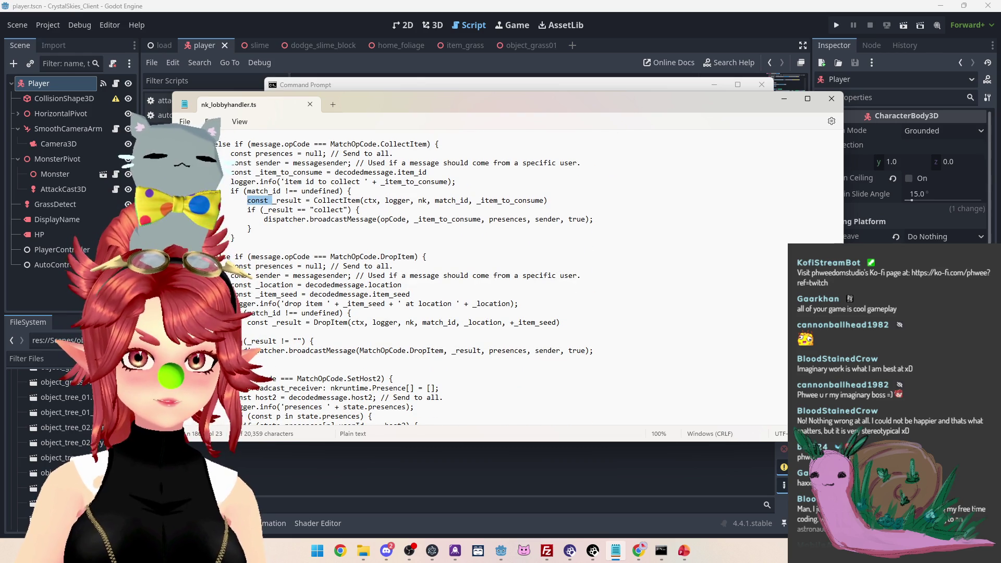
{"action": "scroll", "coordinate": [432, 276], "scroll_direction": "down", "scroll_amount": 1}
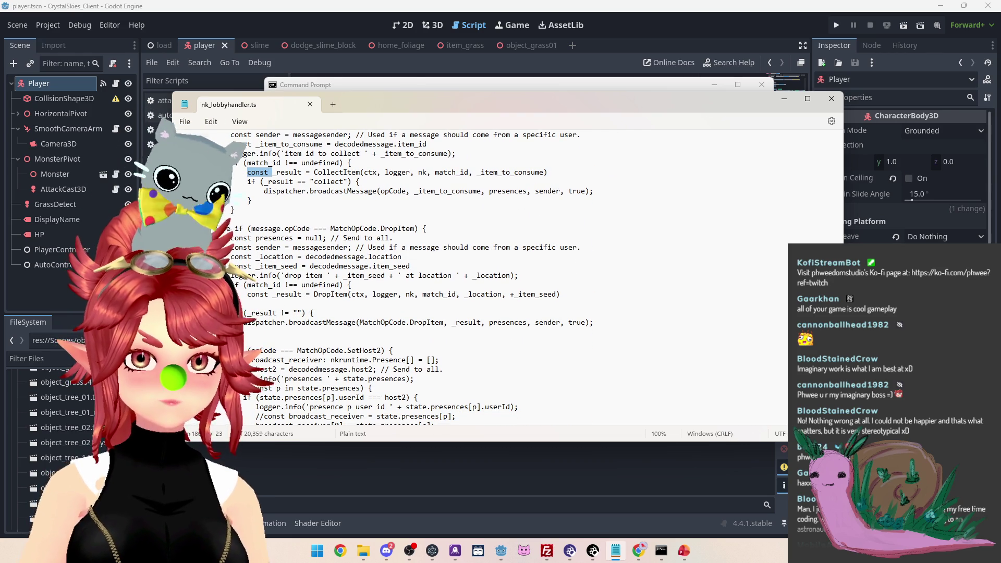
{"action": "left_click_drag", "start_coordinate": [244, 312], "coordinate": [600, 325]}
{"action": "left_click", "coordinate": [234, 315]}
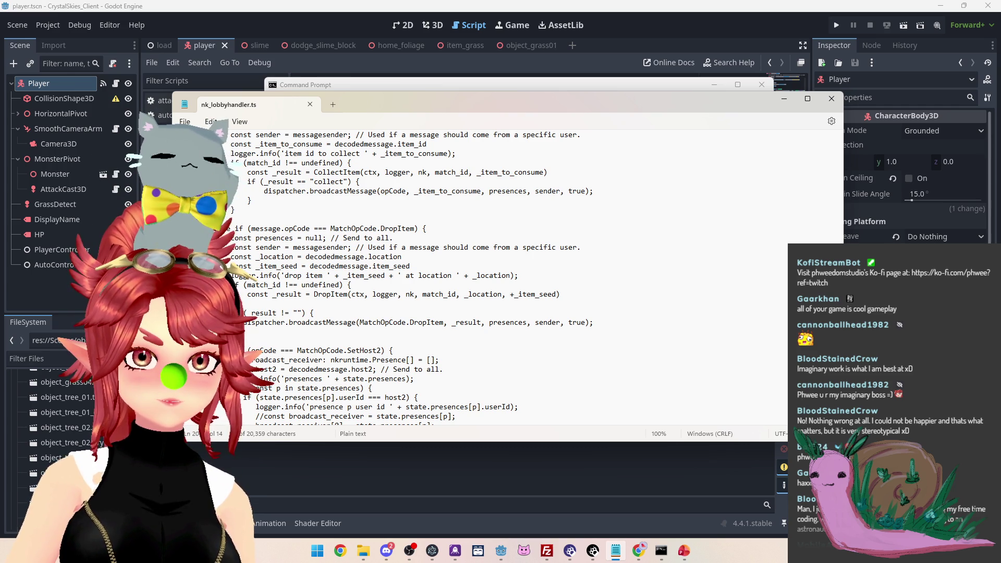
{"action": "key", "text": "Return"}
Move the _result check and broadcast into the match_id block, wrapped with if and a closing brace
{"action": "mouse_move", "coordinate": [268, 342]}
{"action": "left_mouse_down"}
{"action": "mouse_move", "coordinate": [245, 333]}
{"action": "mouse_move", "coordinate": [245, 322]}
{"action": "left_mouse_up"}
{"action": "key", "text": "Delete"}
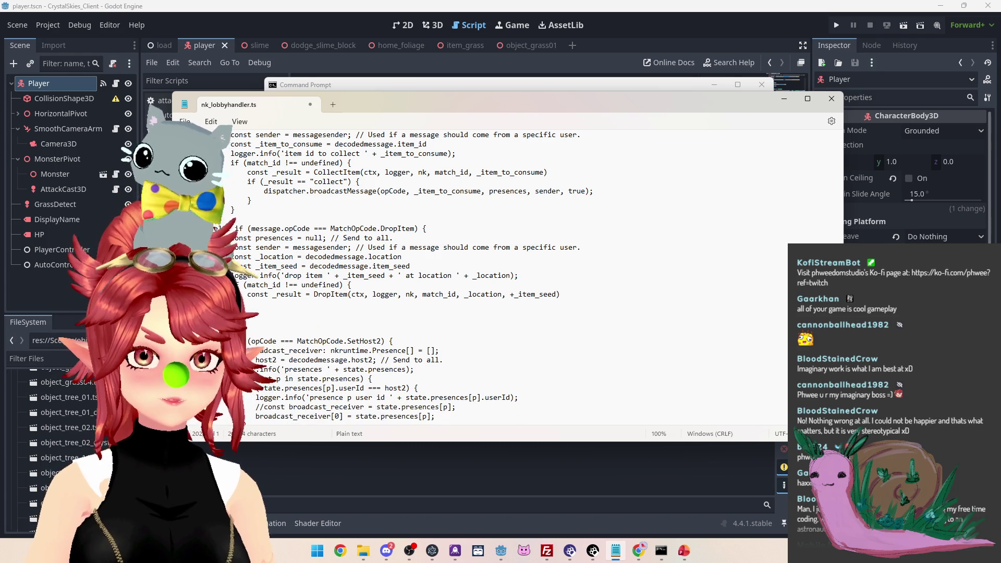
{"action": "key", "text": "ctrl+z"}
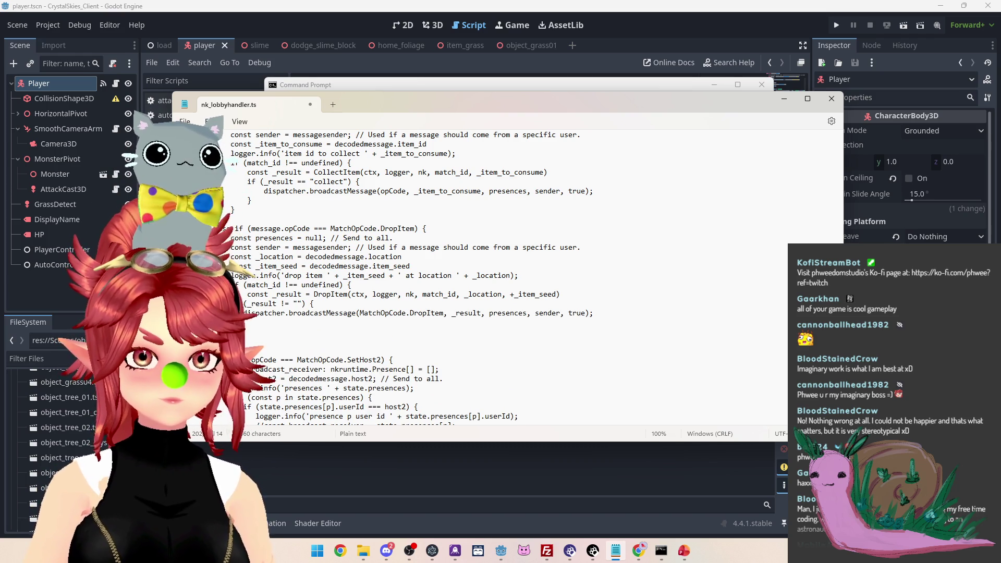
{"action": "type", "text": "if"}
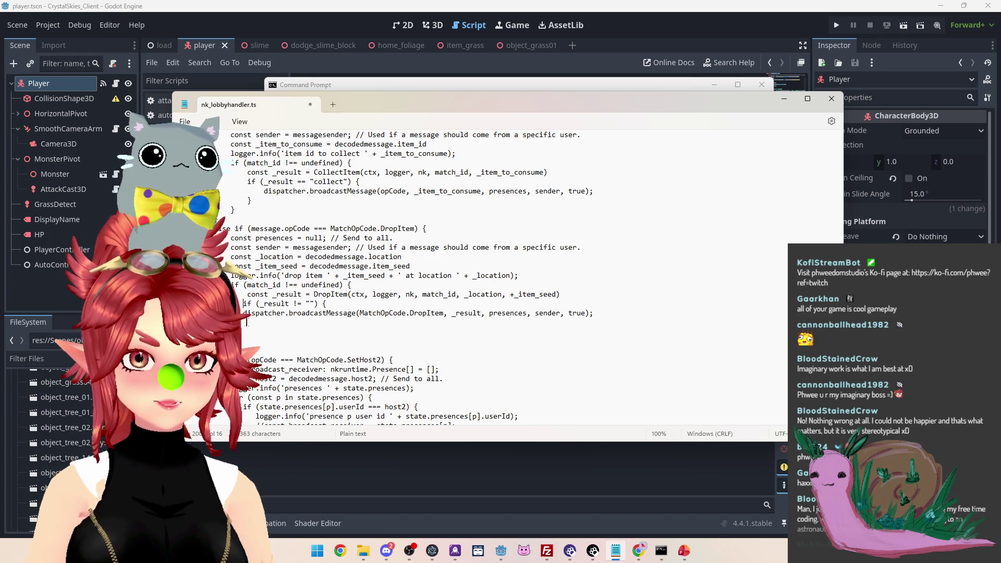
{"action": "key", "text": "Return"}
{"action": "type", "text": "}"}
{"action": "key", "text": "Up"}
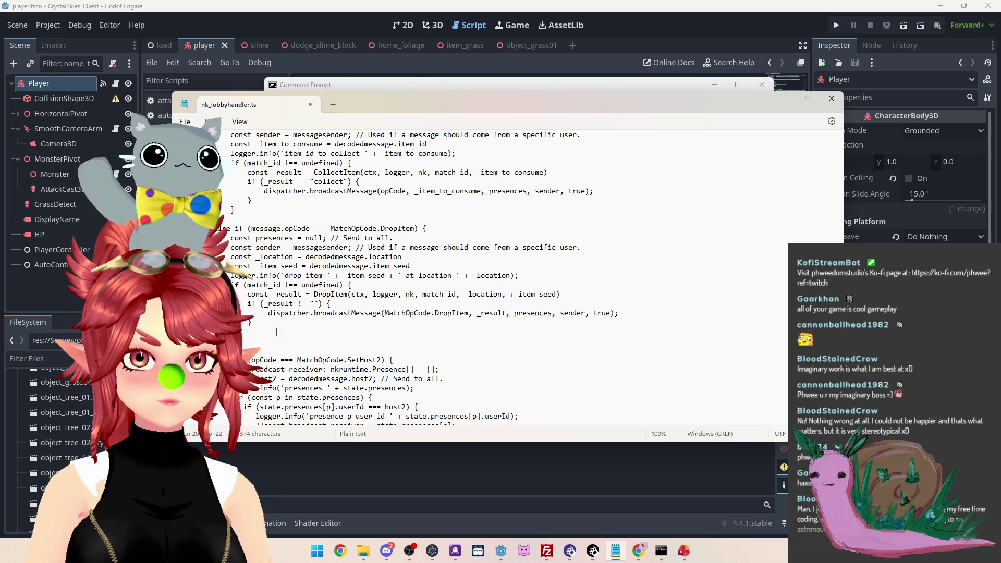
{"action": "left_click", "coordinate": [232, 313]}
{"action": "key", "text": "BackSpace"}
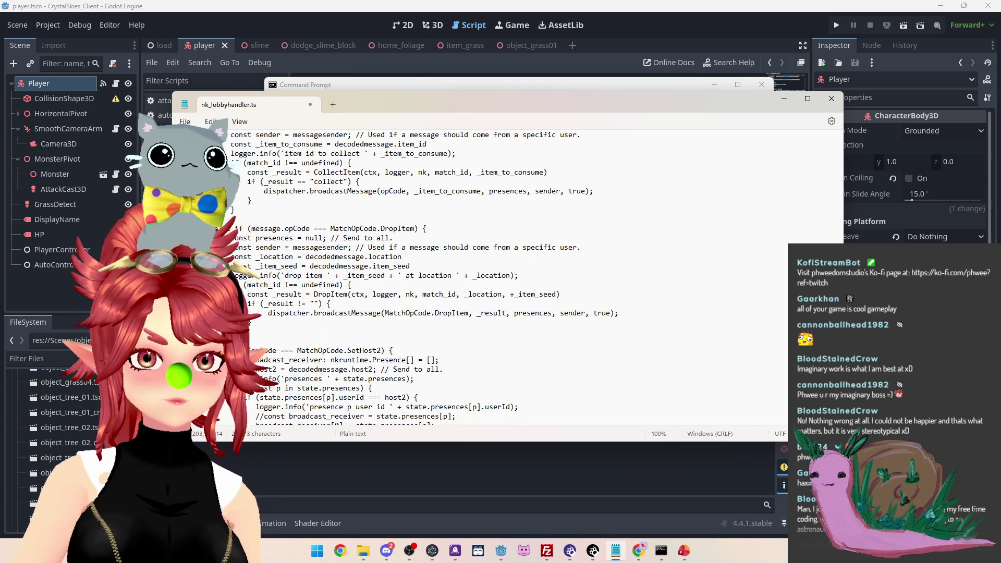
{"action": "left_click", "coordinate": [661, 551]}
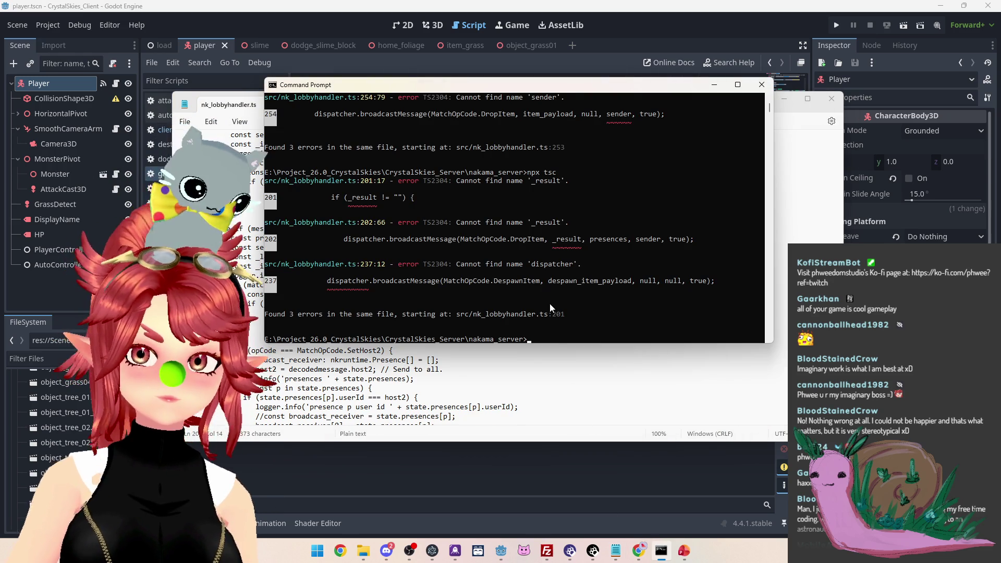
Rerun npx tsc, leaving one error (dispatcher not found at line 237), and inspect the DropItem function
{"action": "key", "text": "Return"}
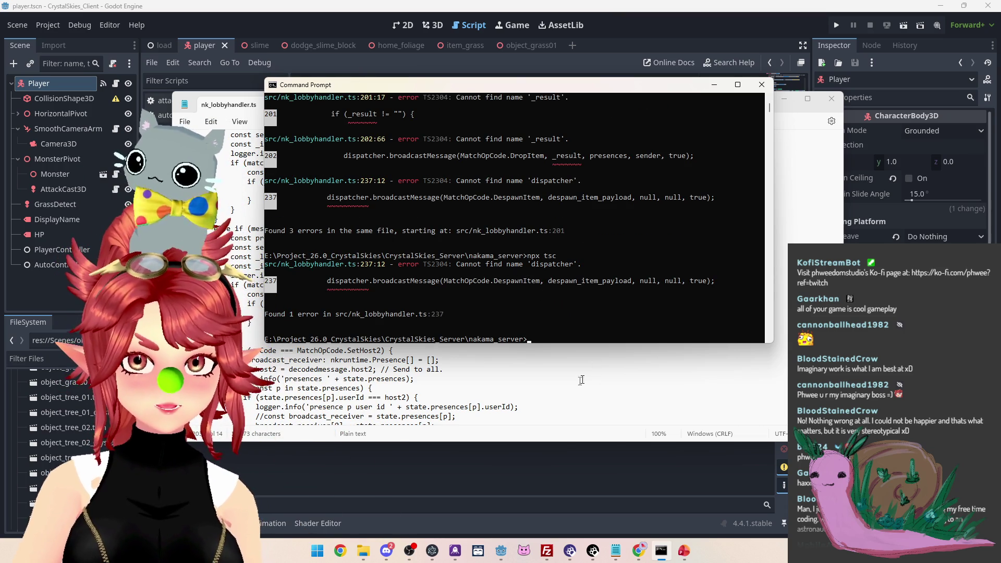
{"action": "left_click", "coordinate": [414, 379]}
{"action": "double_click", "coordinate": [303, 312]}
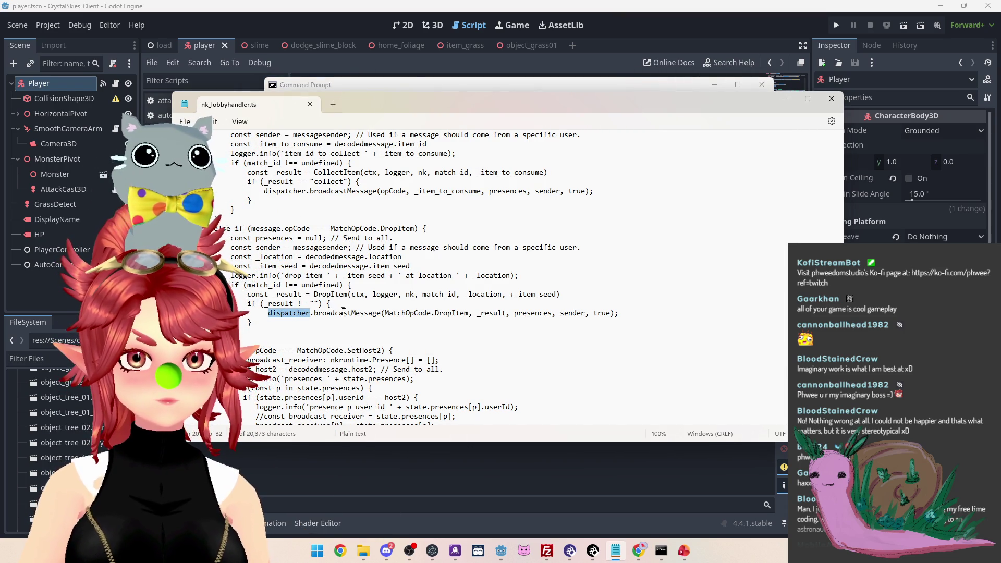
{"action": "mouse_move", "coordinate": [516, 102]}
{"action": "left_mouse_down"}
{"action": "mouse_move", "coordinate": [512, 358]}
{"action": "mouse_move", "coordinate": [484, 308]}
{"action": "left_mouse_up"}
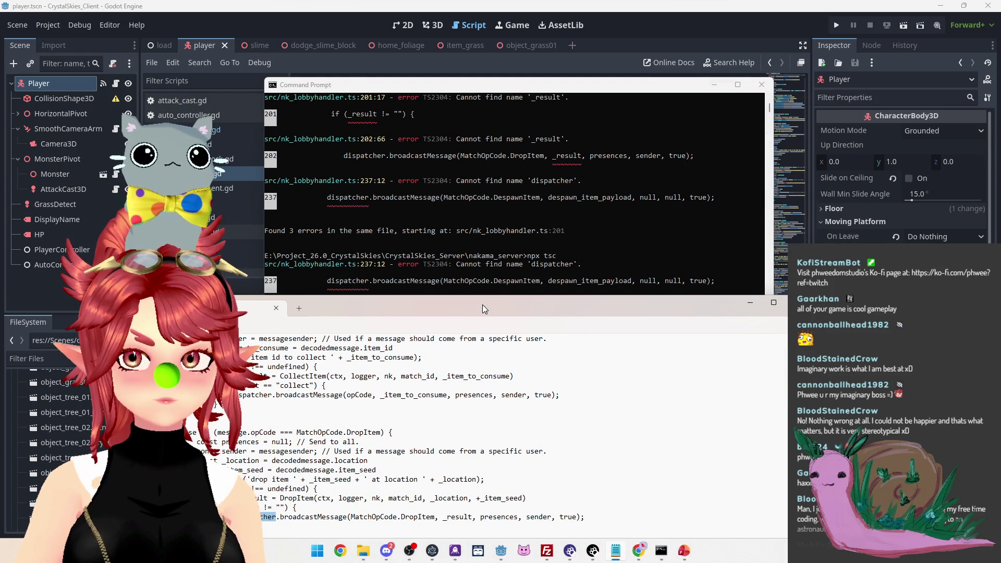
{"action": "mouse_move", "coordinate": [483, 305]}
{"action": "left_mouse_down"}
{"action": "mouse_move", "coordinate": [495, 350]}
{"action": "mouse_move", "coordinate": [534, 117]}
{"action": "left_mouse_up"}
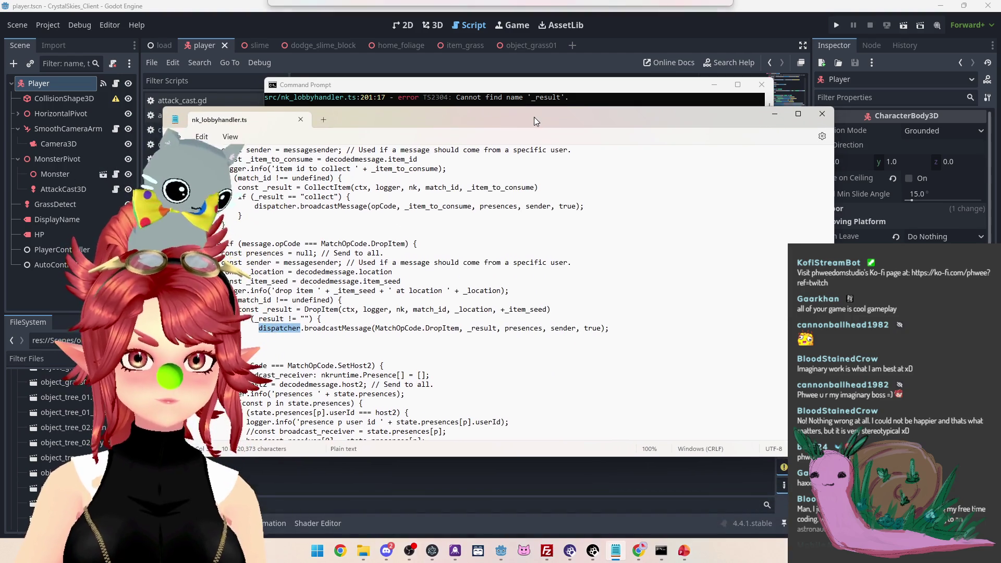
{"action": "scroll", "coordinate": [500, 282], "scroll_direction": "down", "scroll_amount": 8}
{"action": "scroll", "coordinate": [529, 292], "scroll_direction": "down", "scroll_amount": 7}
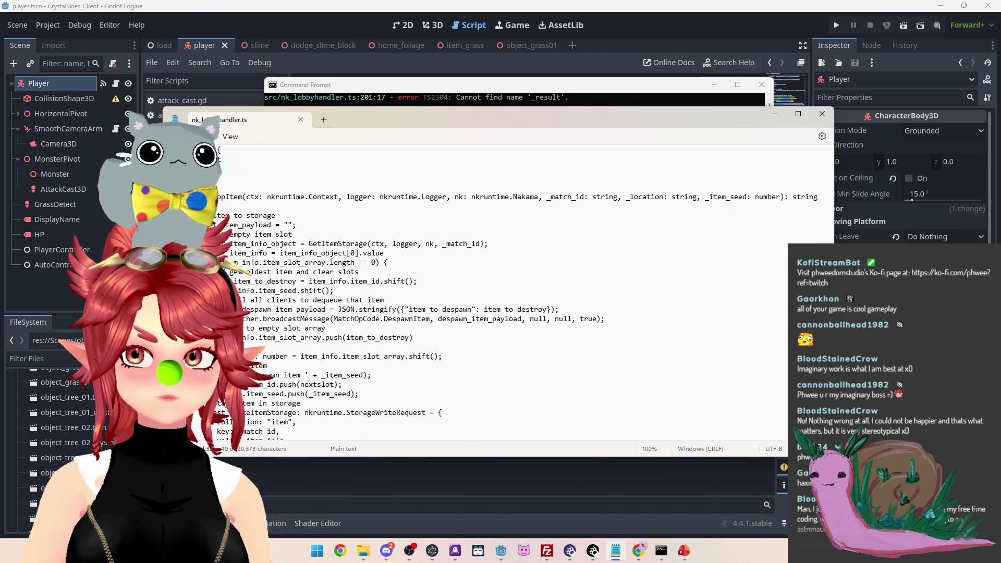
{"action": "scroll", "coordinate": [521, 292], "scroll_direction": "down", "scroll_amount": 4}
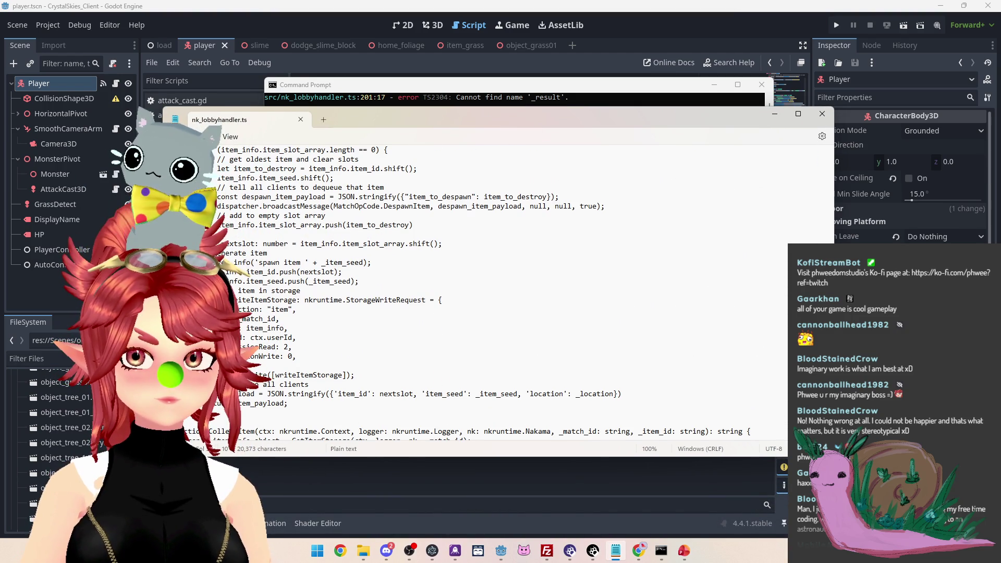
Copy the dispatcher parameter from the grass function signature into the DropItem signature
{"action": "scroll", "coordinate": [521, 292], "scroll_direction": "up", "scroll_amount": 3}
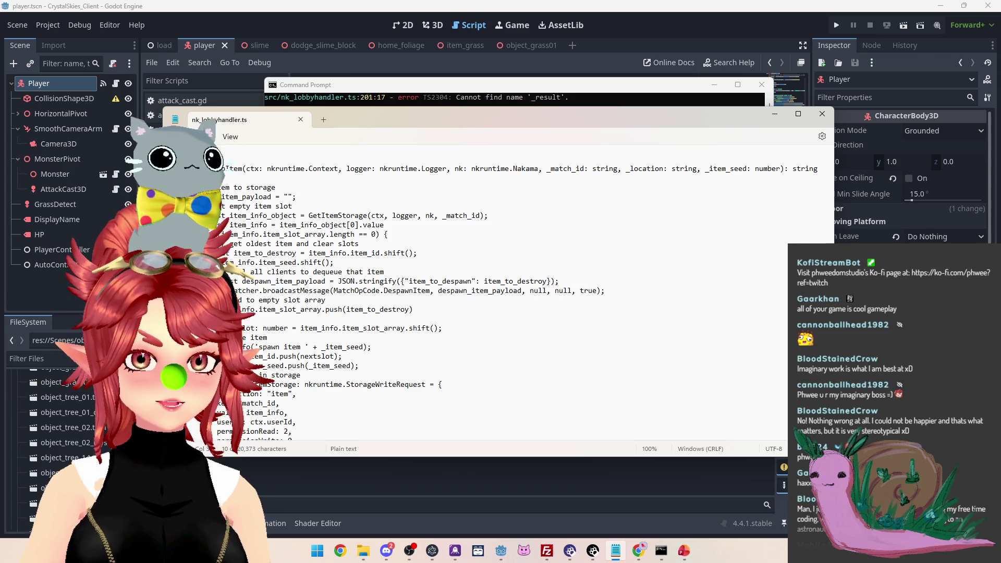
{"action": "scroll", "coordinate": [503, 313], "scroll_direction": "up", "scroll_amount": 7}
{"action": "scroll", "coordinate": [502, 313], "scroll_direction": "up", "scroll_amount": 15}
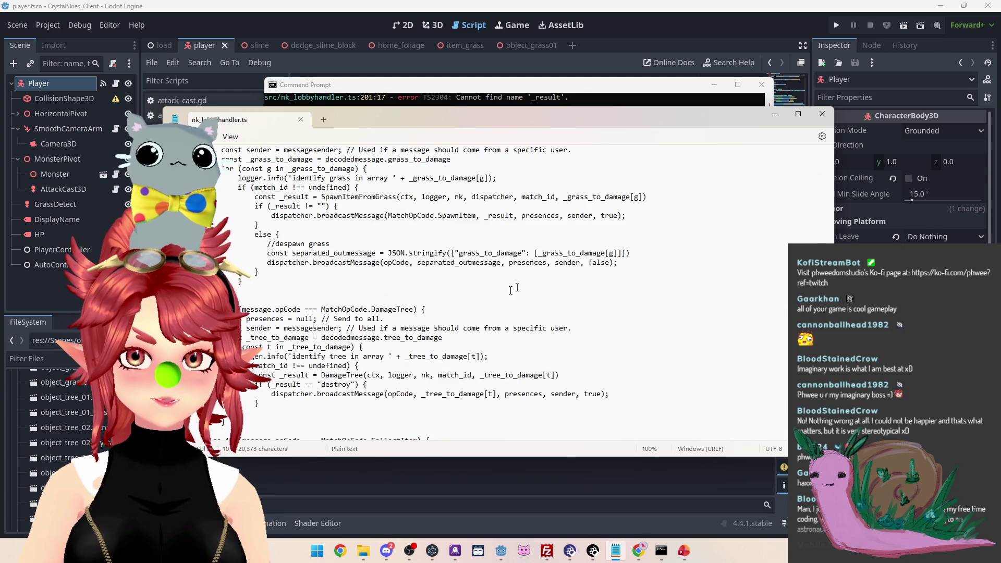
{"action": "scroll", "coordinate": [514, 289], "scroll_direction": "up", "scroll_amount": 15}
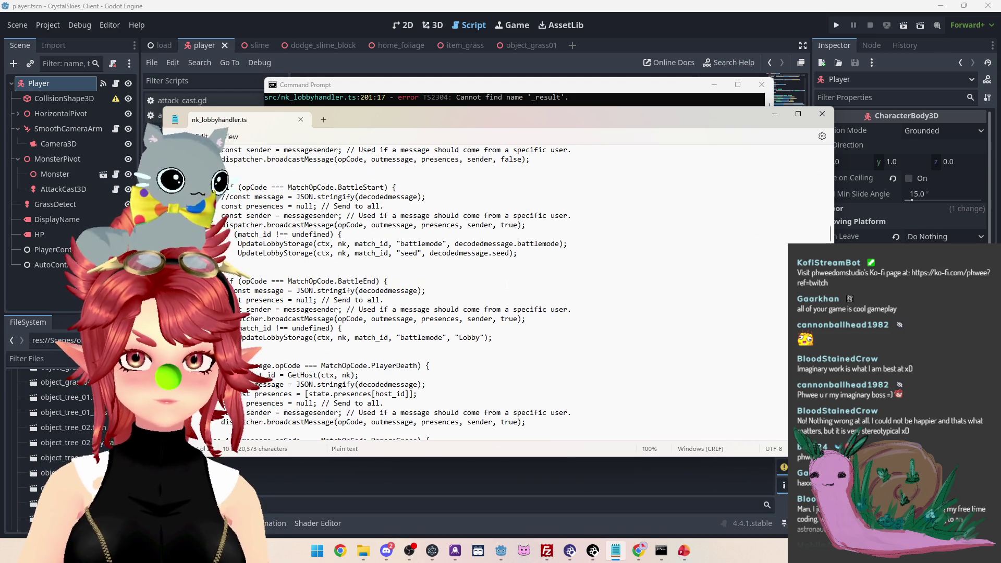
{"action": "scroll", "coordinate": [507, 285], "scroll_direction": "up", "scroll_amount": 5}
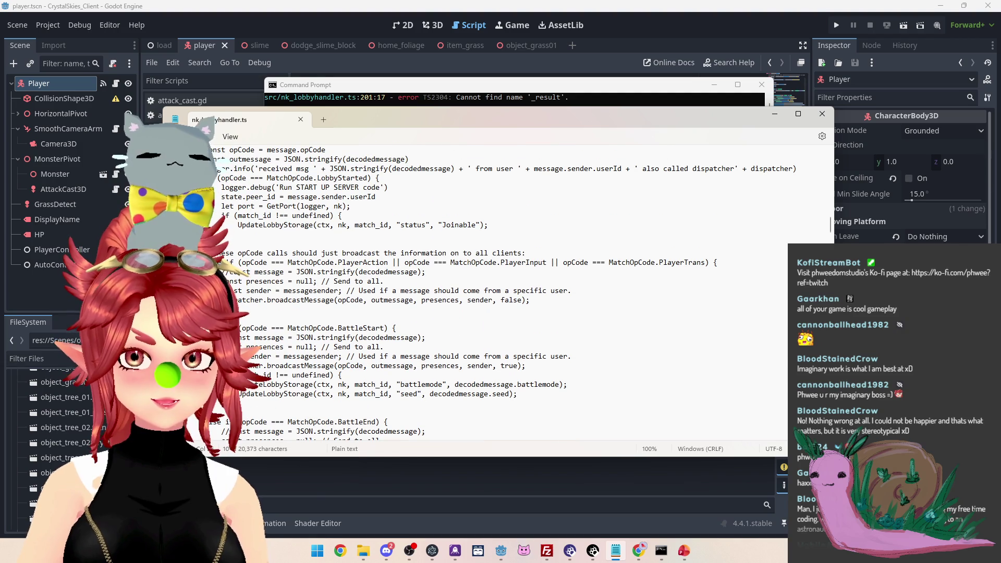
{"action": "scroll", "coordinate": [460, 265], "scroll_direction": "down", "scroll_amount": 20}
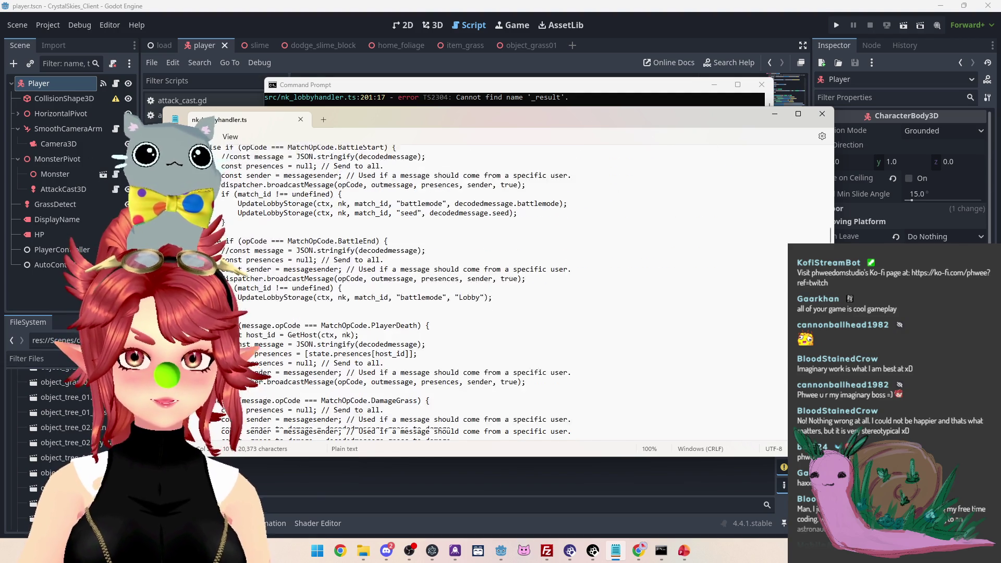
{"action": "scroll", "coordinate": [460, 265], "scroll_direction": "down", "scroll_amount": 20}
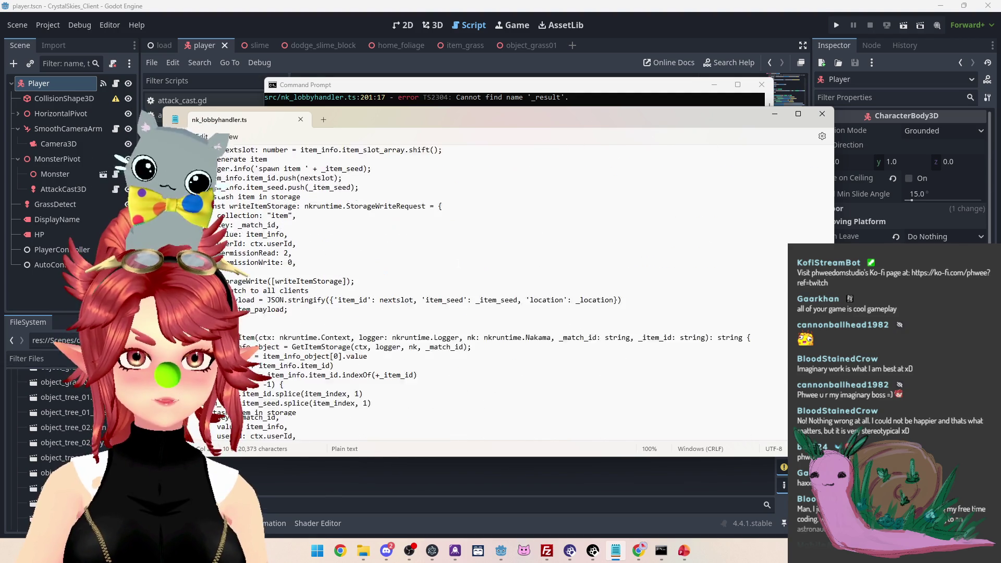
{"action": "scroll", "coordinate": [532, 292], "scroll_direction": "down", "scroll_amount": 5}
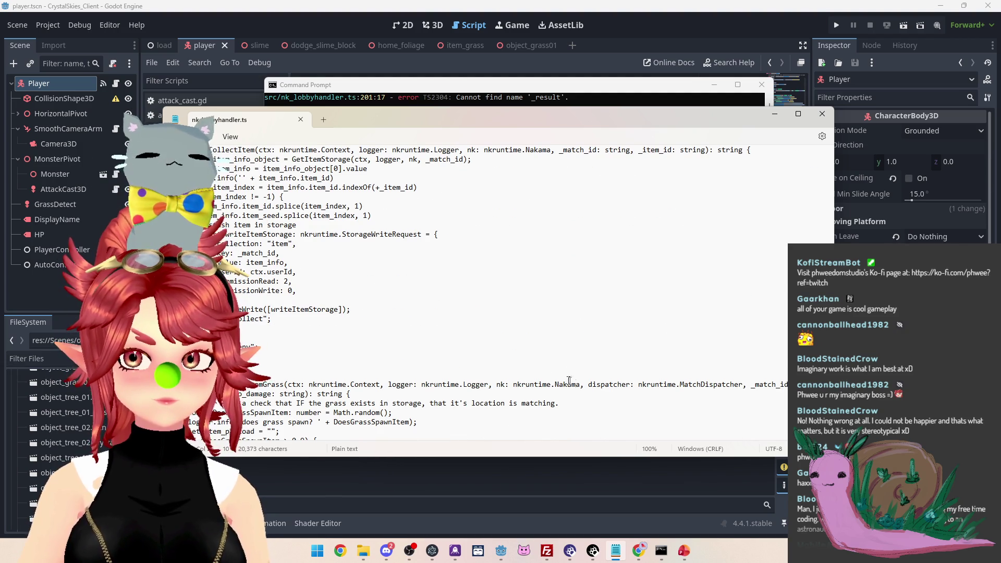
{"action": "left_click_drag", "start_coordinate": [580, 384], "coordinate": [742, 386]}
{"action": "key", "text": "ctrl+c"}
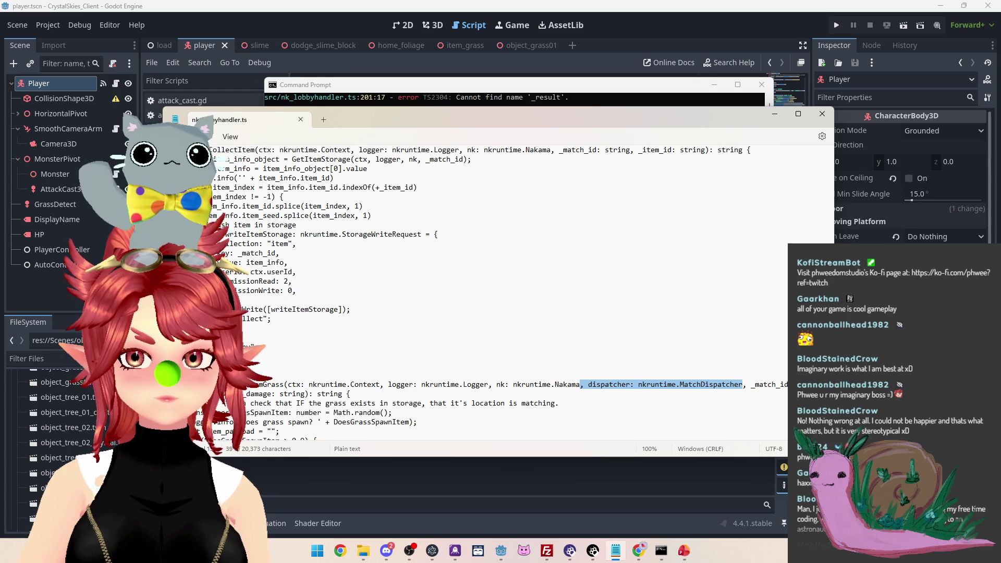
{"action": "scroll", "coordinate": [743, 389], "scroll_direction": "up", "scroll_amount": 15}
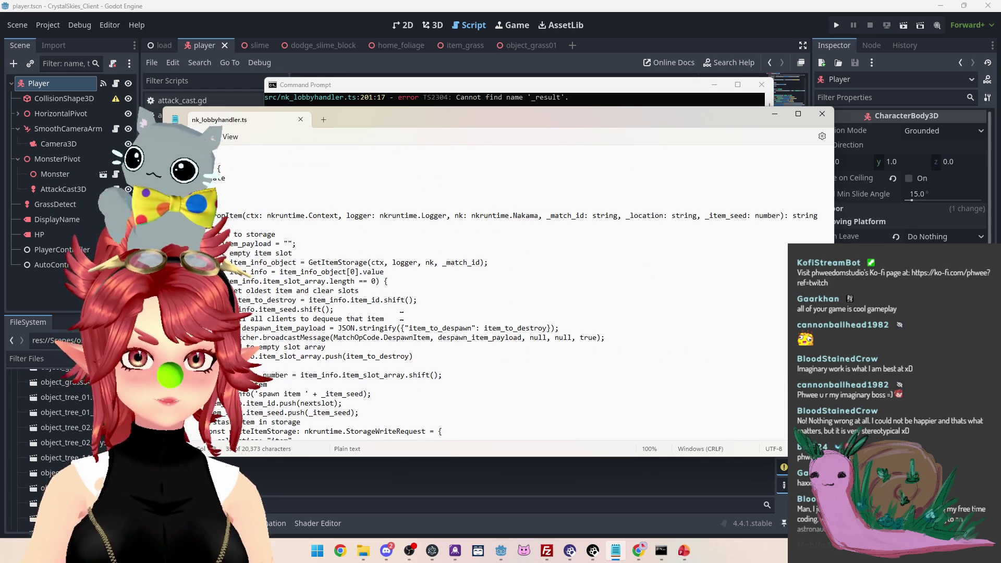
{"action": "left_click", "coordinate": [539, 216]}
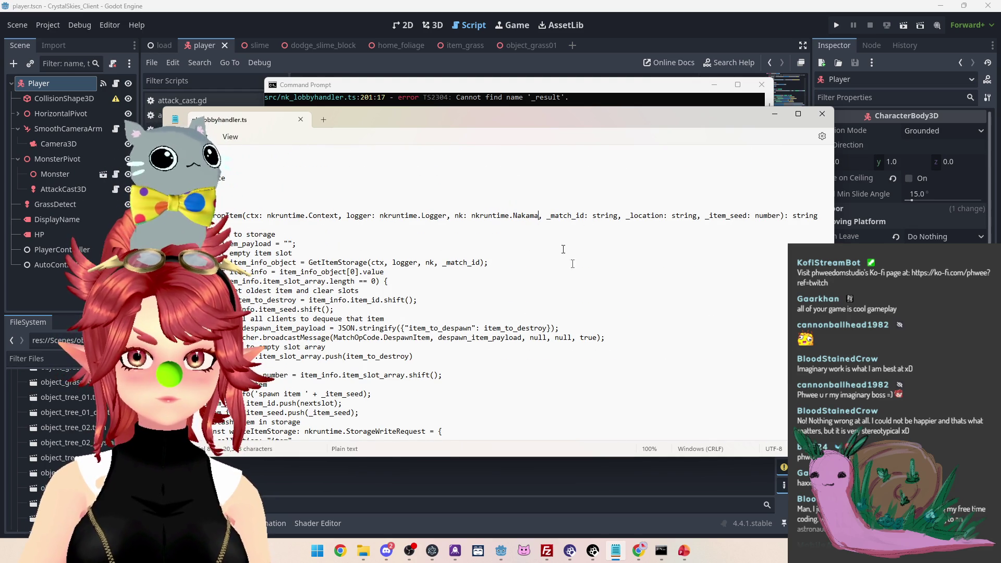
{"action": "key", "text": "ctrl+v"}
Append ', dispatcher' as an extra argument to the DropItem call
{"action": "scroll", "coordinate": [530, 299], "scroll_direction": "up", "scroll_amount": 6}
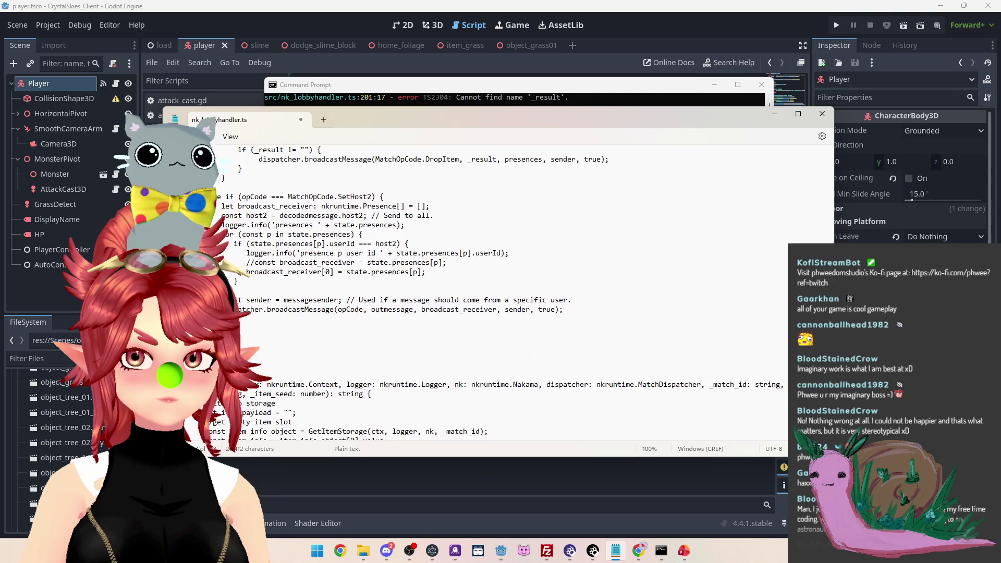
{"action": "scroll", "coordinate": [529, 299], "scroll_direction": "up", "scroll_amount": 9}
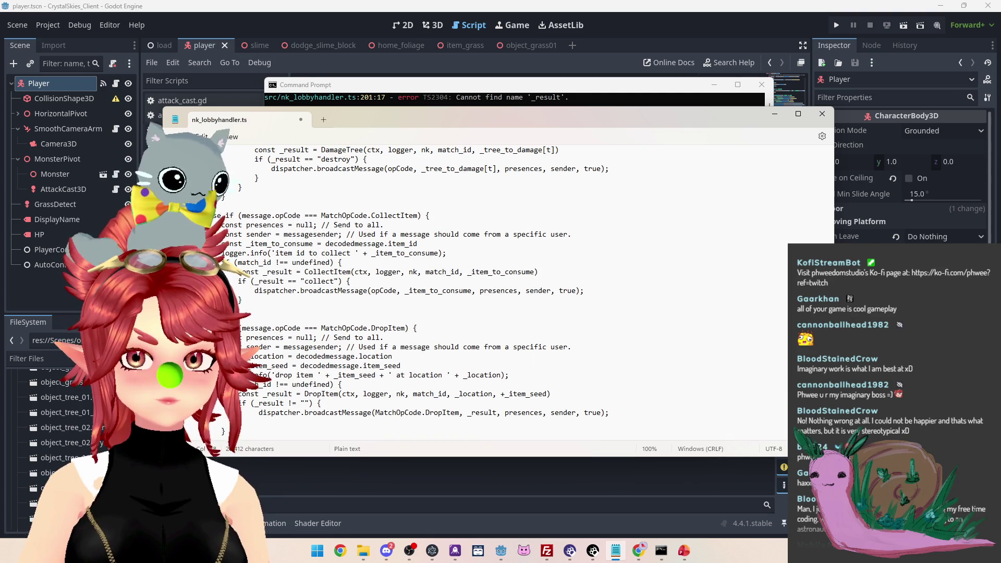
{"action": "scroll", "coordinate": [532, 359], "scroll_direction": "down", "scroll_amount": 7}
{"action": "scroll", "coordinate": [532, 359], "scroll_direction": "up", "scroll_amount": 6}
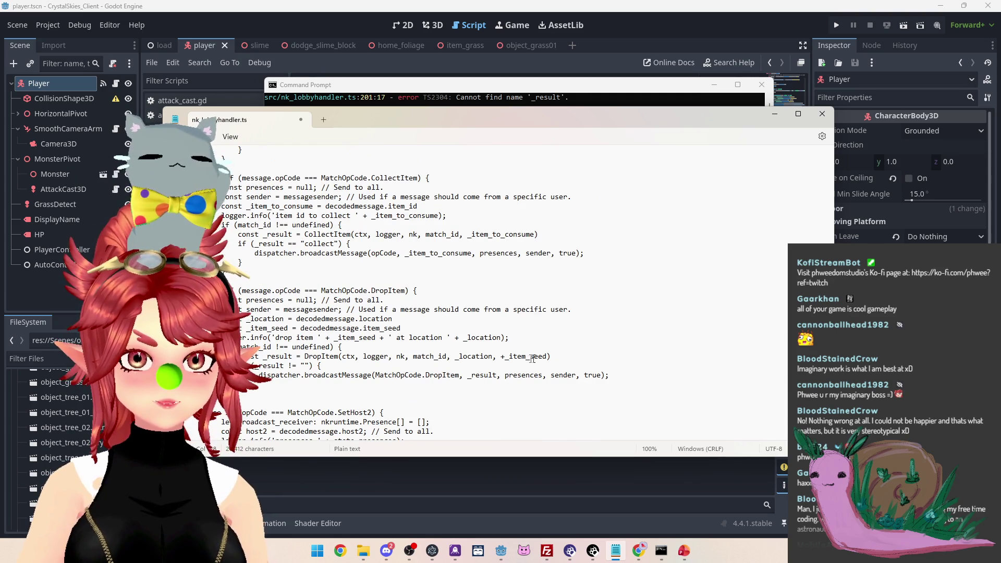
{"action": "left_click", "coordinate": [460, 375]}
{"action": "left_click", "coordinate": [382, 364]}
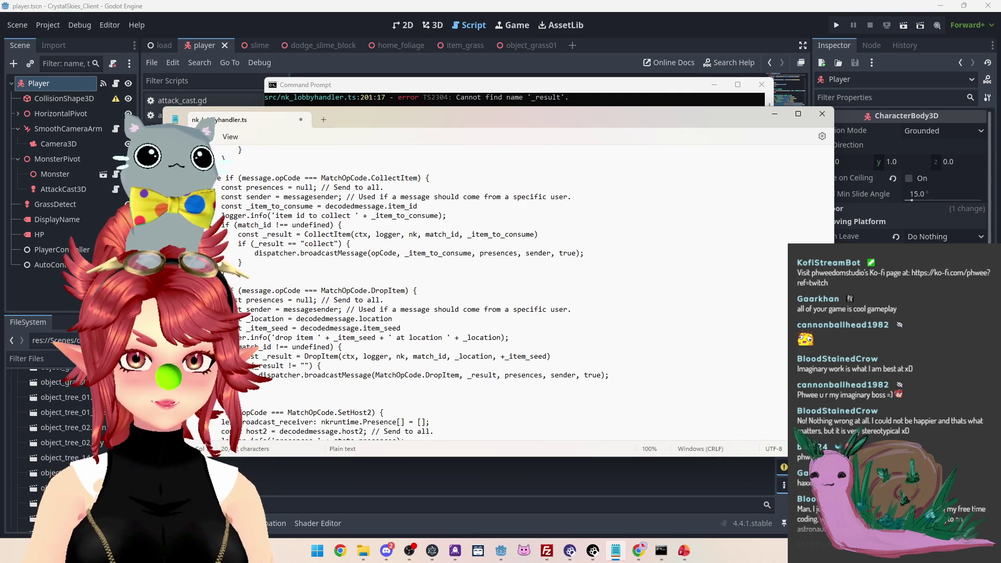
{"action": "left_click", "coordinate": [366, 357]}
{"action": "scroll", "coordinate": [443, 245], "scroll_direction": "up", "scroll_amount": 9}
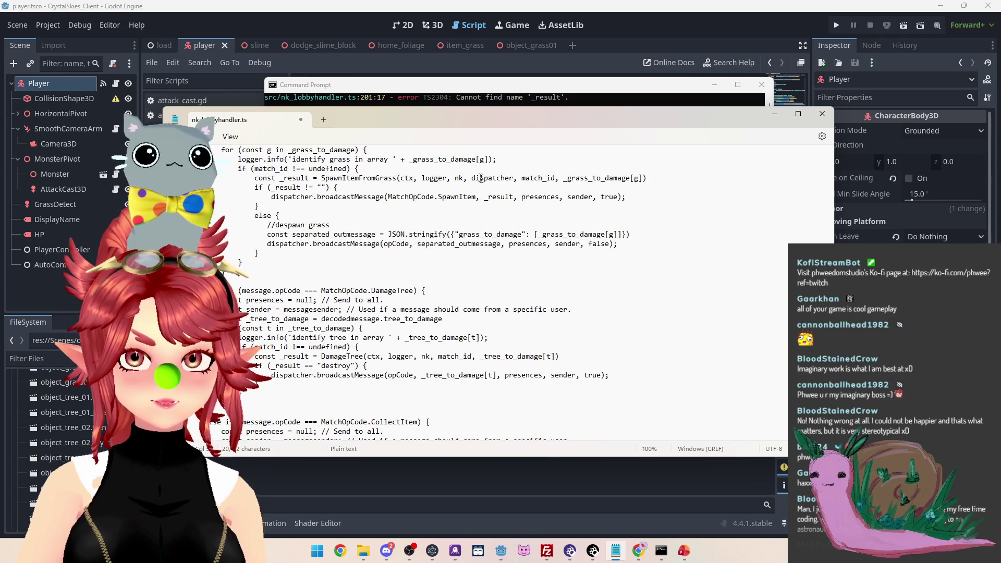
{"action": "double_click", "coordinate": [480, 179]}
{"action": "scroll", "coordinate": [438, 308], "scroll_direction": "down", "scroll_amount": 5}
{"action": "scroll", "coordinate": [438, 308], "scroll_direction": "down", "scroll_amount": 3}
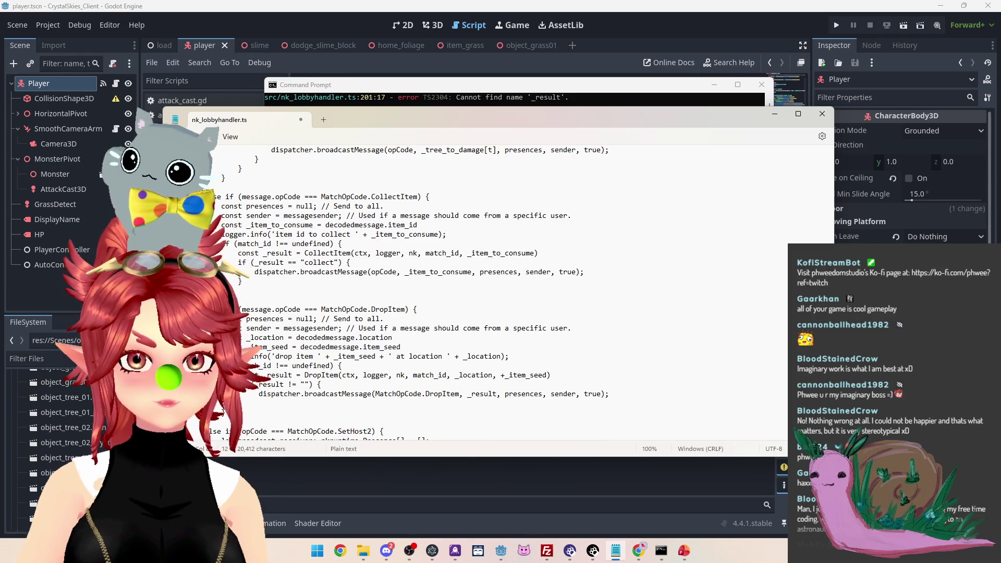
{"action": "type", "text": ", dispatcher"}
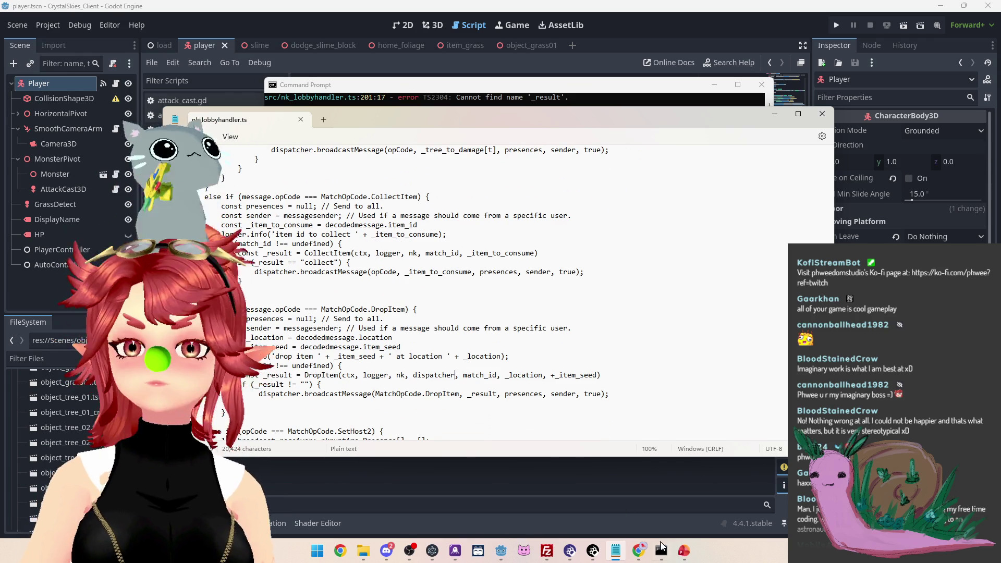
Rerun npx tsc in Command Prompt, which now finishes with no errors
{"action": "left_click", "coordinate": [661, 550]}
{"action": "key", "text": "Up"}
{"action": "key", "text": "Return"}
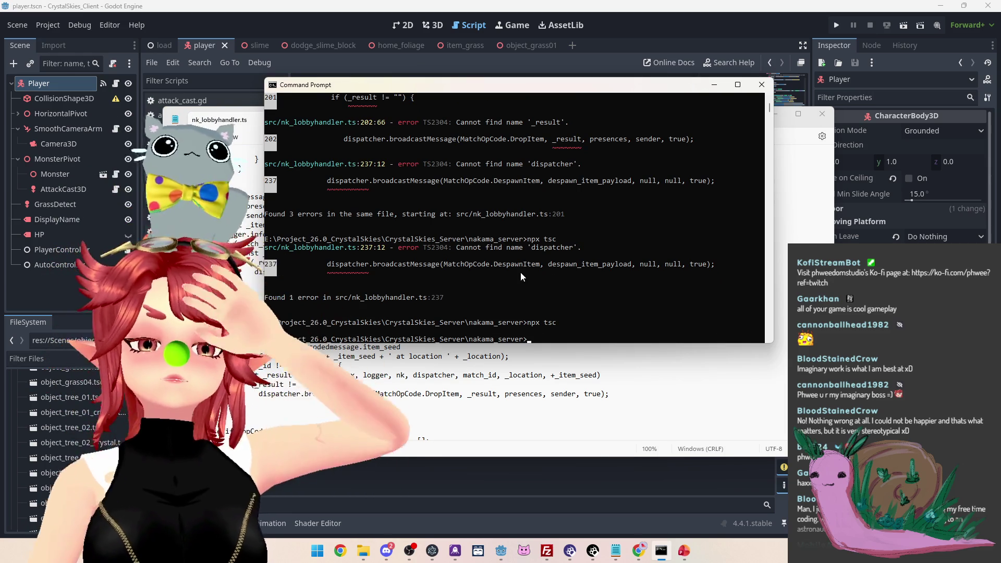
Replace index.js in /root/crystal-skies/data/modules on the server with the new 24,929-byte build
{"action": "left_click", "coordinate": [547, 551]}
{"action": "left_click", "coordinate": [487, 302]}
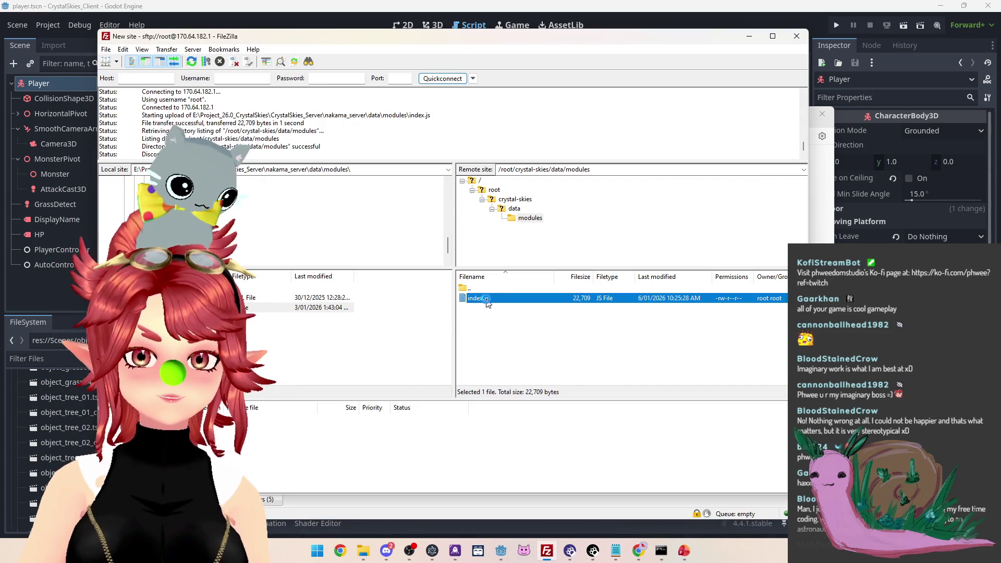
{"action": "key", "text": "Delete"}
{"action": "left_click", "coordinate": [476, 279]}
{"action": "left_click_drag", "start_coordinate": [524, 321], "coordinate": [526, 322]}
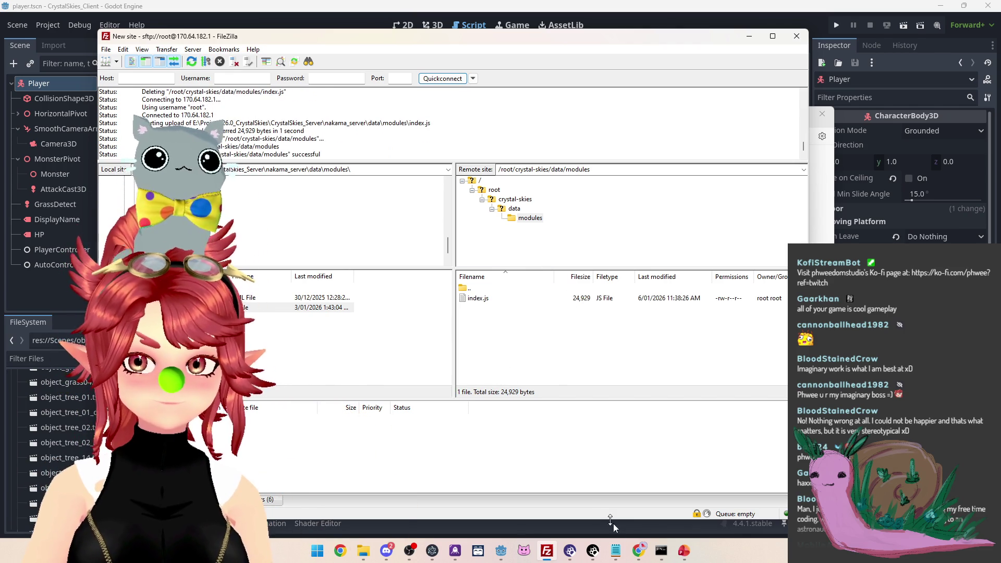
{"action": "mouse_move", "coordinate": [639, 550]}
{"action": "left_click", "coordinate": [667, 512]}
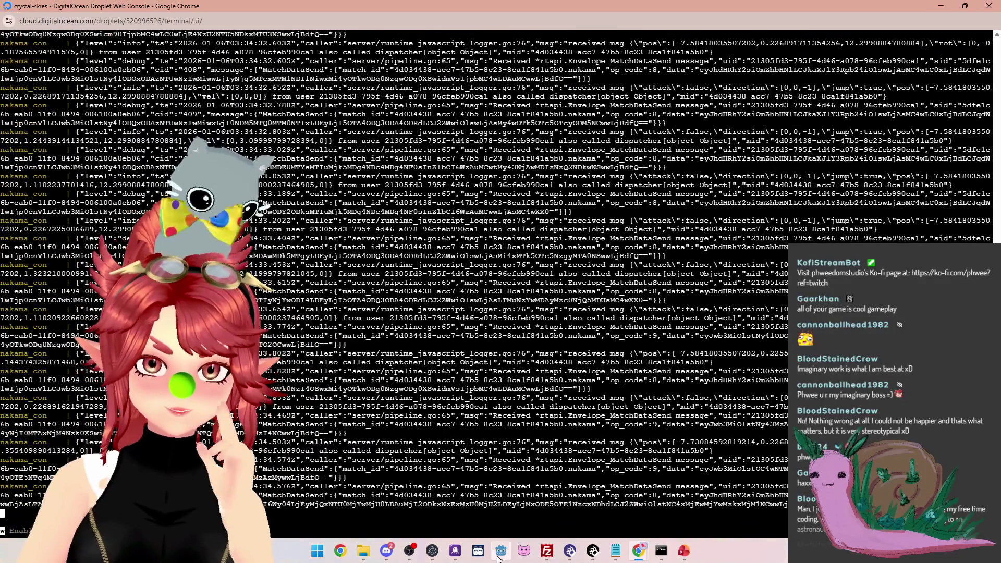
Bring the Godot editor back to the front from the taskbar
{"action": "mouse_move", "coordinate": [501, 551]}
{"action": "left_click", "coordinate": [453, 504]}
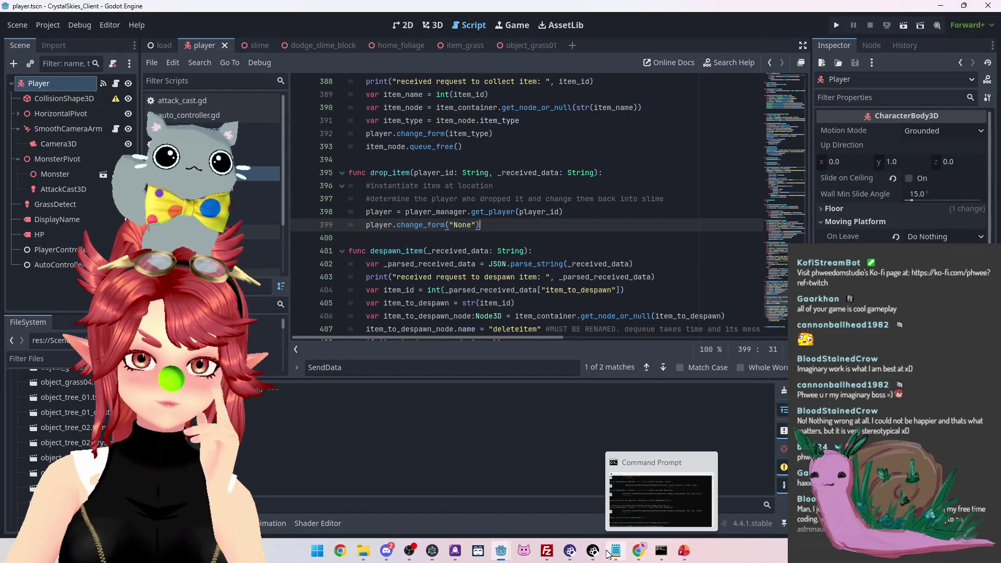
Check the server console log again, then return to the Godot editor
{"action": "mouse_move", "coordinate": [662, 557]}
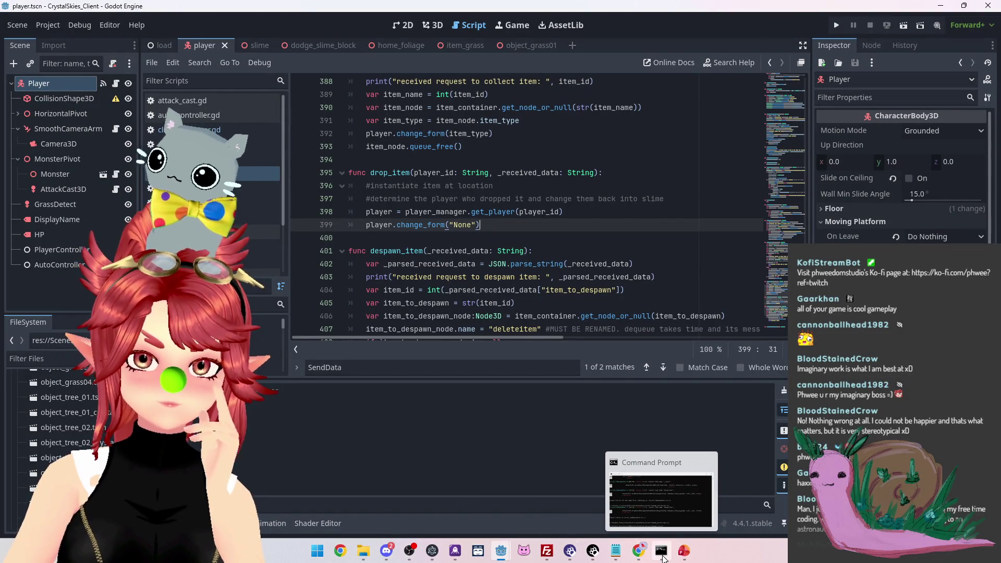
{"action": "left_click", "coordinate": [679, 502]}
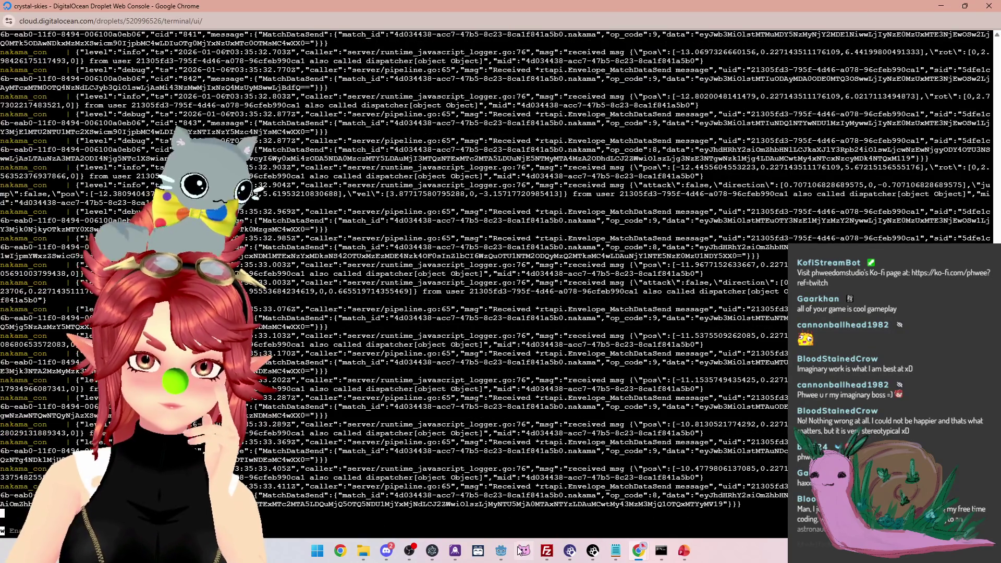
{"action": "mouse_move", "coordinate": [502, 550]}
{"action": "left_click", "coordinate": [443, 501]}
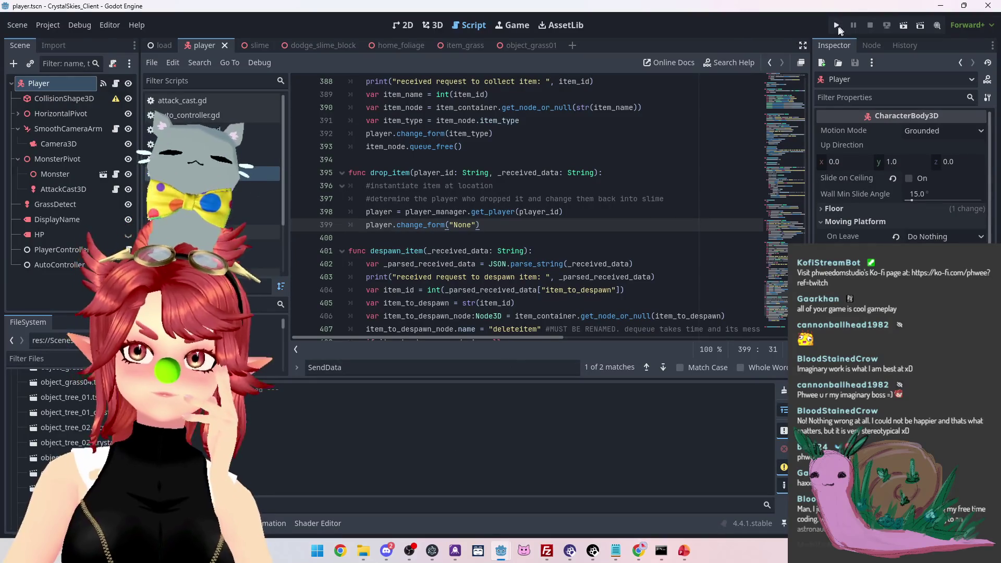
Run the client and refresh lobbies, which fails at NakamaAPI.gd line 3694 on a null session, then stop it
{"action": "left_click", "coordinate": [838, 26]}
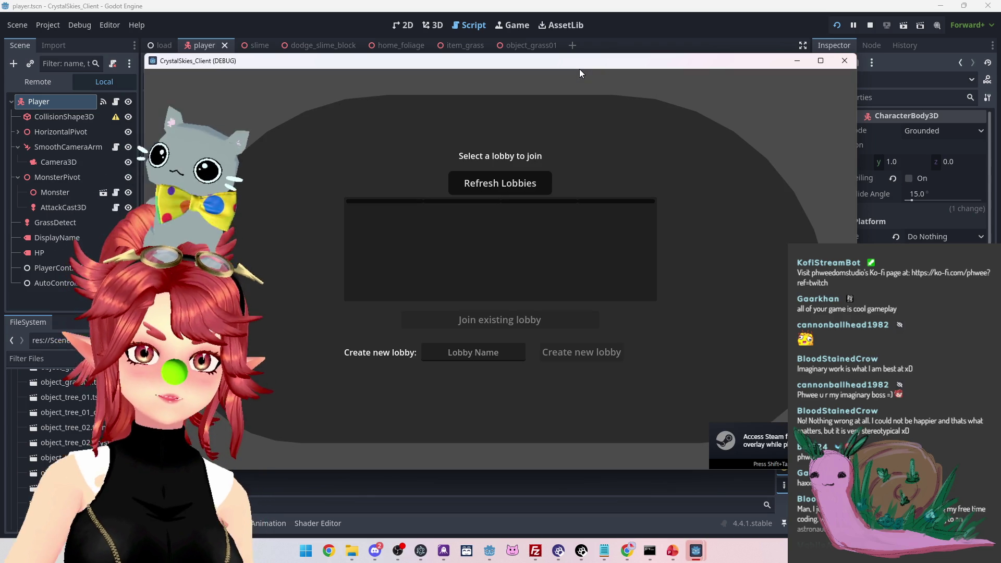
{"action": "left_click", "coordinate": [506, 183]}
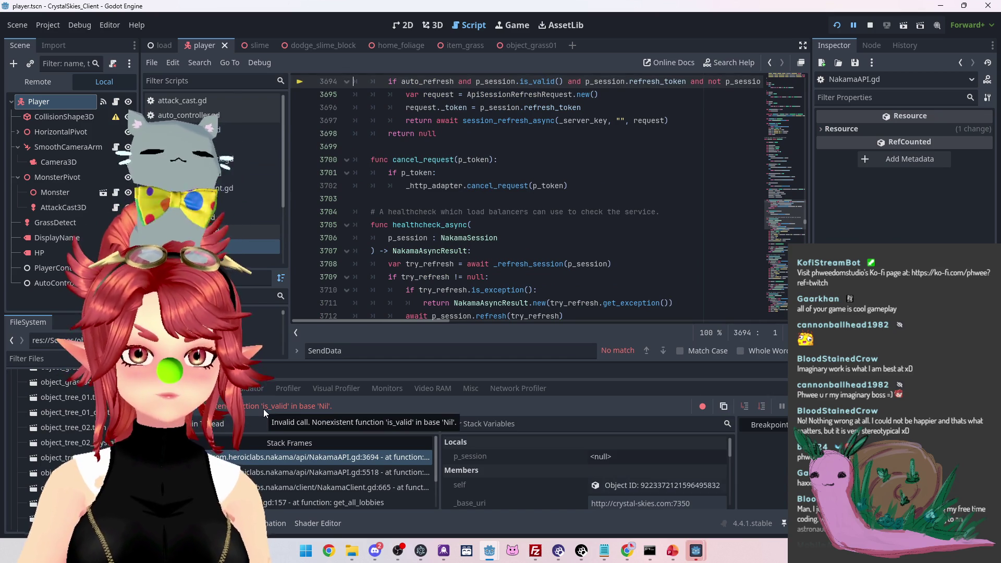
{"action": "scroll", "coordinate": [480, 249], "scroll_direction": "up", "scroll_amount": 2}
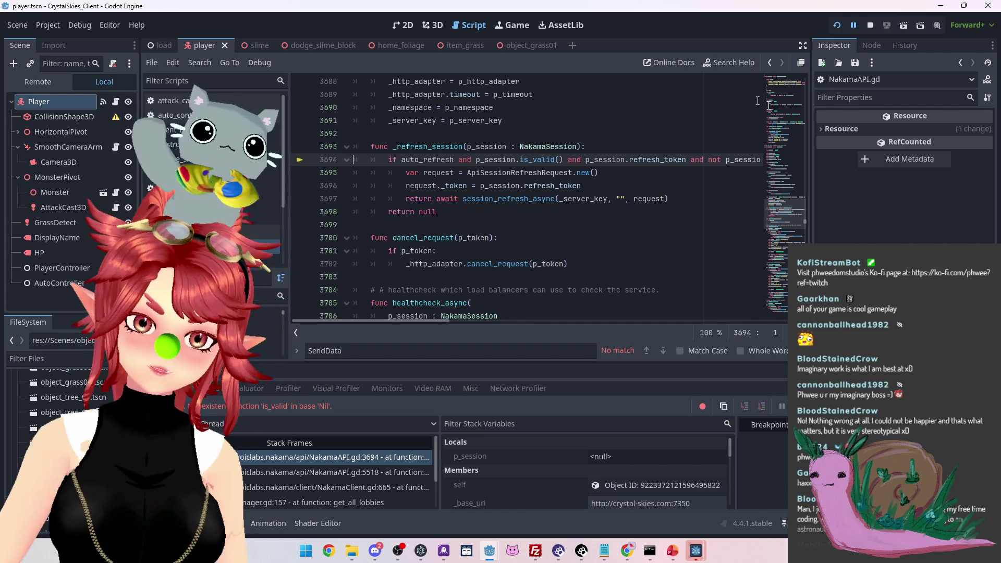
{"action": "left_click", "coordinate": [867, 27]}
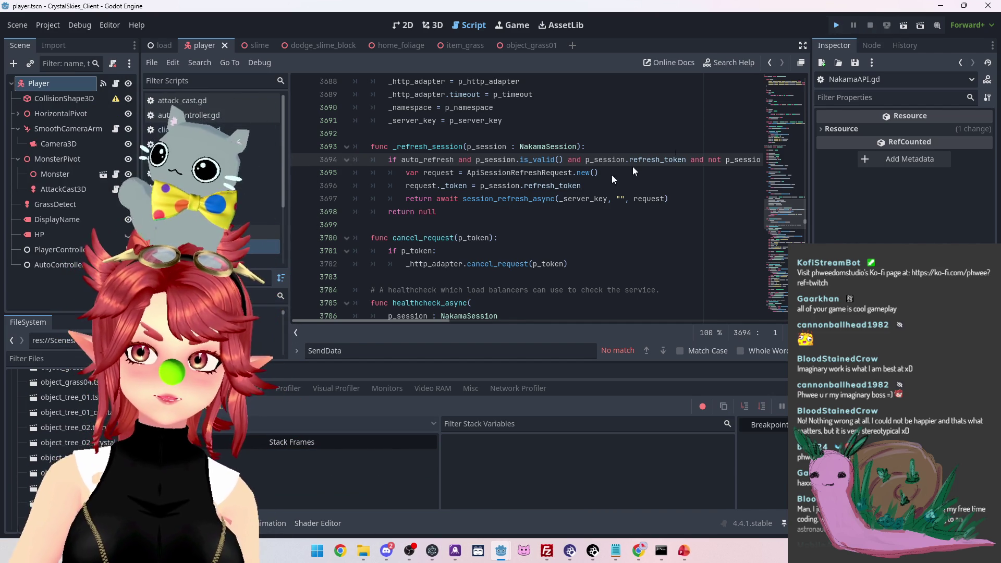
Stop the Nakama containers with Ctrl+C and rerun docker compose up until the server reports 'Startup done'
{"action": "key", "text": "F5"}
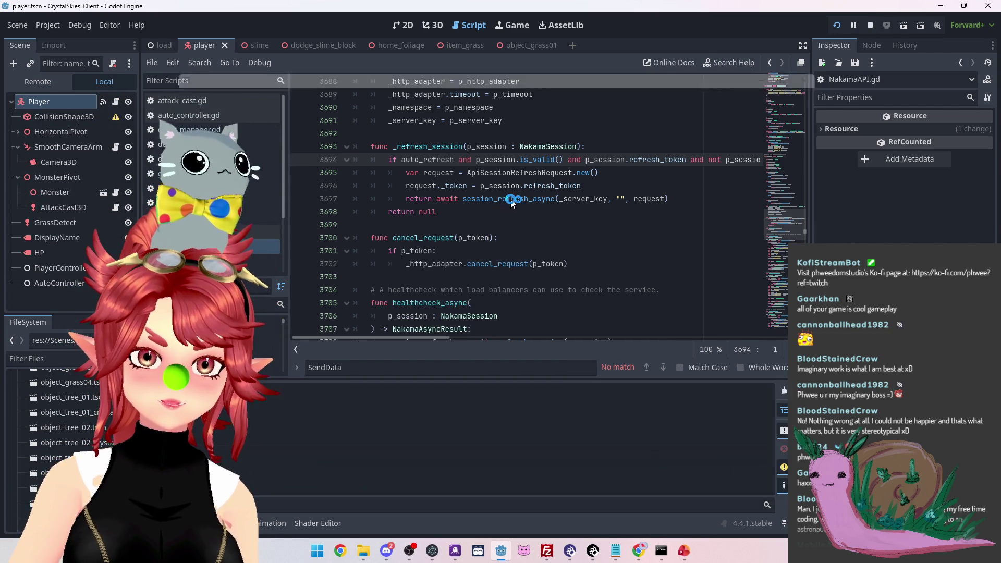
{"action": "mouse_move", "coordinate": [629, 549]}
{"action": "left_click", "coordinate": [672, 490]}
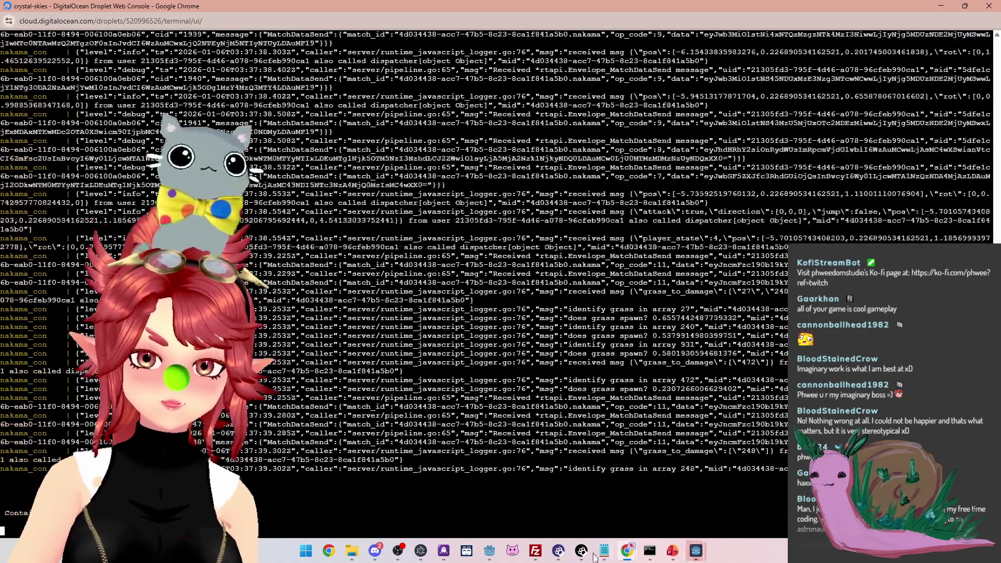
{"action": "key", "text": "ctrl+c"}
{"action": "mouse_move", "coordinate": [614, 555]}
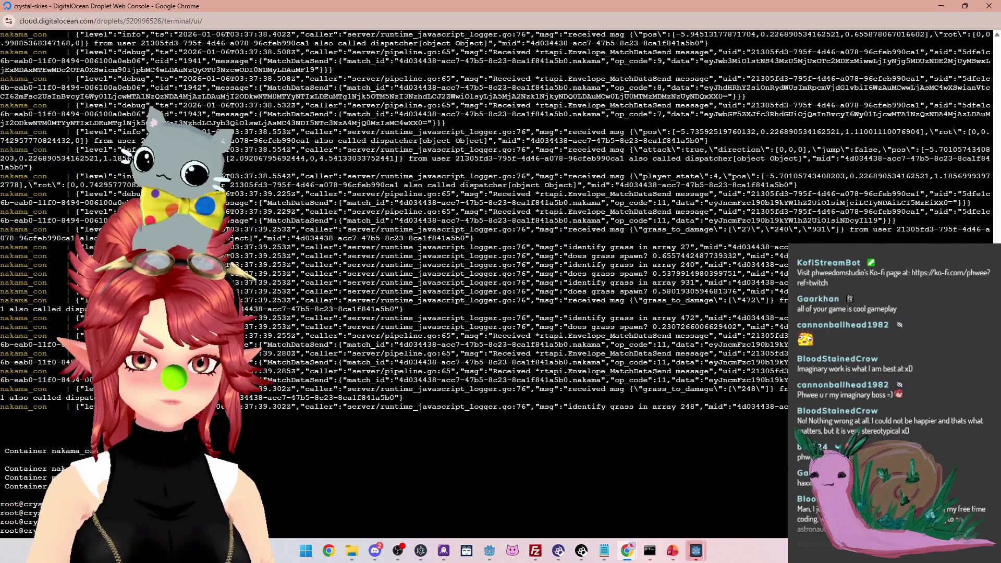
{"action": "key", "text": "Return"}
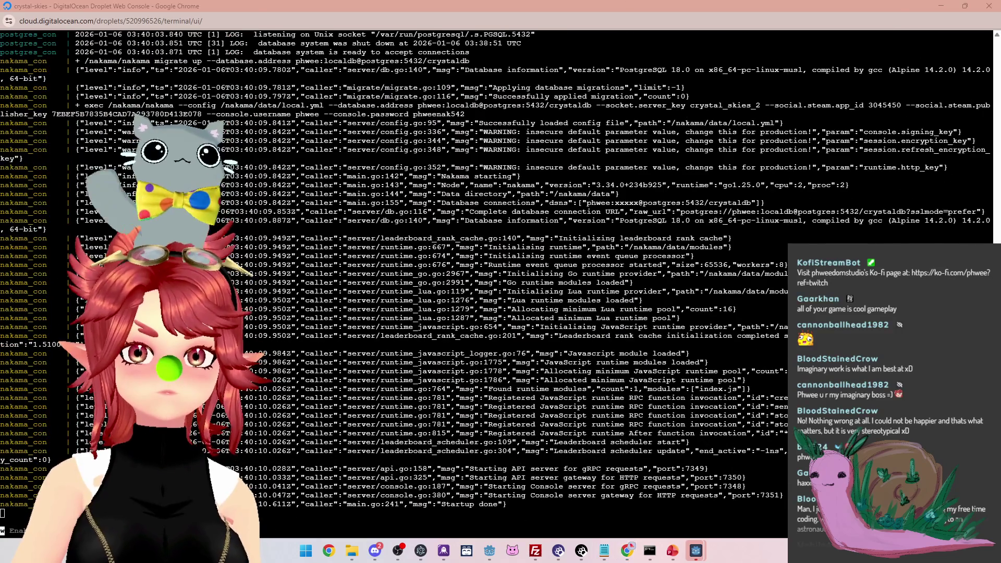
{"action": "key", "text": "alt+Tab"}
{"action": "key", "text": "alt+Tab"}
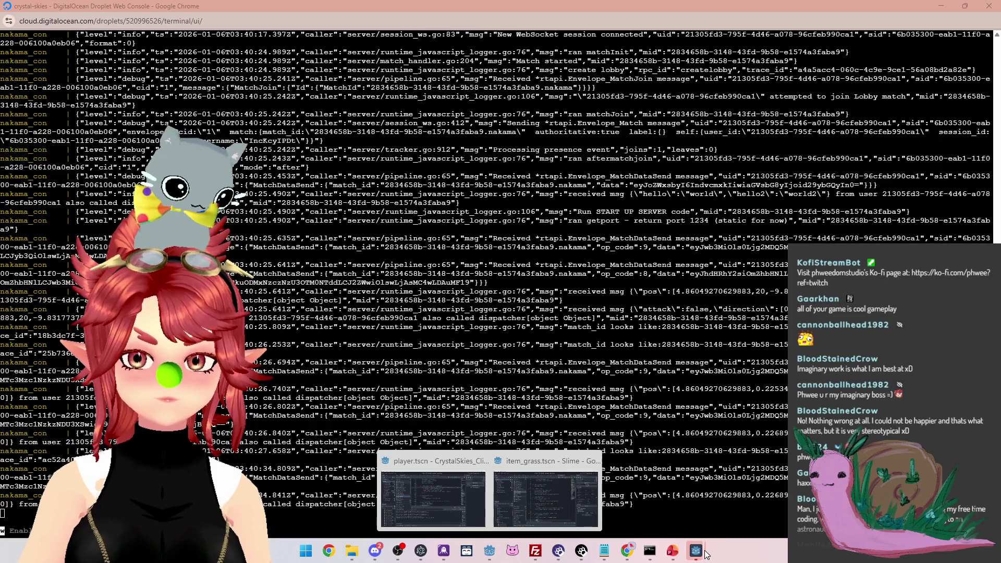
Close the old game window that reported the server unavailable
{"action": "mouse_move", "coordinate": [696, 550]}
{"action": "left_click", "coordinate": [656, 512]}
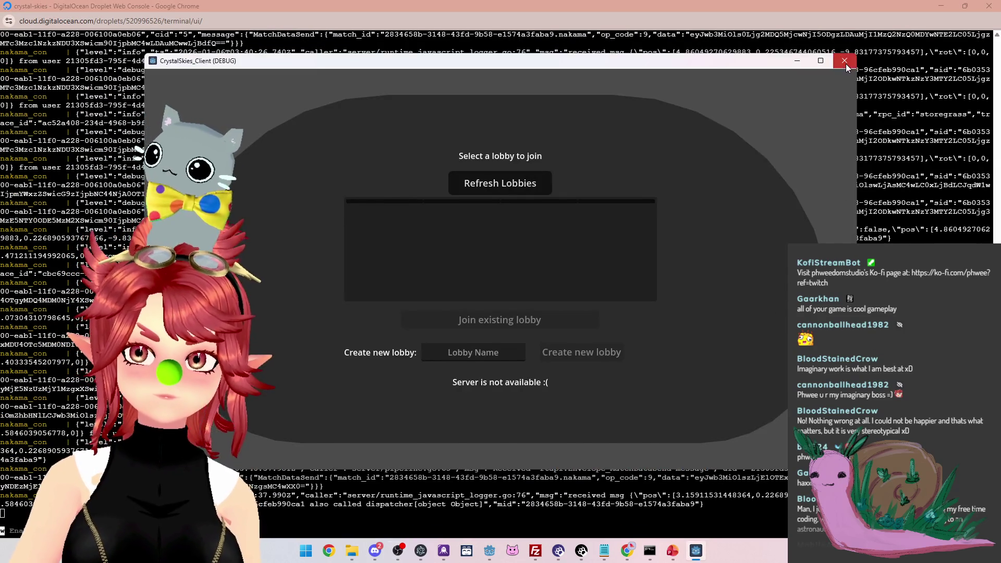
{"action": "left_click", "coordinate": [846, 62]}
{"action": "left_click", "coordinate": [447, 513]}
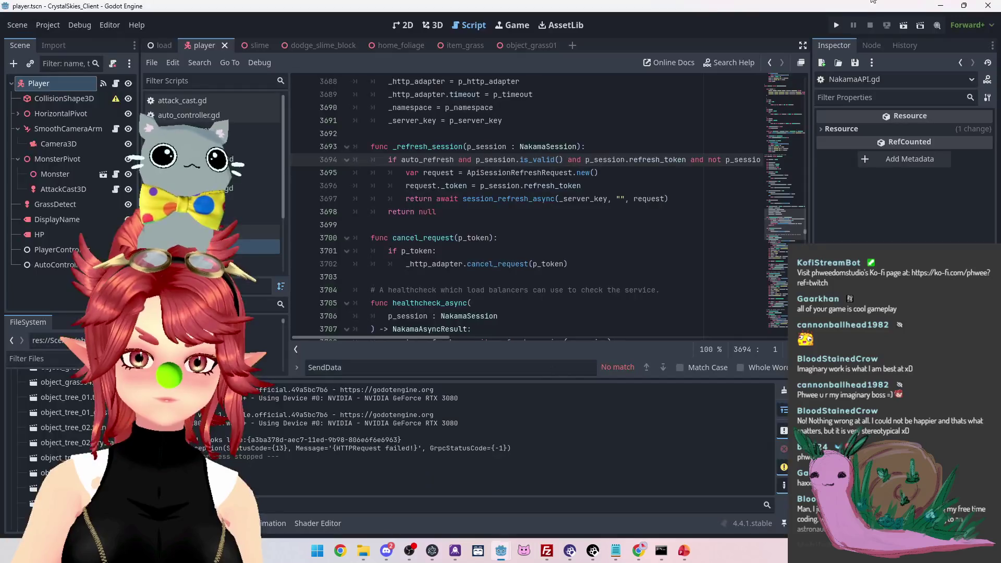
Relaunch the client and refresh lobbies, now listing Lazyhoster's Funhouse at 1/20 players
{"action": "key", "text": "ctrl+s"}
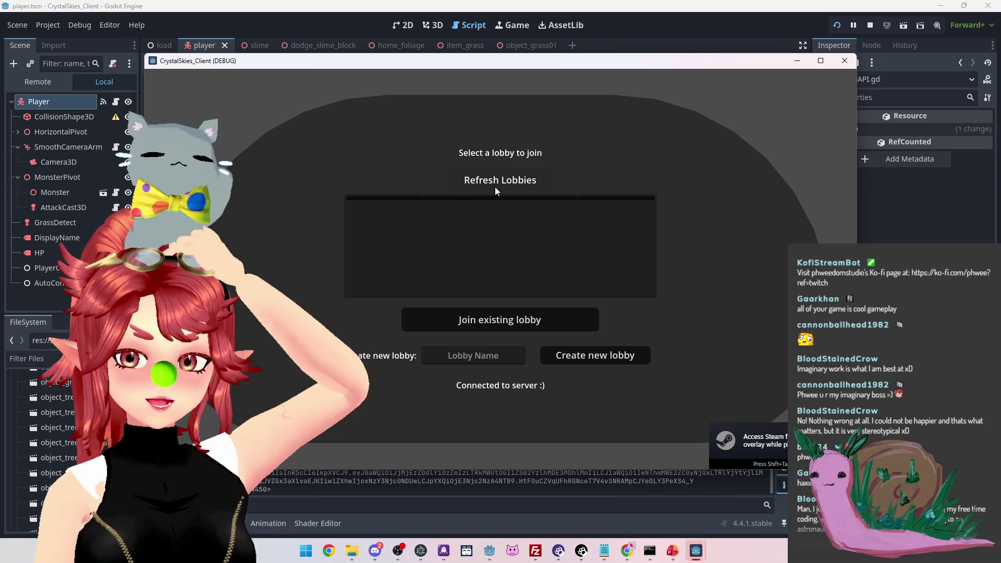
{"action": "left_click", "coordinate": [495, 187]}
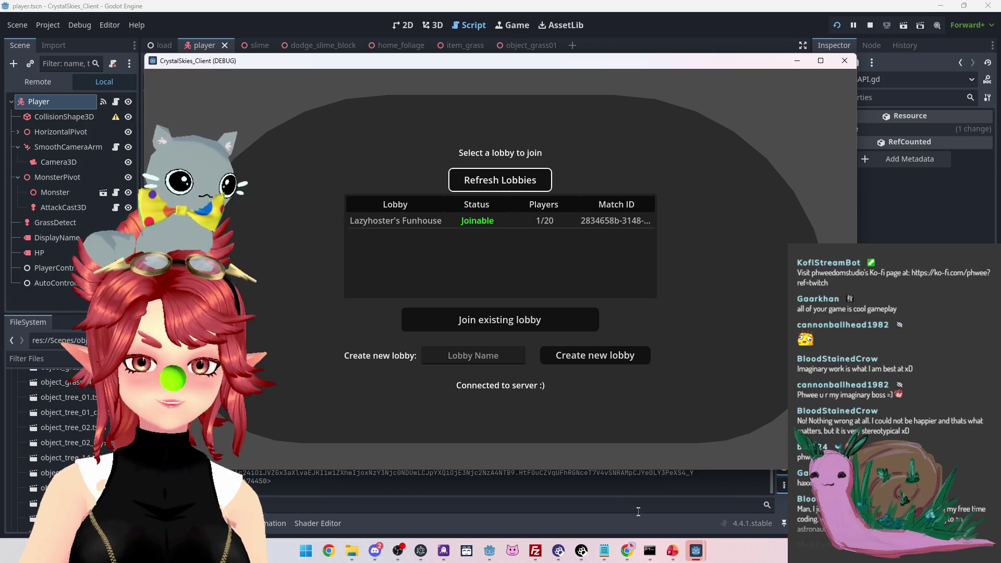
{"action": "mouse_move", "coordinate": [619, 542]}
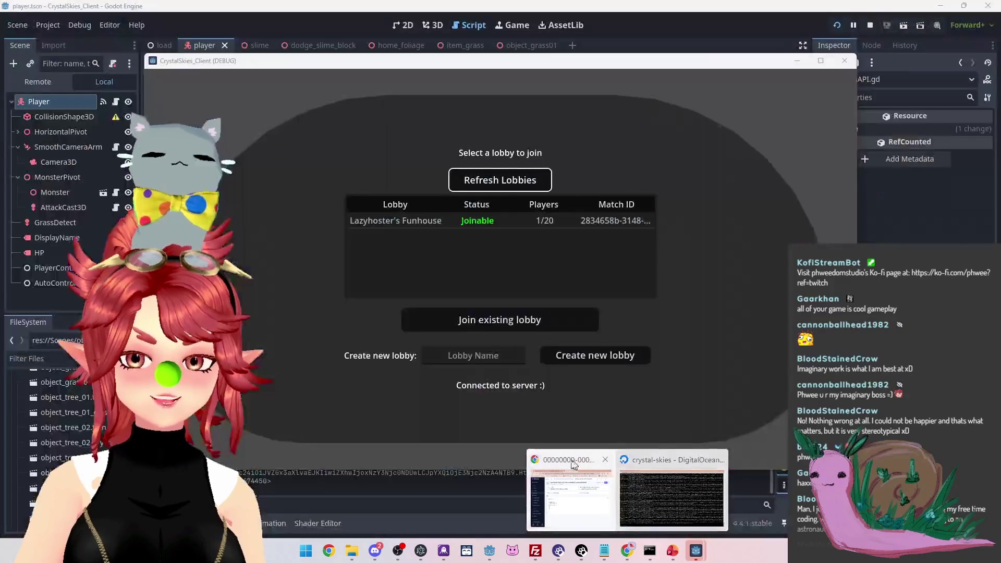
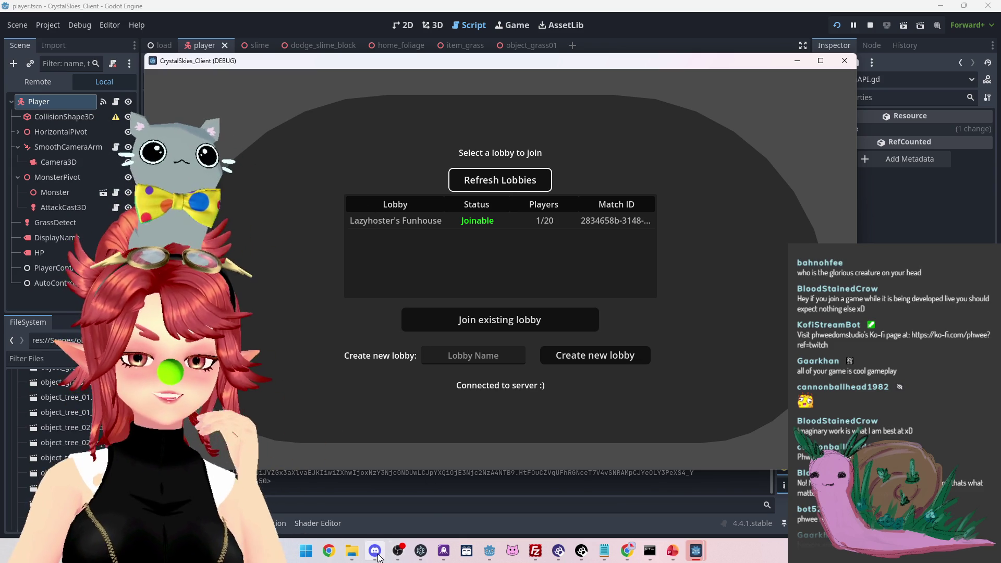
Refresh the lobby list and create a new lobby named 'asdf'
{"action": "mouse_move", "coordinate": [375, 552]}
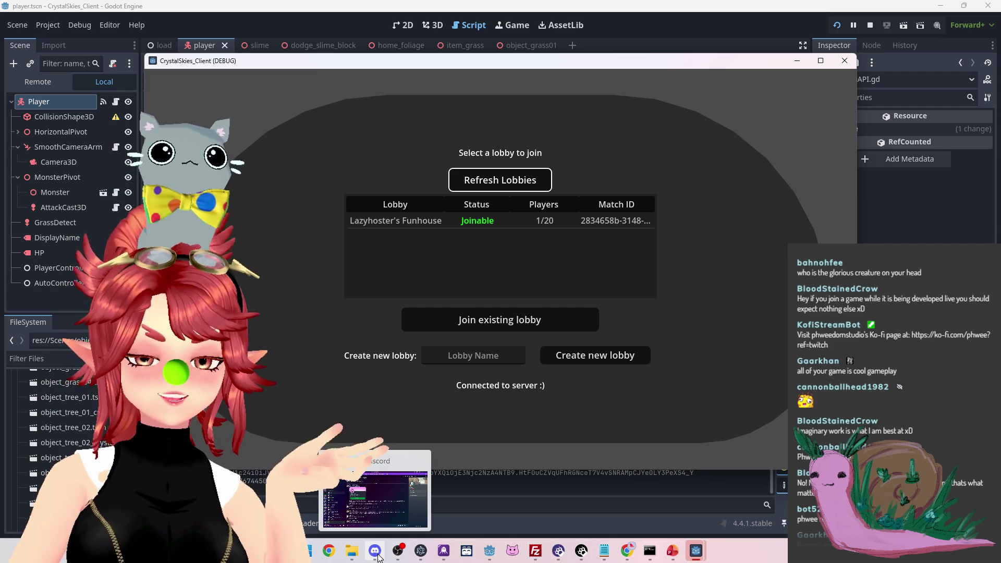
{"action": "left_click", "coordinate": [376, 553]}
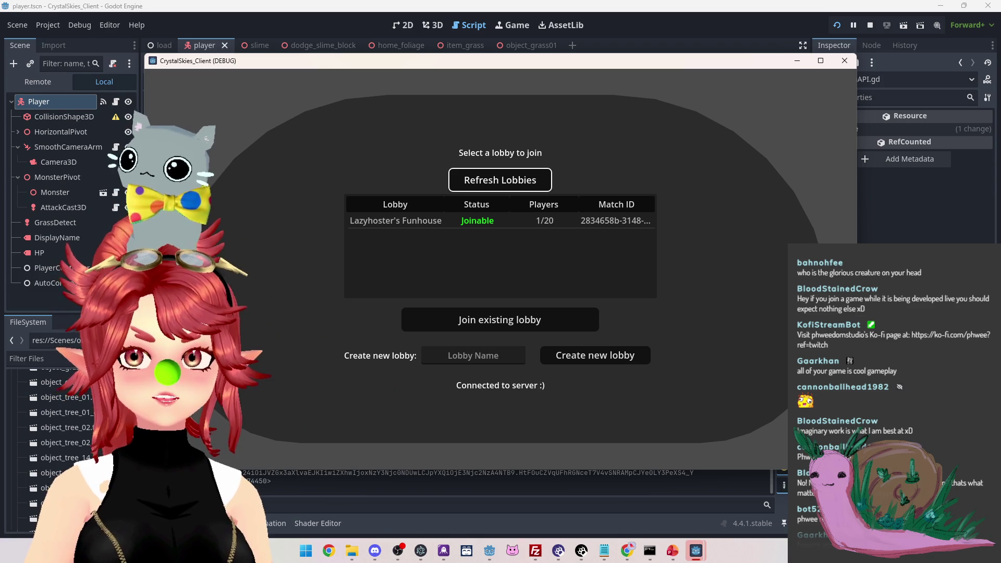
{"action": "left_click", "coordinate": [532, 187]}
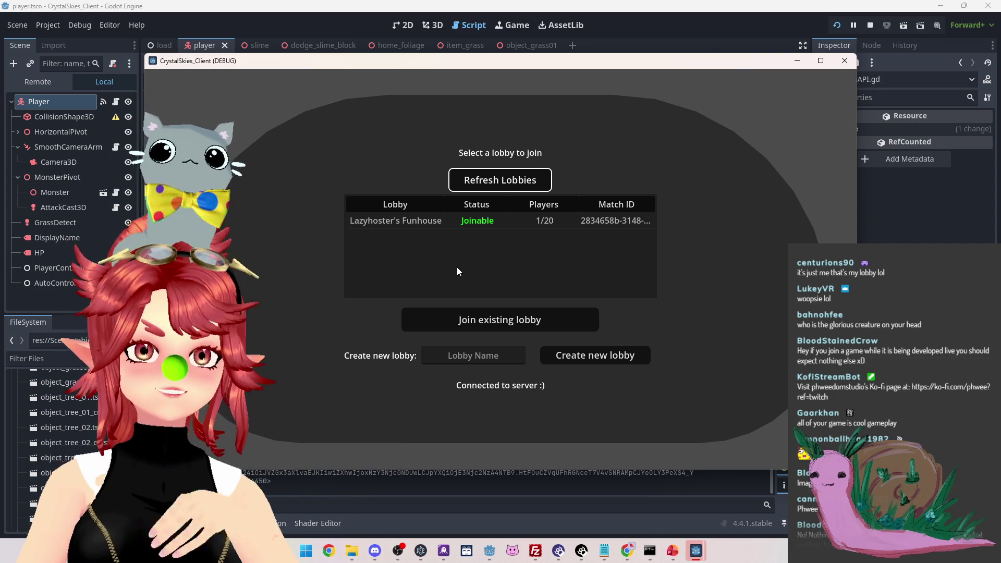
{"action": "left_click", "coordinate": [503, 353]}
{"action": "type", "text": "asdf"}
{"action": "left_click", "coordinate": [584, 359]}
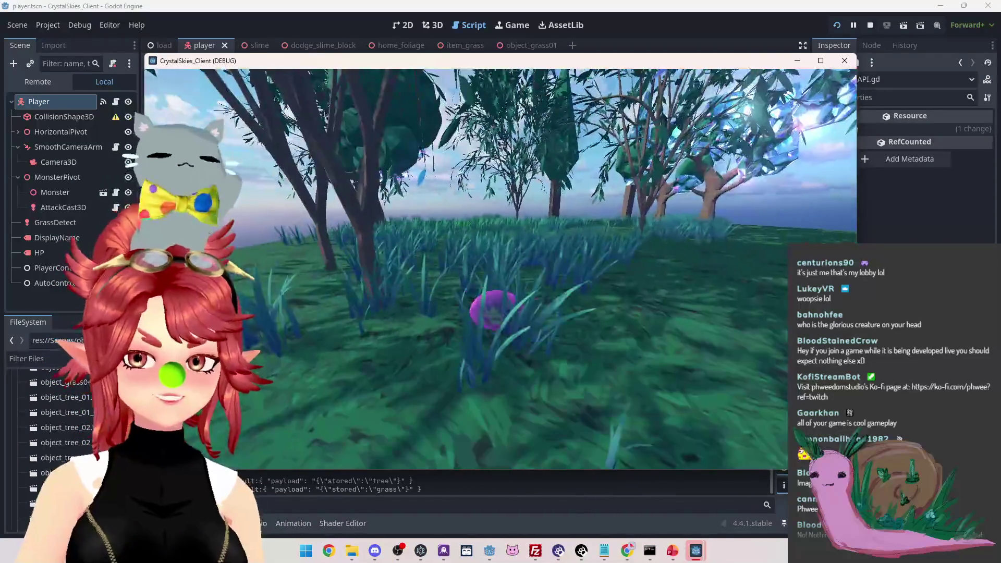
Move the slime forward, open the host settings, and close the game window
{"action": "key", "text": "w"}
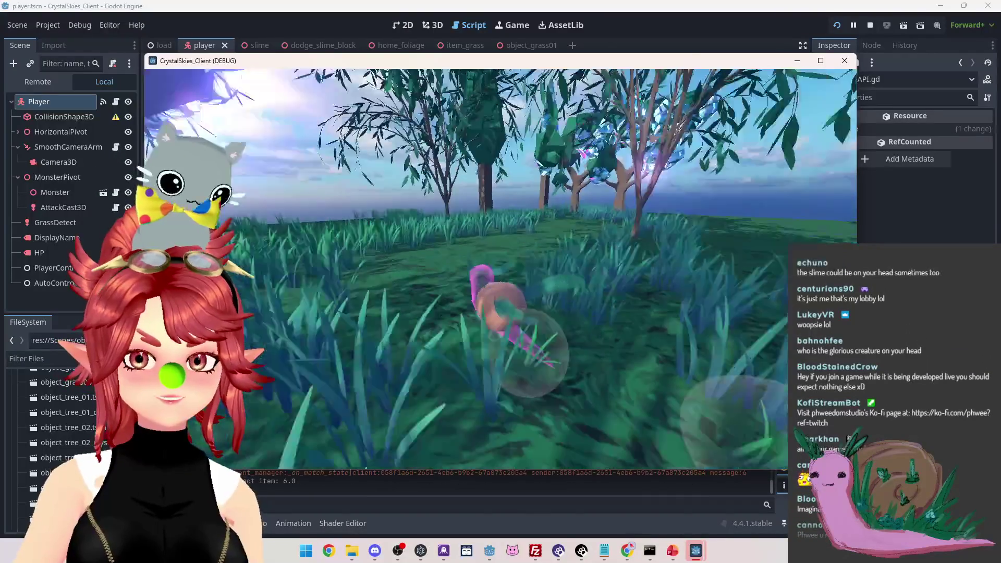
{"action": "key", "text": "w"}
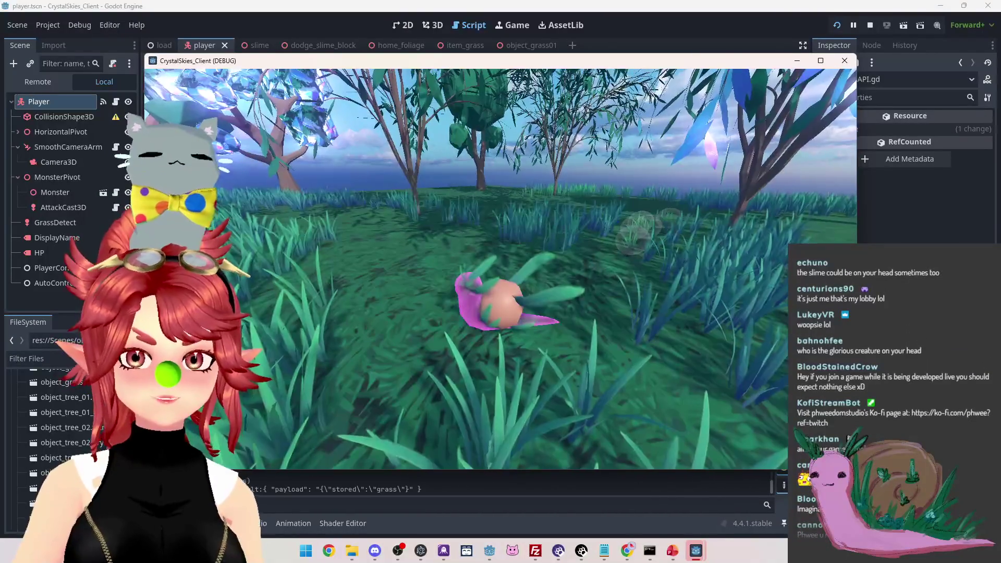
{"action": "key", "text": "Escape"}
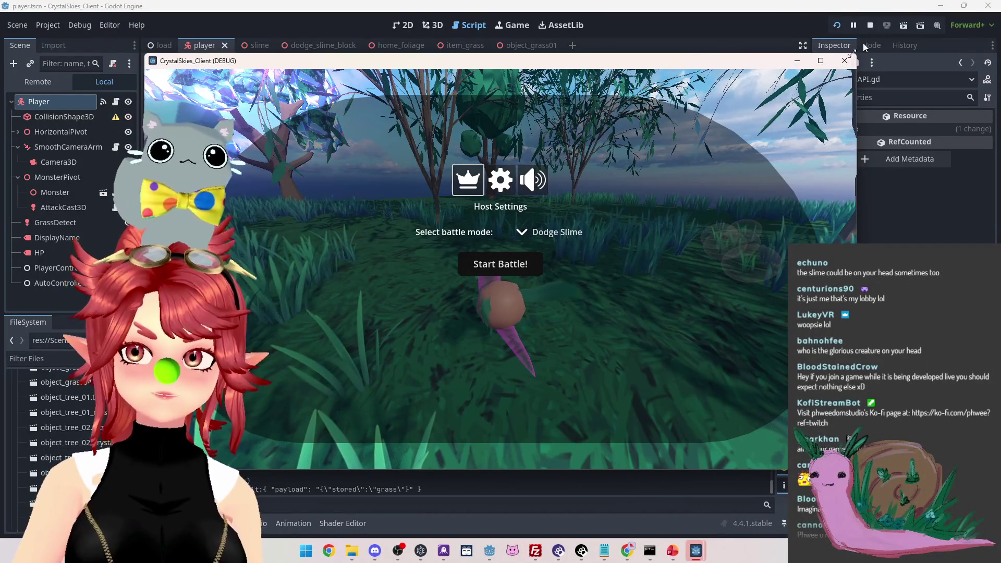
{"action": "left_click", "coordinate": [870, 25]}
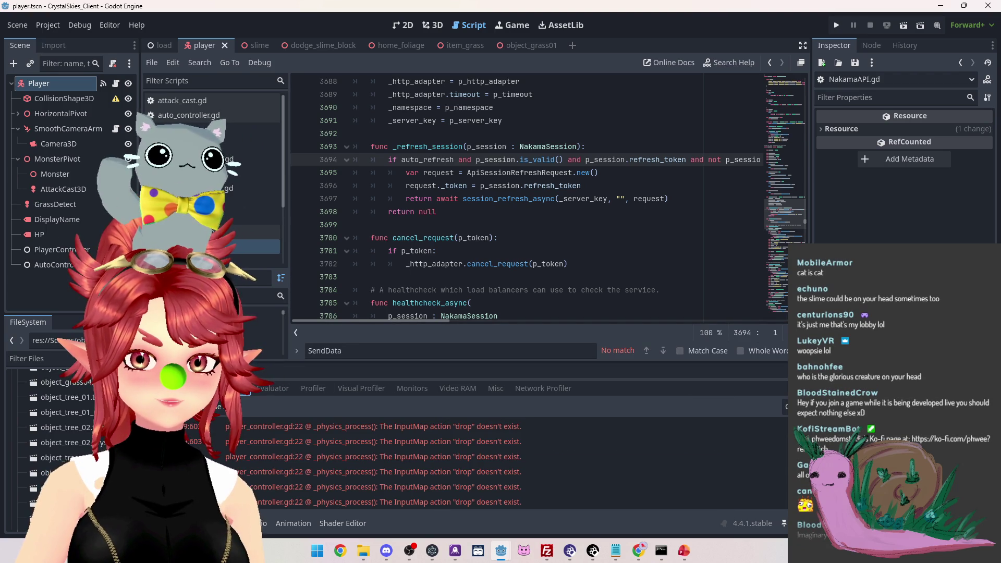
Add a 'drop' Input Map action bound to the right mouse button, then rerun with F5
{"action": "left_click", "coordinate": [47, 25]}
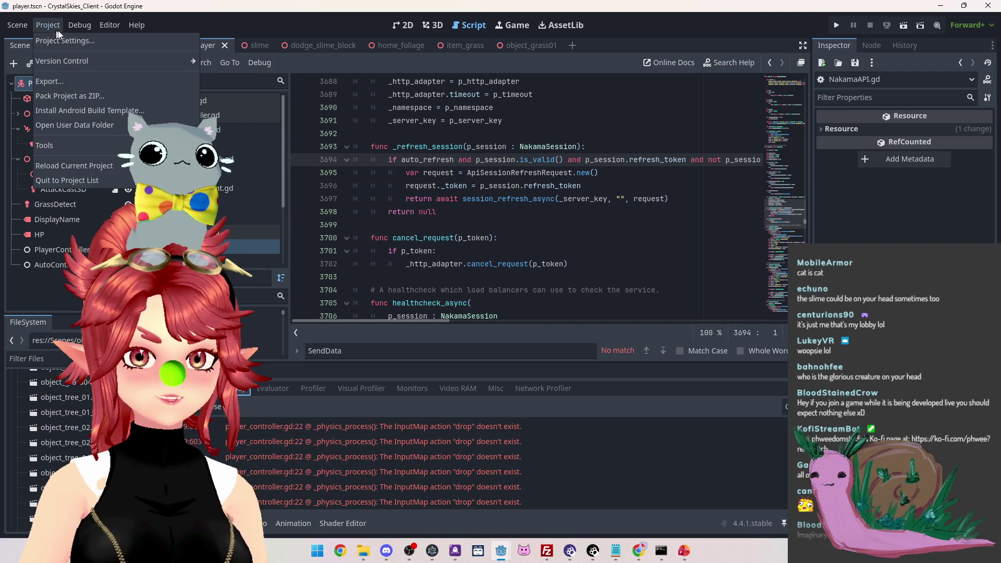
{"action": "left_click", "coordinate": [58, 42]}
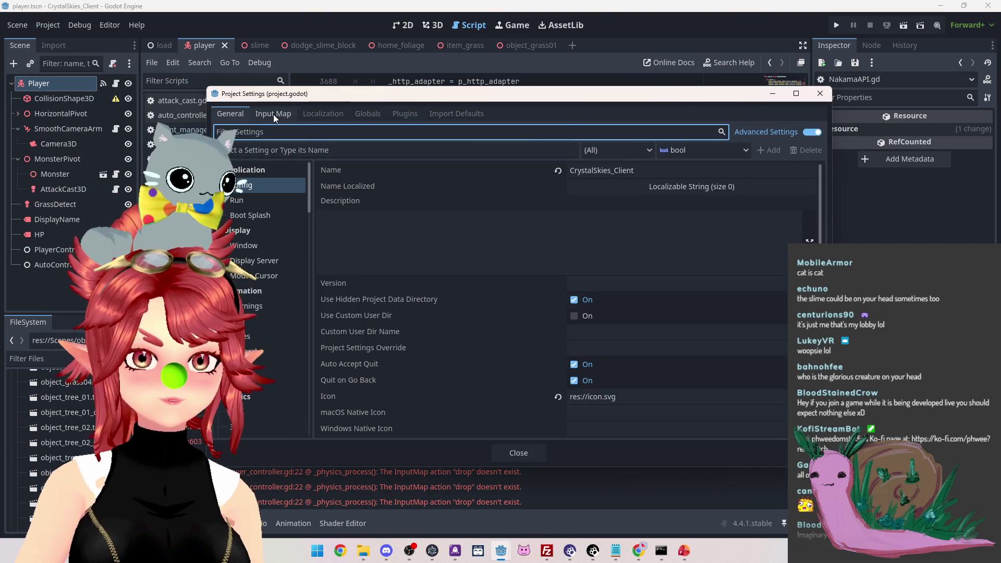
{"action": "left_click", "coordinate": [274, 114]}
{"action": "scroll", "coordinate": [481, 202], "scroll_direction": "down", "scroll_amount": 2}
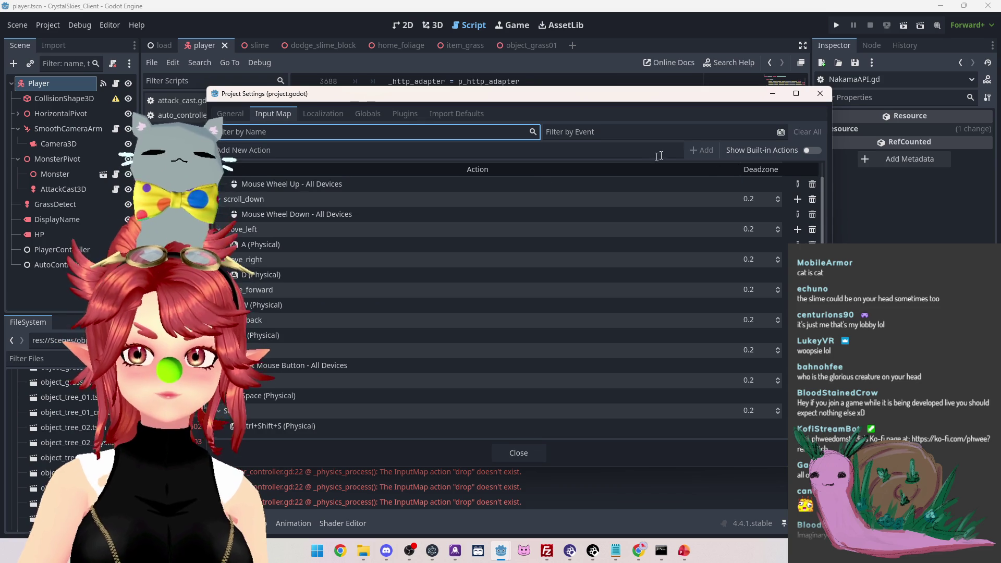
{"action": "left_click", "coordinate": [579, 151]}
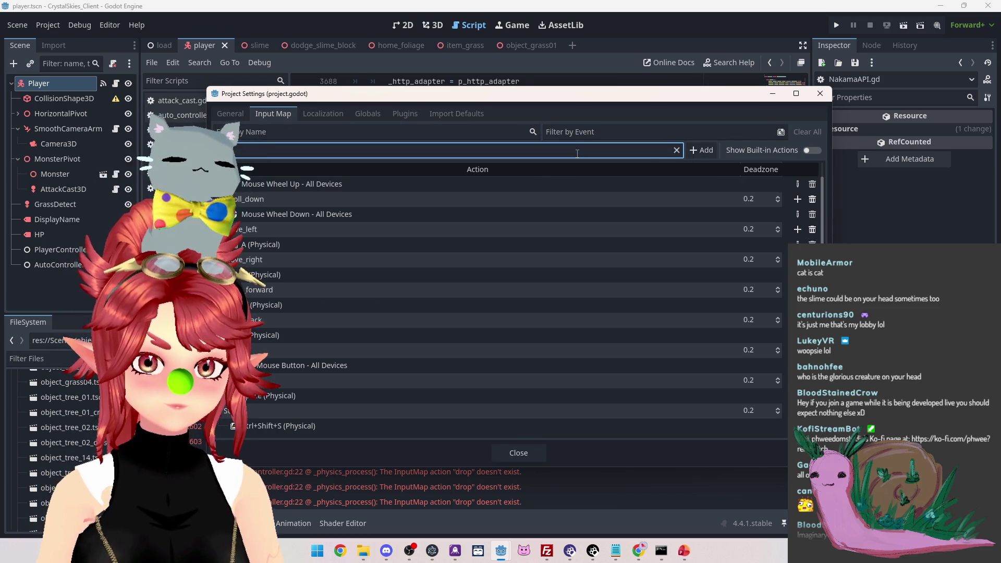
{"action": "left_click", "coordinate": [700, 157]}
{"action": "left_click", "coordinate": [797, 426]}
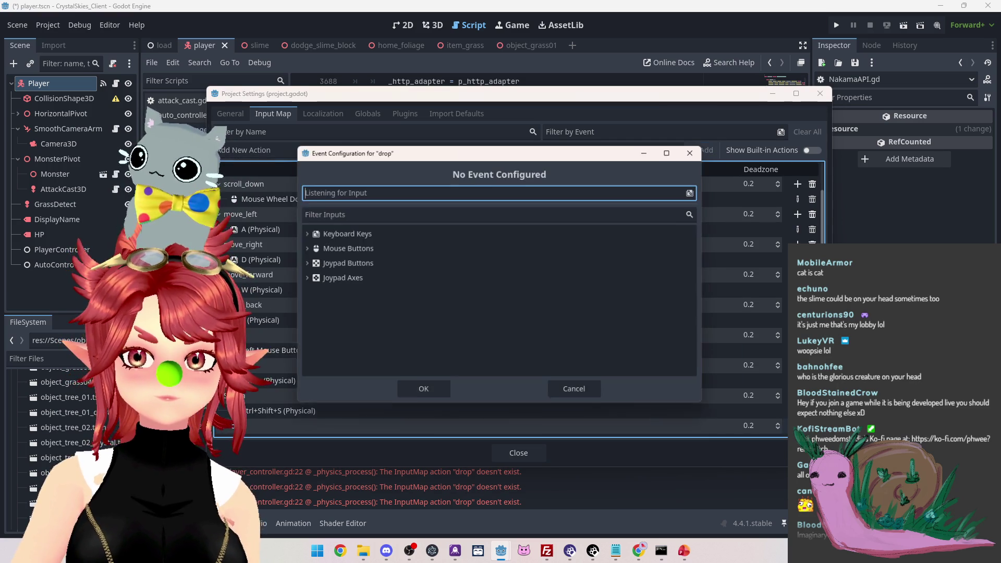
{"action": "right_click", "coordinate": [372, 190]}
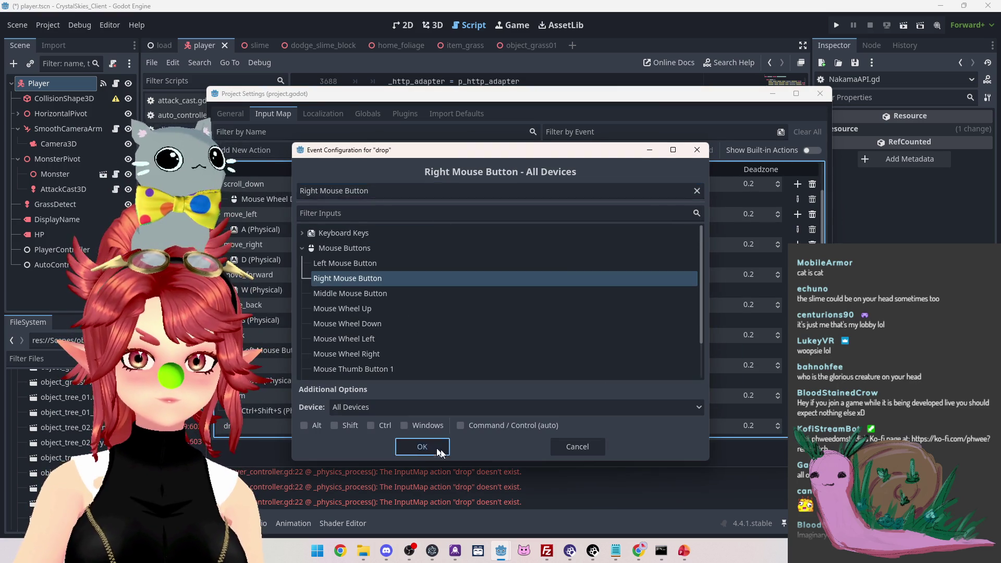
{"action": "left_click", "coordinate": [433, 446]}
{"action": "left_click", "coordinate": [512, 457]}
{"action": "key", "text": "F5"}
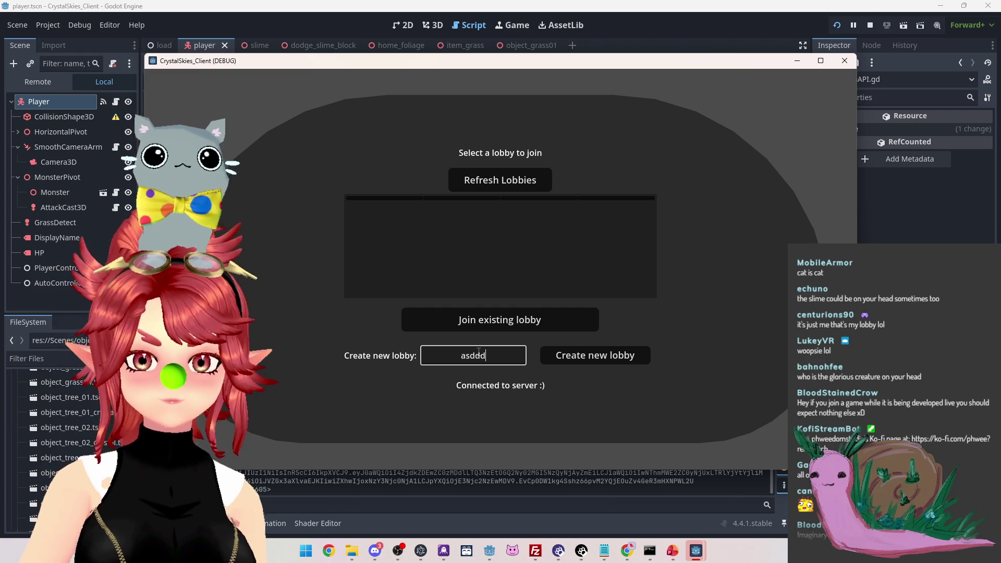
Create a new lobby and steer the slime onto a bubble item to collect it
{"action": "left_click", "coordinate": [579, 360]}
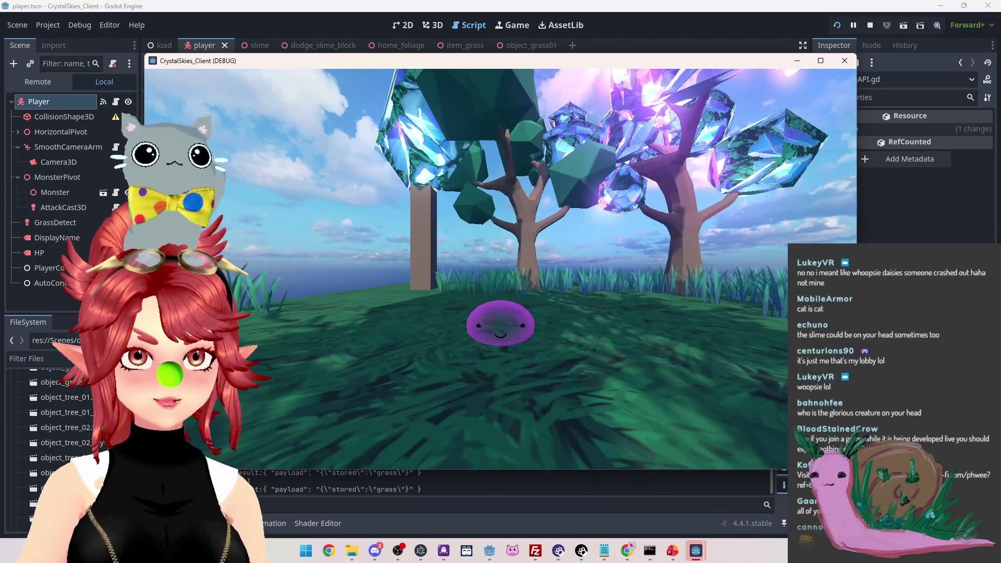
{"action": "key", "text": "a"}
{"action": "key", "text": "d"}
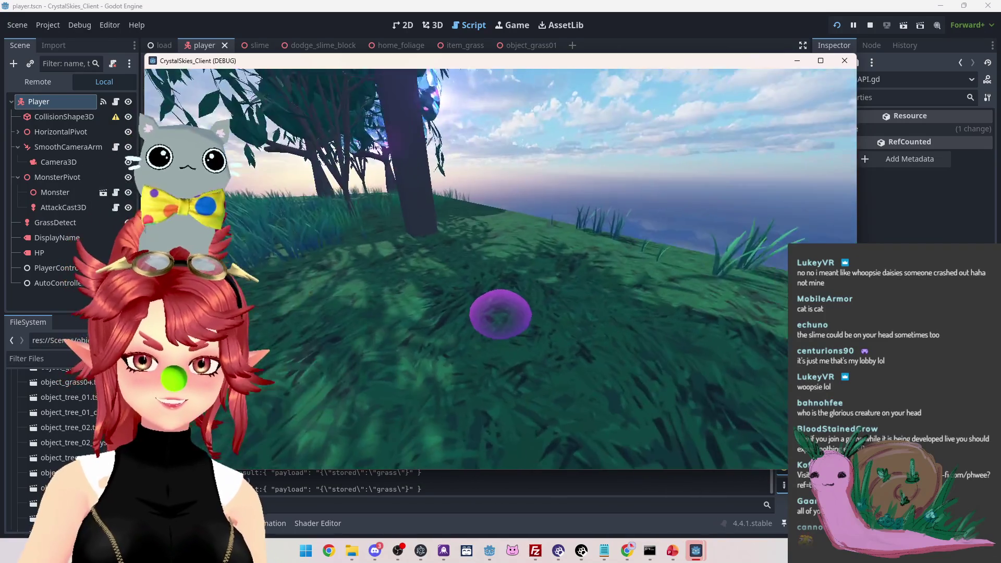
{"action": "key", "text": "a"}
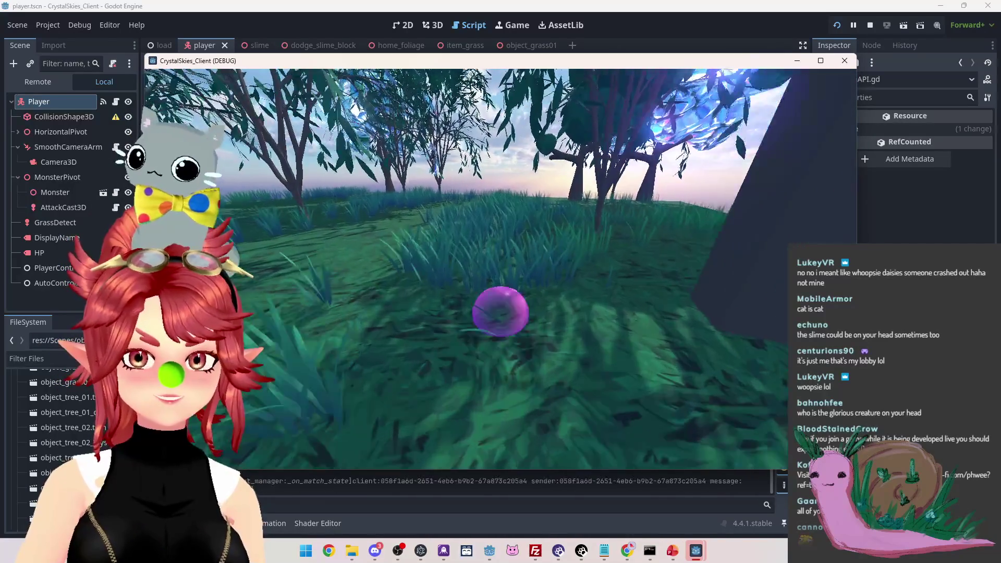
{"action": "key", "text": "a"}
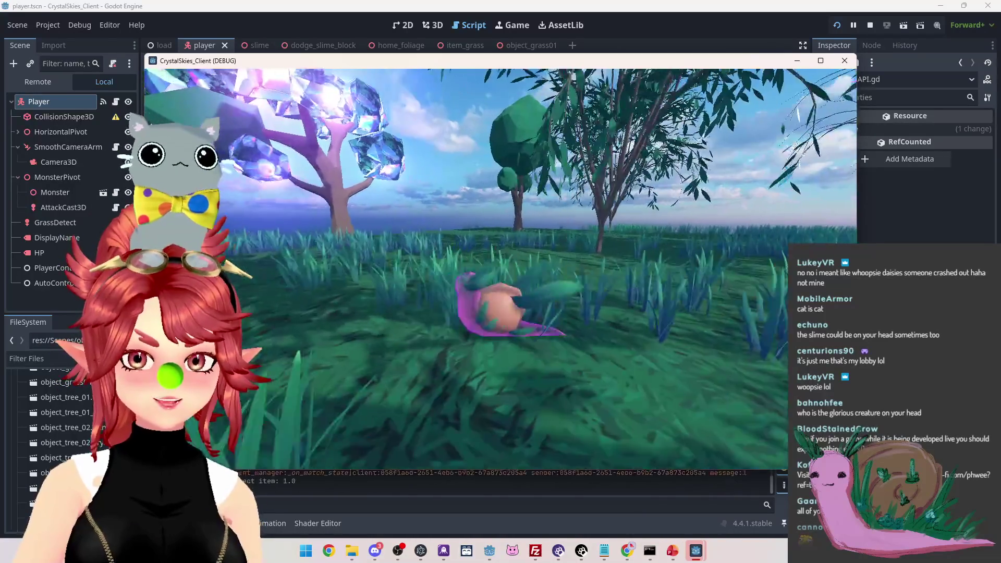
Drop the carried item, then walk back and pick it up again
{"action": "key", "text": "w"}
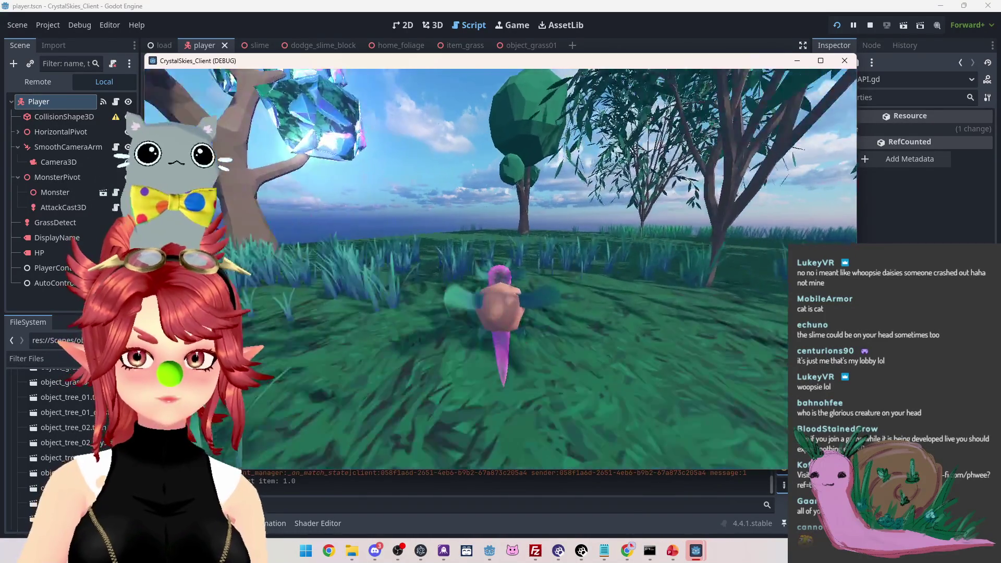
{"action": "key", "text": "d"}
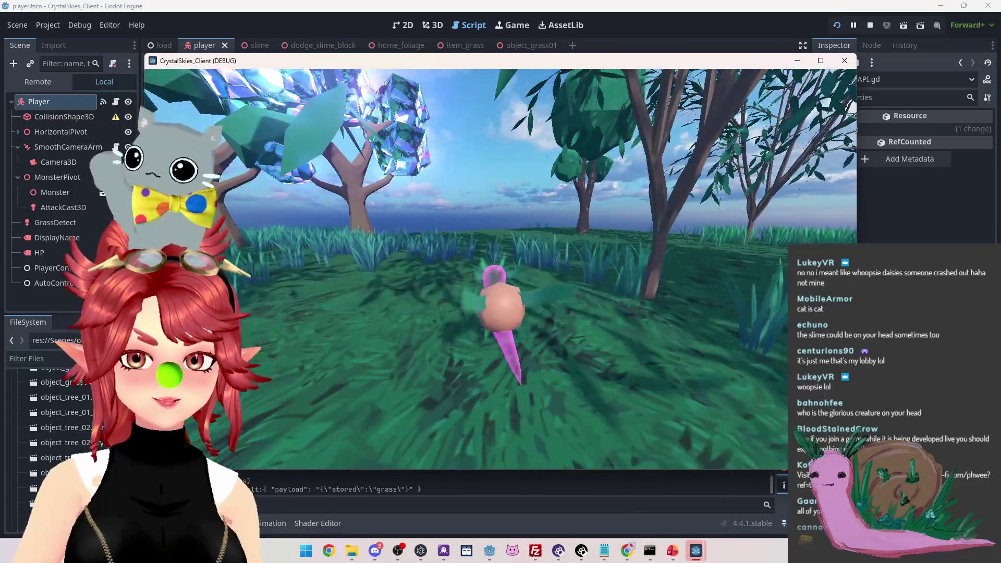
{"action": "key", "text": "a"}
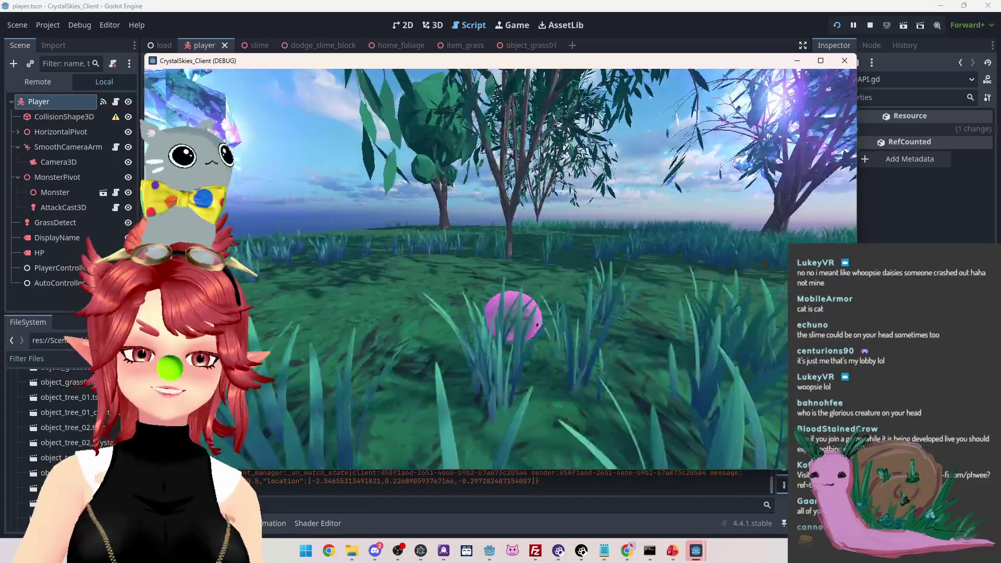
{"action": "key", "text": "a"}
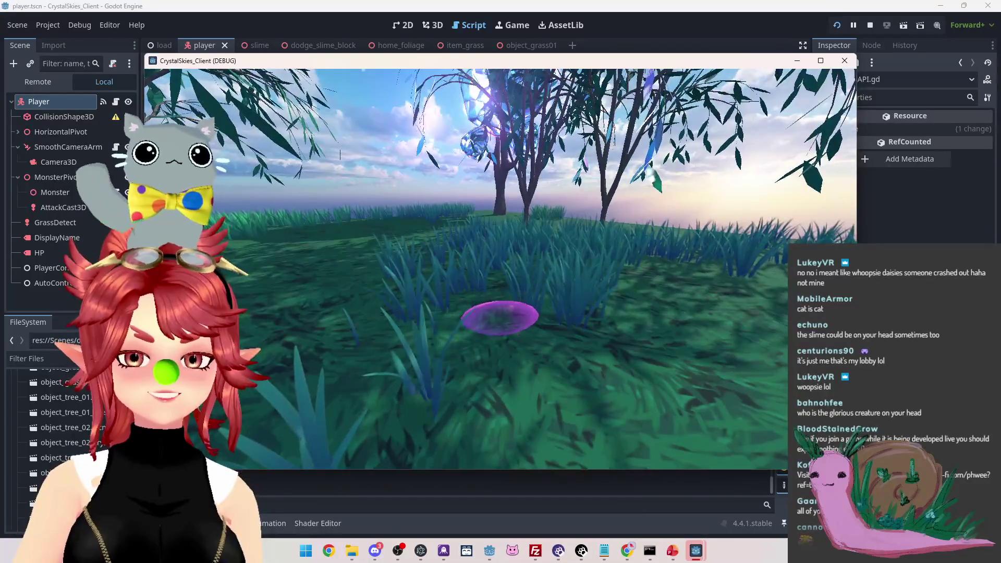
{"action": "key", "text": "w"}
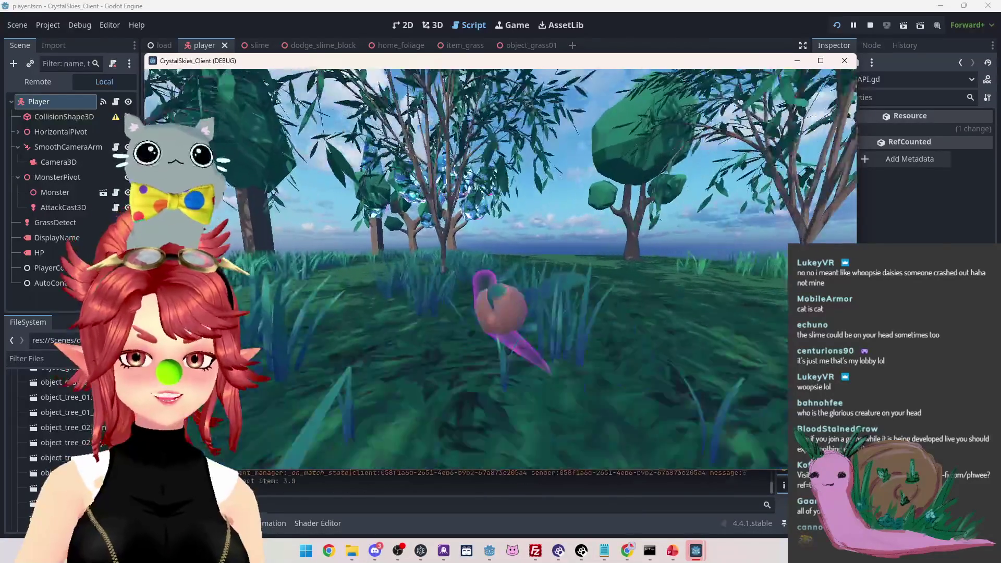
Delete the stray 'a' on line 407 and confirm item_to_despawn_node is null for item_id 2
{"action": "type", "text": "a"}
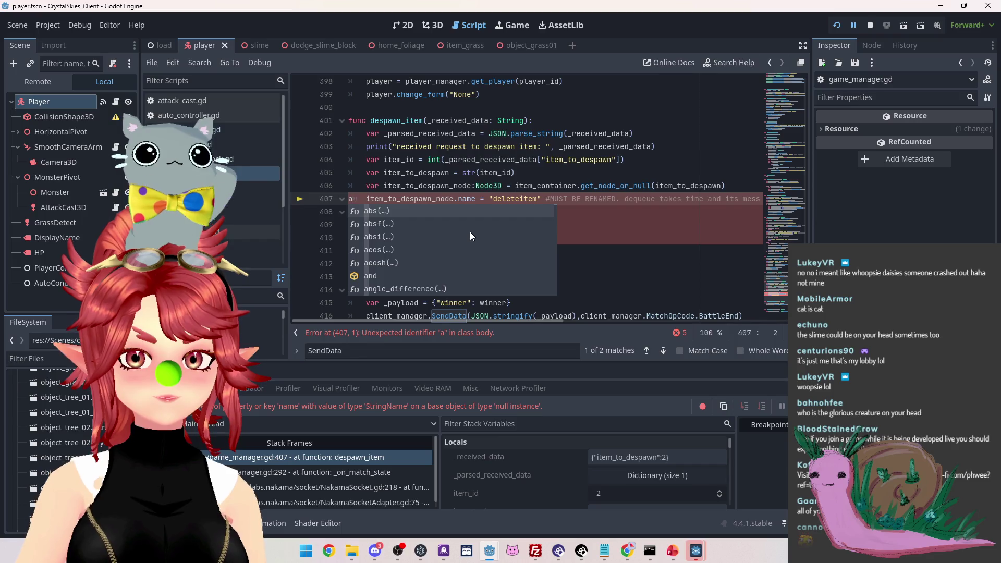
{"action": "mouse_move", "coordinate": [468, 229]}
{"action": "key", "text": "BackSpace"}
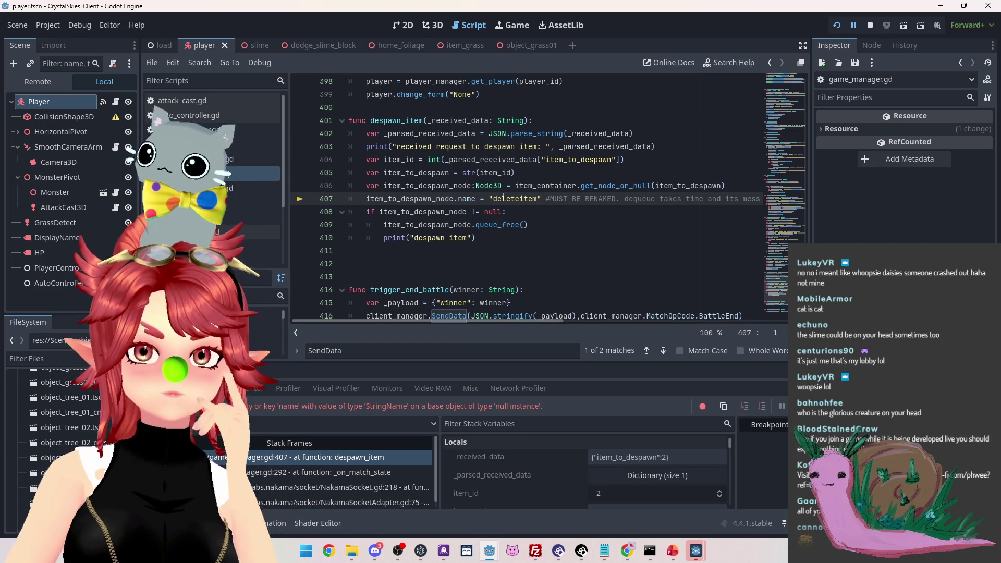
{"action": "mouse_move", "coordinate": [440, 212]}
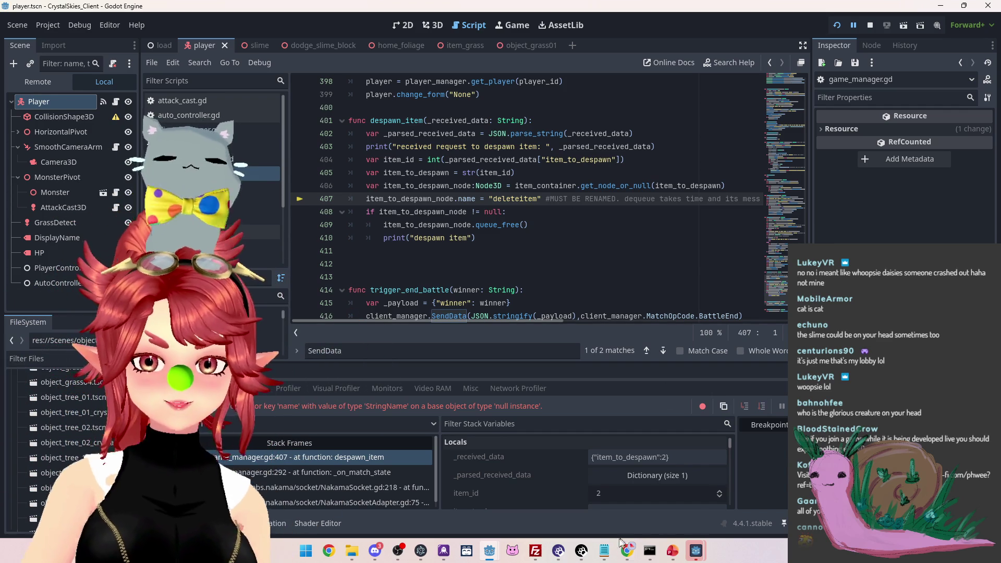
Bring nk_lobbyhandler.ts forward in Notepad and move its window aside
{"action": "mouse_move", "coordinate": [604, 556]}
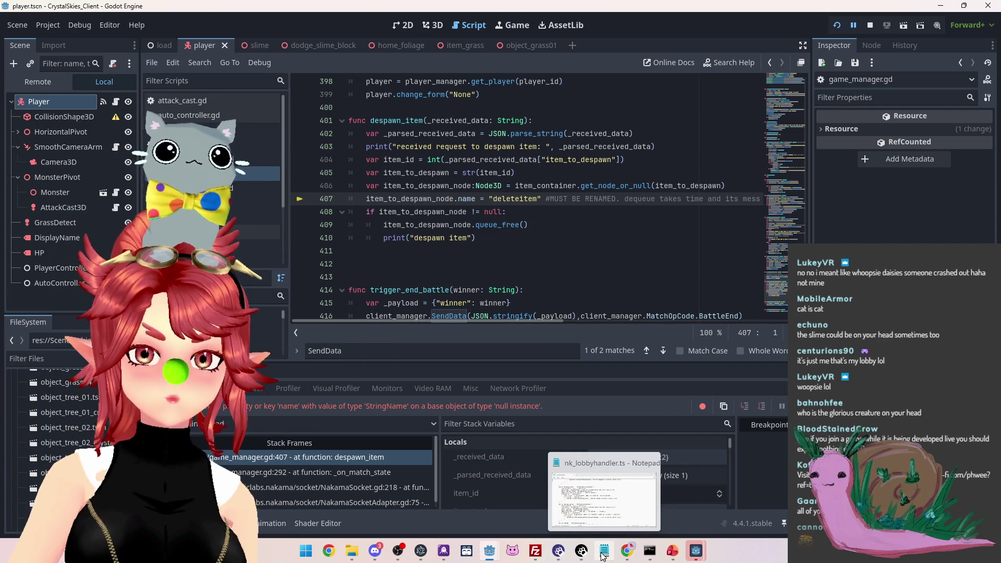
{"action": "left_click", "coordinate": [603, 556]}
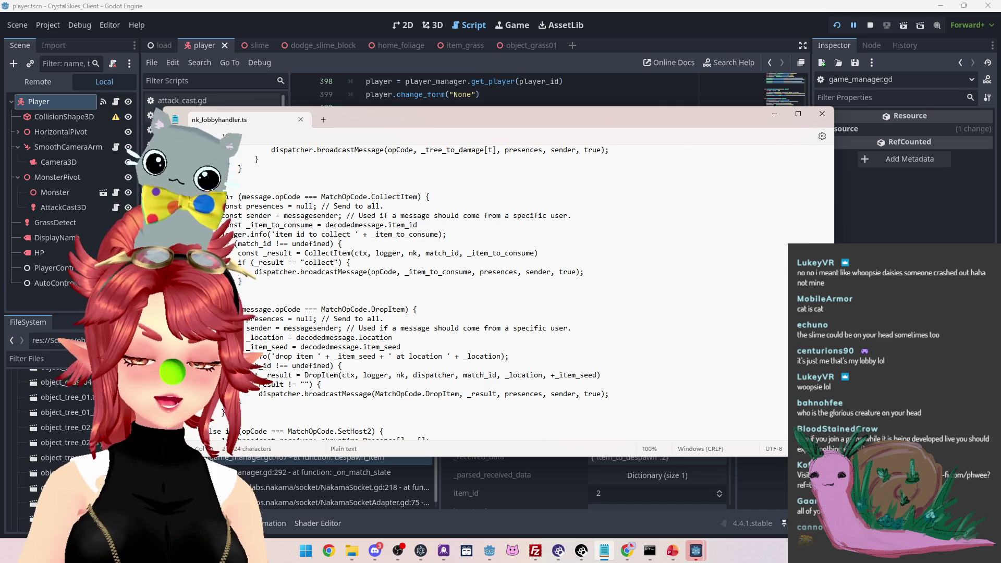
{"action": "scroll", "coordinate": [295, 236], "scroll_direction": "up", "scroll_amount": 6}
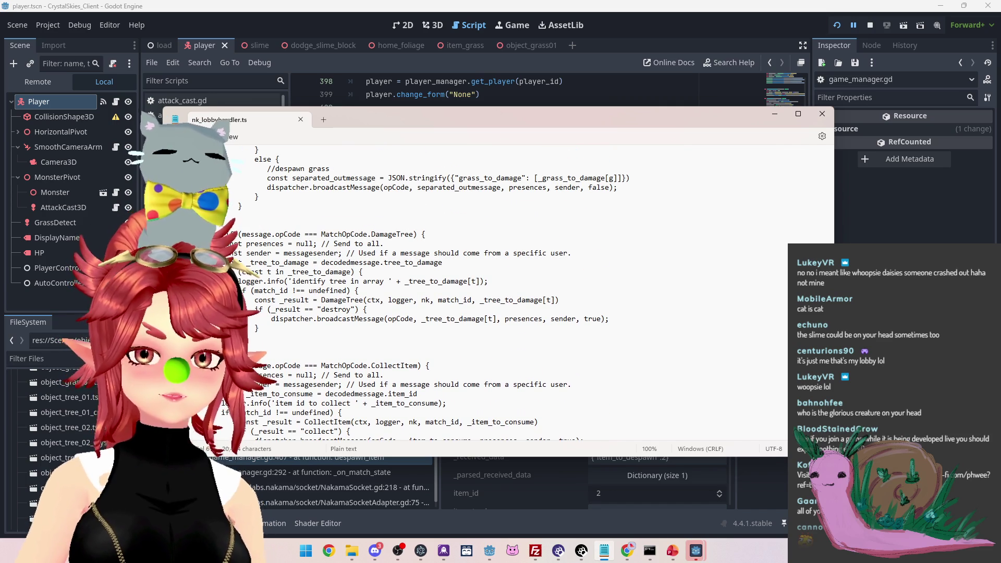
{"action": "left_click_drag", "start_coordinate": [502, 117], "coordinate": [573, 132]}
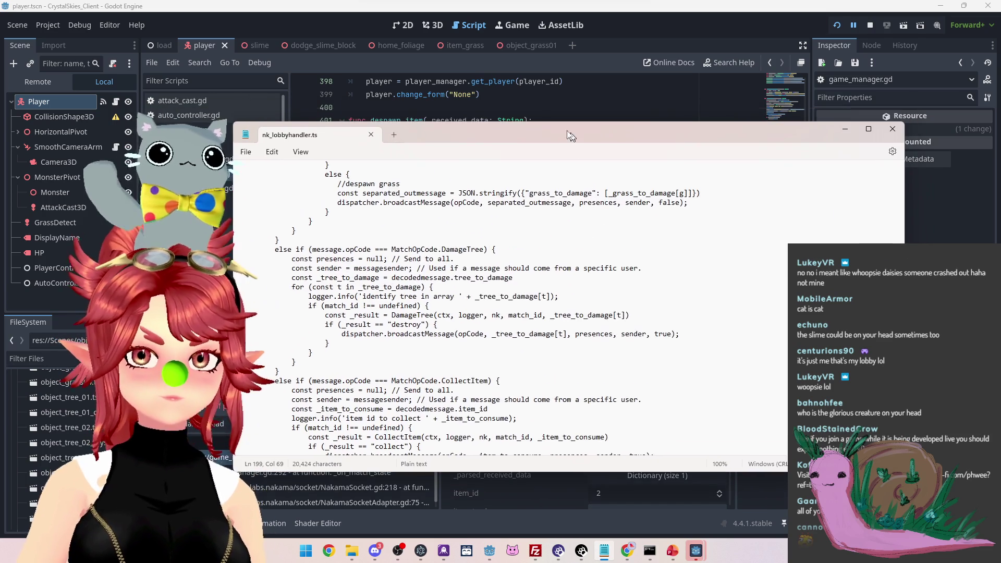
Switch to the browser's Nakama Storage page and reposition its window
{"action": "mouse_move", "coordinate": [696, 551]}
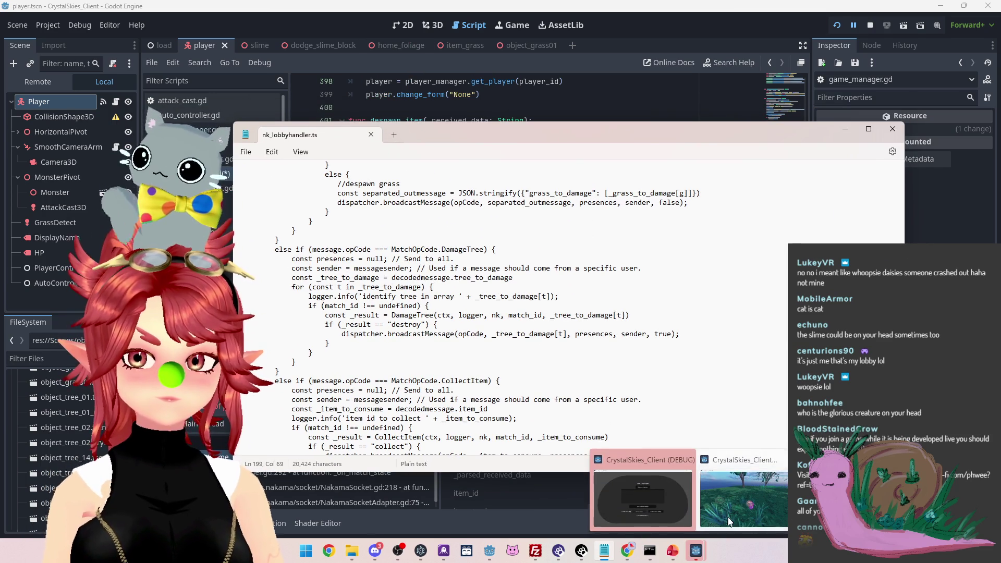
{"action": "mouse_move", "coordinate": [728, 518]}
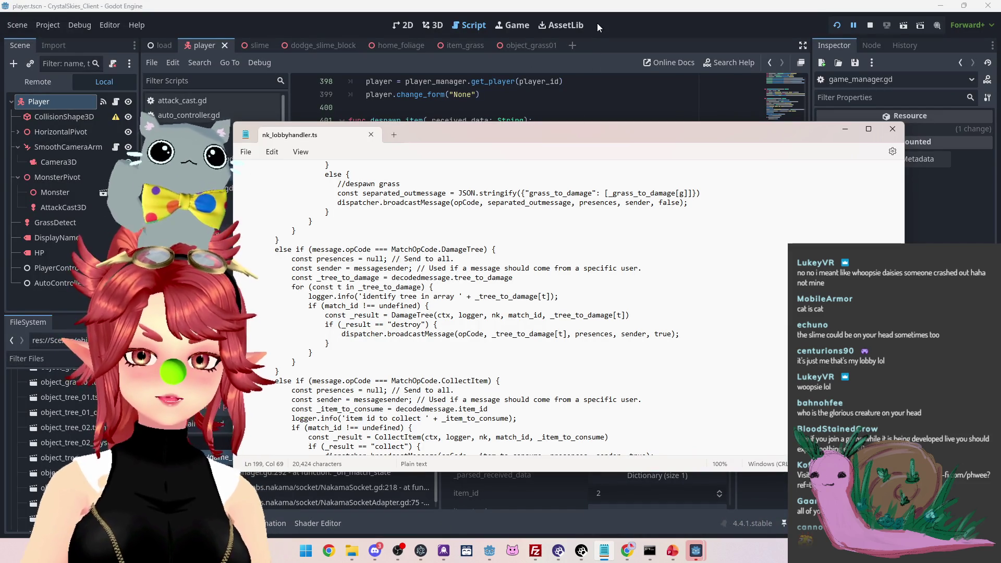
{"action": "left_click", "coordinate": [628, 551]}
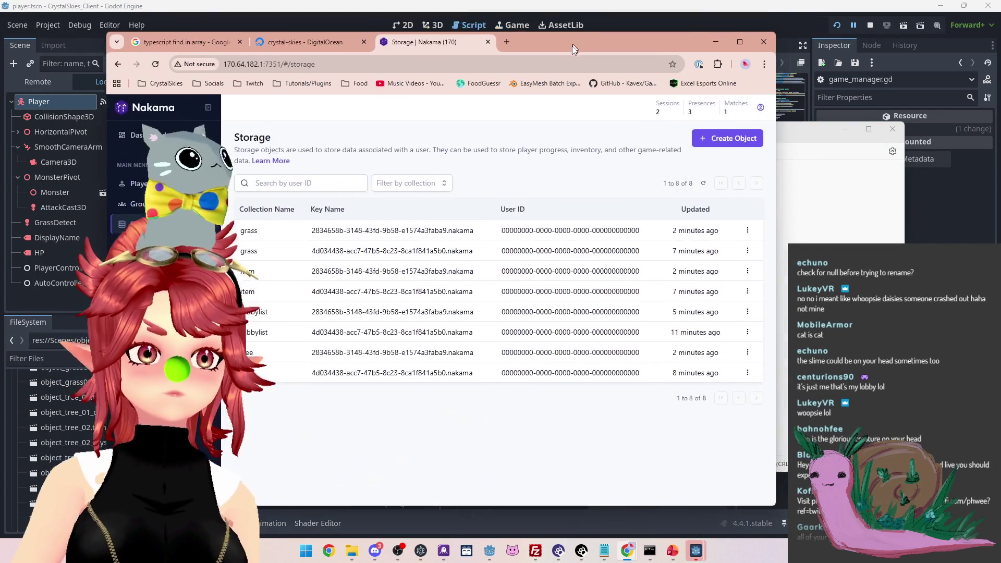
{"action": "left_click_drag", "start_coordinate": [572, 47], "coordinate": [615, 40]}
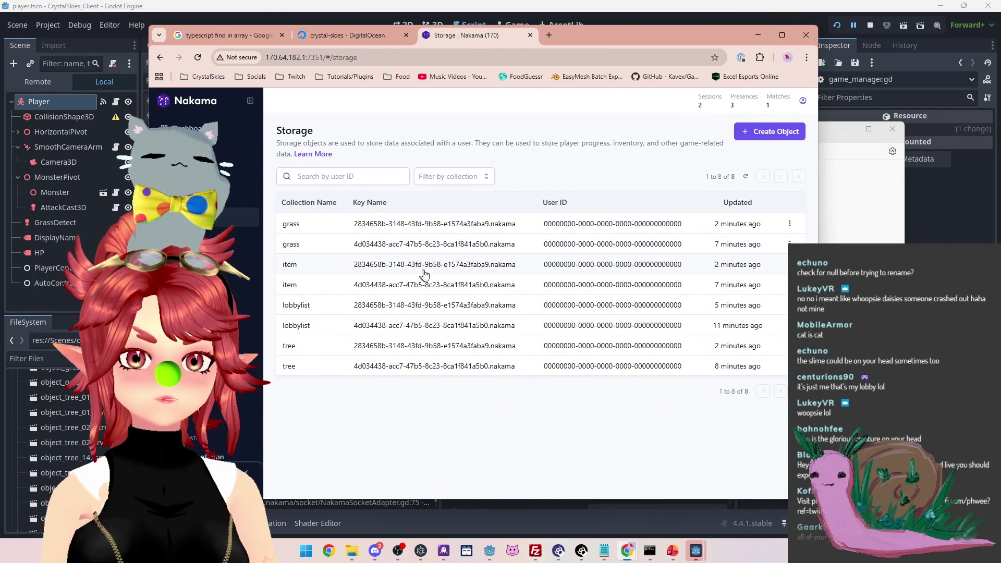
Open the first 'item' storage object and select its item_seed and item_id values
{"action": "left_click", "coordinate": [455, 271]}
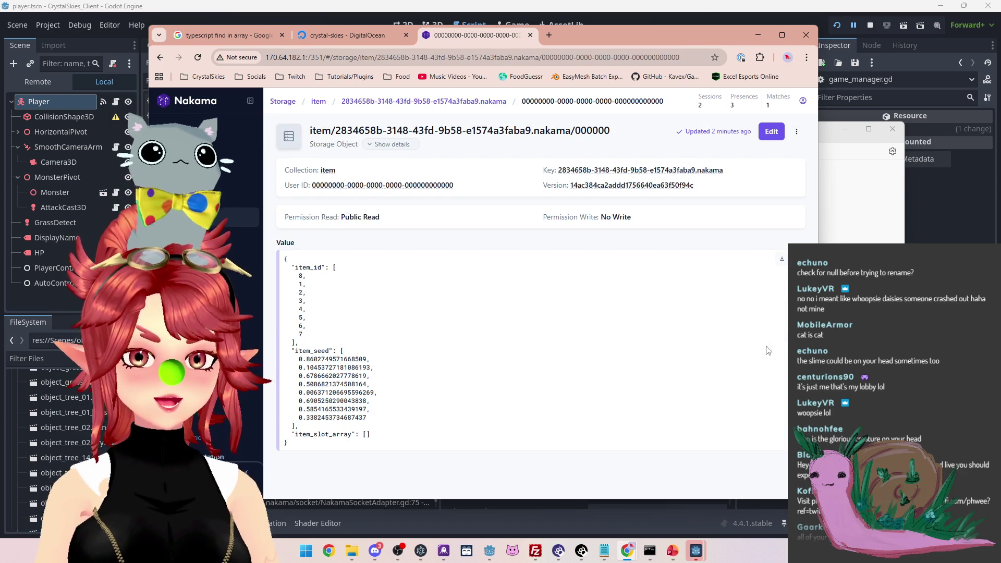
{"action": "left_click_drag", "start_coordinate": [299, 360], "coordinate": [370, 359]}
{"action": "double_click", "coordinate": [301, 275]}
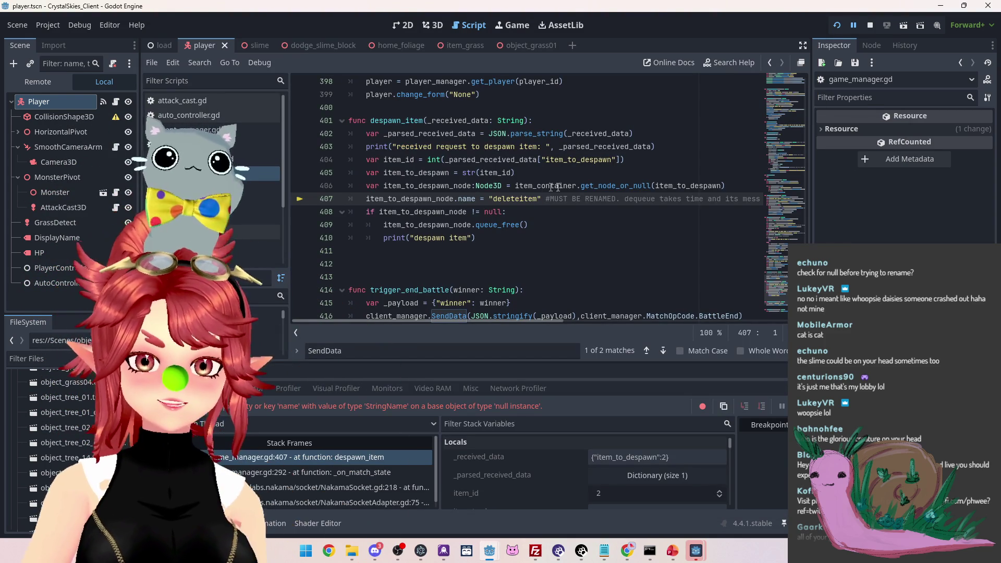
Switch the Scene dock to Remote and expand Load and GameManager in the live tree
{"action": "mouse_move", "coordinate": [671, 182]}
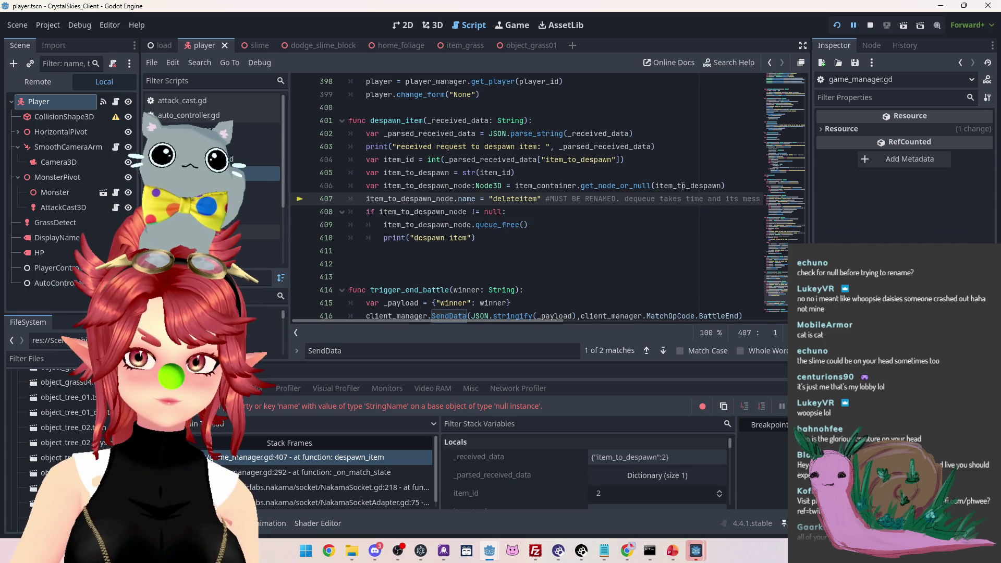
{"action": "mouse_move", "coordinate": [682, 186]}
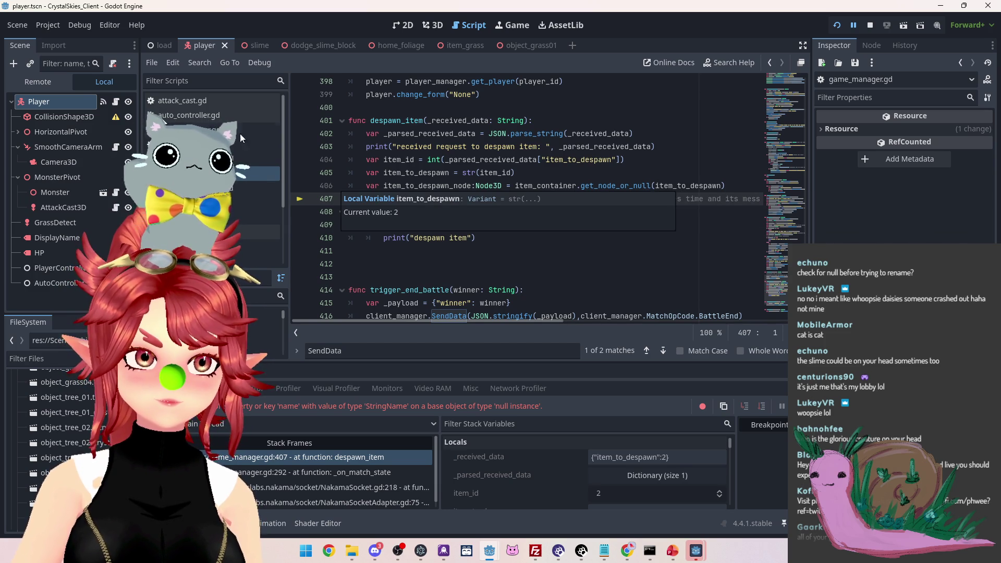
{"action": "left_click", "coordinate": [38, 82]}
{"action": "left_click", "coordinate": [18, 162]}
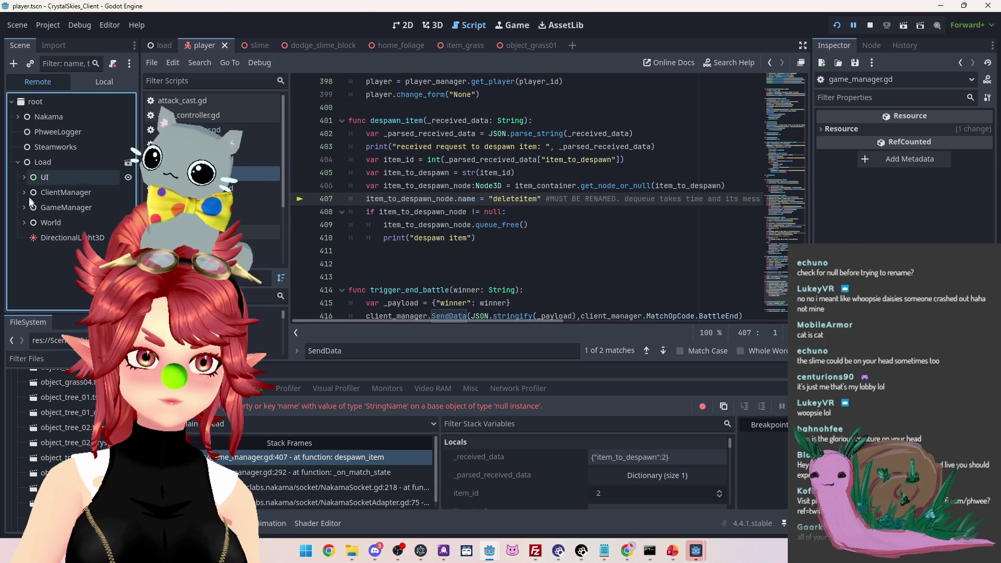
{"action": "left_click", "coordinate": [23, 208]}
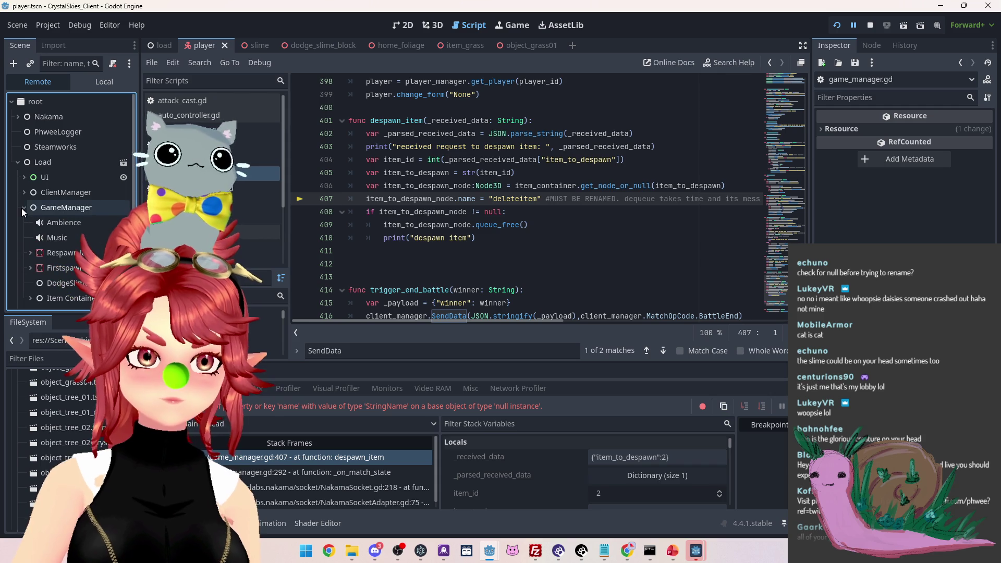
Inspect variable values in the live tree, then bring the Nakama item record forward
{"action": "scroll", "coordinate": [47, 272], "scroll_direction": "down", "scroll_amount": 1}
{"action": "scroll", "coordinate": [30, 272], "scroll_direction": "down", "scroll_amount": 1}
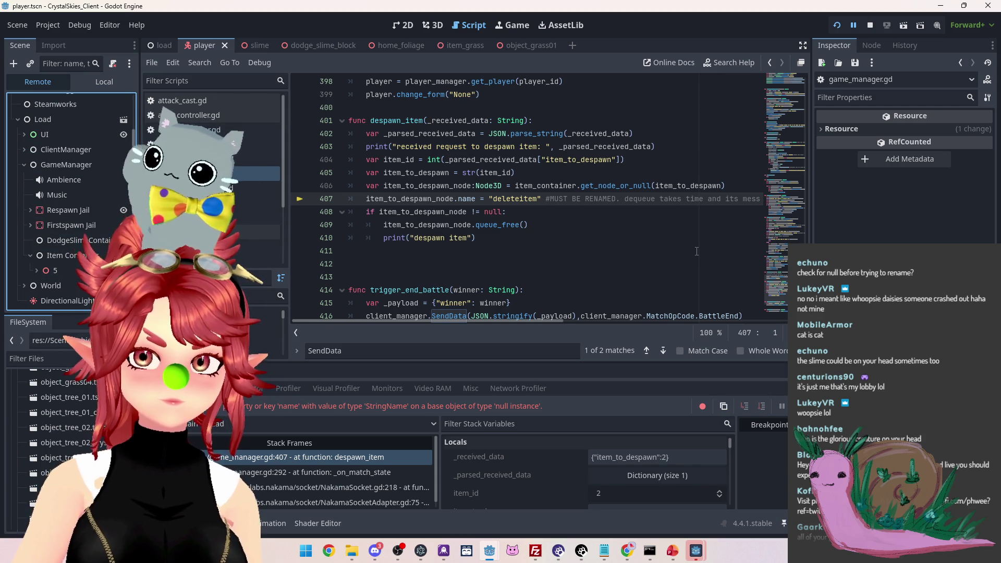
{"action": "mouse_move", "coordinate": [616, 185]}
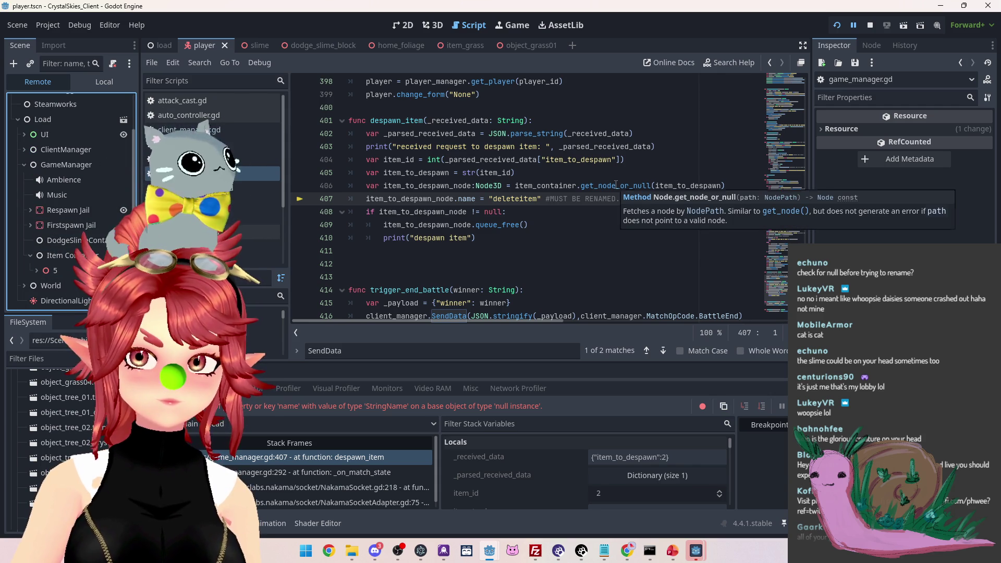
{"action": "mouse_move", "coordinate": [686, 184]}
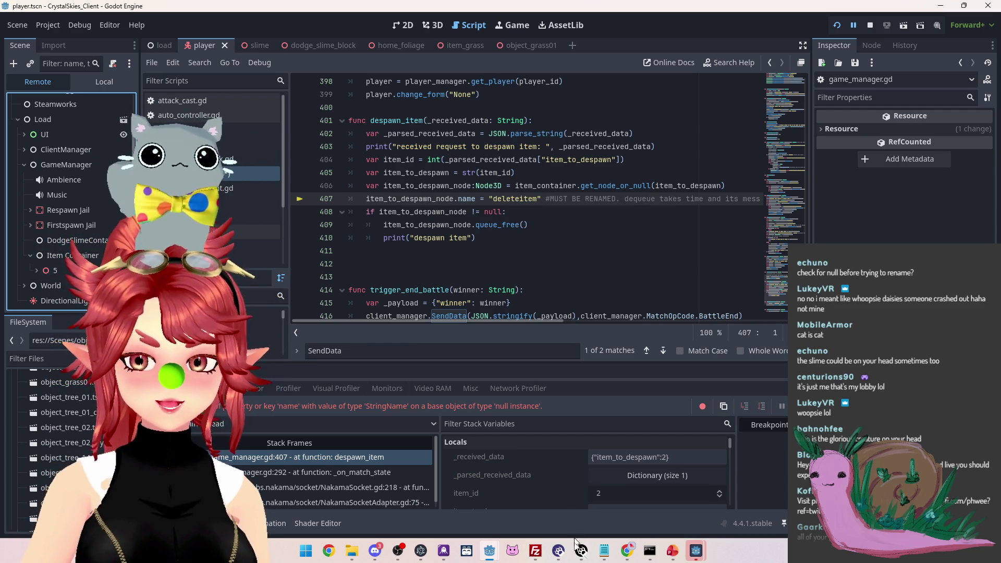
{"action": "mouse_move", "coordinate": [627, 551]}
{"action": "left_click", "coordinate": [560, 488]}
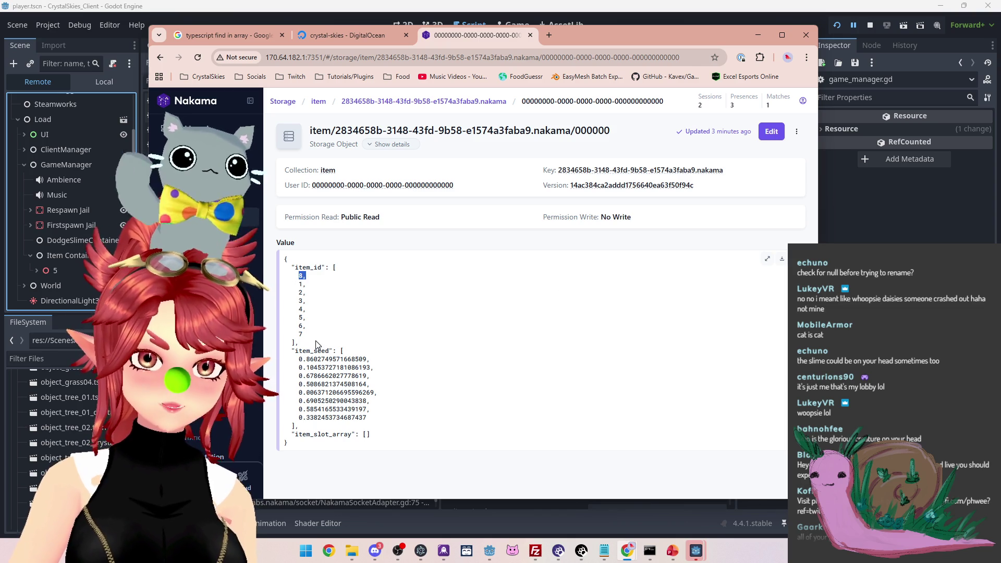
Stop the running game, confirm Debug > Customize Run Instances, and save with Ctrl+S
{"action": "left_click", "coordinate": [874, 28]}
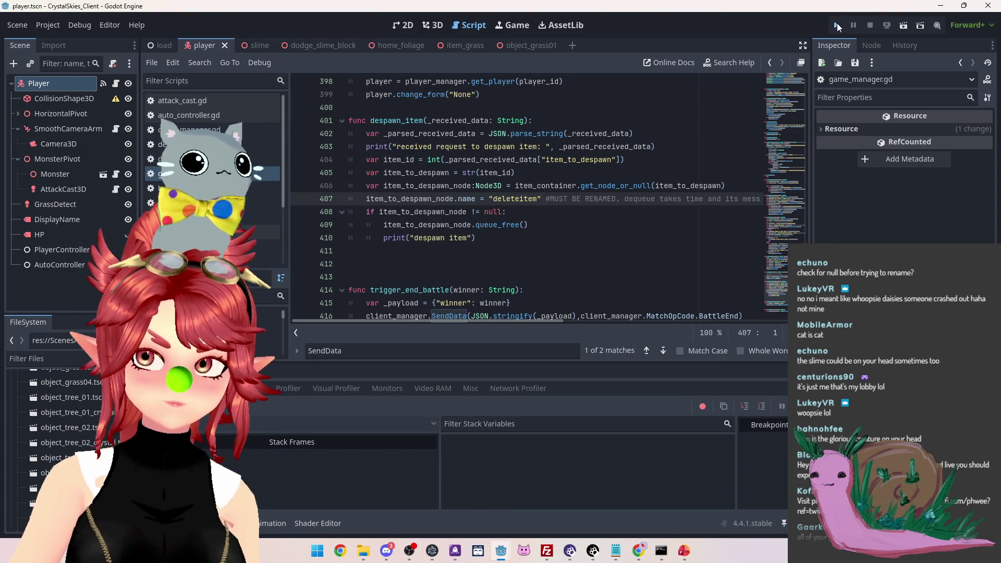
{"action": "left_click", "coordinate": [837, 24]}
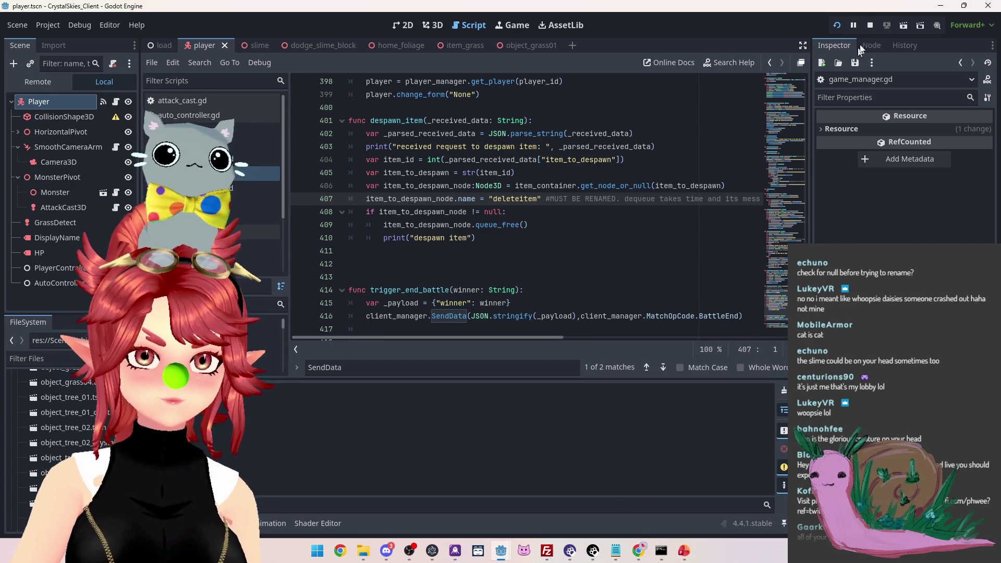
{"action": "left_click", "coordinate": [869, 27]}
{"action": "left_click", "coordinate": [48, 25]}
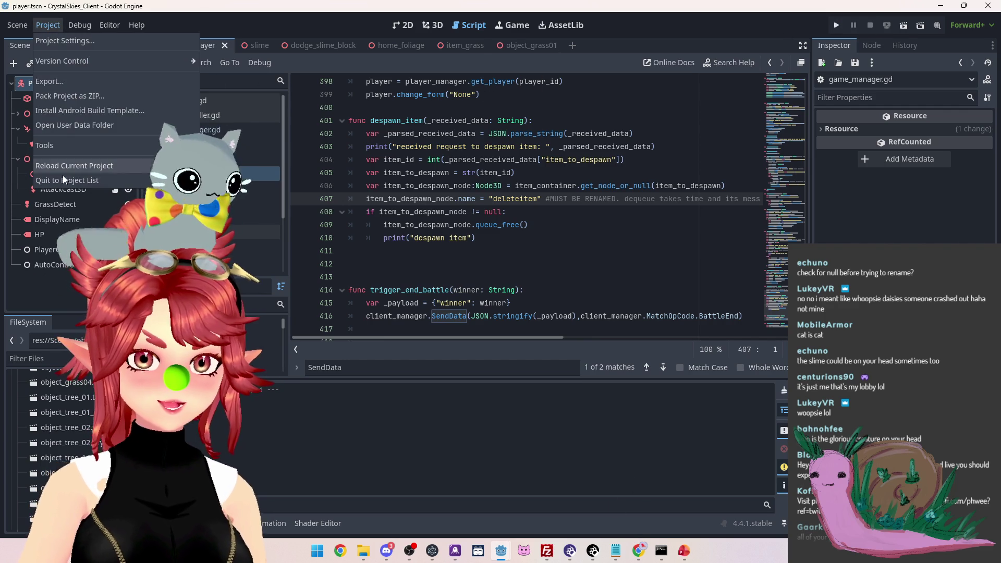
{"action": "mouse_move", "coordinate": [79, 24]}
{"action": "left_click", "coordinate": [108, 207]}
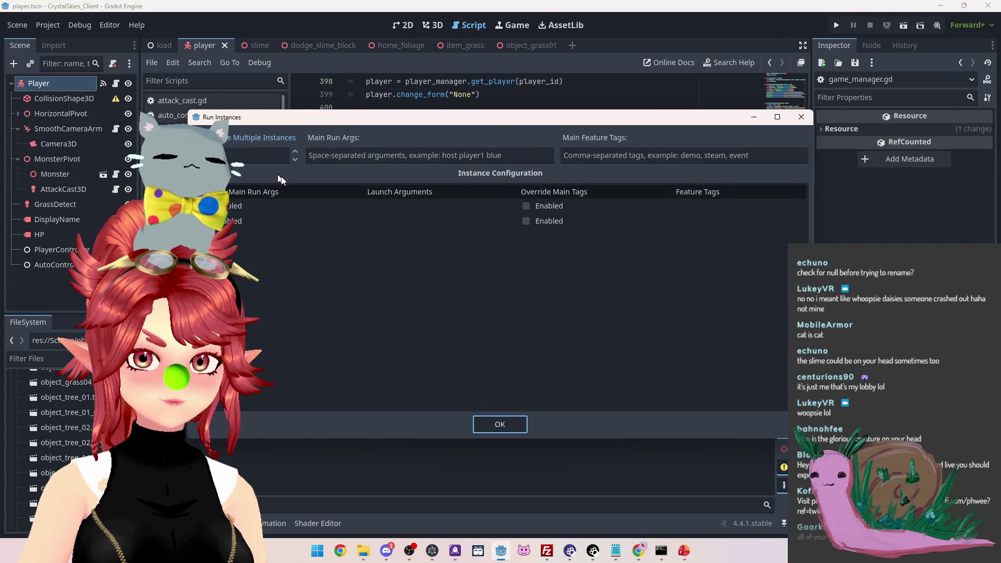
{"action": "left_click", "coordinate": [488, 424]}
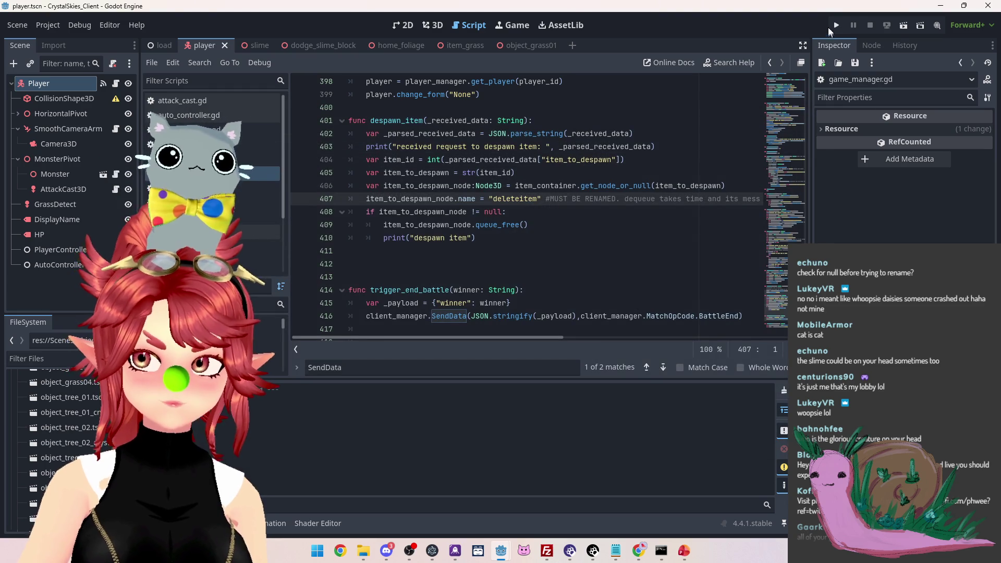
{"action": "key", "text": "ctrl+s"}
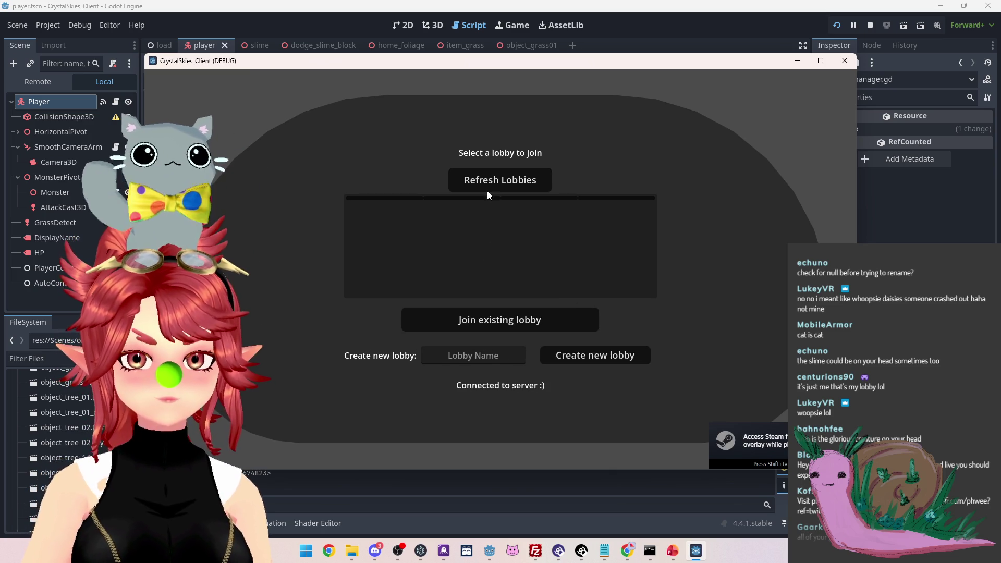
Host a new lobby named 'asdasd', open Host Settings, then return to Nakama's storage page
{"action": "left_click", "coordinate": [468, 355]}
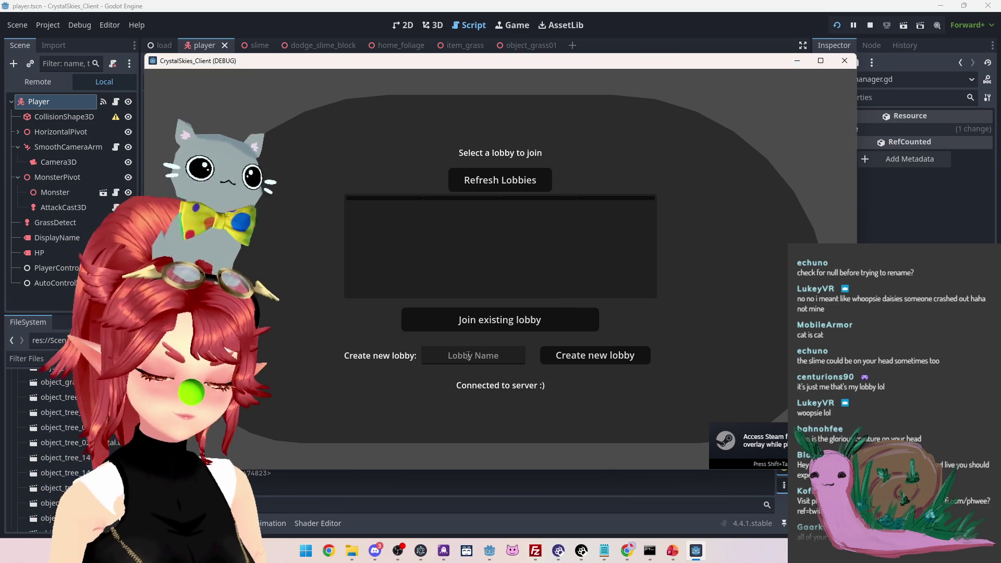
{"action": "type", "text": "asd"}
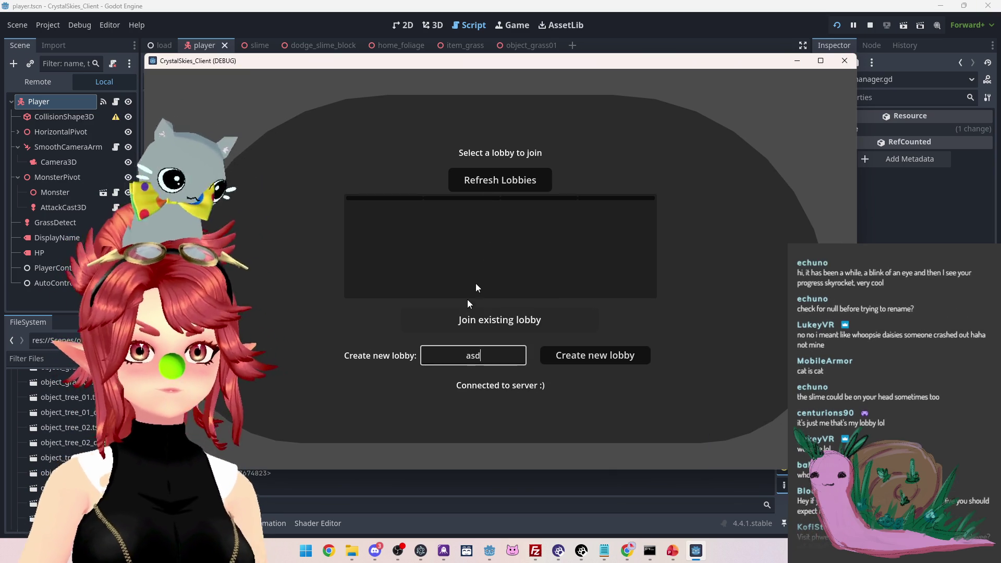
{"action": "type", "text": "asd"}
{"action": "left_click", "coordinate": [592, 355]}
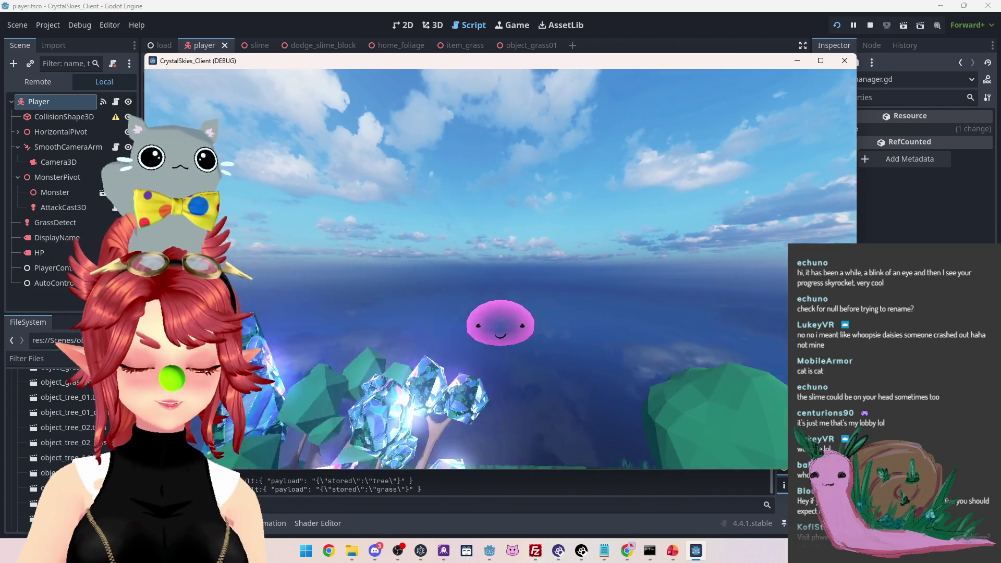
{"action": "key", "text": "w"}
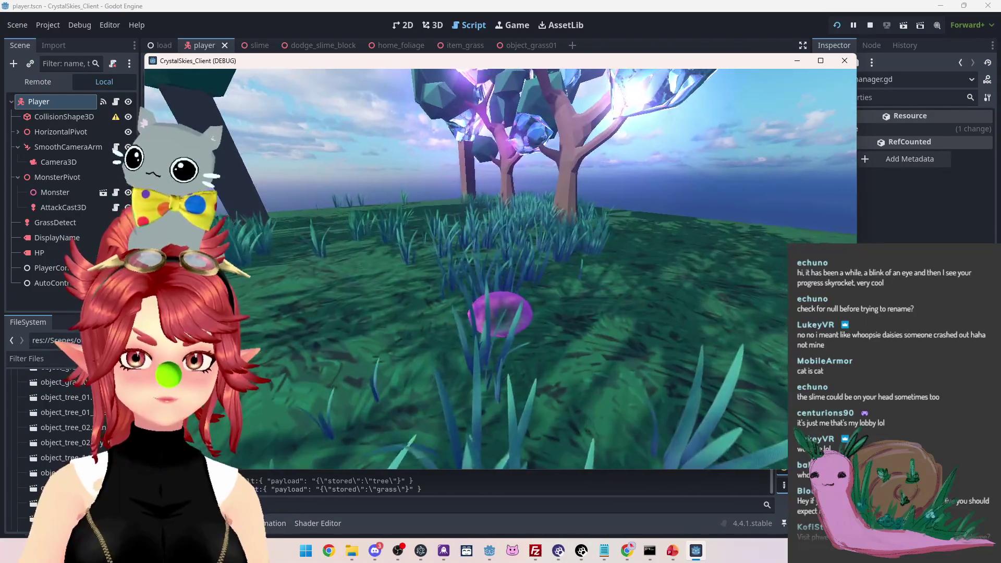
{"action": "key", "text": "Escape"}
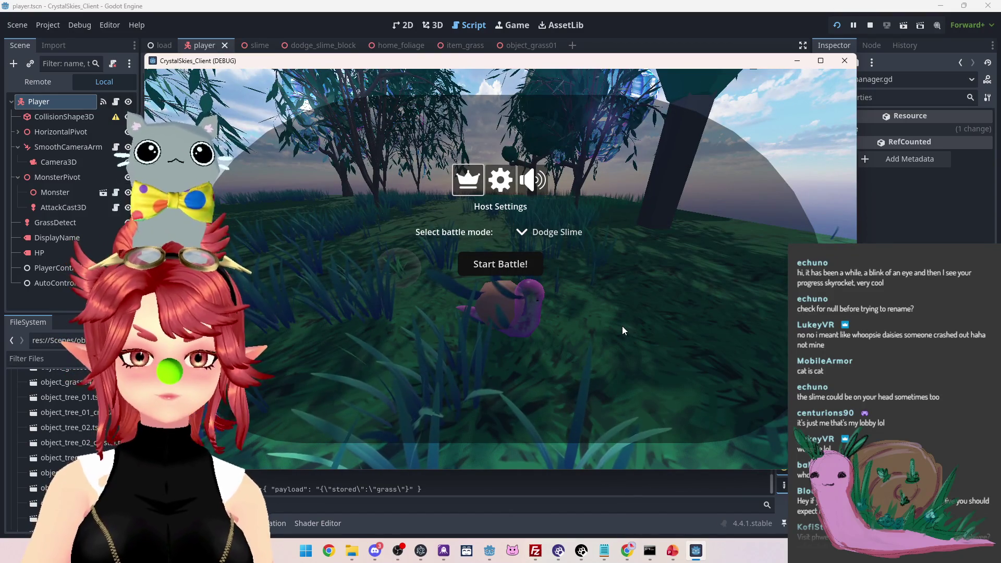
{"action": "mouse_move", "coordinate": [628, 550]}
{"action": "left_click", "coordinate": [573, 490]}
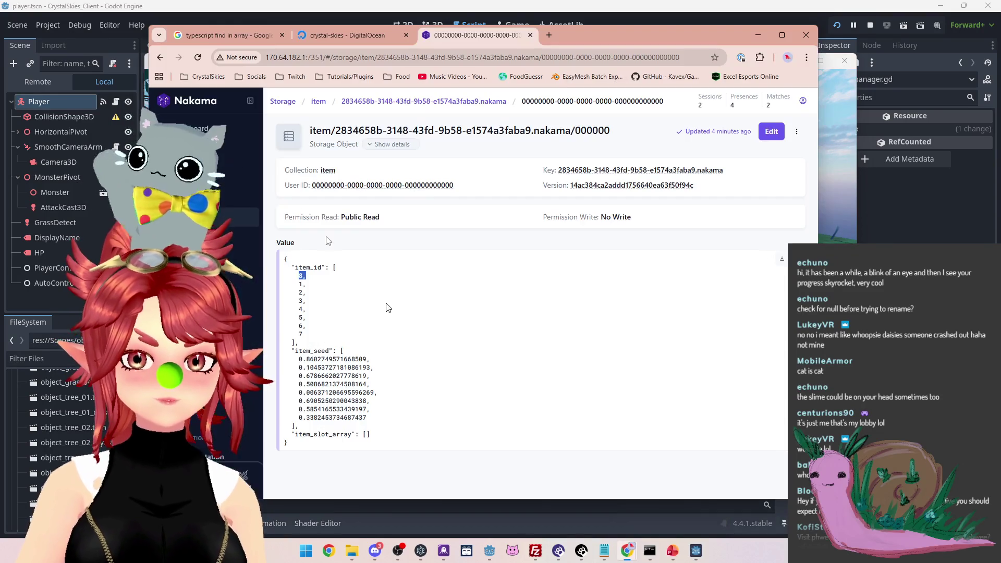
Open the newest 34ca1eea item object, then bring nk_lobbyhandler.ts forward at DropItem
{"action": "left_click", "coordinate": [245, 218]}
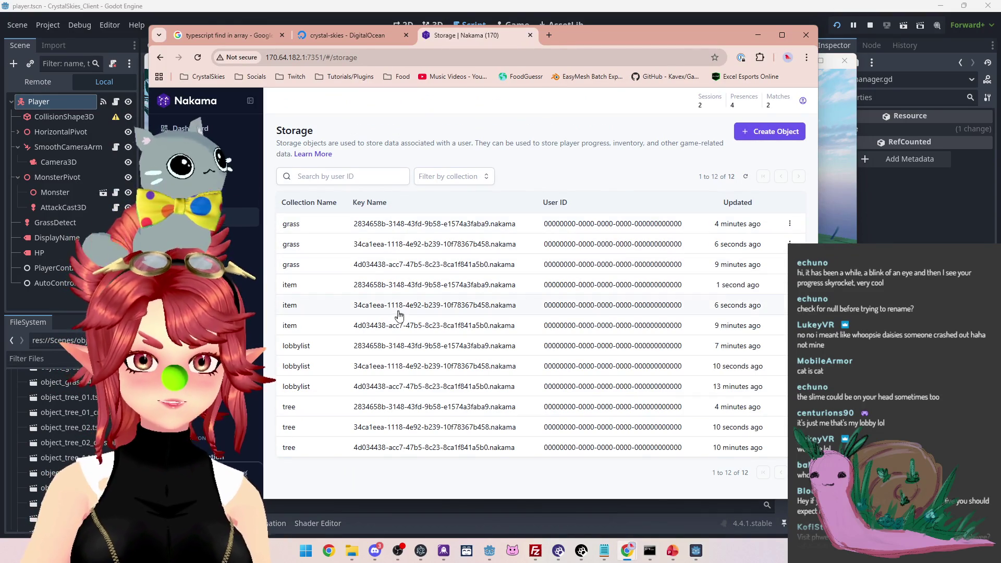
{"action": "left_click", "coordinate": [751, 307]}
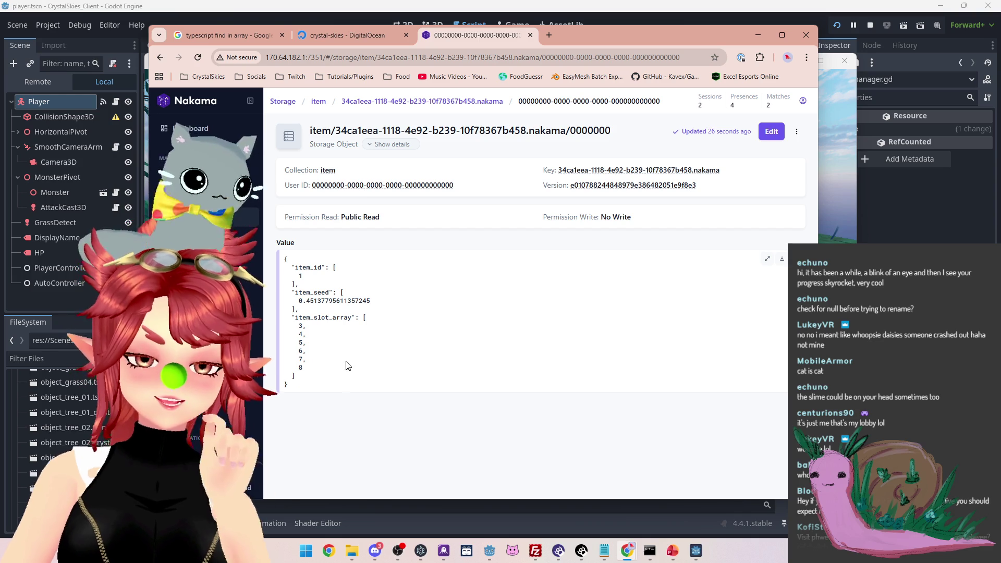
{"action": "left_click", "coordinate": [603, 548]}
{"action": "mouse_move", "coordinate": [525, 133]}
{"action": "left_mouse_down"}
{"action": "mouse_move", "coordinate": [661, 82]}
{"action": "mouse_move", "coordinate": [685, 60]}
{"action": "left_mouse_up"}
{"action": "scroll", "coordinate": [590, 234], "scroll_direction": "up", "scroll_amount": 2}
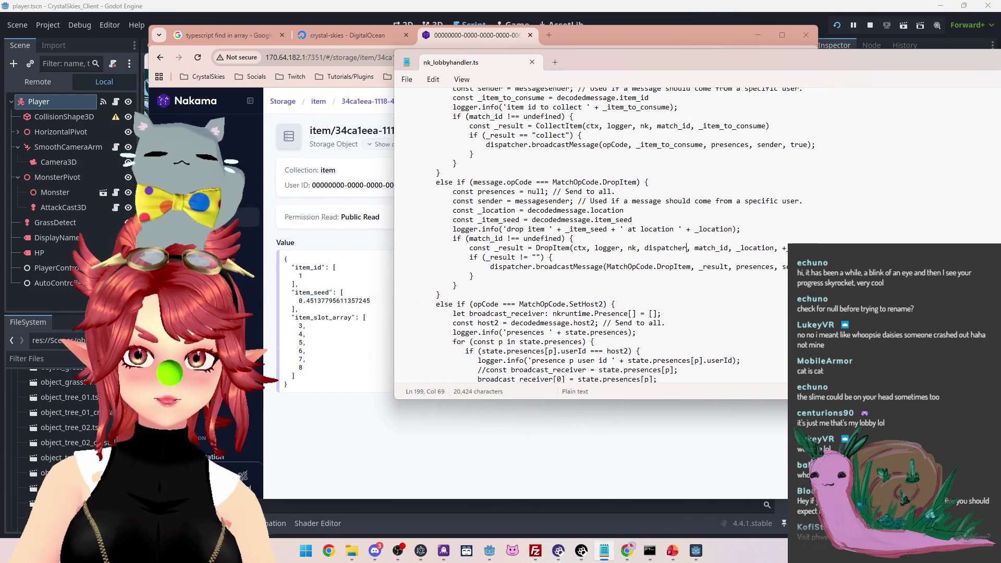
Insert a blank line after the item_seed splice in CollectItem
{"action": "scroll", "coordinate": [550, 188], "scroll_direction": "up", "scroll_amount": 4}
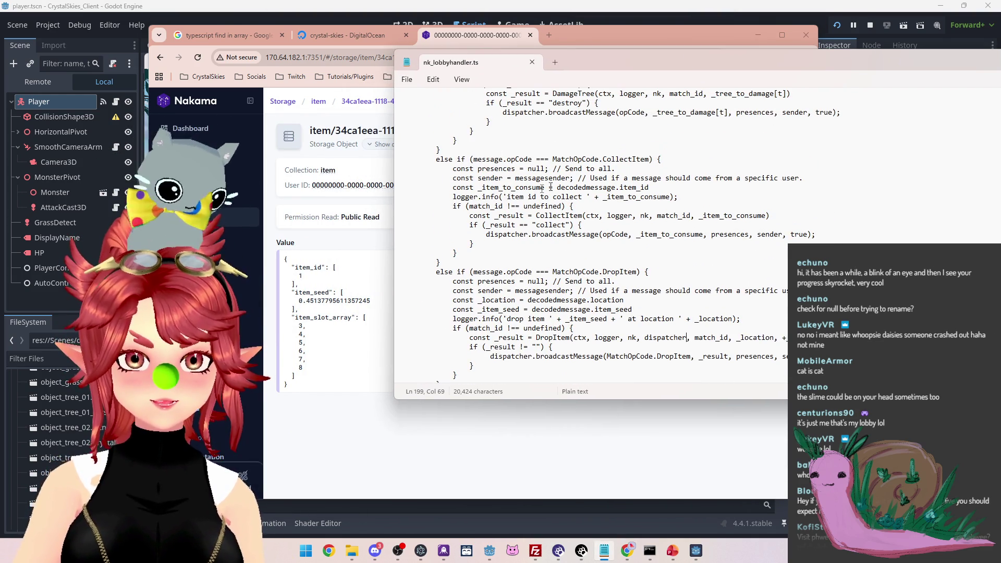
{"action": "left_click_drag", "start_coordinate": [579, 214], "coordinate": [598, 215]}
{"action": "scroll", "coordinate": [598, 215], "scroll_direction": "down", "scroll_amount": 10}
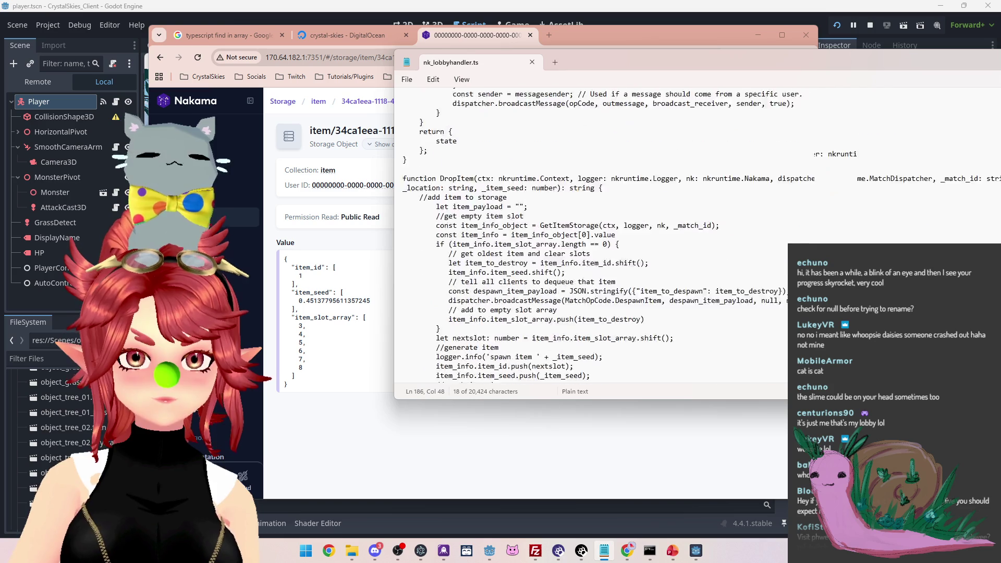
{"action": "scroll", "coordinate": [515, 202], "scroll_direction": "down", "scroll_amount": 11}
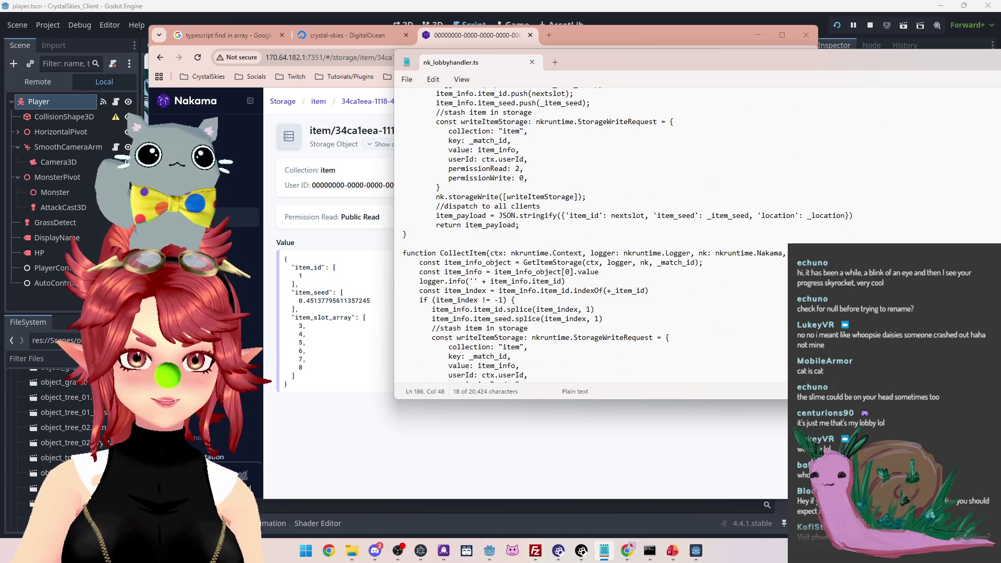
{"action": "left_click_drag", "start_coordinate": [446, 198], "coordinate": [537, 198]}
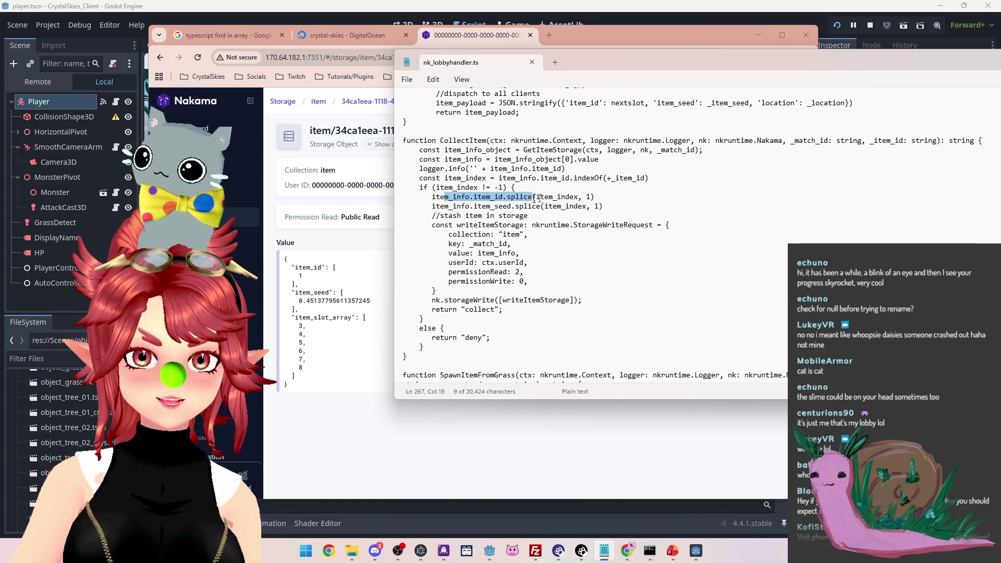
{"action": "left_click", "coordinate": [609, 206]}
{"action": "key", "text": "Return"}
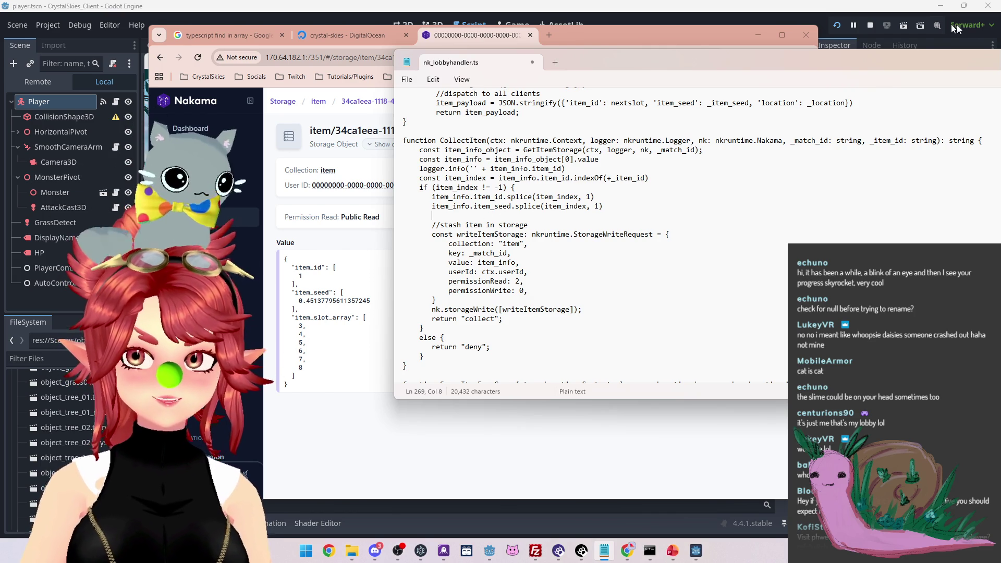
Stop the running game and bring nk_lobbyhandler.ts in Notepad back to the front
{"action": "left_click", "coordinate": [874, 24]}
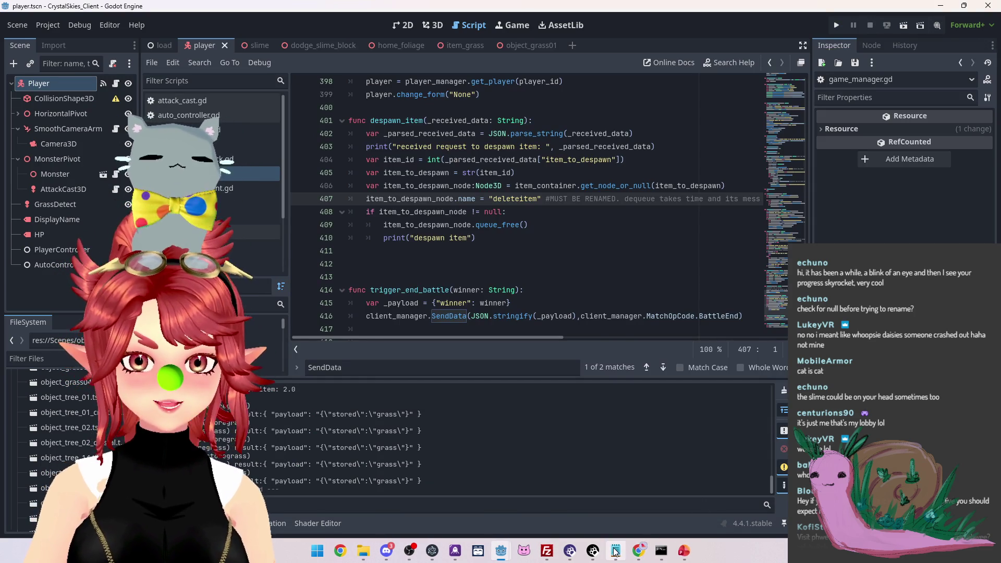
{"action": "left_click", "coordinate": [615, 552]}
{"action": "scroll", "coordinate": [532, 230], "scroll_direction": "up", "scroll_amount": 12}
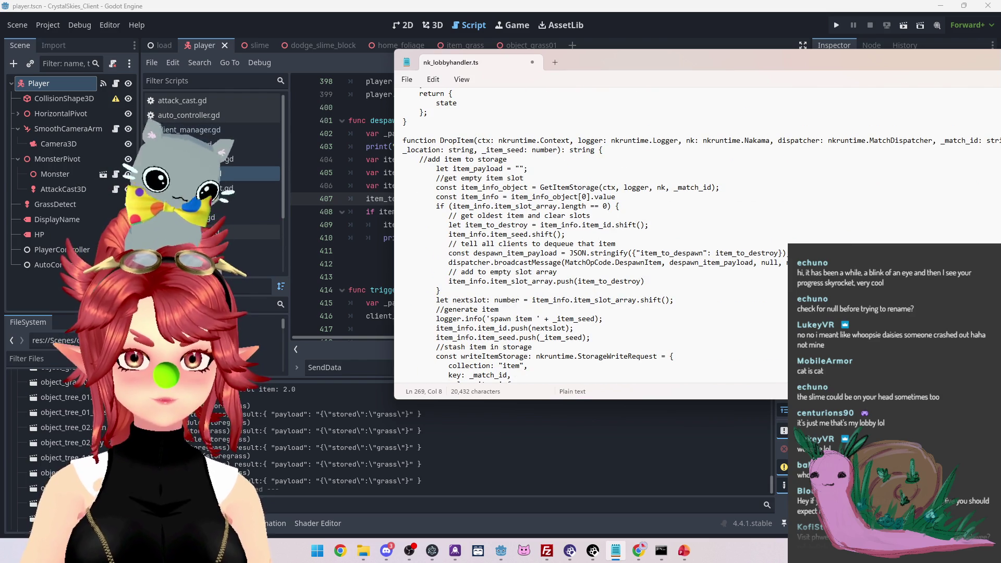
{"action": "scroll", "coordinate": [590, 235], "scroll_direction": "down", "scroll_amount": 20}
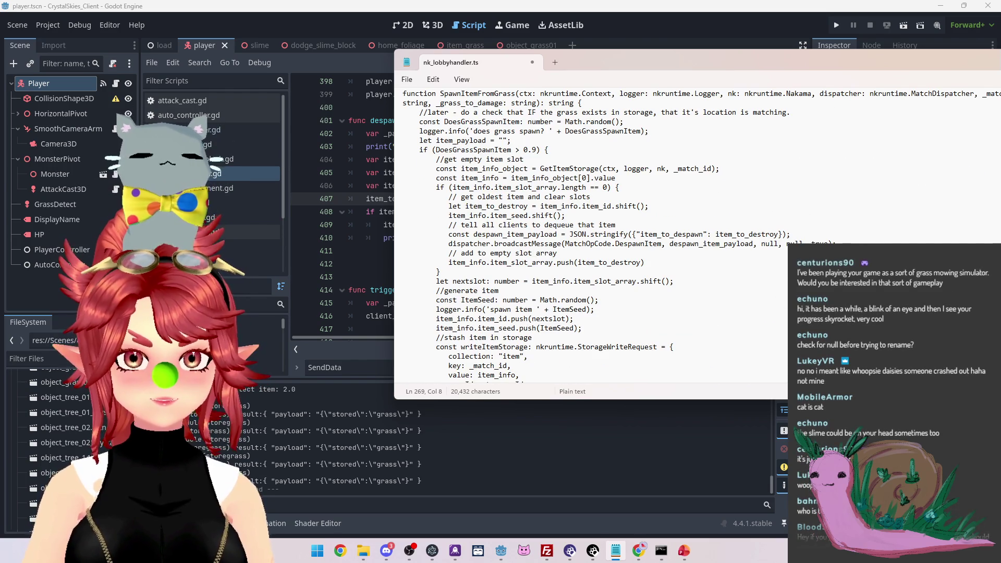
{"action": "scroll", "coordinate": [498, 261], "scroll_direction": "down", "scroll_amount": 1}
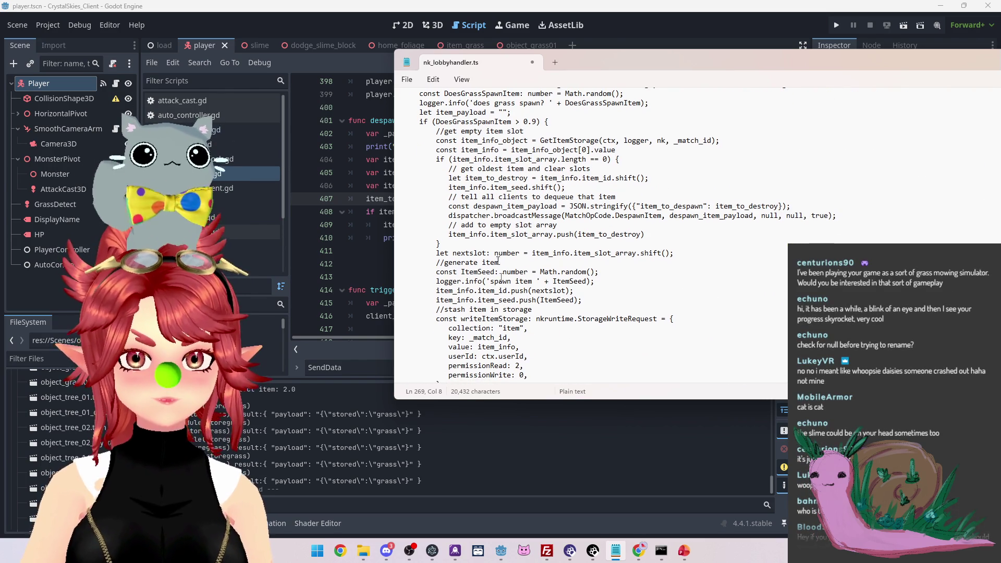
{"action": "scroll", "coordinate": [516, 309], "scroll_direction": "down", "scroll_amount": 1}
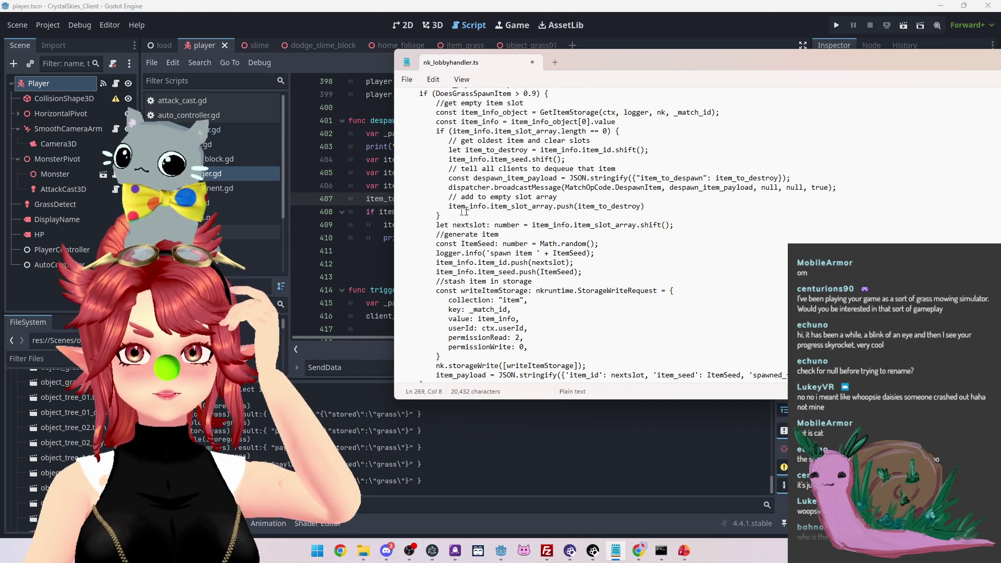
Paste the item_slot_array.push line into CollectItem and change its argument to item_index
{"action": "left_click_drag", "start_coordinate": [449, 206], "coordinate": [649, 208]}
{"action": "key", "text": "ctrl+c"}
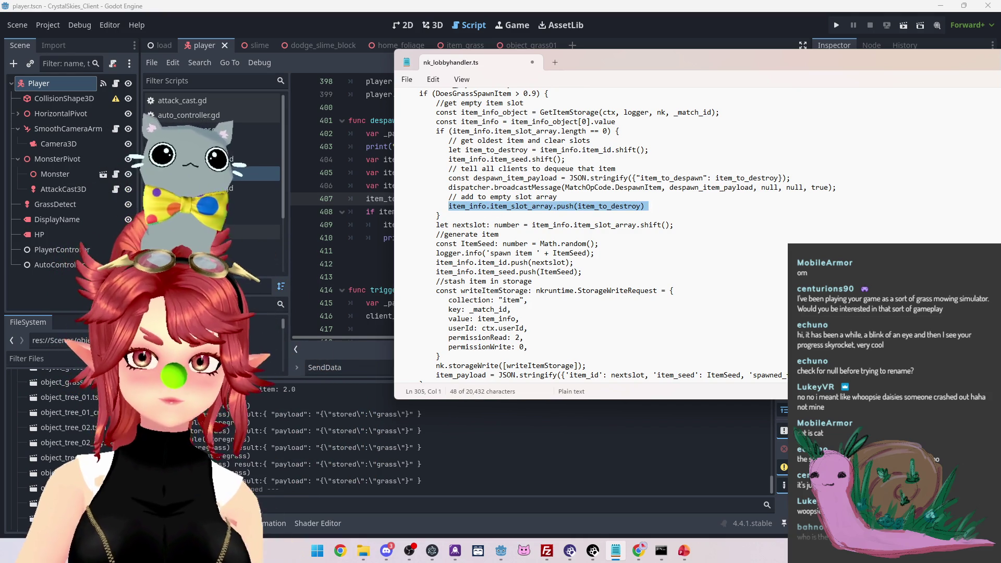
{"action": "scroll", "coordinate": [491, 211], "scroll_direction": "up", "scroll_amount": 15}
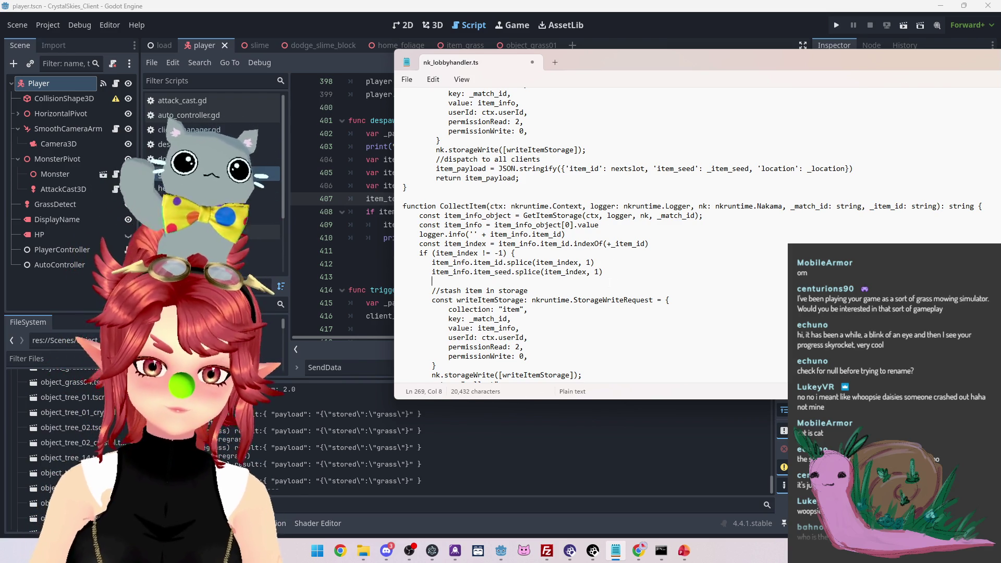
{"action": "key", "text": "ctrl+v"}
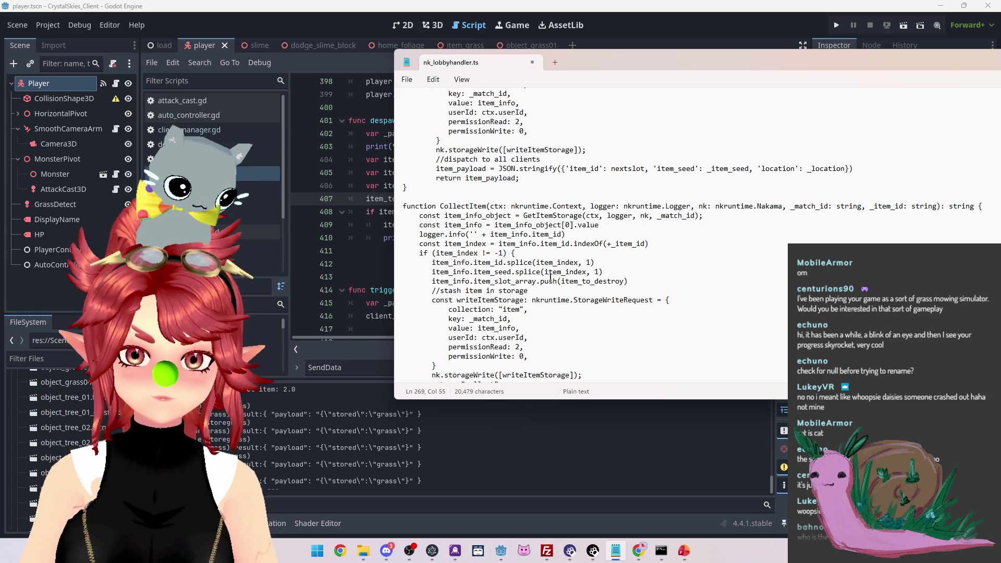
{"action": "left_click_drag", "start_coordinate": [562, 281], "coordinate": [627, 282]}
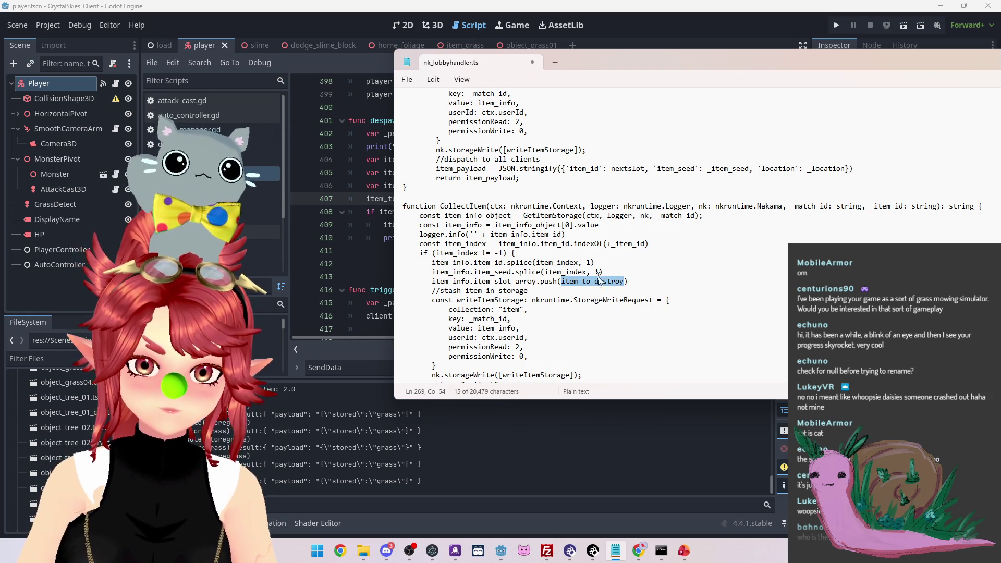
{"action": "left_click_drag", "start_coordinate": [536, 262], "coordinate": [574, 262]}
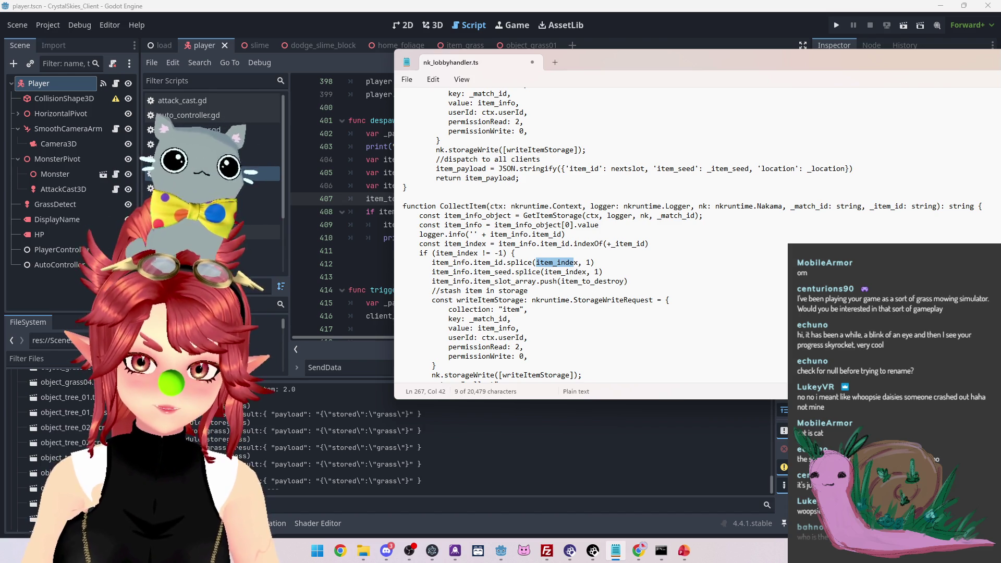
{"action": "left_click_drag", "start_coordinate": [536, 262], "coordinate": [578, 262]}
{"action": "key", "text": "ctrl+c"}
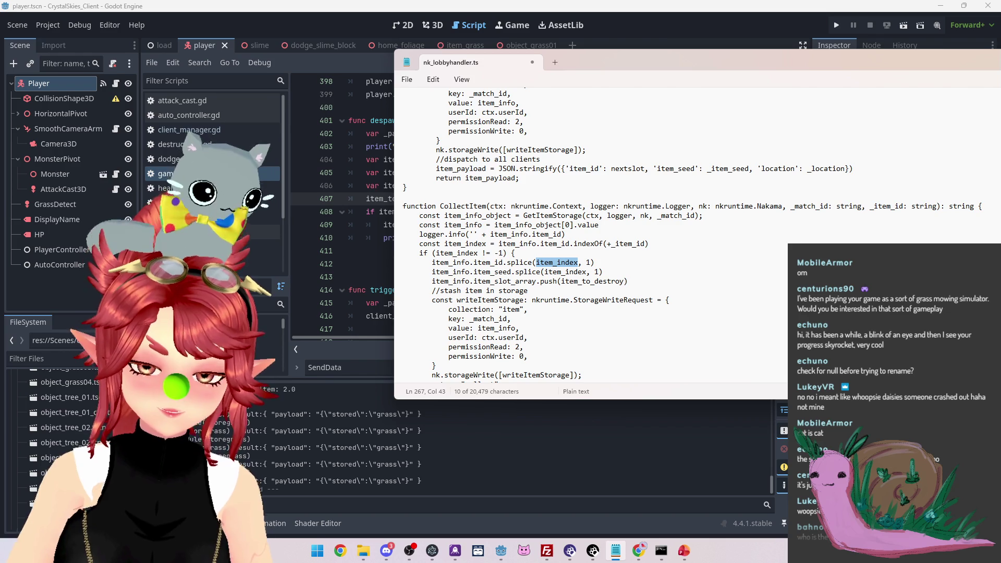
{"action": "left_click", "coordinate": [561, 282]}
{"action": "left_click_drag", "start_coordinate": [561, 282], "coordinate": [626, 282]}
{"action": "key", "text": "ctrl+v"}
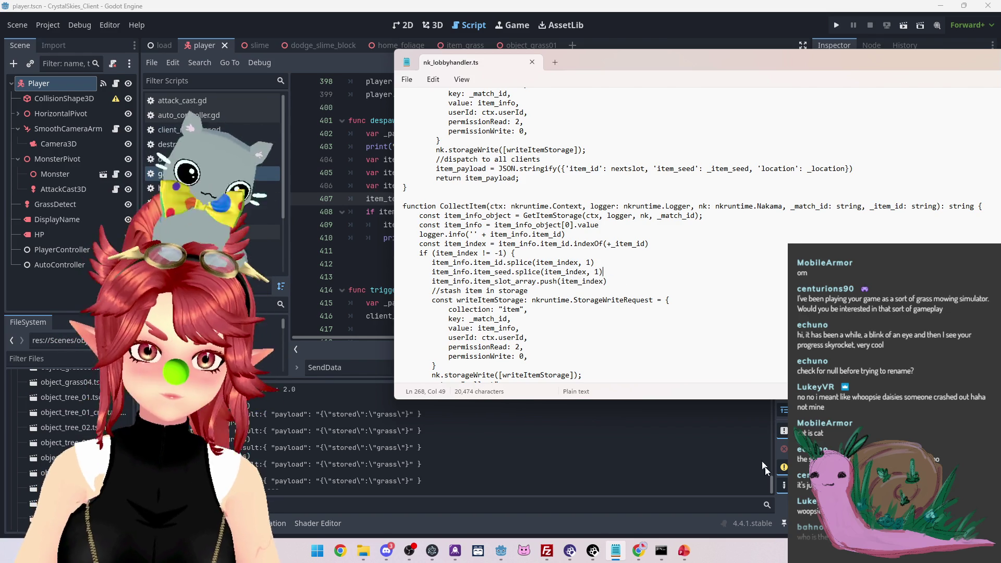
Recompile the server code with npx tsc in Command Prompt
{"action": "left_click", "coordinate": [661, 551]}
{"action": "key", "text": "Up"}
{"action": "key", "text": "Return"}
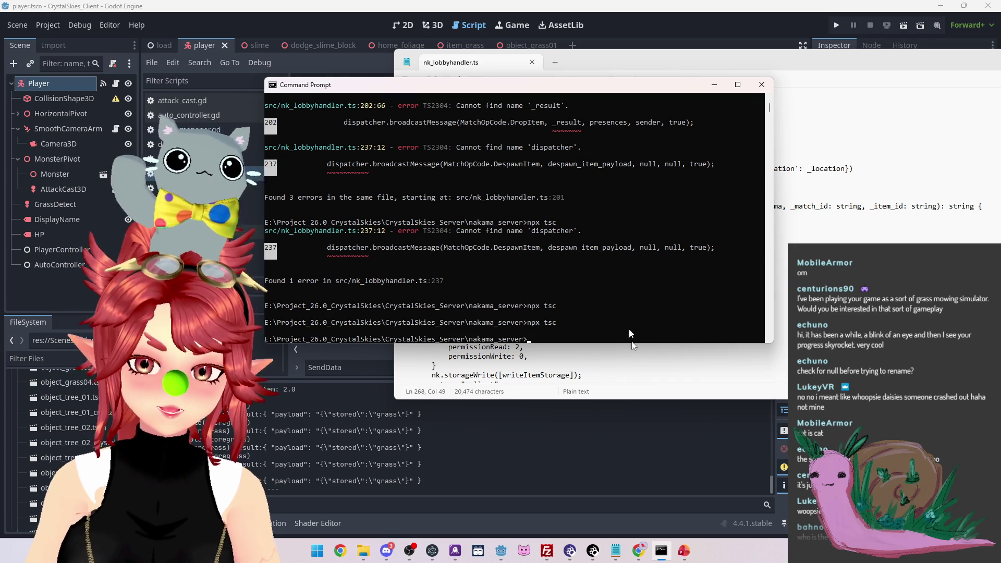
Delete the old index.js from the server's modules folder in FileZilla
{"action": "left_click", "coordinate": [547, 551]}
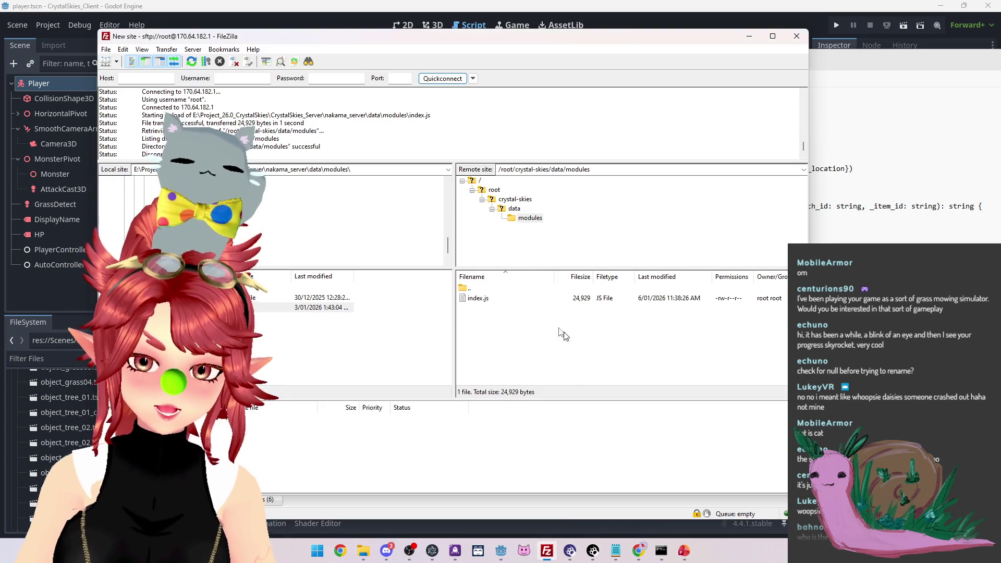
{"action": "left_click", "coordinate": [488, 298]}
{"action": "key", "text": "Delete"}
{"action": "left_click", "coordinate": [498, 288]}
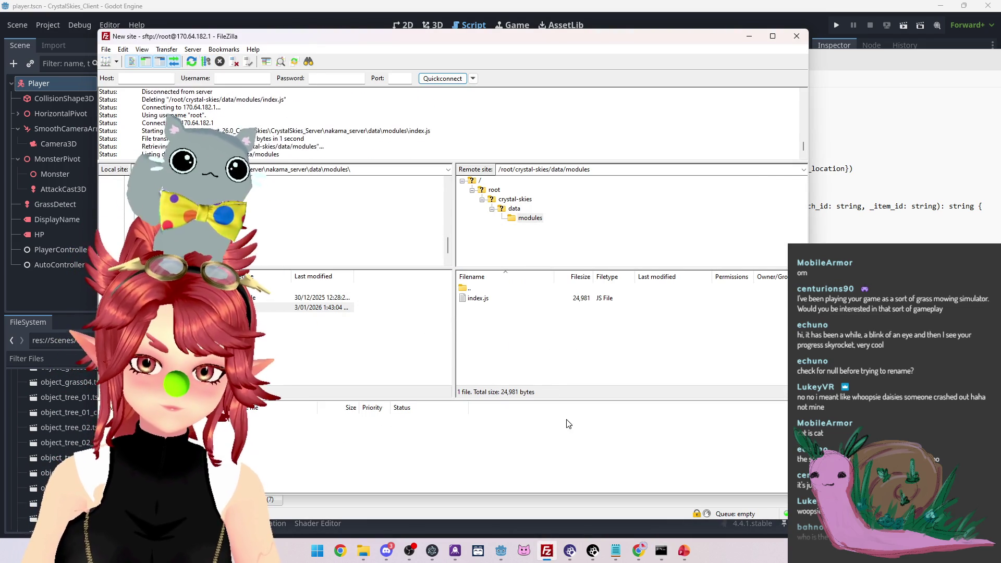
Stop the running server containers in the droplet web console
{"action": "mouse_move", "coordinate": [639, 551]}
{"action": "left_click", "coordinate": [683, 495]}
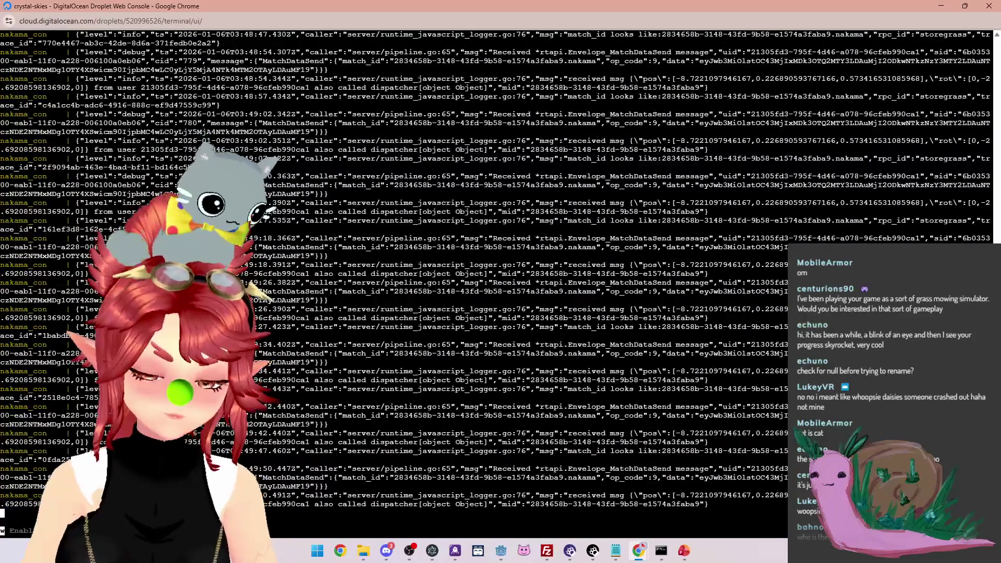
{"action": "key", "text": "ctrl+c"}
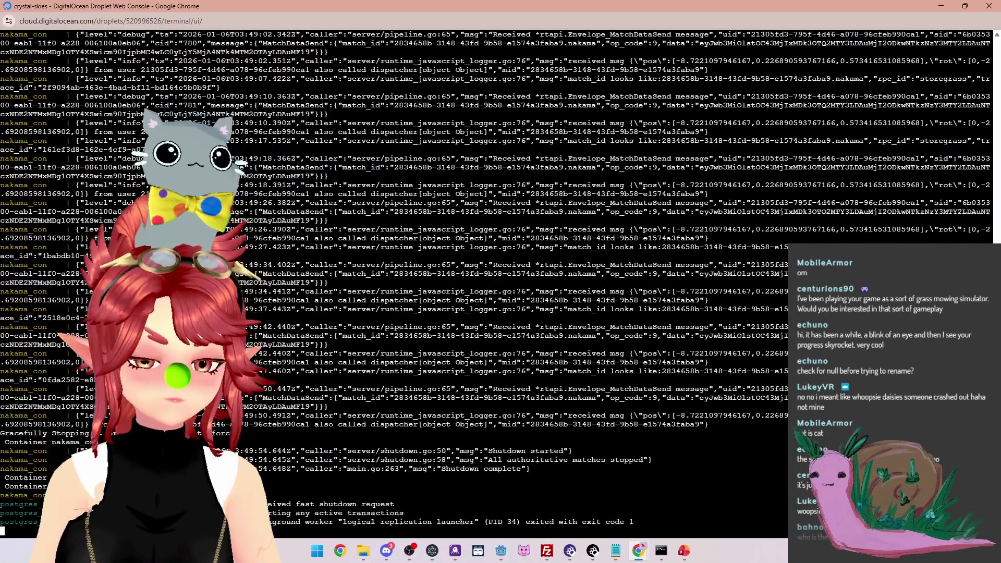
Rerun docker compose up to restart Nakama and Postgres with the new index.js
{"action": "key", "text": "Up"}
{"action": "key", "text": "Return"}
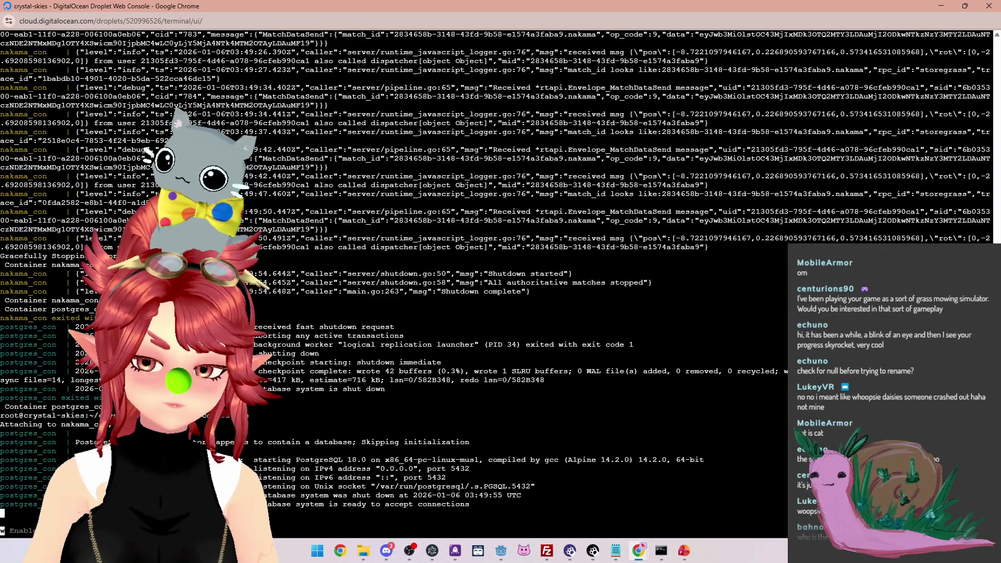
{"action": "mouse_move", "coordinate": [501, 551]}
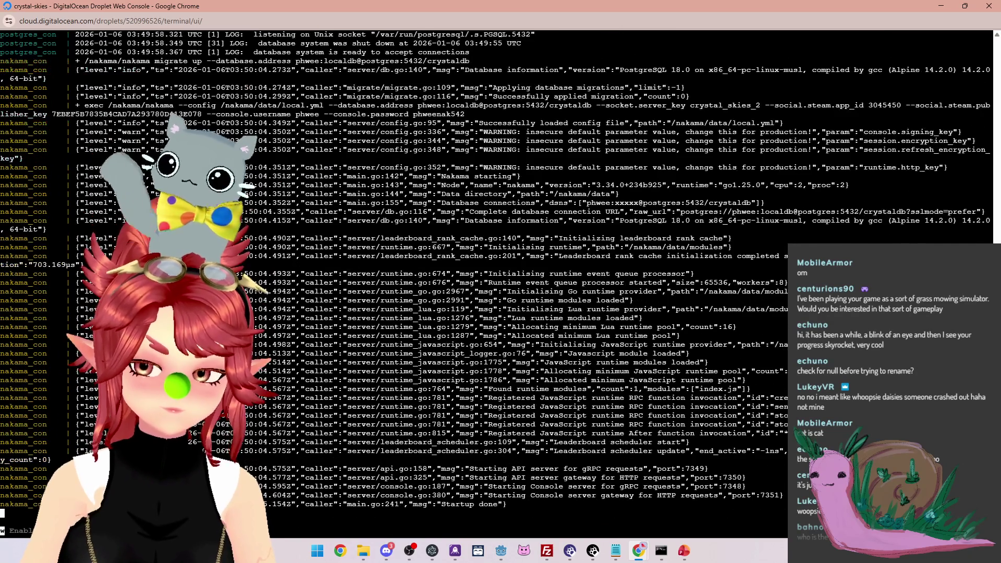
{"action": "left_click", "coordinate": [464, 506]}
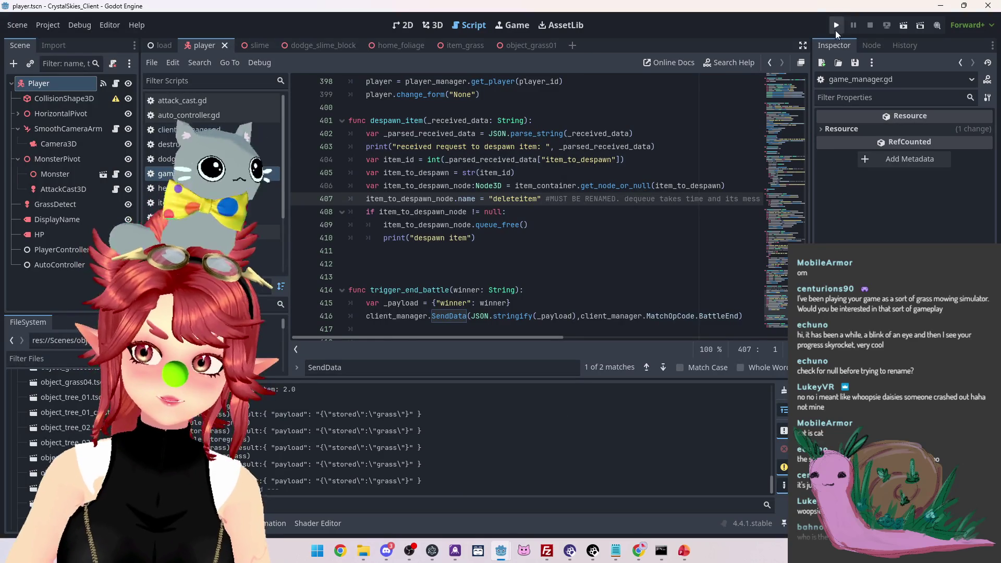
Run the game client and host a new lobby named 'asd'
{"action": "left_click", "coordinate": [835, 26]}
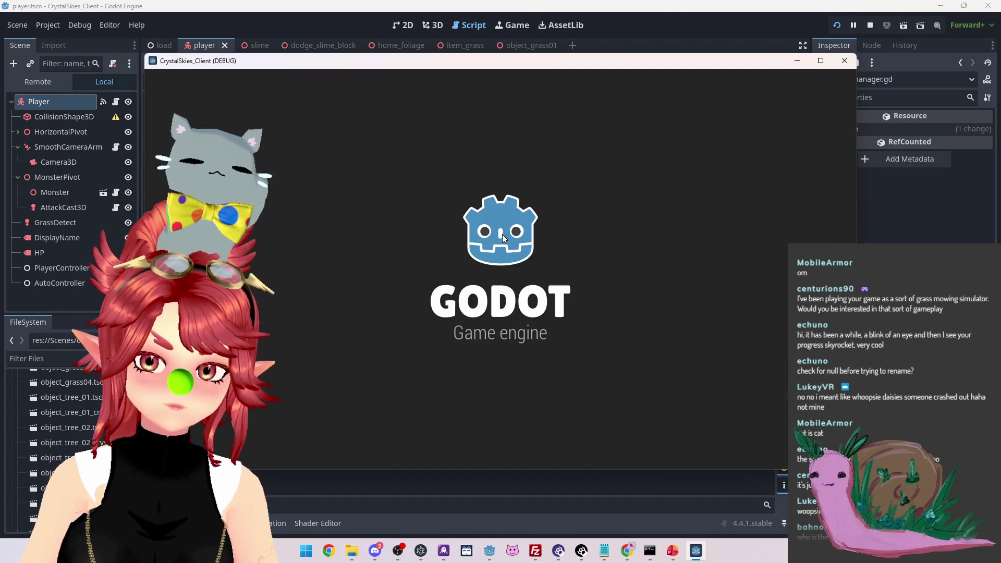
{"action": "left_click", "coordinate": [473, 355]}
{"action": "type", "text": "asd"}
{"action": "left_click", "coordinate": [595, 355]}
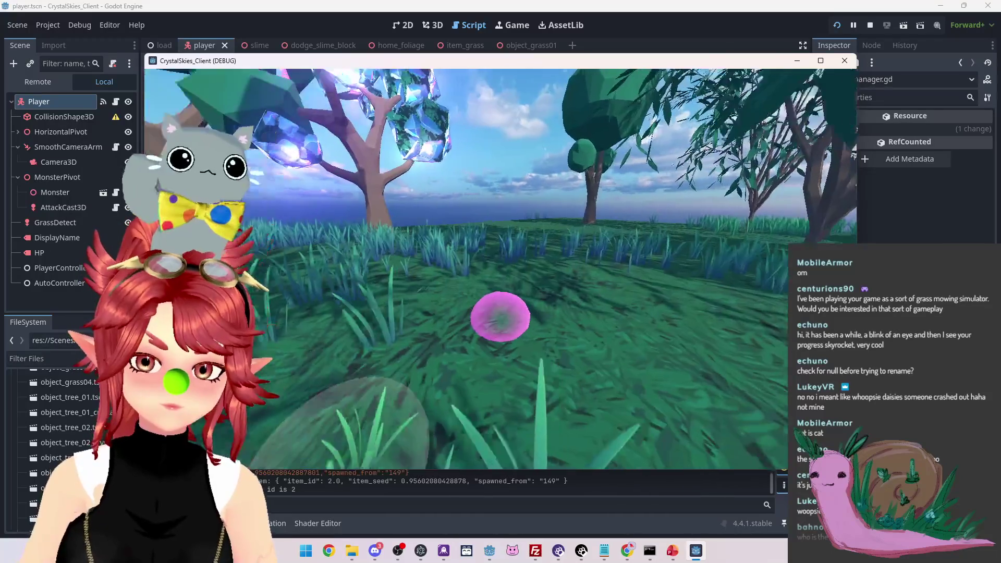
{"action": "key", "text": "Escape"}
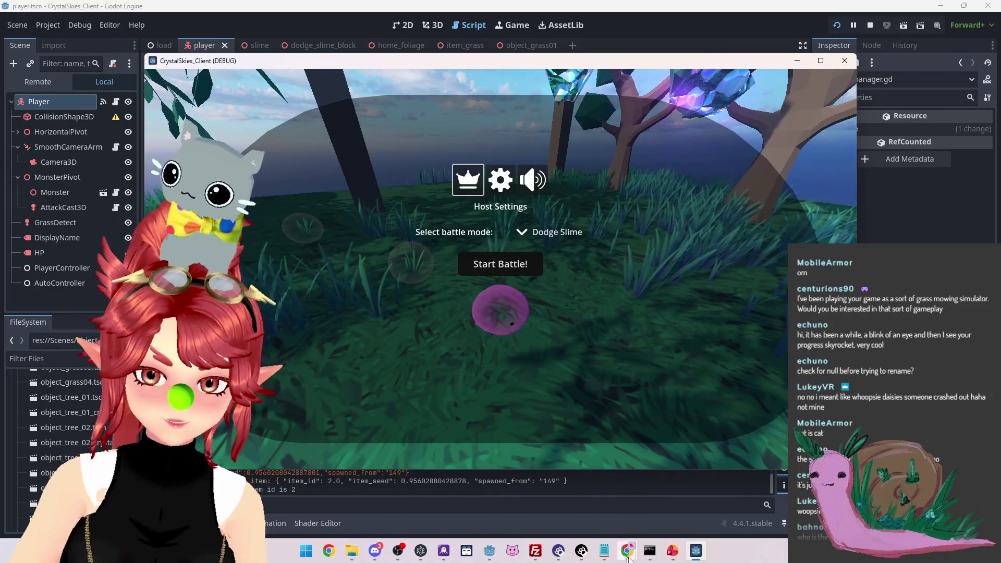
Return to the Nakama Console Storage list in Chrome
{"action": "left_click", "coordinate": [627, 550]}
{"action": "left_click", "coordinate": [567, 504]}
{"action": "key", "text": "alt+Left"}
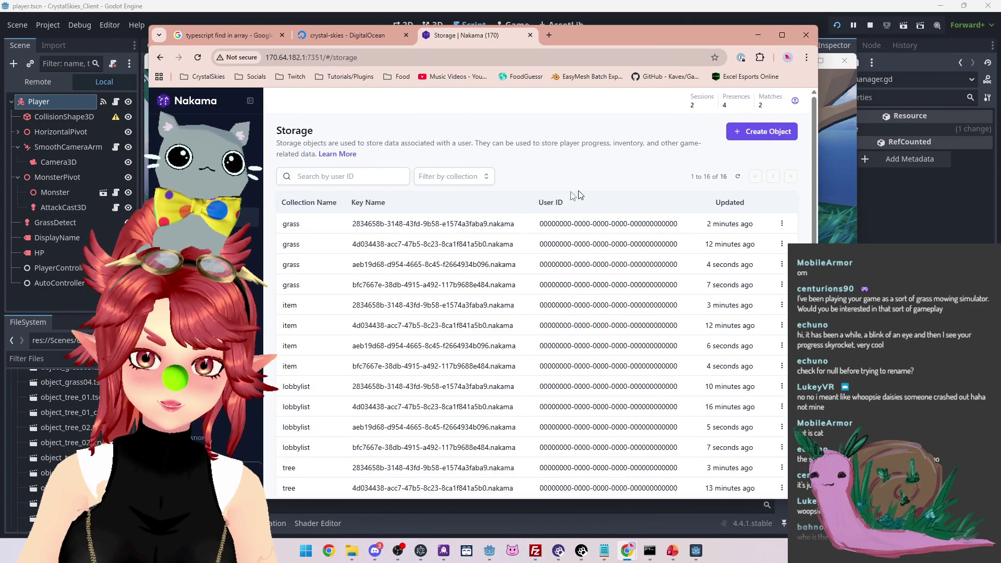
Inspect the newest item storage object, go back to the Storage list, and raise the debug game
{"action": "scroll", "coordinate": [438, 250], "scroll_direction": "down", "scroll_amount": 2}
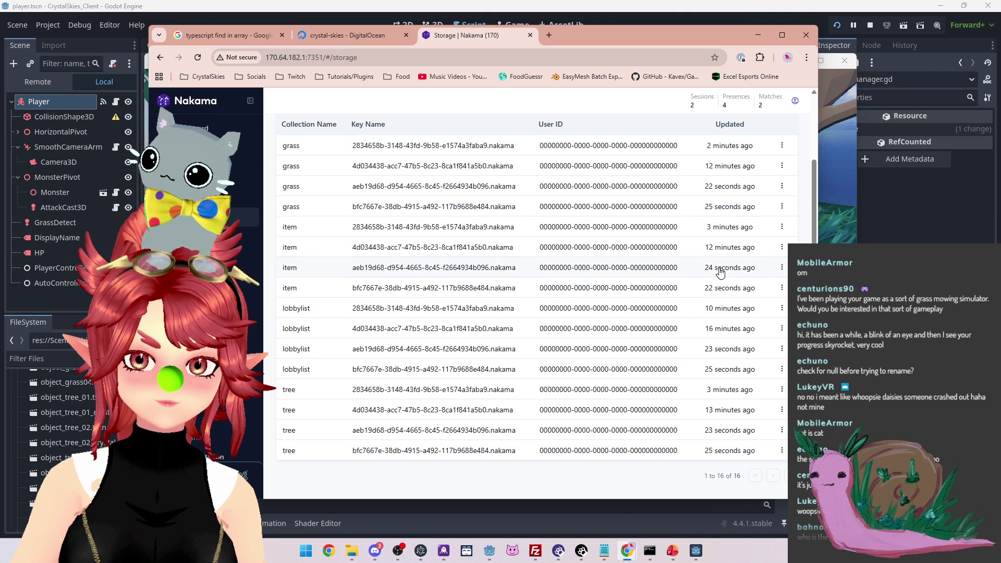
{"action": "left_click", "coordinate": [469, 275]}
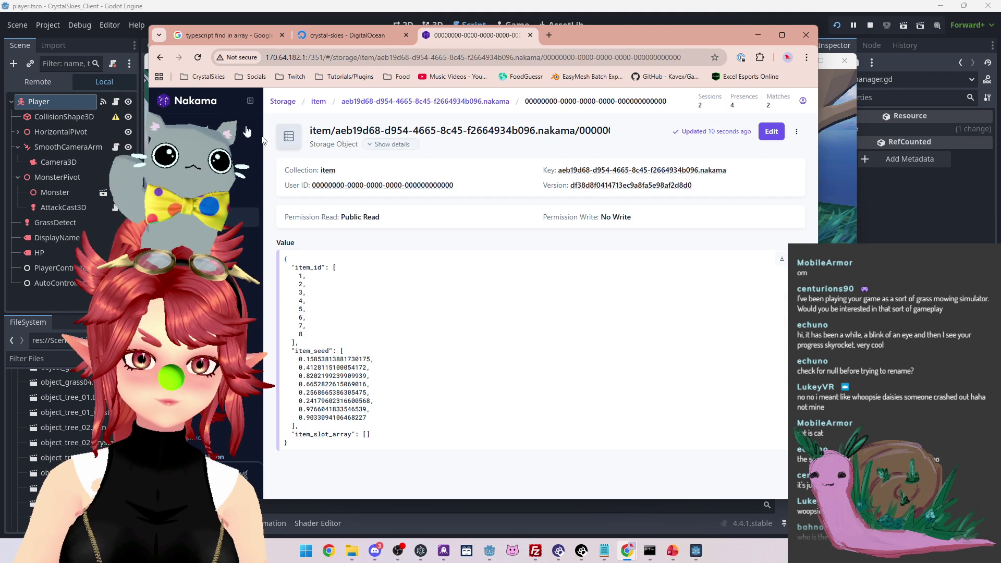
{"action": "left_click", "coordinate": [160, 58]}
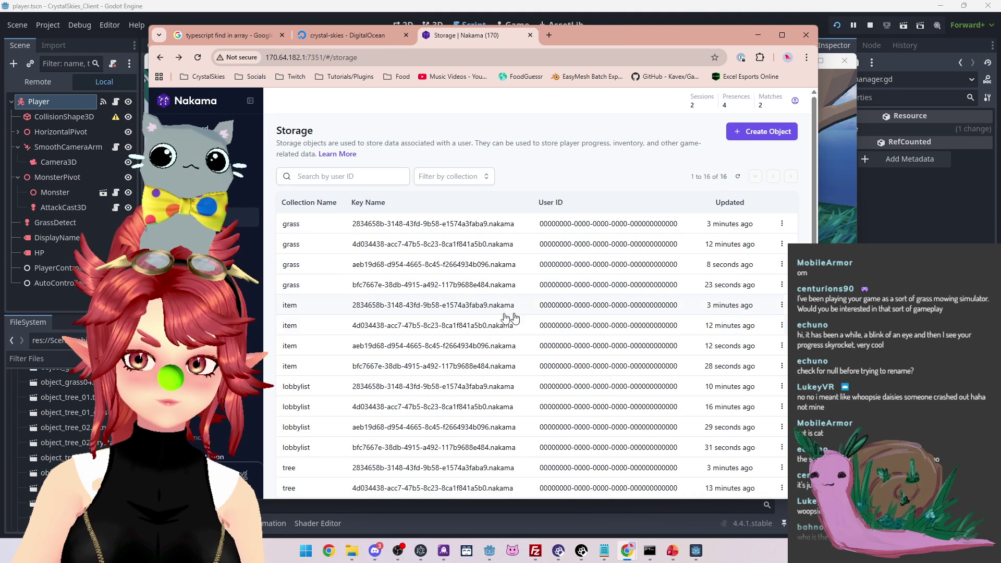
{"action": "left_click", "coordinate": [520, 349]}
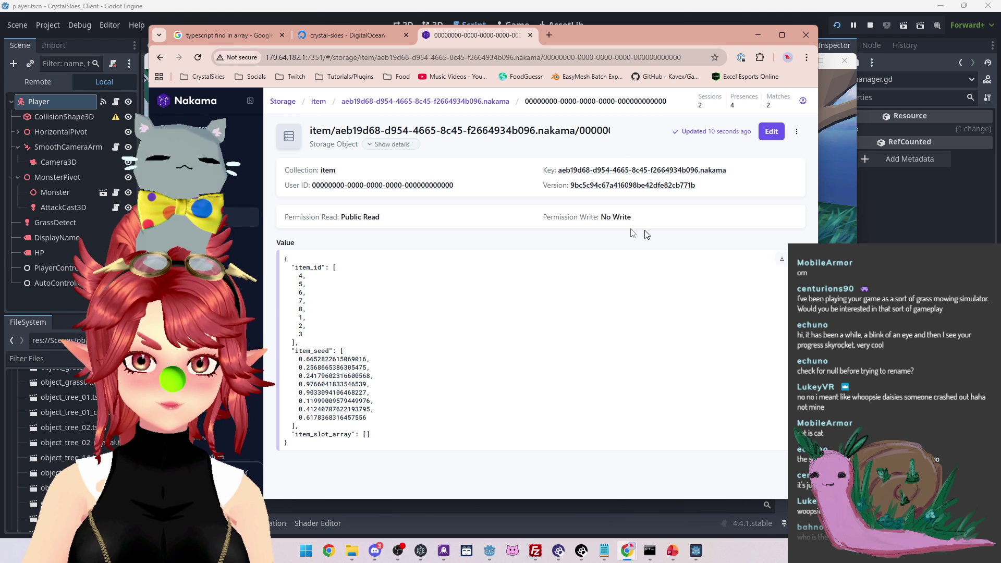
{"action": "key", "text": "alt+Left"}
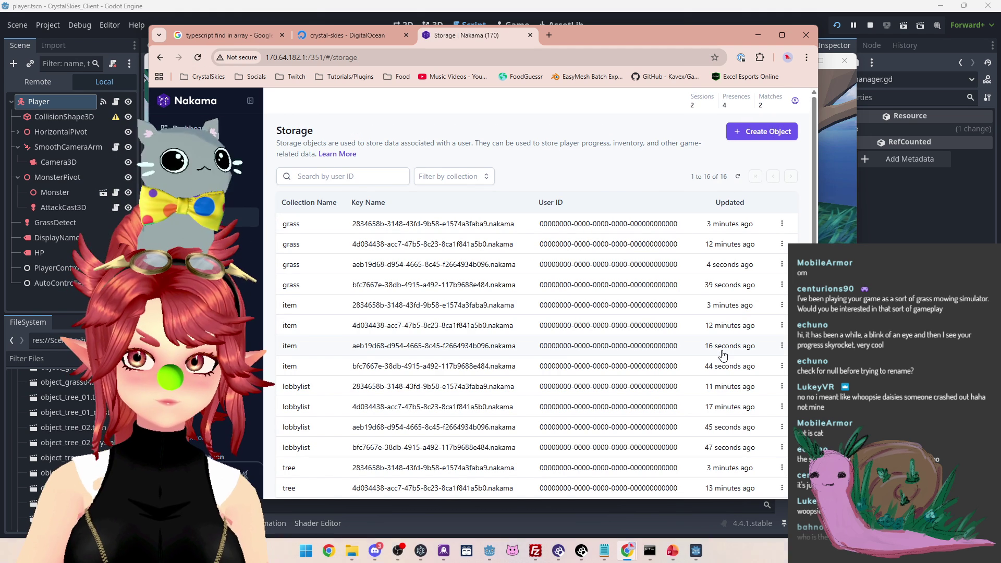
{"action": "left_click", "coordinate": [851, 62]}
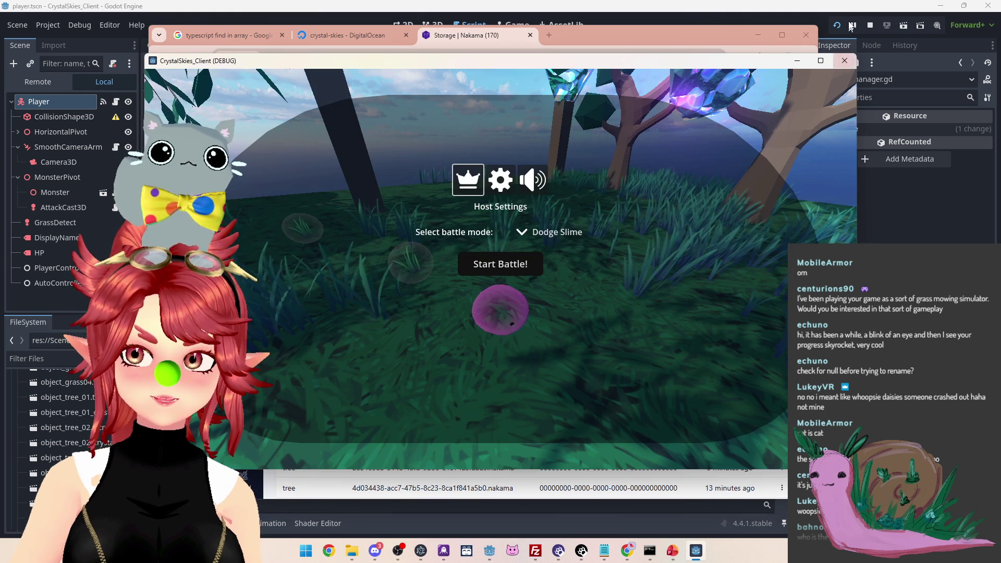
Restart the debug client, host a new lobby named 'asdd', and return to Nakama storage
{"action": "left_click", "coordinate": [845, 61]}
{"action": "left_click", "coordinate": [836, 25]}
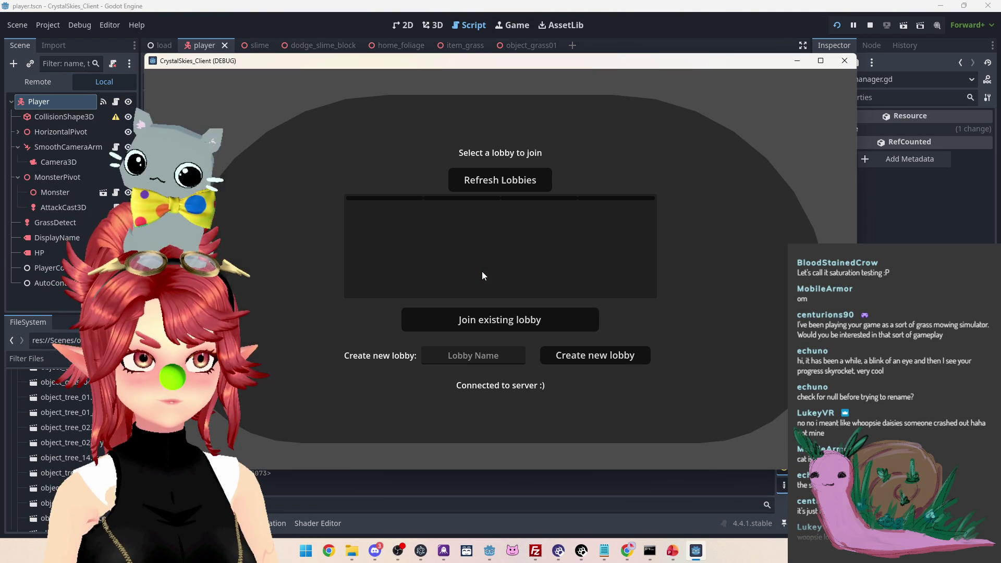
{"action": "left_click", "coordinate": [472, 356]}
{"action": "type", "text": "asdd"}
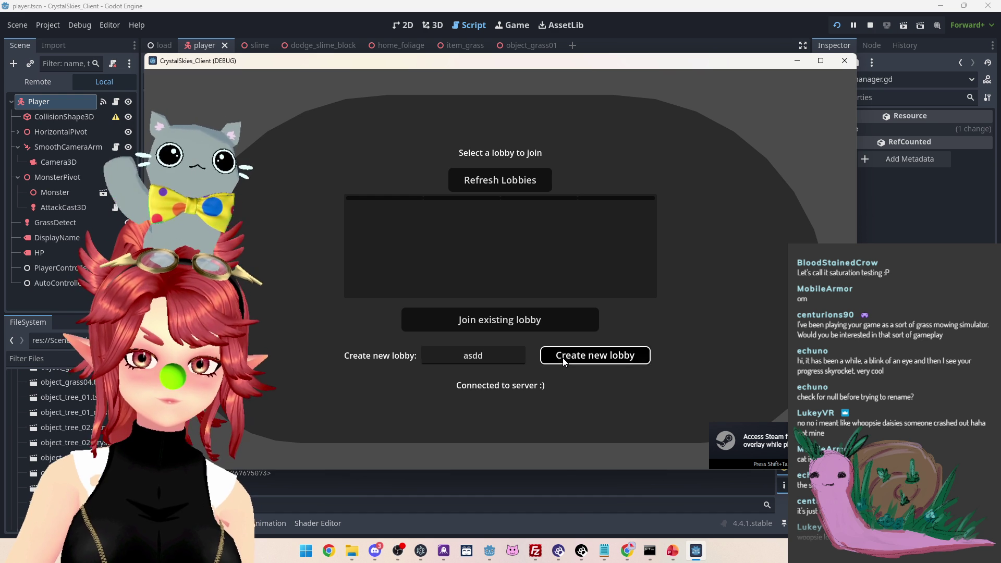
{"action": "left_click", "coordinate": [563, 358]}
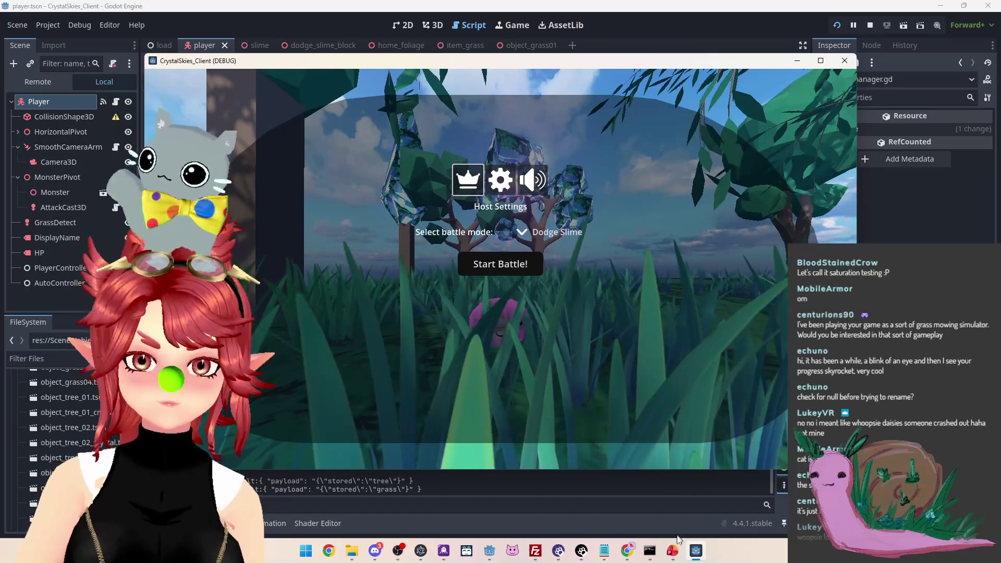
{"action": "key", "text": "alt+Tab"}
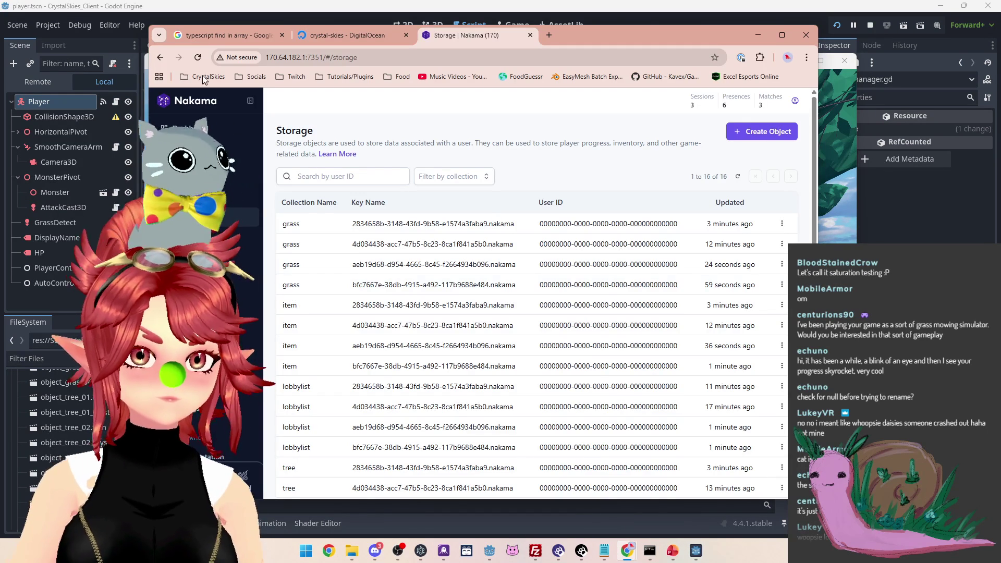
Play test battles, refreshing the new lobby's item object until it holds item_id 2
{"action": "left_click", "coordinate": [197, 57]}
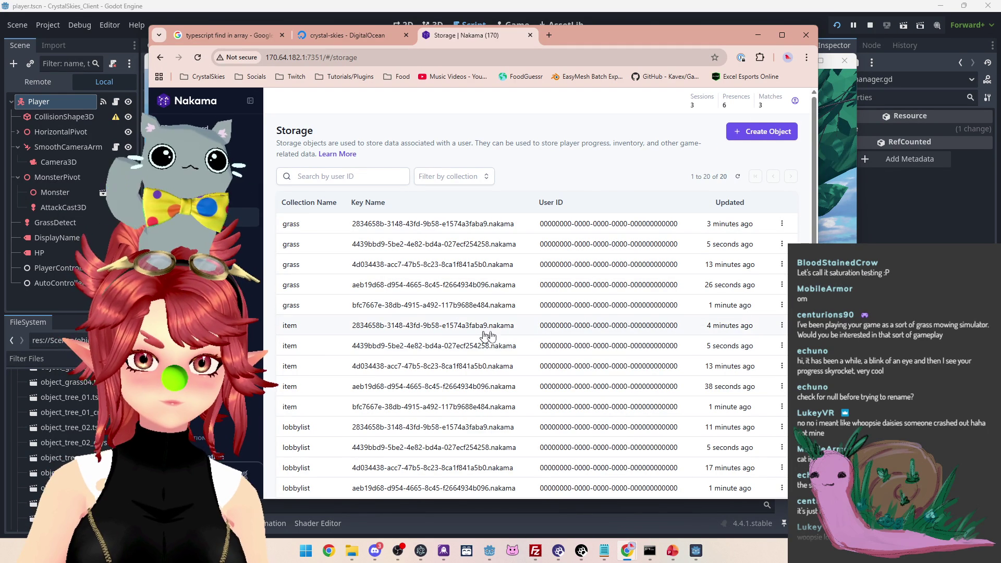
{"action": "left_click", "coordinate": [635, 348]}
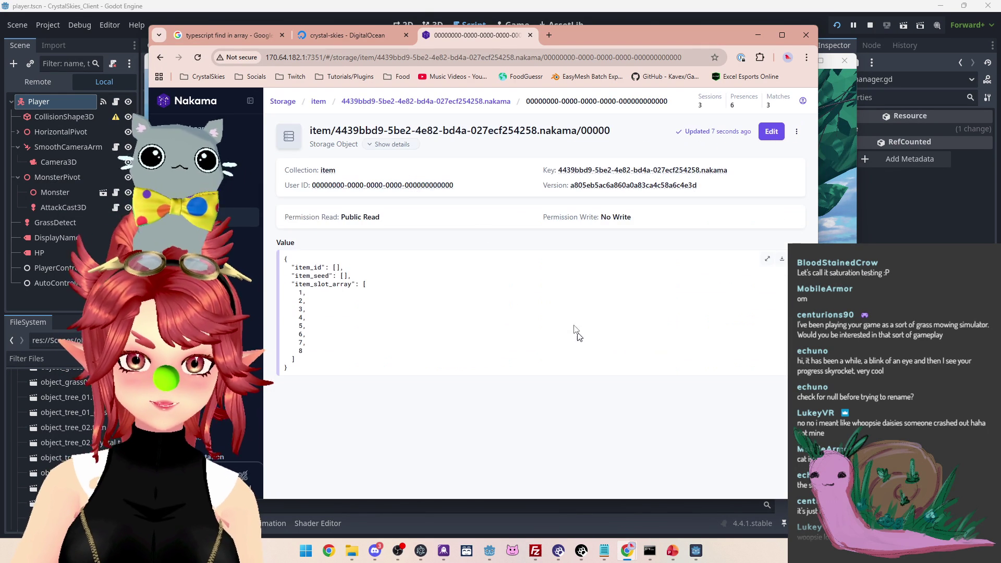
{"action": "left_click", "coordinate": [826, 179]}
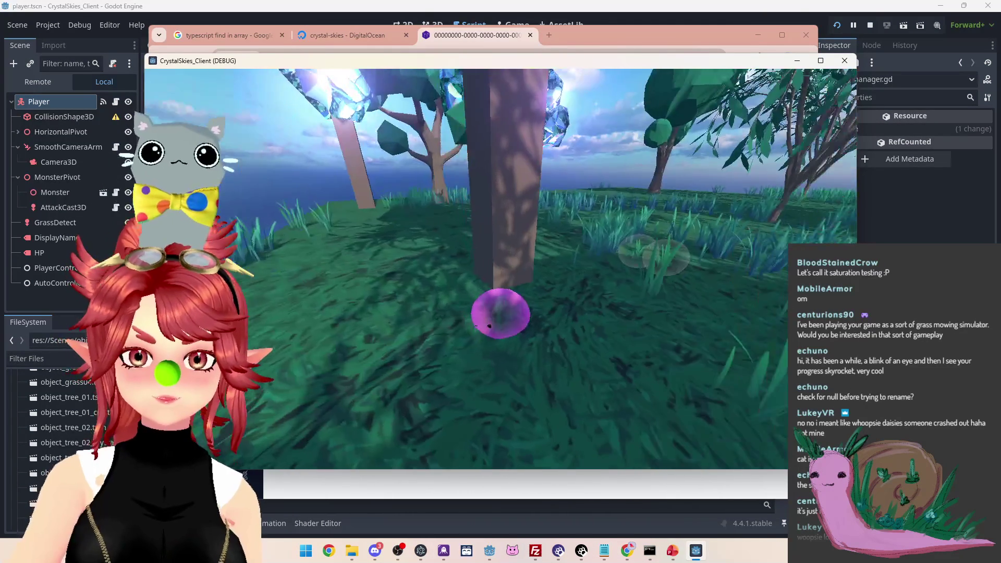
{"action": "key", "text": "alt+Tab"}
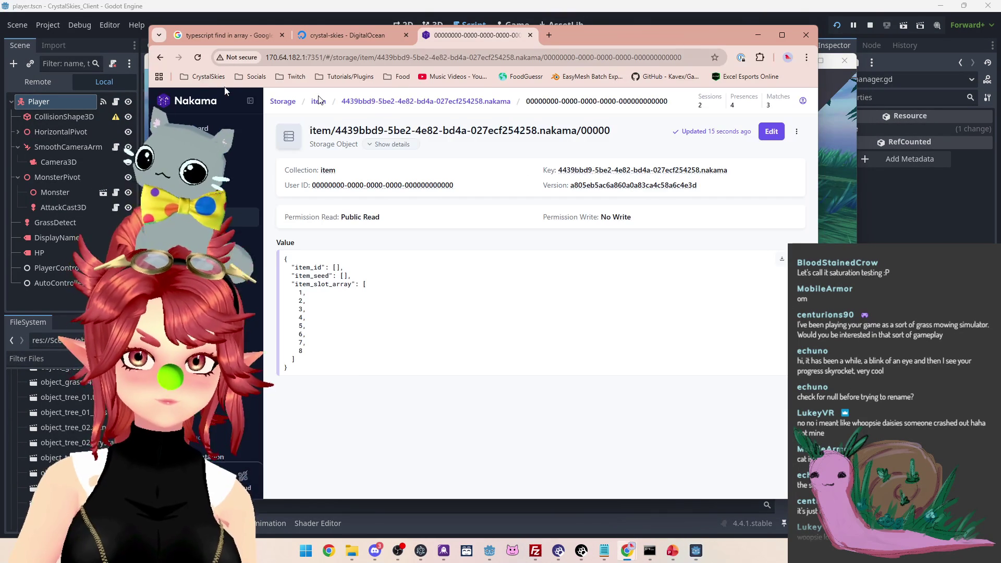
{"action": "left_click", "coordinate": [197, 57]}
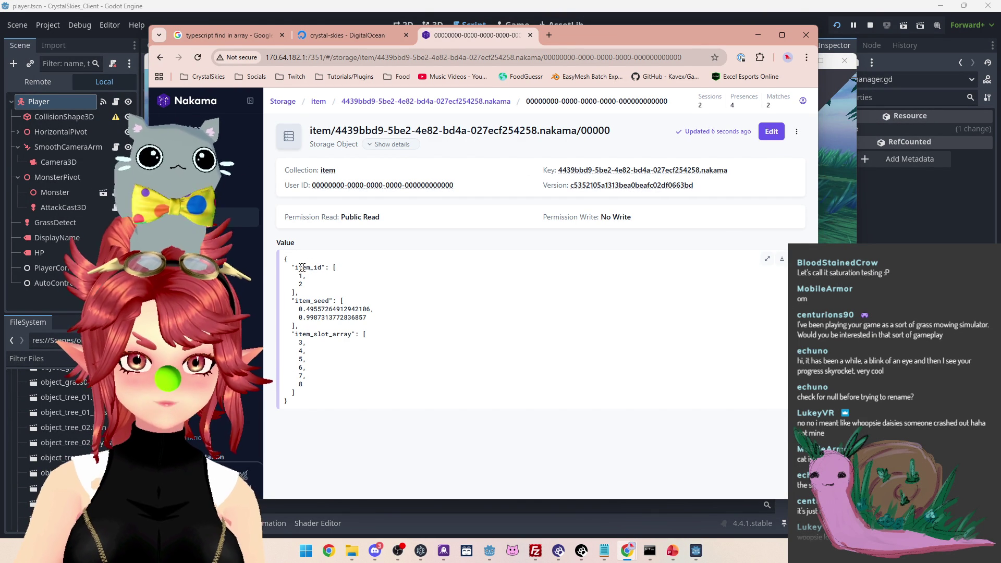
{"action": "key", "text": "alt+Tab"}
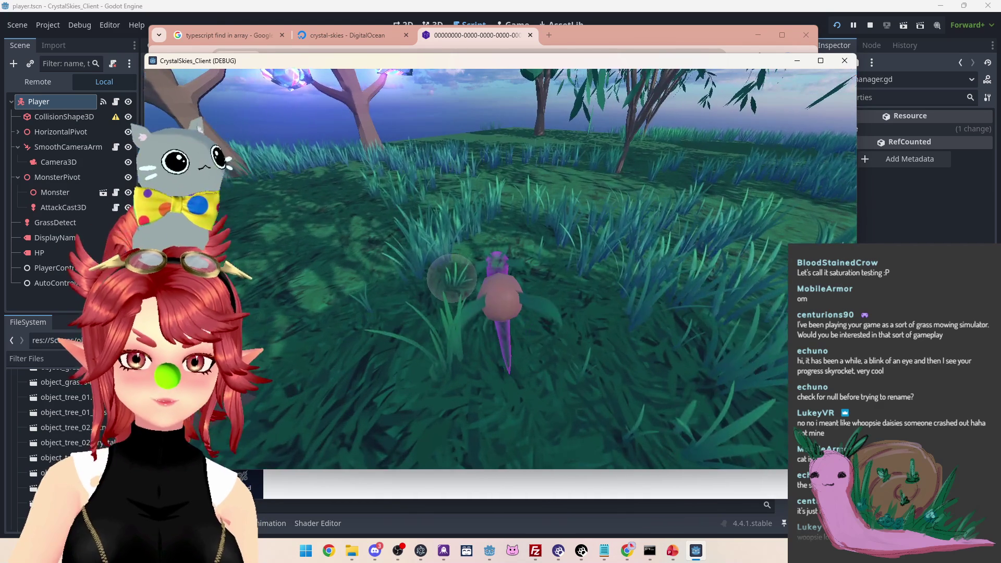
{"action": "key", "text": "alt+Tab"}
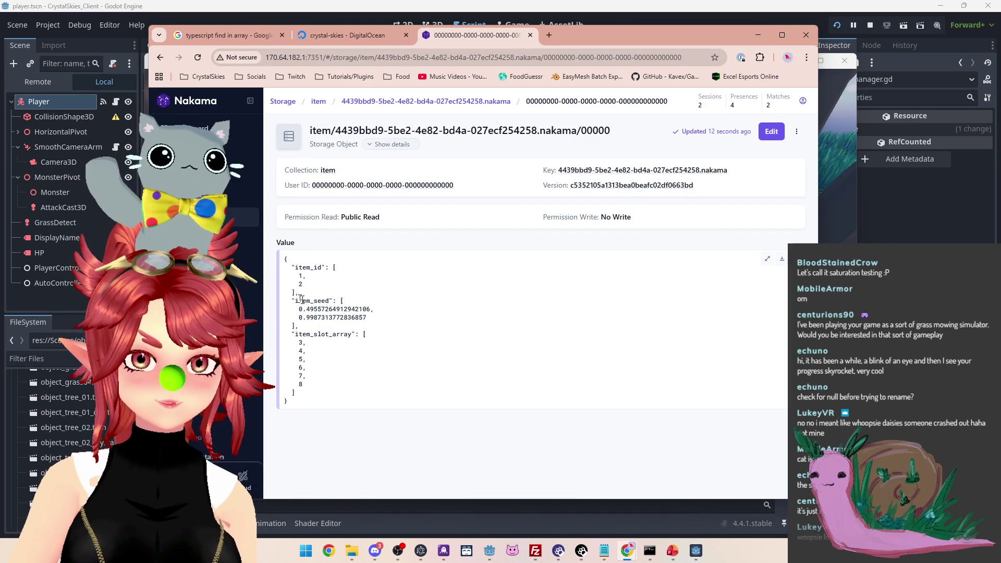
{"action": "left_click", "coordinate": [198, 57]}
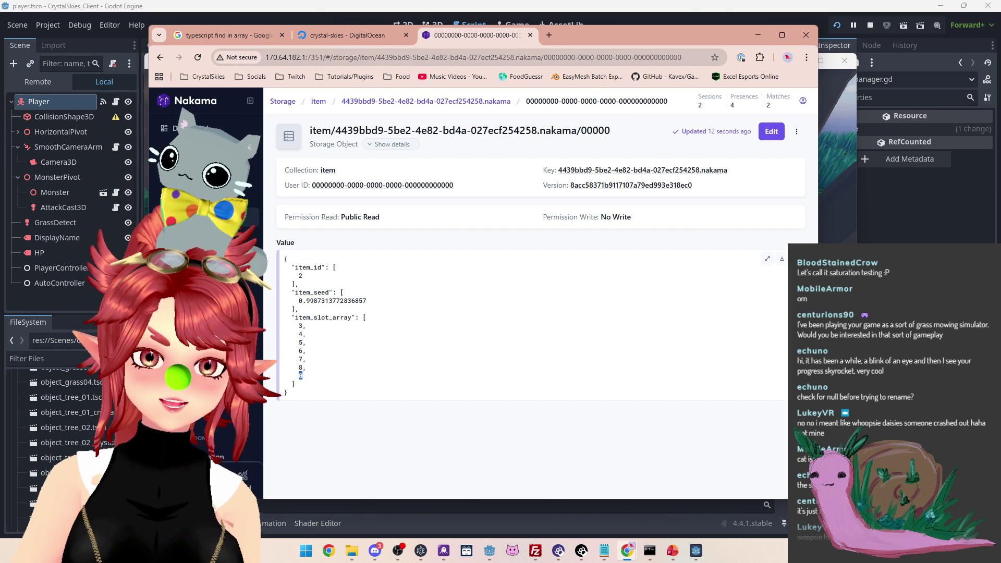
{"action": "left_click_drag", "start_coordinate": [306, 267], "coordinate": [299, 275]}
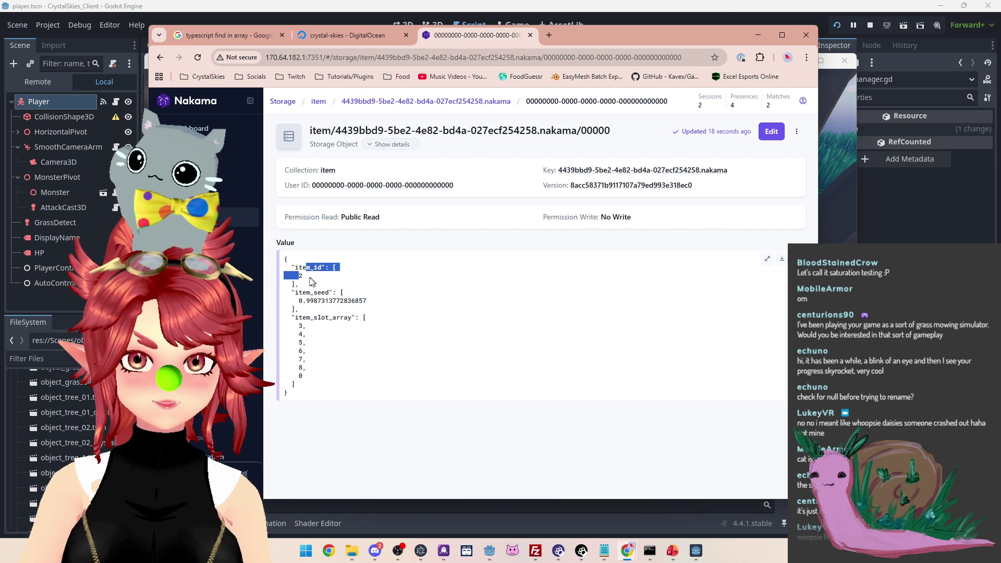
Select item_index in the CollectItem push call in nk_lobbyhandler.ts
{"action": "left_click", "coordinate": [604, 549]}
{"action": "key", "text": "Down"}
{"action": "key", "text": "Down"}
{"action": "left_click_drag", "start_coordinate": [561, 282], "coordinate": [603, 281]}
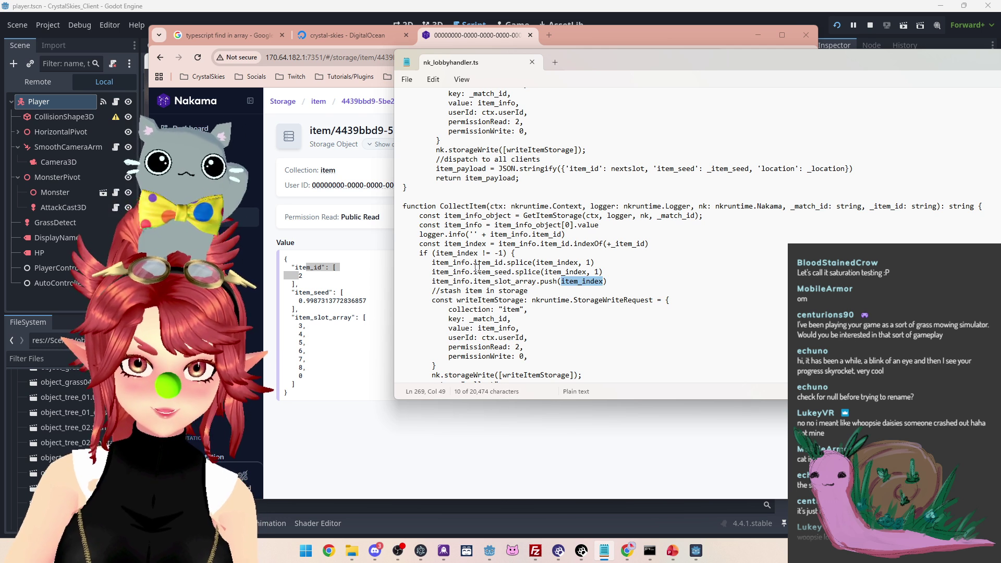
Change the push argument to item_info.item_id[item_index]
{"action": "left_click_drag", "start_coordinate": [433, 262], "coordinate": [504, 263]}
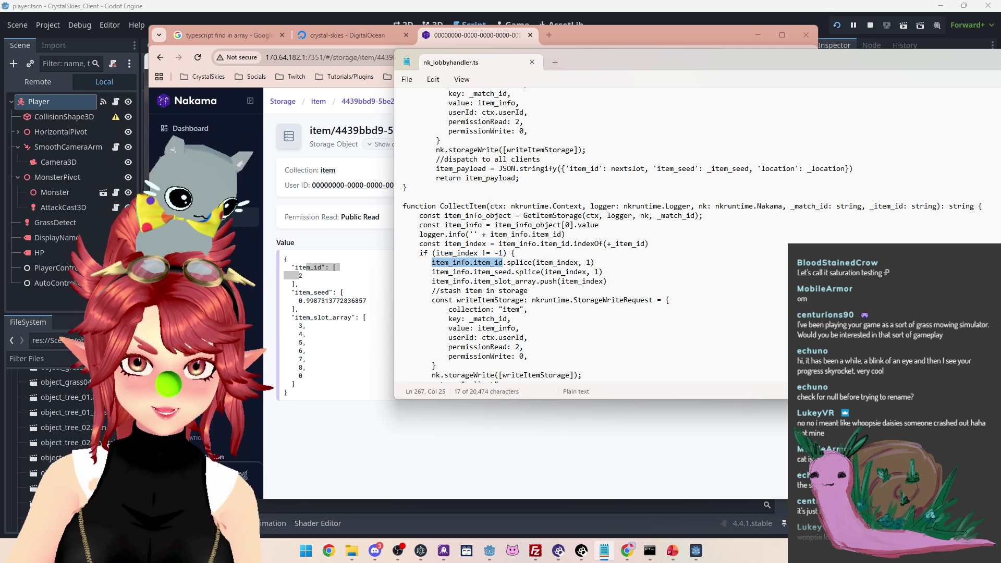
{"action": "key", "text": "ctrl+c"}
{"action": "left_click", "coordinate": [562, 282]}
{"action": "key", "text": "ctrl+v"}
{"action": "type", "text": "["}
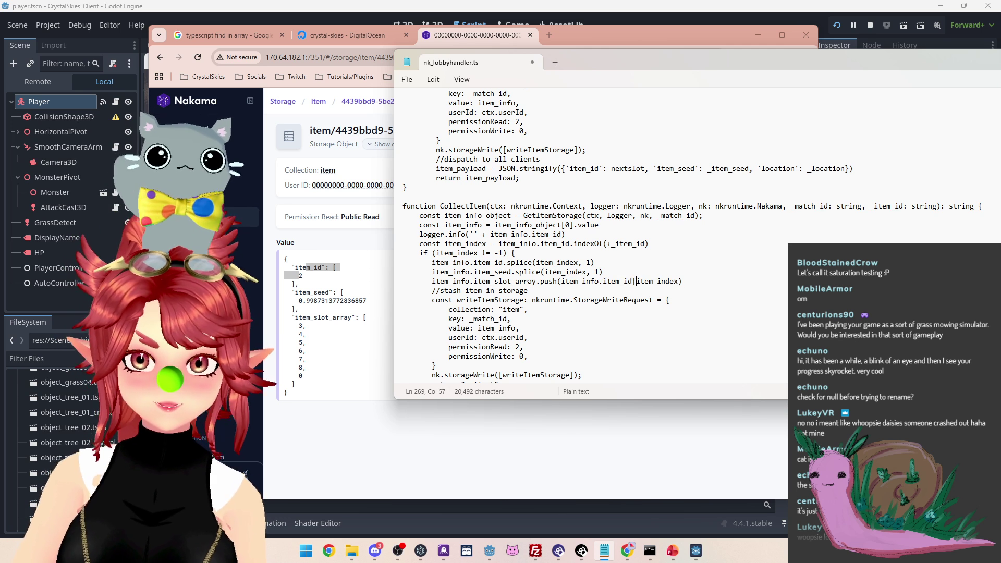
{"action": "type", "text": "]"}
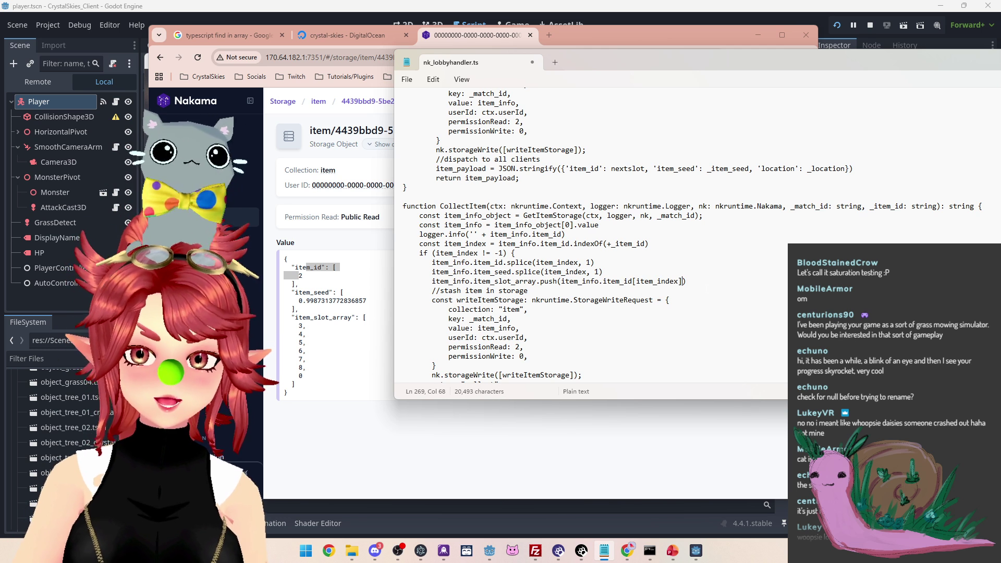
Move the item_slot_array.push line above the two splice lines and remove the leftover blank line
{"action": "mouse_move", "coordinate": [491, 263]}
{"action": "left_mouse_down"}
{"action": "mouse_move", "coordinate": [590, 263]}
{"action": "mouse_move", "coordinate": [687, 282]}
{"action": "left_mouse_up"}
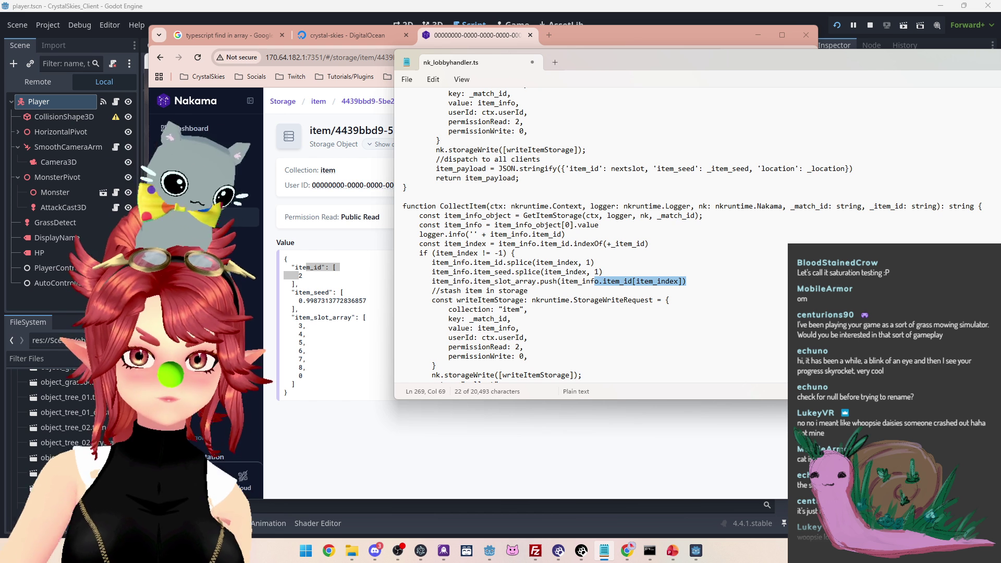
{"action": "left_click", "coordinate": [666, 282]}
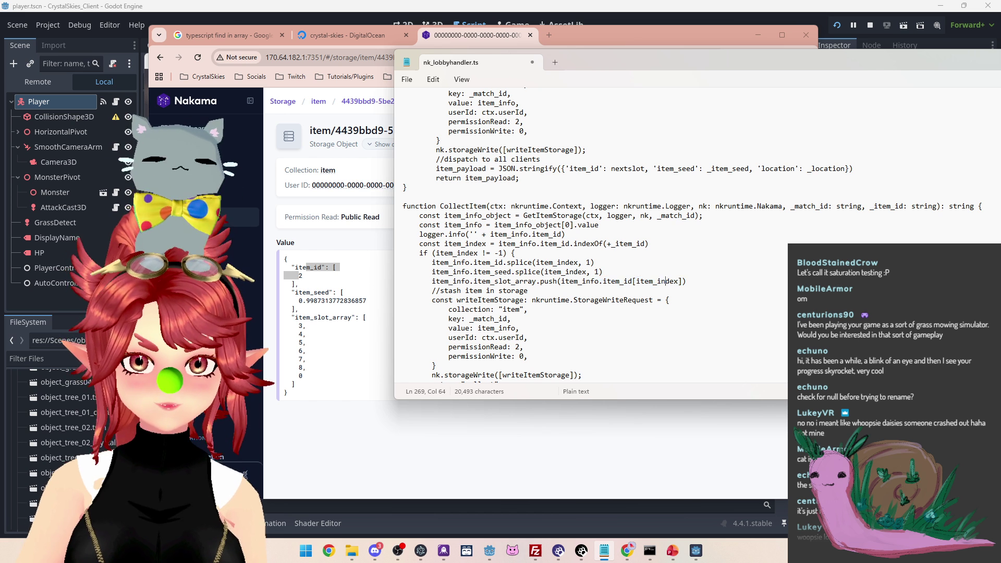
{"action": "left_click_drag", "start_coordinate": [687, 281], "coordinate": [431, 281]}
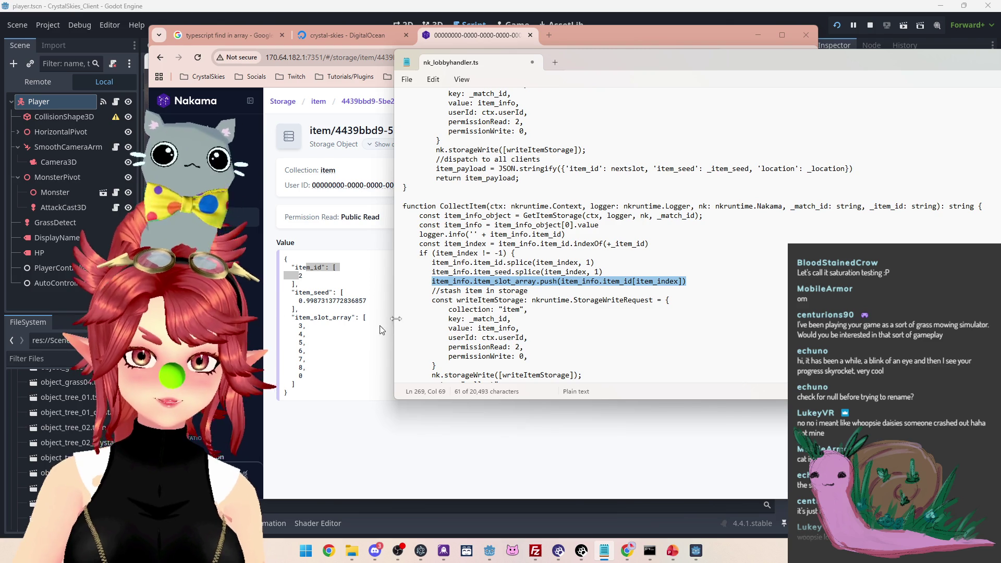
{"action": "key", "text": "BackSpace"}
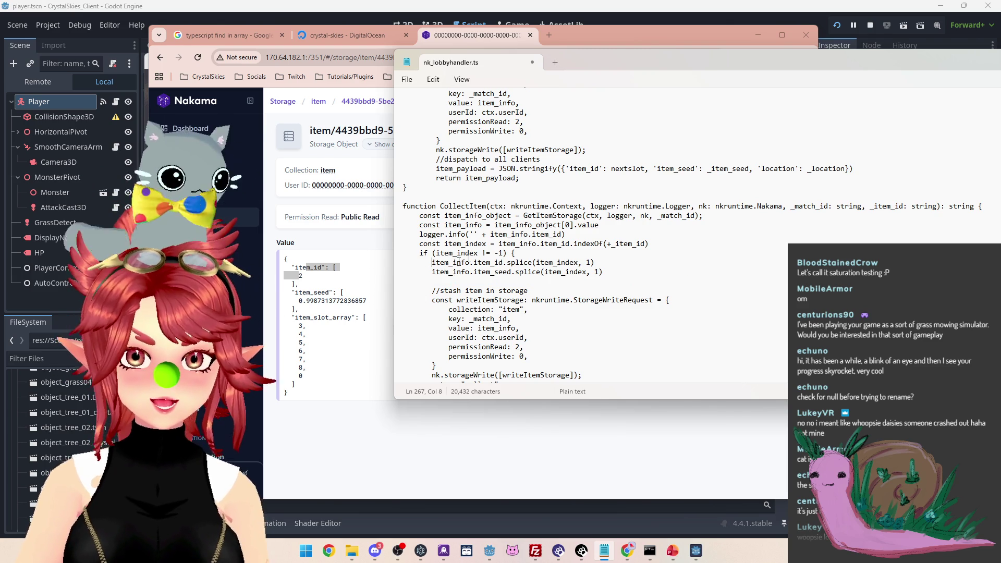
{"action": "key", "text": "ctrl+z"}
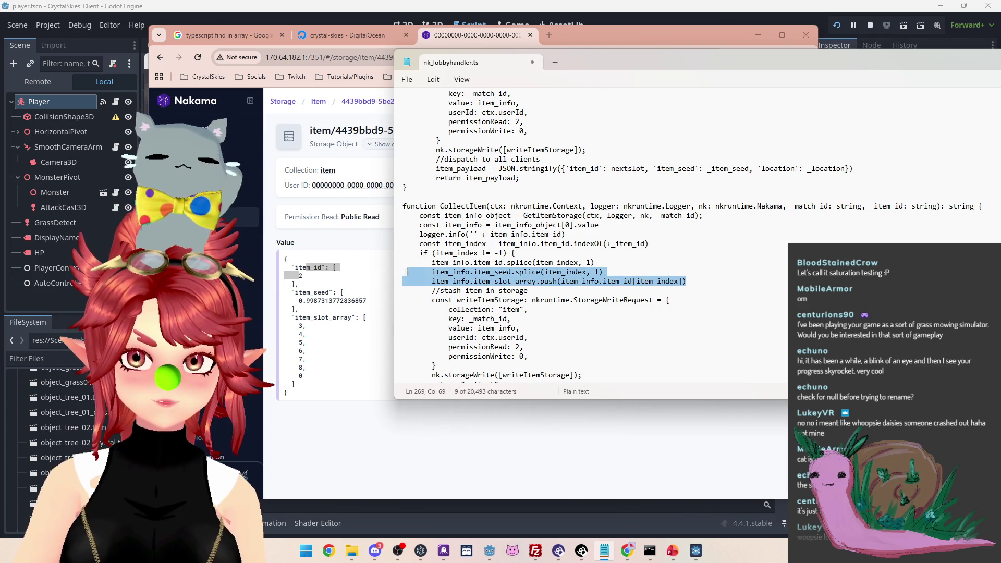
{"action": "key", "text": "BackSpace"}
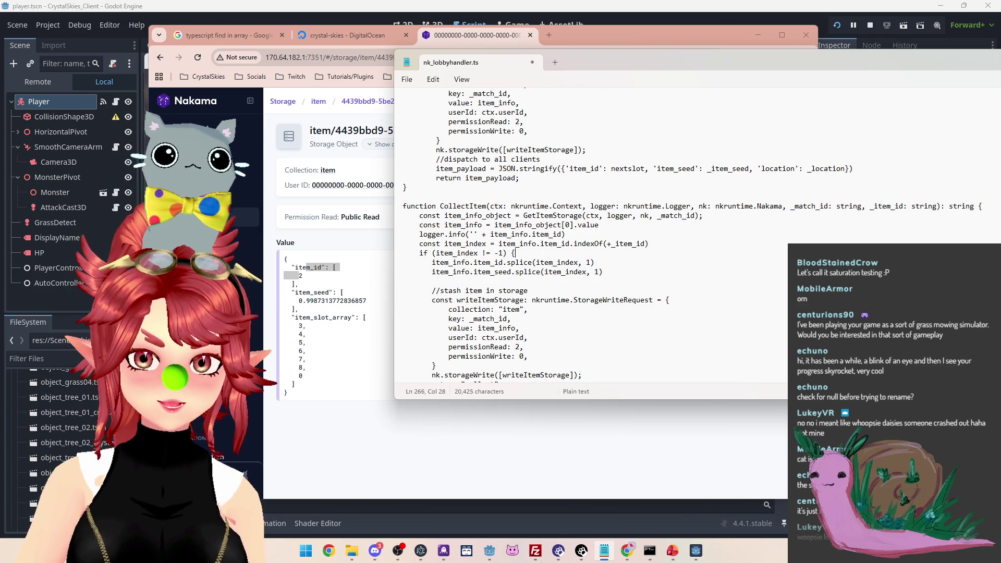
{"action": "key", "text": "Return"}
{"action": "key", "text": "ctrl+v"}
{"action": "left_click", "coordinate": [504, 291]}
{"action": "key", "text": "BackSpace"}
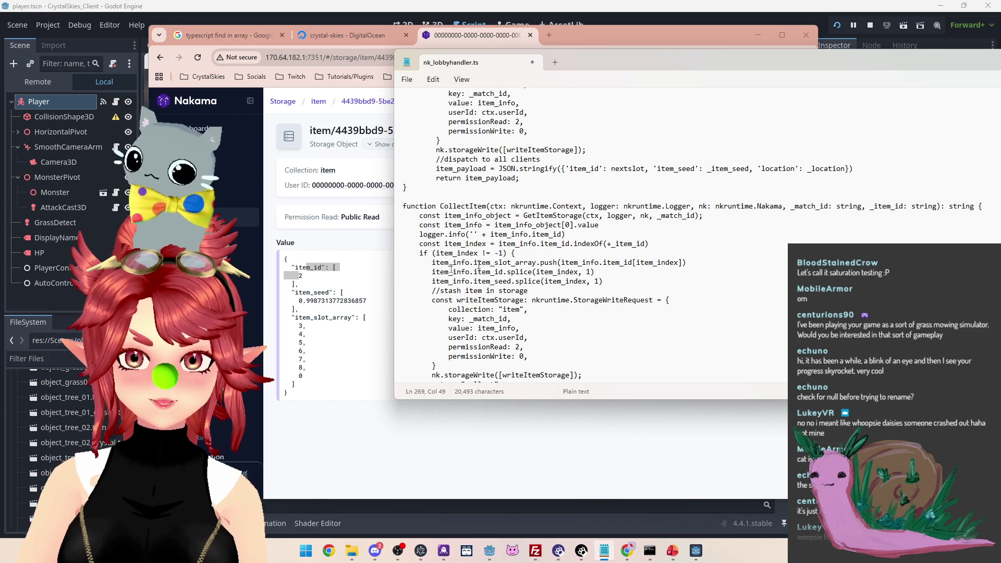
{"action": "key", "text": "Left"}
{"action": "key", "text": "Left"}
{"action": "key", "text": "Left"}
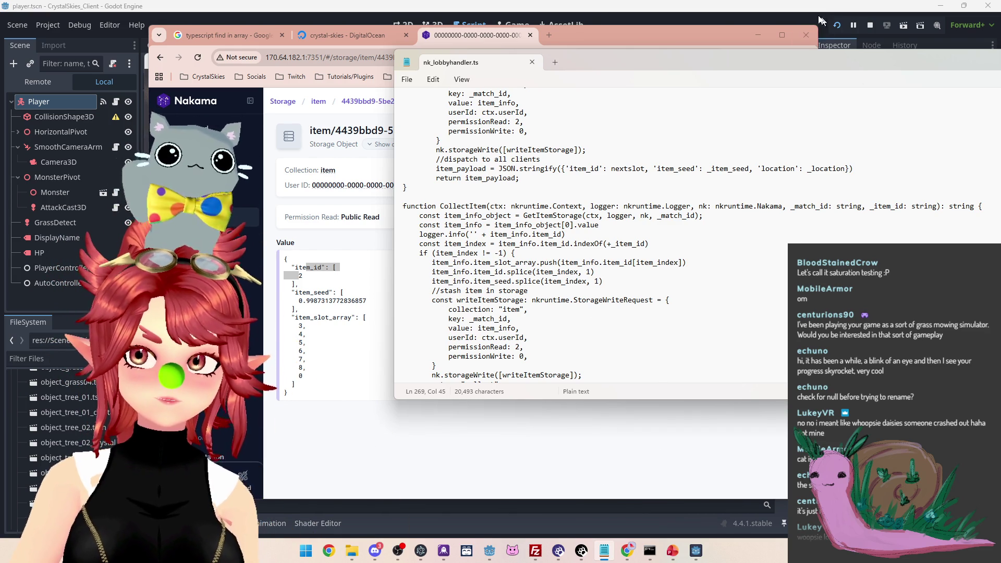
Return to the Nakama Console Storage list in the browser
{"action": "left_click", "coordinate": [874, 31]}
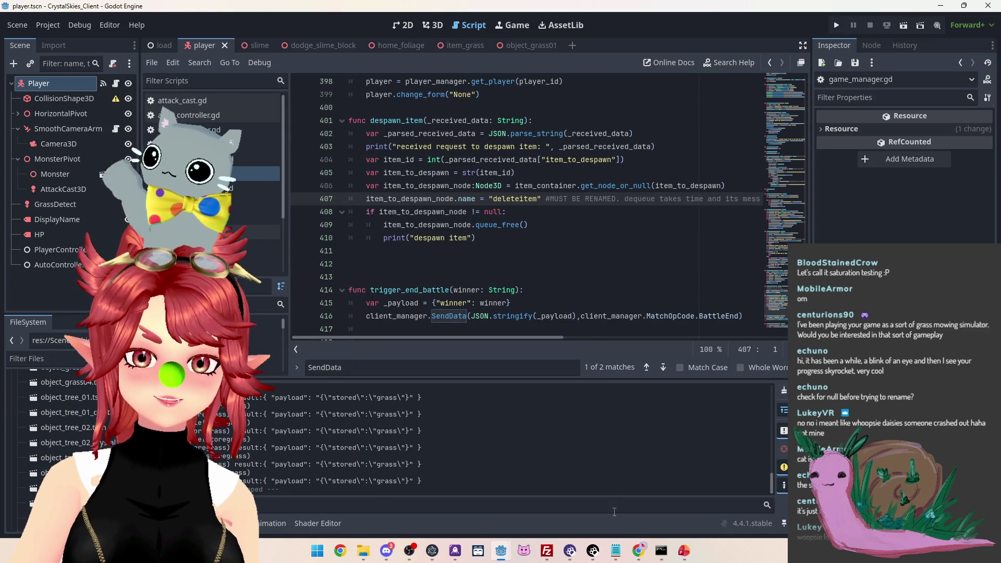
{"action": "mouse_move", "coordinate": [636, 560]}
{"action": "left_click", "coordinate": [579, 500]}
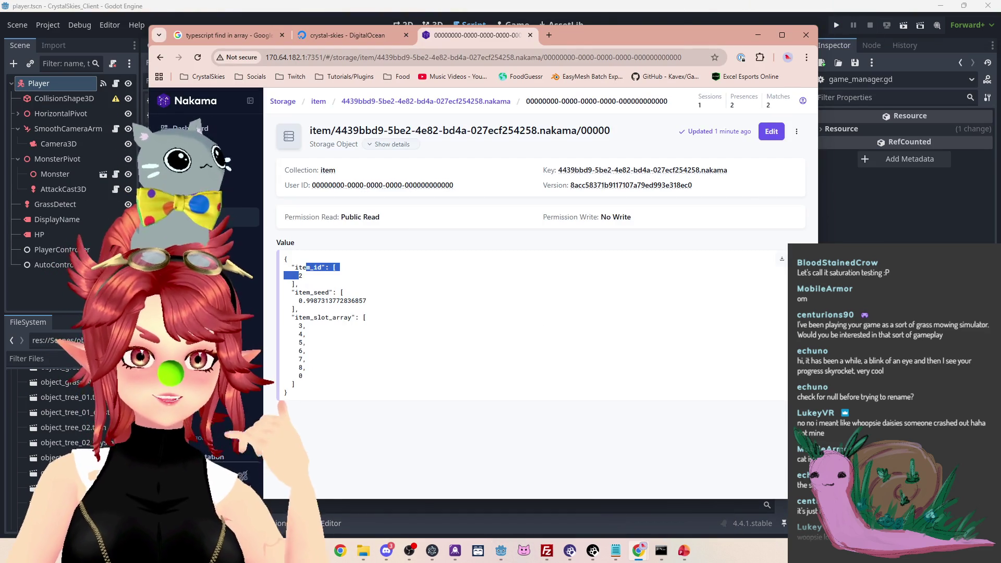
{"action": "key", "text": "alt+Left"}
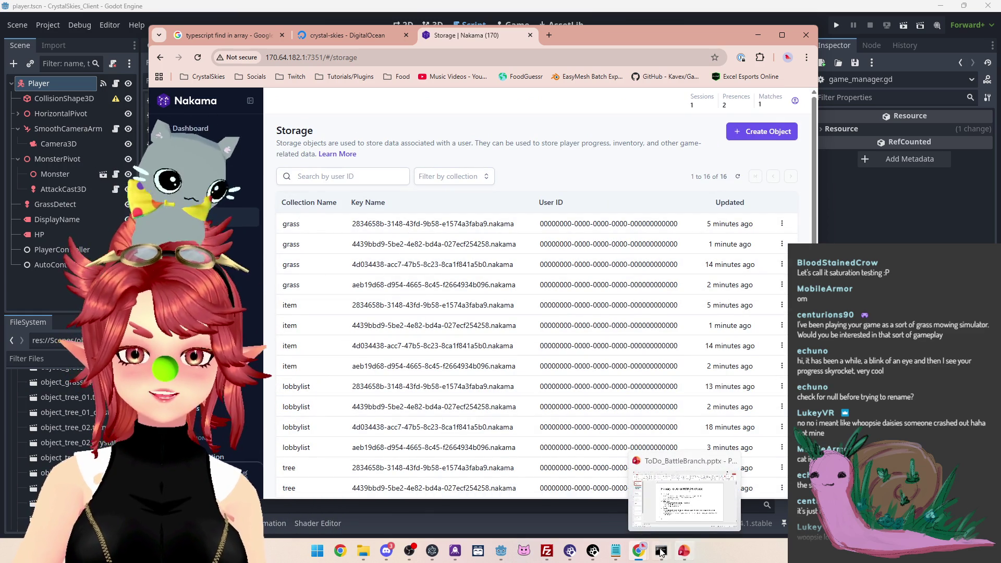
Review the droplet log, CollectItem code and clean npx tsc output, then return to FileZilla
{"action": "mouse_move", "coordinate": [661, 553]}
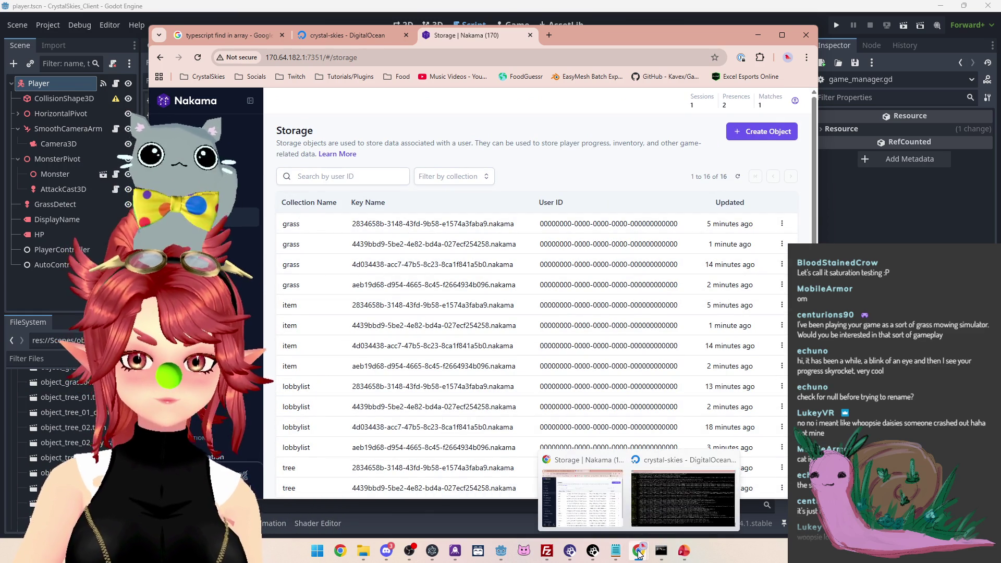
{"action": "left_click", "coordinate": [691, 495]}
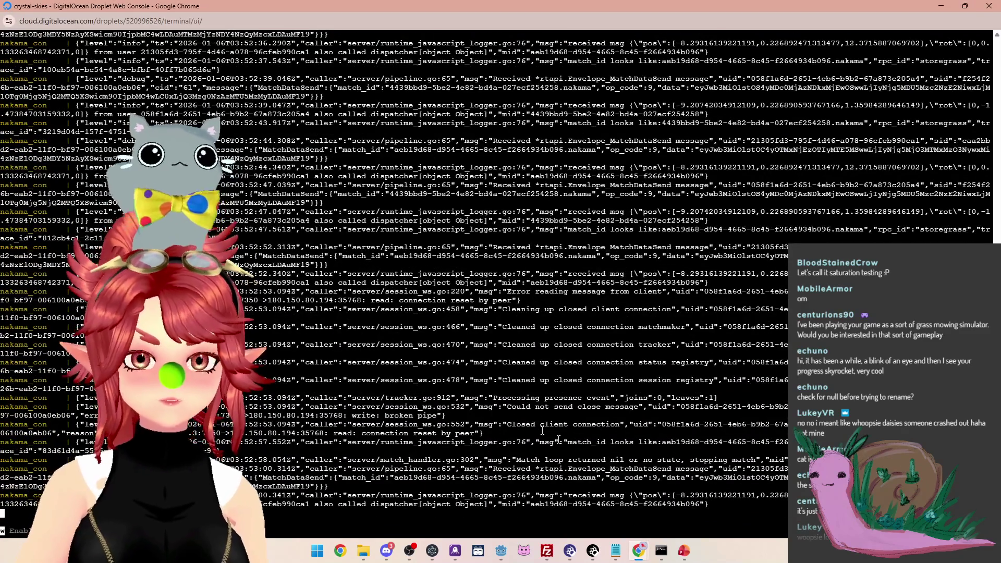
{"action": "left_click", "coordinate": [616, 553]}
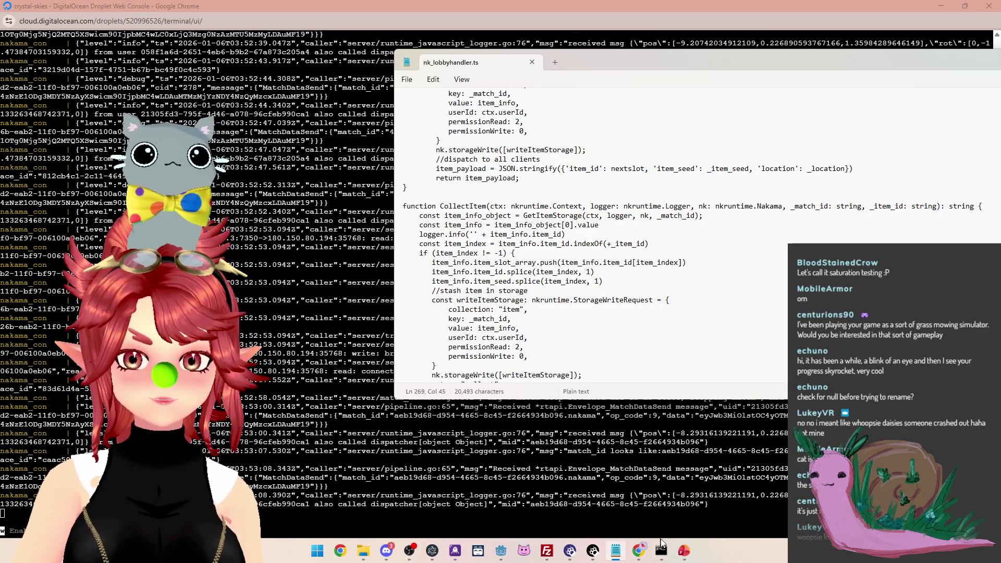
{"action": "left_click", "coordinate": [609, 356]}
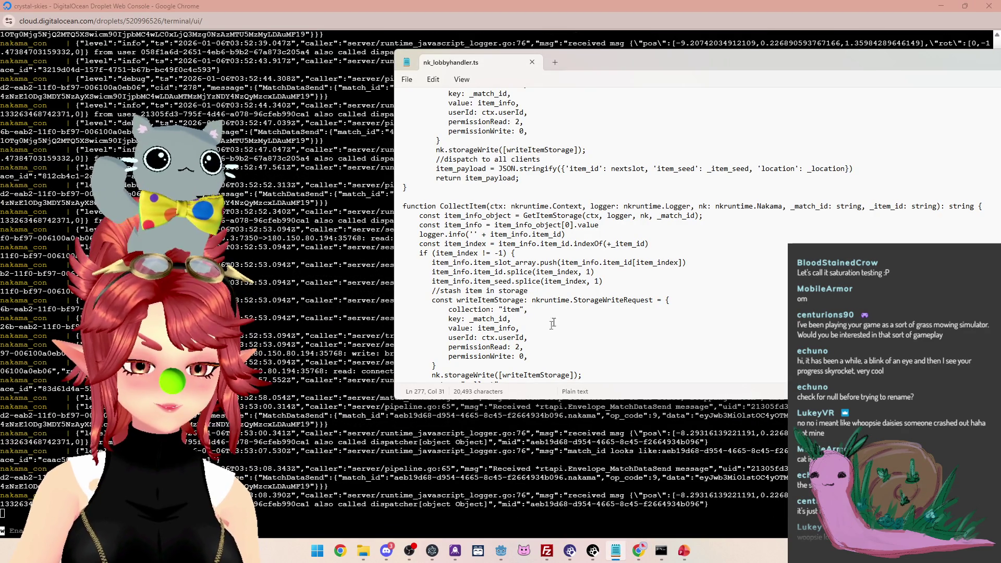
{"action": "left_click", "coordinate": [662, 550]}
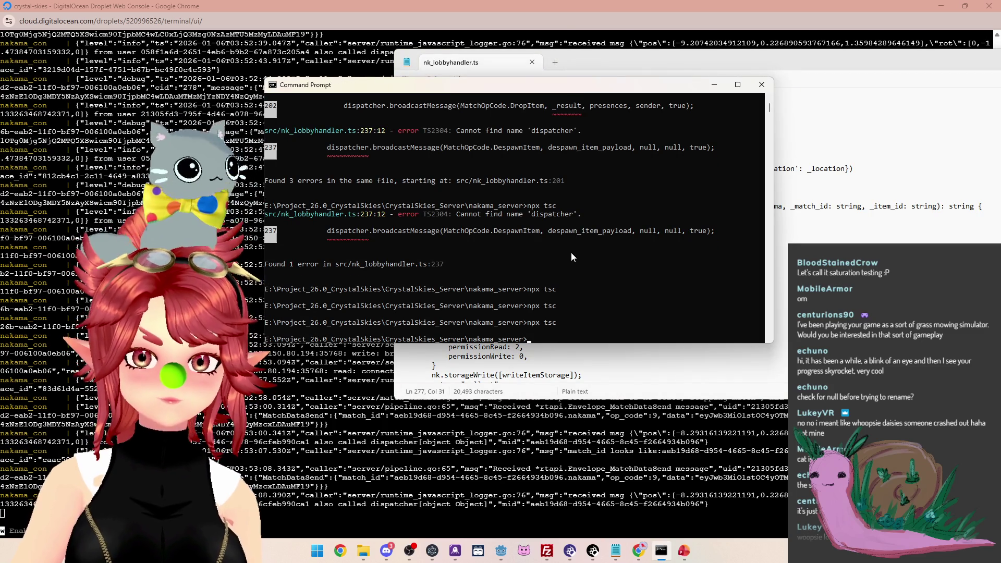
{"action": "left_click", "coordinate": [552, 552]}
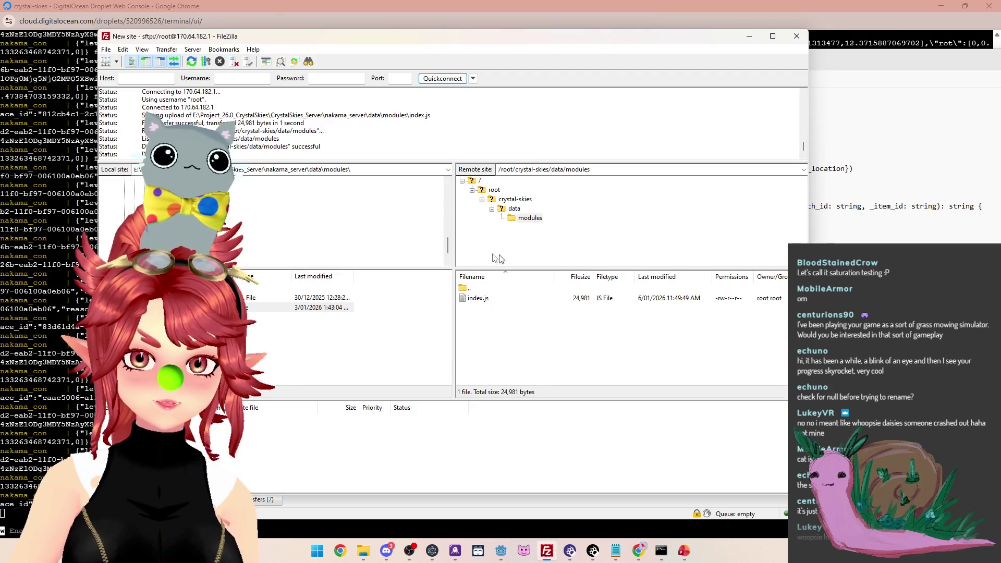
Delete the server's old index.js in /root/crystal-skies/data/modules and upload the newly compiled local copy
{"action": "left_click", "coordinate": [488, 303]}
{"action": "key", "text": "Delete"}
{"action": "left_click", "coordinate": [472, 278]}
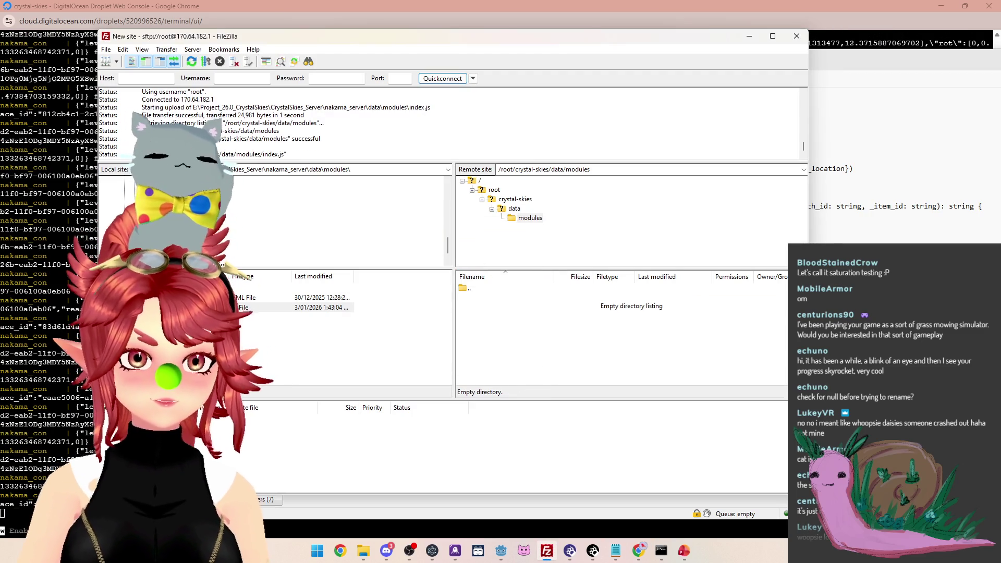
{"action": "left_click_drag", "start_coordinate": [245, 307], "coordinate": [559, 334]}
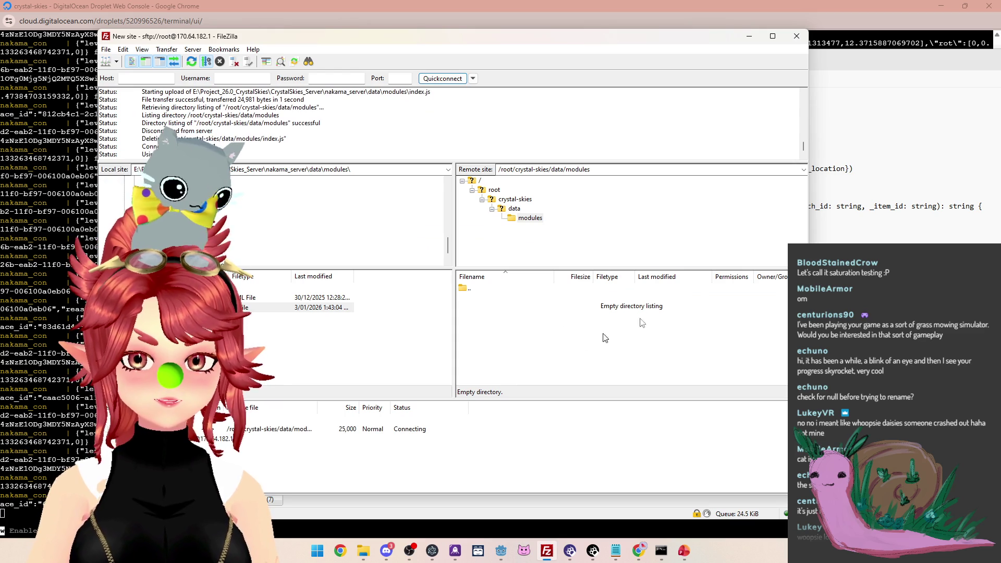
{"action": "mouse_move", "coordinate": [638, 555]}
{"action": "left_click", "coordinate": [699, 501]}
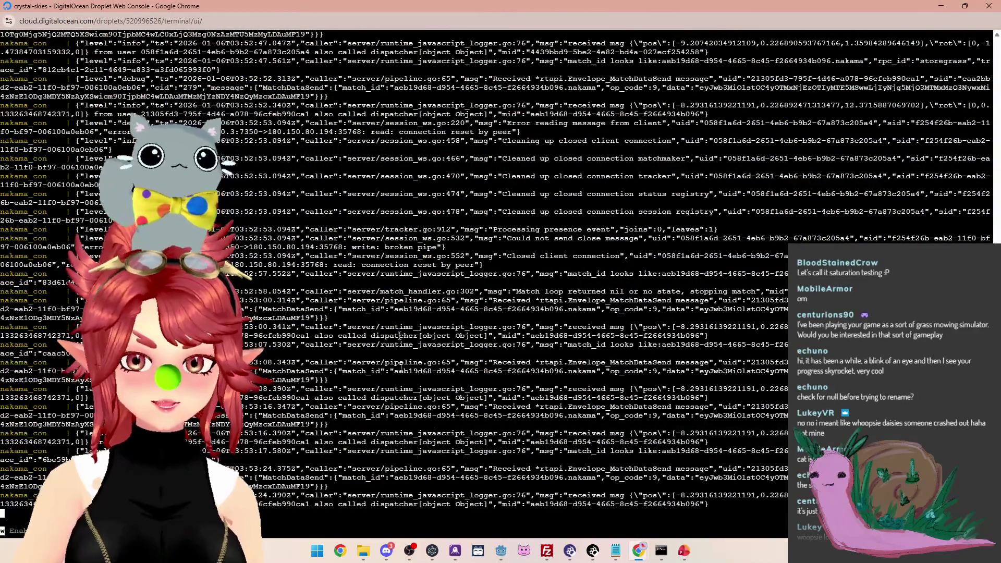
On Nakama's storage page, inspect the 4d034438 tree object, then delete the 4d034438 grass object
{"action": "mouse_move", "coordinate": [638, 551]}
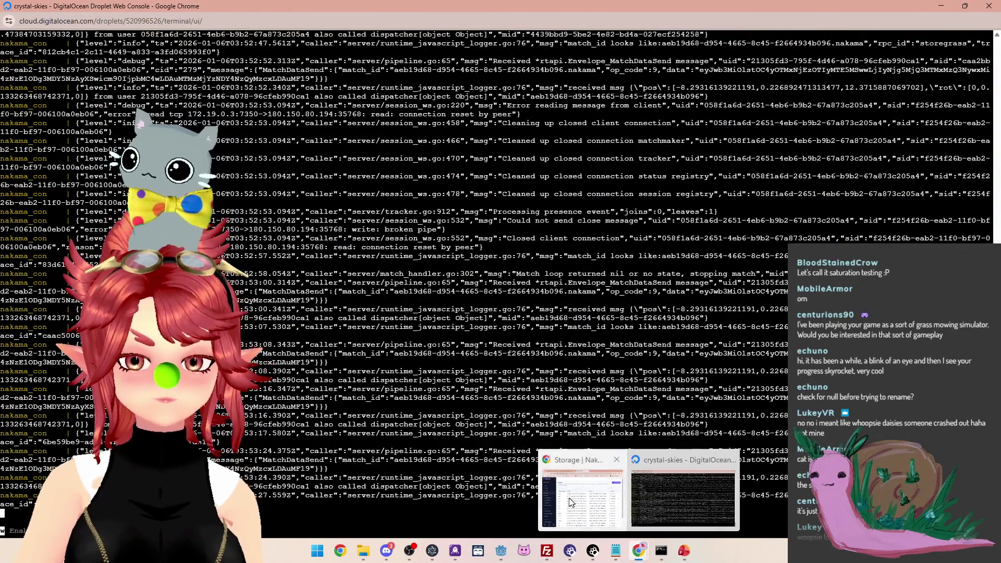
{"action": "left_click", "coordinate": [570, 502]}
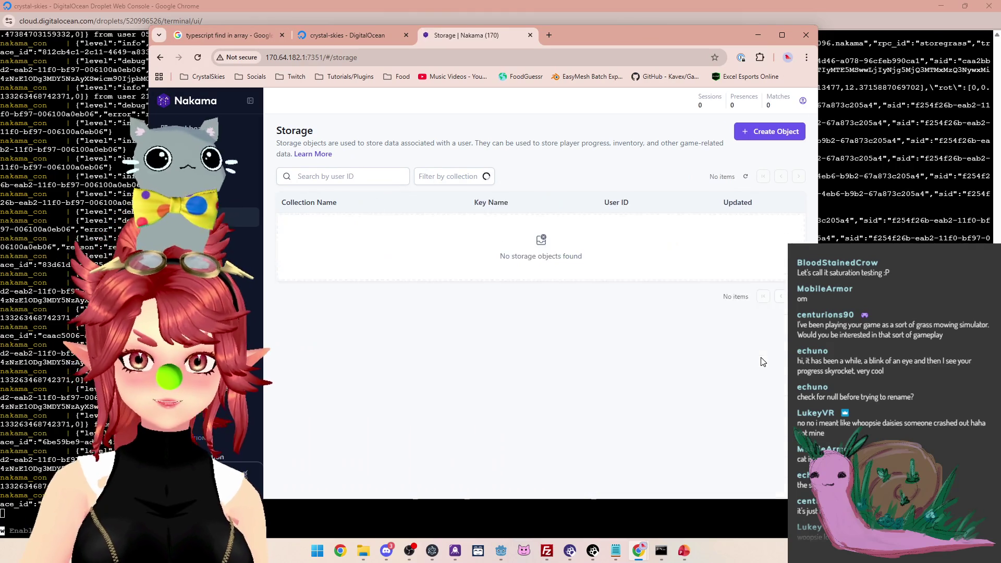
{"action": "left_click", "coordinate": [472, 429]}
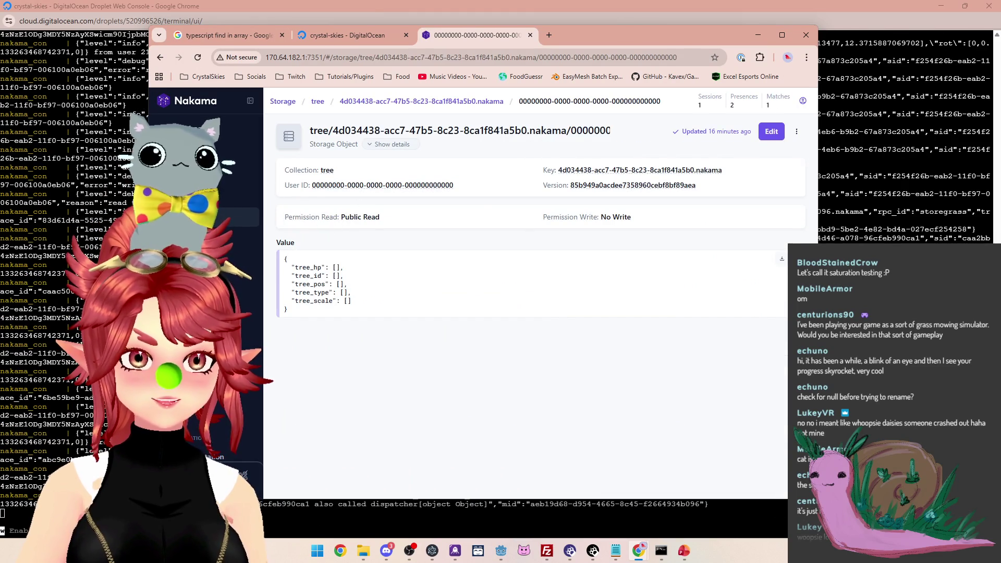
{"action": "key", "text": "alt+Left"}
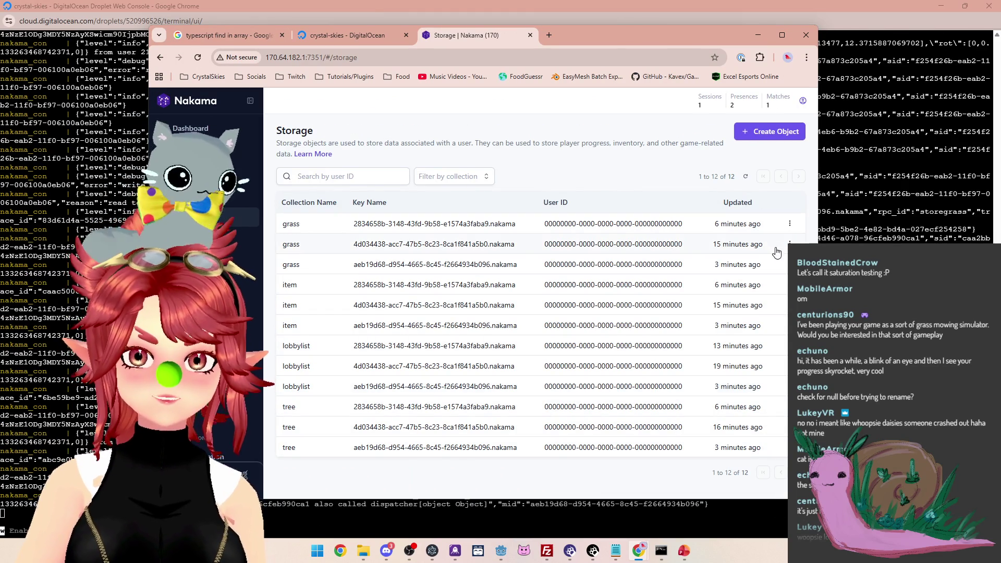
{"action": "left_click", "coordinate": [789, 245]}
{"action": "left_click", "coordinate": [764, 273]}
{"action": "type", "text": "delete"}
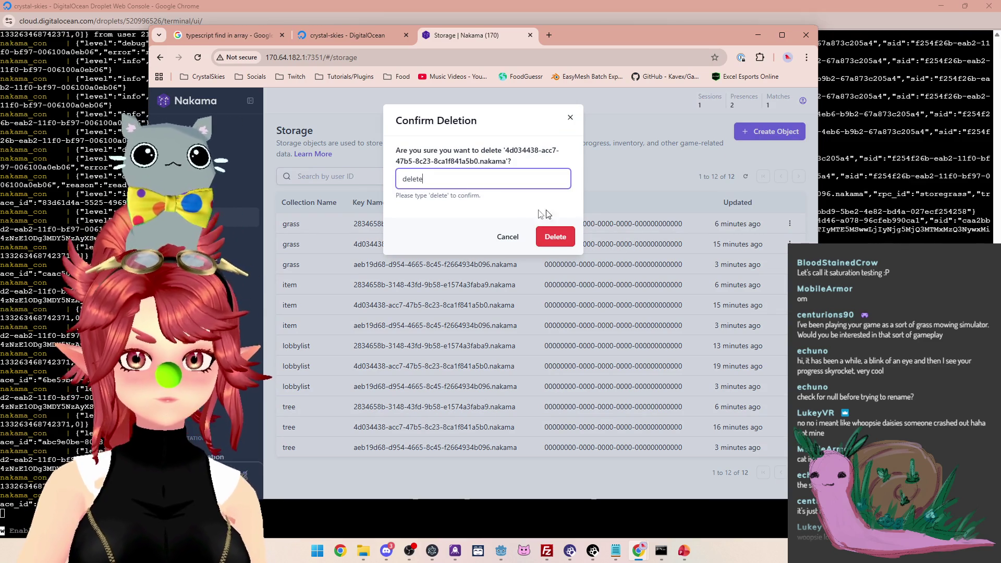
{"action": "left_click", "coordinate": [550, 243]}
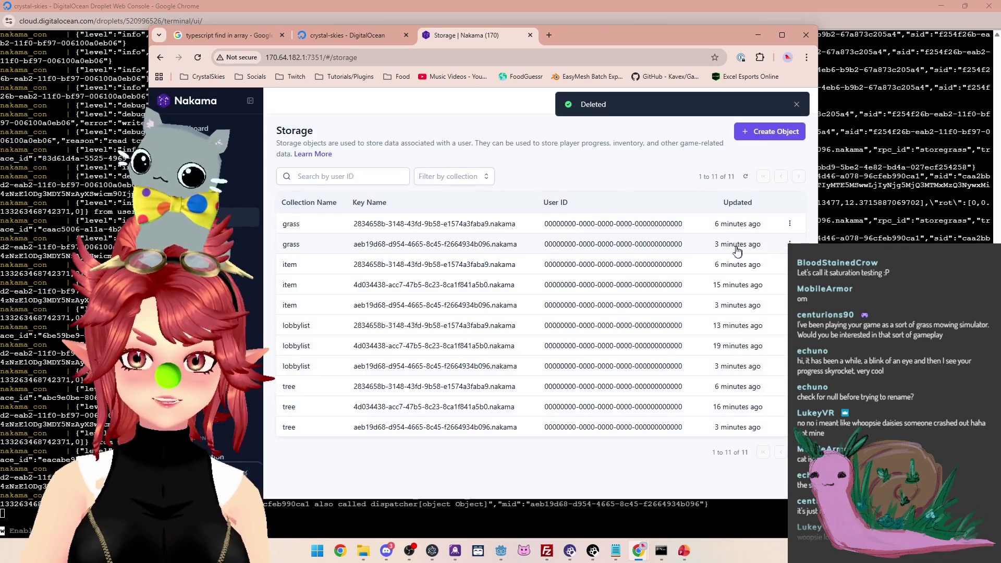
Delete the 4d034438 item, tree and lobbylist storage objects
{"action": "left_click", "coordinate": [769, 308]}
{"action": "key", "text": "ctrl+v"}
{"action": "left_click", "coordinate": [550, 243]}
{"action": "left_click", "coordinate": [790, 387]}
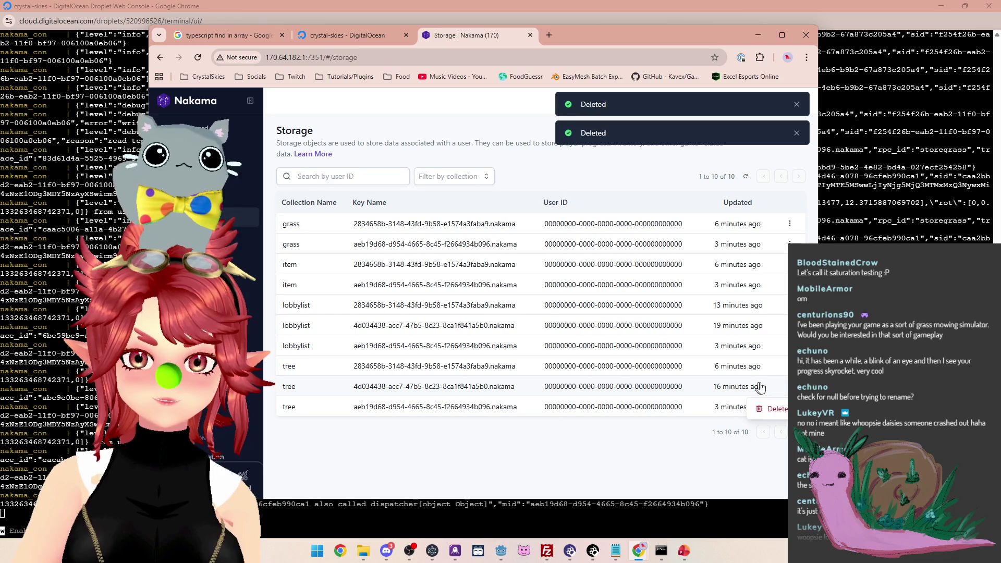
{"action": "left_click", "coordinate": [767, 410]}
{"action": "type", "text": "delete"}
{"action": "left_click", "coordinate": [552, 241]}
{"action": "left_click", "coordinate": [790, 326]}
{"action": "left_click", "coordinate": [767, 349]}
{"action": "key", "text": "ctrl+v"}
{"action": "left_click", "coordinate": [545, 248]}
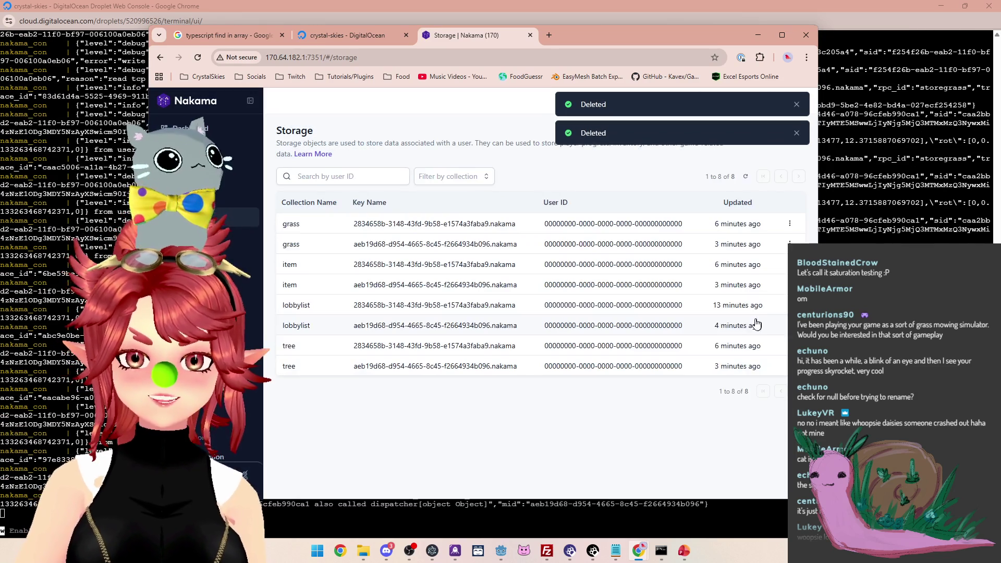
Delete the 2834658b lobbylist object and the aeb19d68 tree object
{"action": "left_click", "coordinate": [789, 306]}
{"action": "left_click", "coordinate": [767, 328]}
{"action": "type", "text": "delete"}
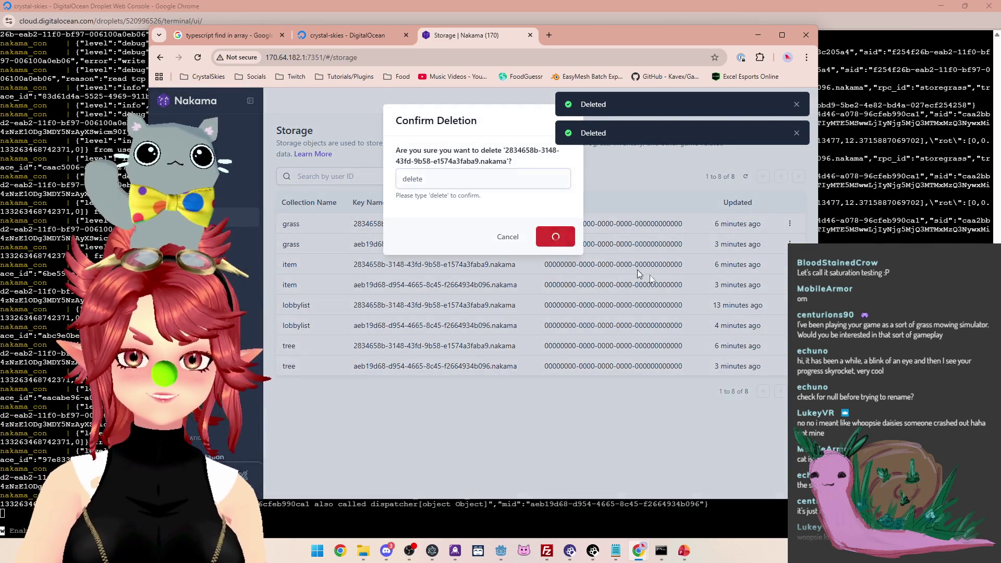
{"action": "left_click", "coordinate": [553, 241]}
{"action": "left_click", "coordinate": [789, 346]}
{"action": "left_click", "coordinate": [767, 368]}
{"action": "type", "text": "delete"}
{"action": "left_click", "coordinate": [553, 237]}
Inspect the remaining 2834658b tree object, then delete it
{"action": "left_click", "coordinate": [772, 325]}
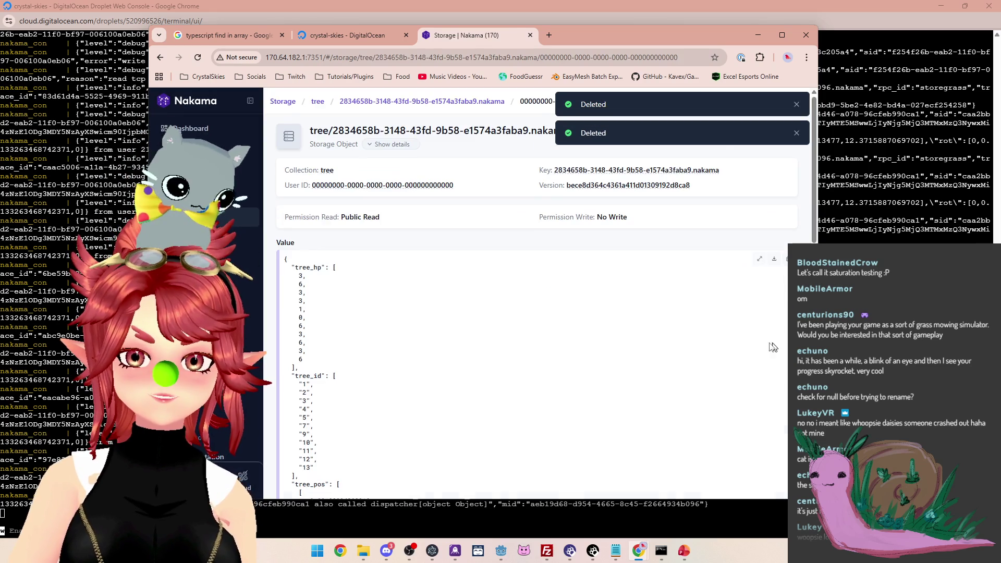
{"action": "key", "text": "alt+Left"}
{"action": "left_click", "coordinate": [789, 325]}
{"action": "left_click", "coordinate": [767, 347]}
{"action": "type", "text": "delete"}
{"action": "left_click", "coordinate": [556, 237]}
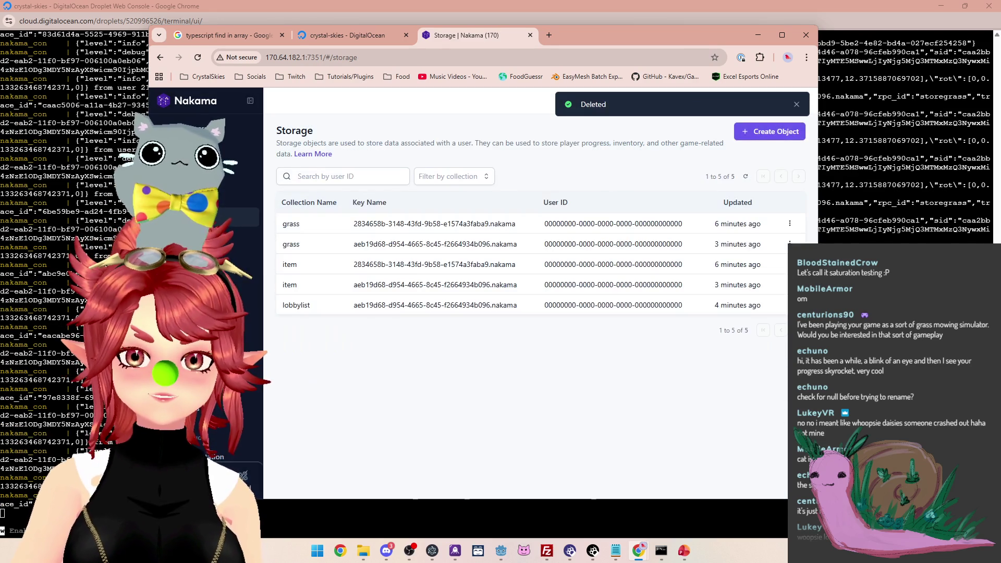
Delete the 2834658b item and grass storage objects
{"action": "left_click", "coordinate": [789, 265]}
{"action": "left_click", "coordinate": [767, 285]}
{"action": "type", "text": "delete"}
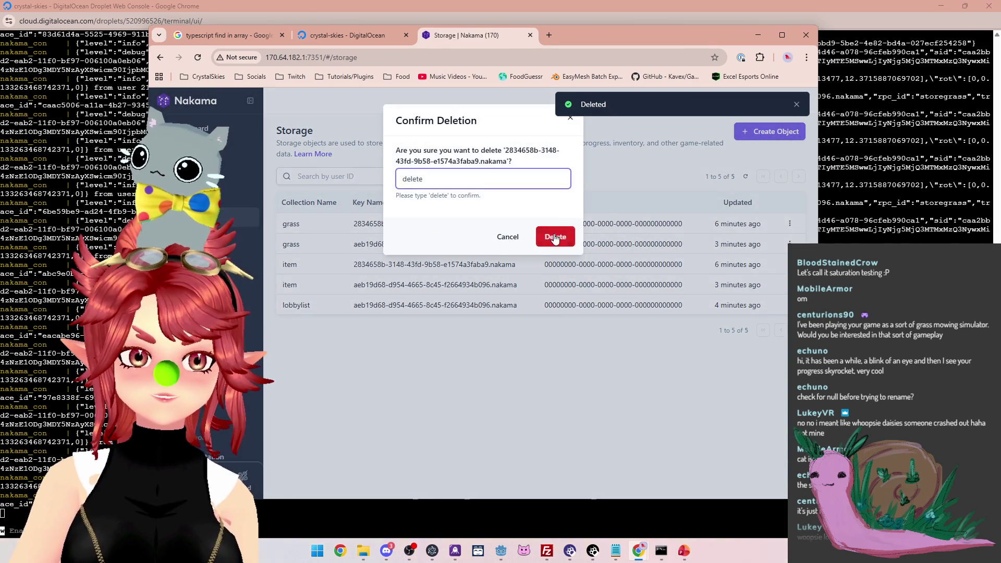
{"action": "left_click", "coordinate": [555, 238]}
{"action": "left_click", "coordinate": [789, 224]}
{"action": "left_click", "coordinate": [766, 245]}
{"action": "type", "text": "delete"}
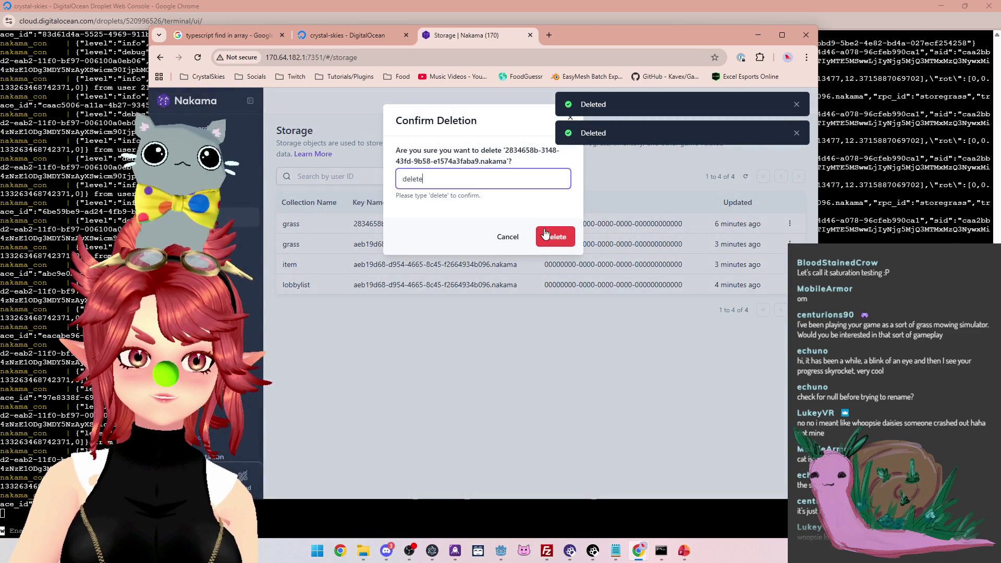
{"action": "left_click", "coordinate": [555, 238]}
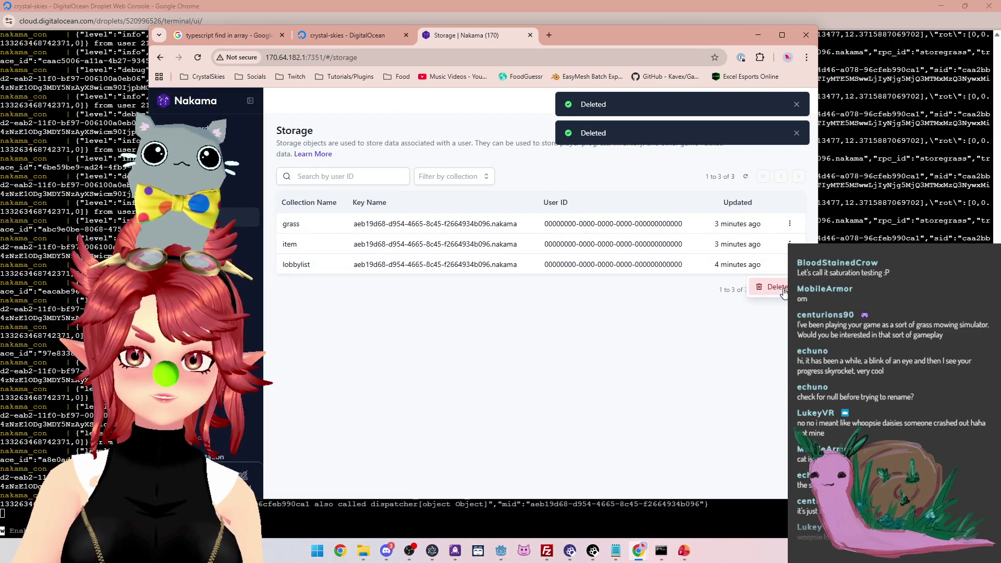
Delete the last lobbylist, item and grass objects, leaving storage empty
{"action": "left_click", "coordinate": [771, 286]}
{"action": "type", "text": "delete"}
{"action": "left_click", "coordinate": [554, 236]}
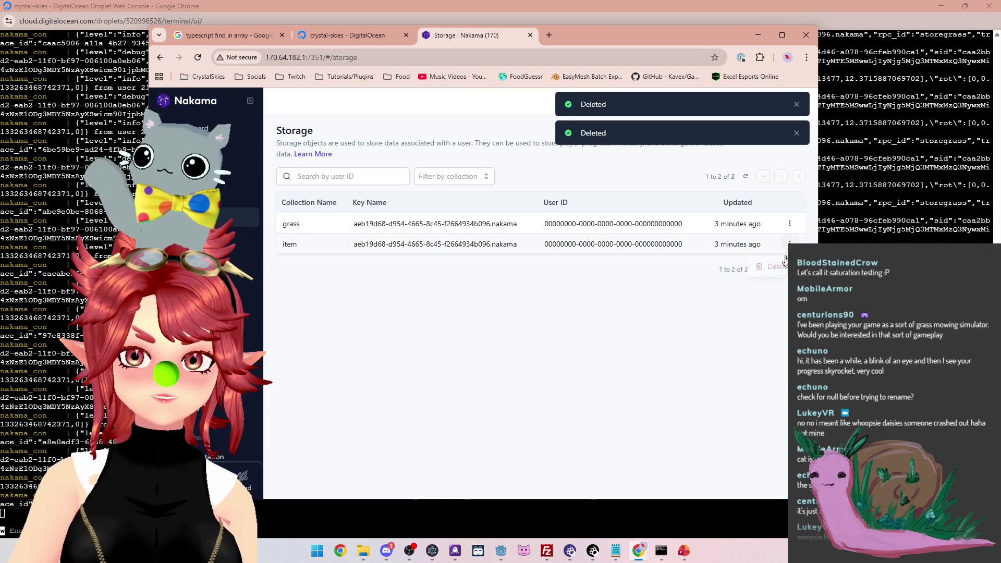
{"action": "left_click", "coordinate": [789, 244]}
{"action": "left_click", "coordinate": [767, 265]}
{"action": "type", "text": "delete"}
{"action": "left_click", "coordinate": [554, 235]}
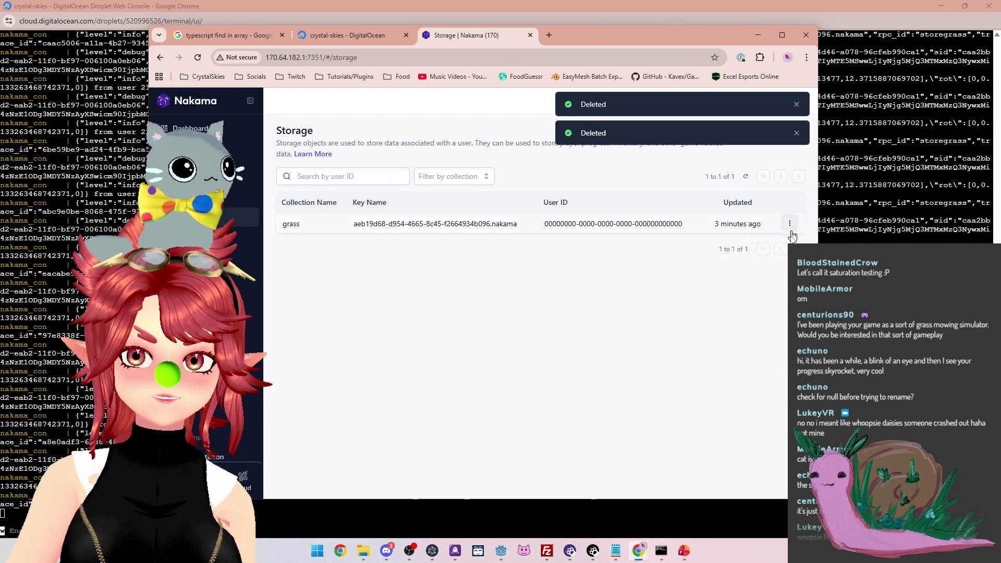
{"action": "left_click", "coordinate": [790, 224]}
{"action": "left_click", "coordinate": [766, 244]}
{"action": "type", "text": "delete"}
{"action": "left_click", "coordinate": [554, 235]}
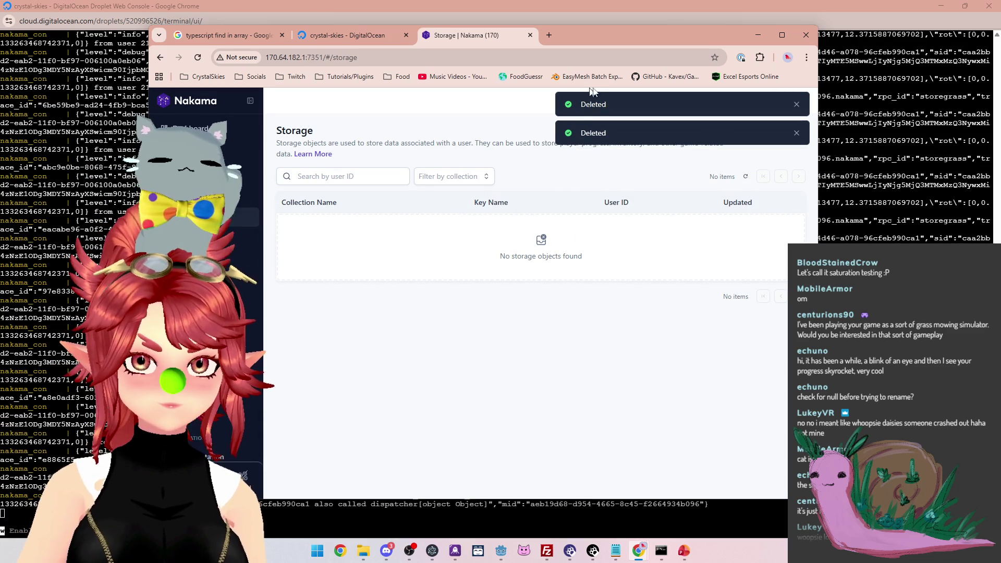
{"action": "left_click", "coordinate": [556, 518]}
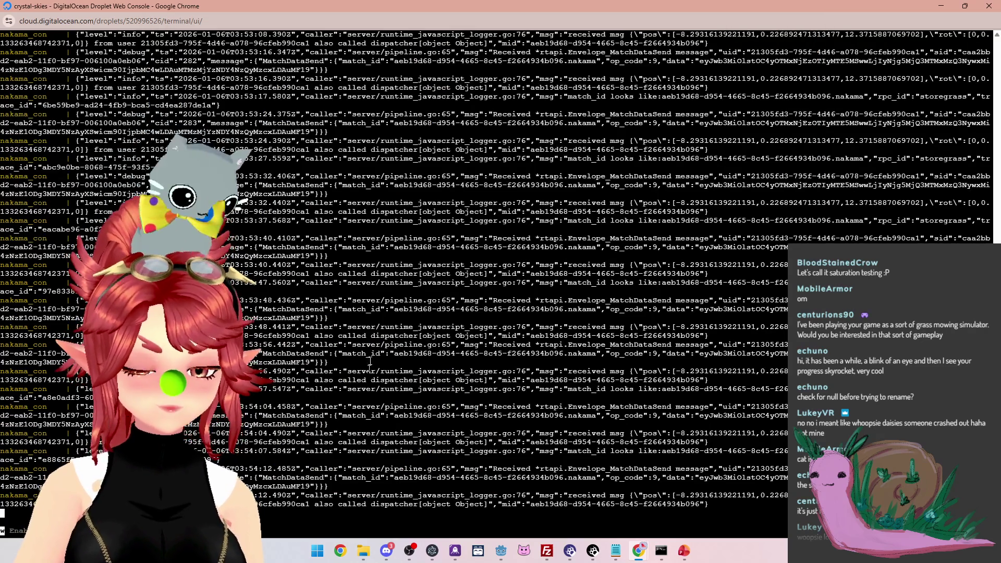
Stop docker compose with Ctrl+C and rerun 'docker compose up' to restart nakama and postgres
{"action": "key", "text": "ctrl+c"}
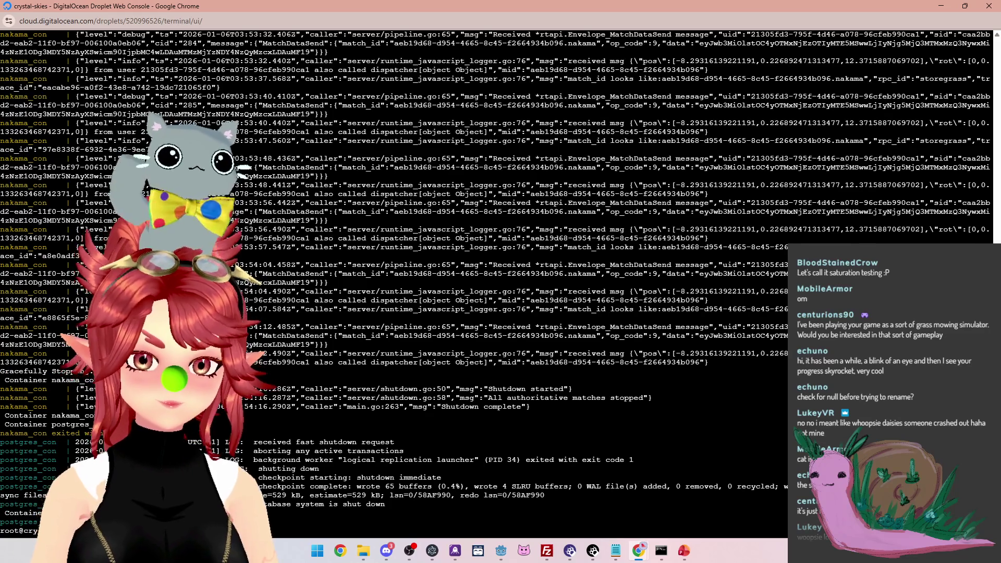
{"action": "key", "text": "Up"}
{"action": "key", "text": "Return"}
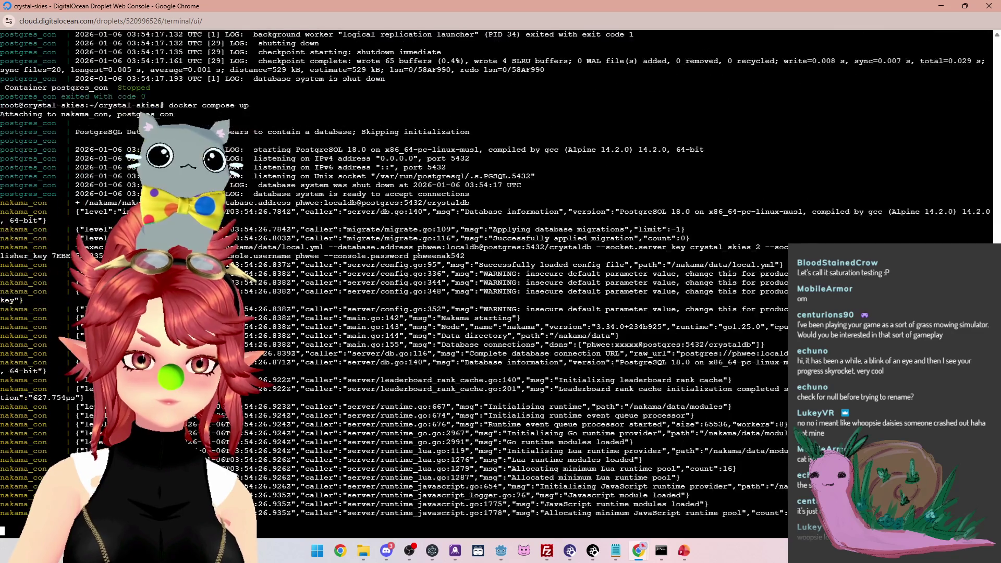
Run the CrystalSkies client from the Godot editor and create a lobby named 'test'
{"action": "mouse_move", "coordinate": [501, 551]}
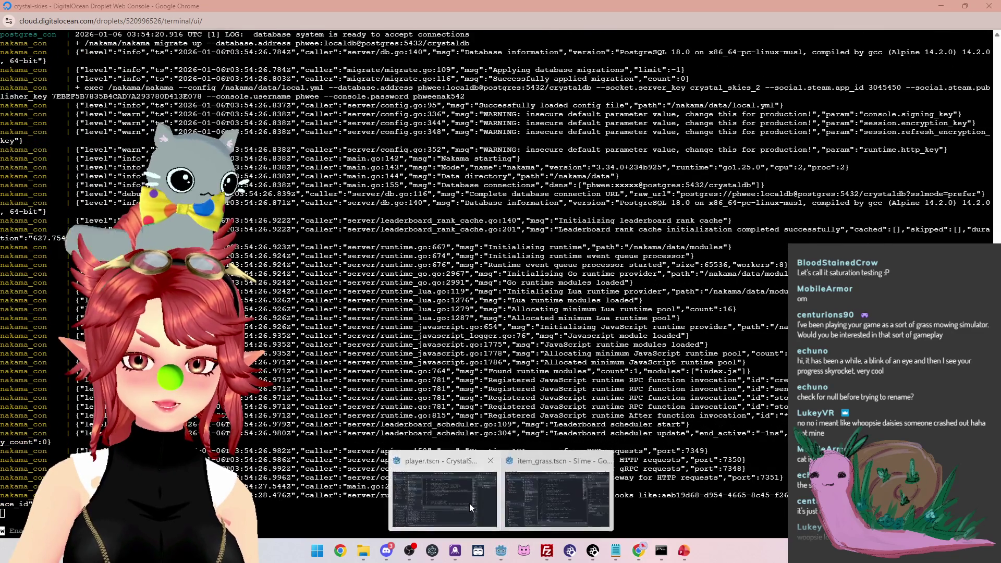
{"action": "left_click", "coordinate": [543, 496]}
{"action": "key", "text": "F5"}
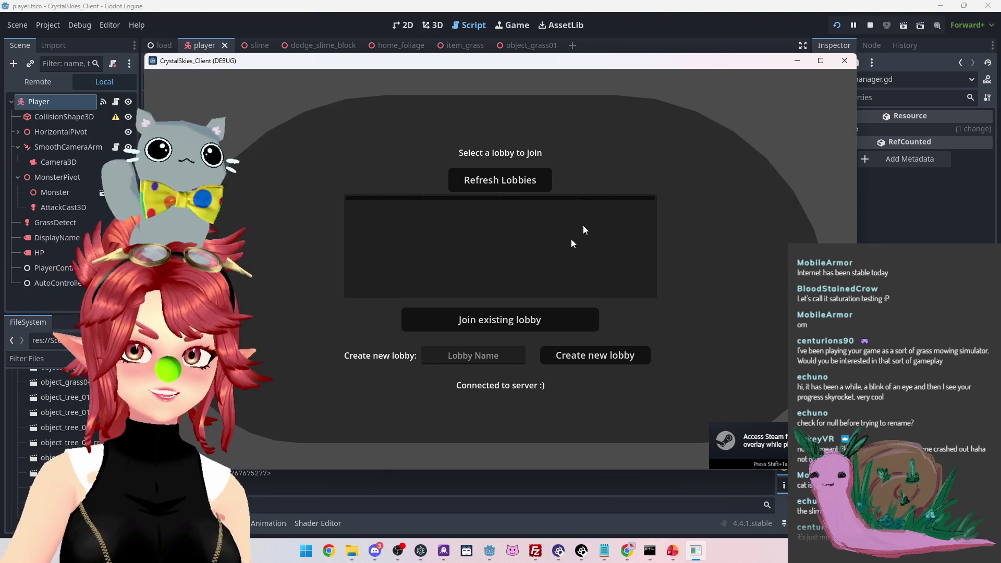
{"action": "left_click", "coordinate": [497, 355]}
{"action": "type", "text": "test"}
{"action": "left_click", "coordinate": [574, 356]}
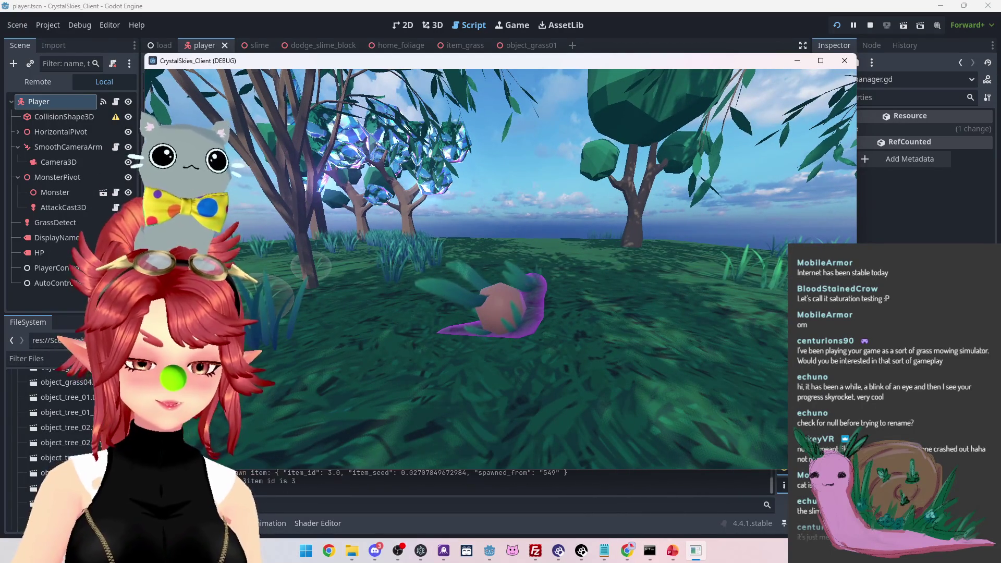
Open the in-game host settings menu and switch to the Nakama storage page
{"action": "key", "text": "Escape"}
{"action": "mouse_move", "coordinate": [628, 550]}
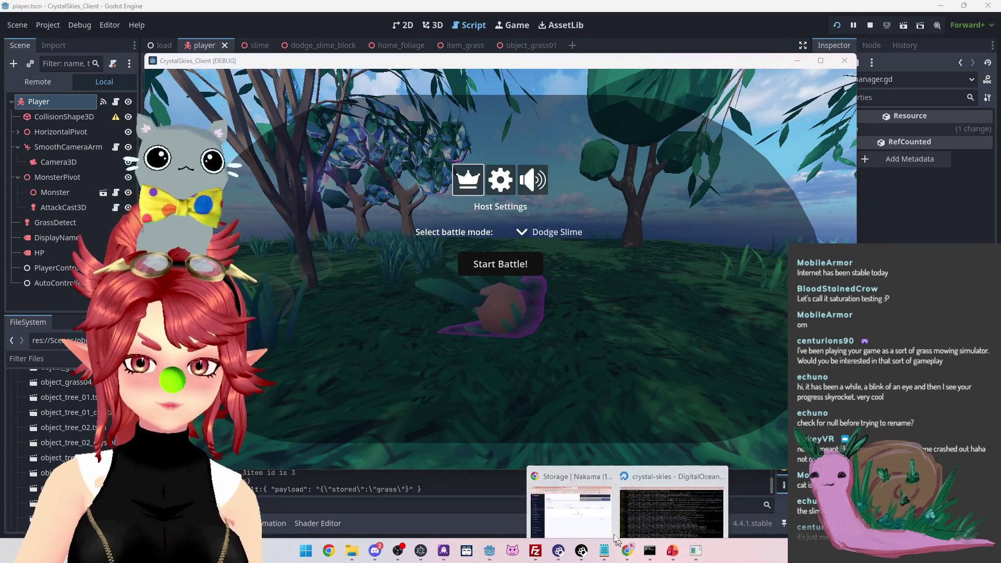
{"action": "left_click", "coordinate": [576, 500]}
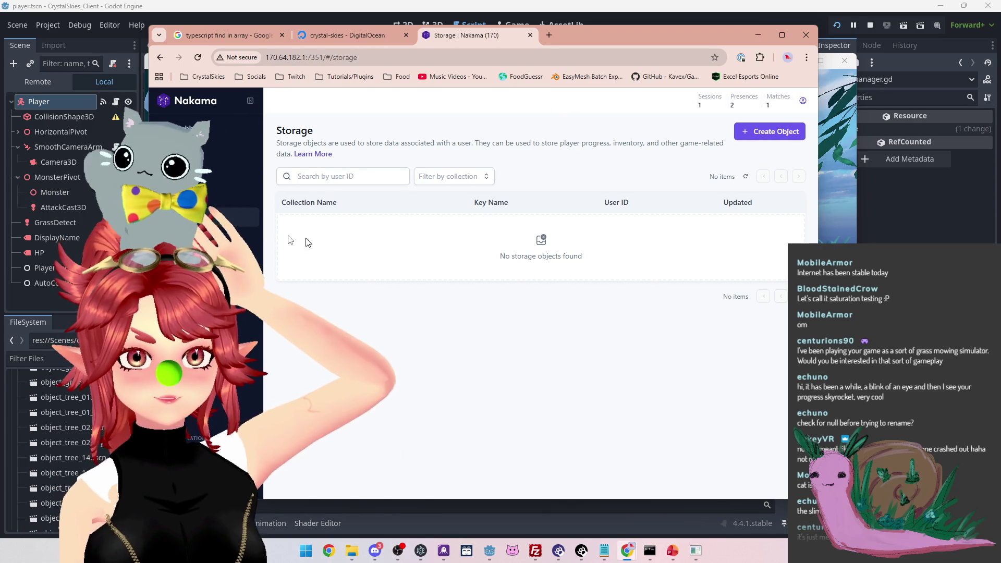
Refresh the storage list and delete the second grass object, confirming with 'delete'
{"action": "left_click", "coordinate": [208, 237]}
{"action": "left_click", "coordinate": [209, 218]}
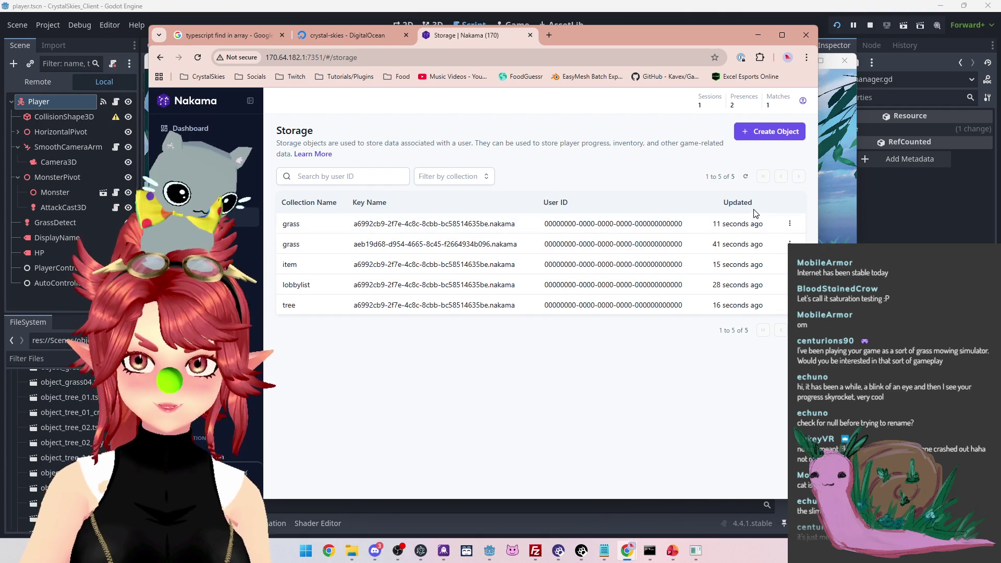
{"action": "left_click", "coordinate": [199, 58]}
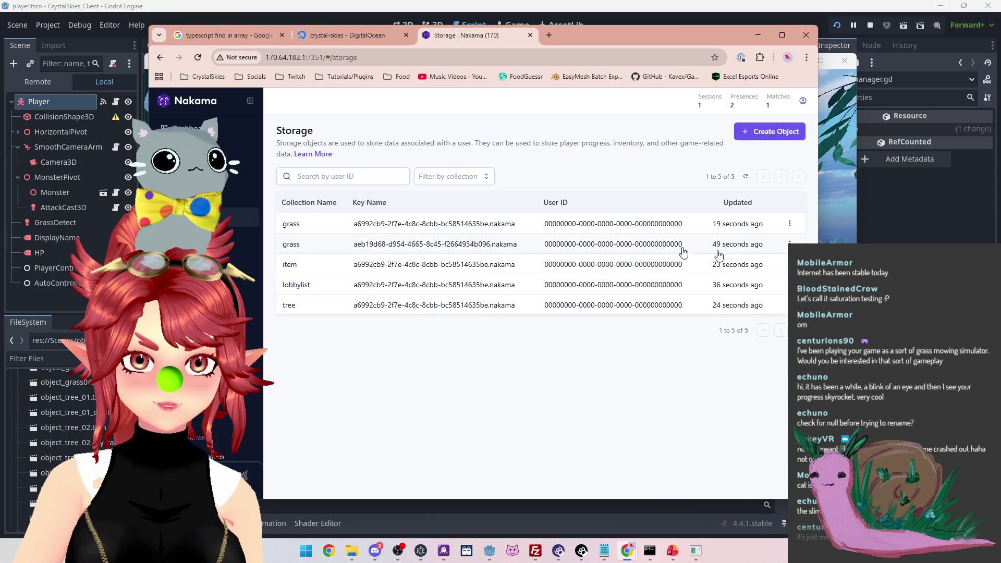
{"action": "left_click", "coordinate": [789, 244]}
{"action": "left_click", "coordinate": [761, 262]}
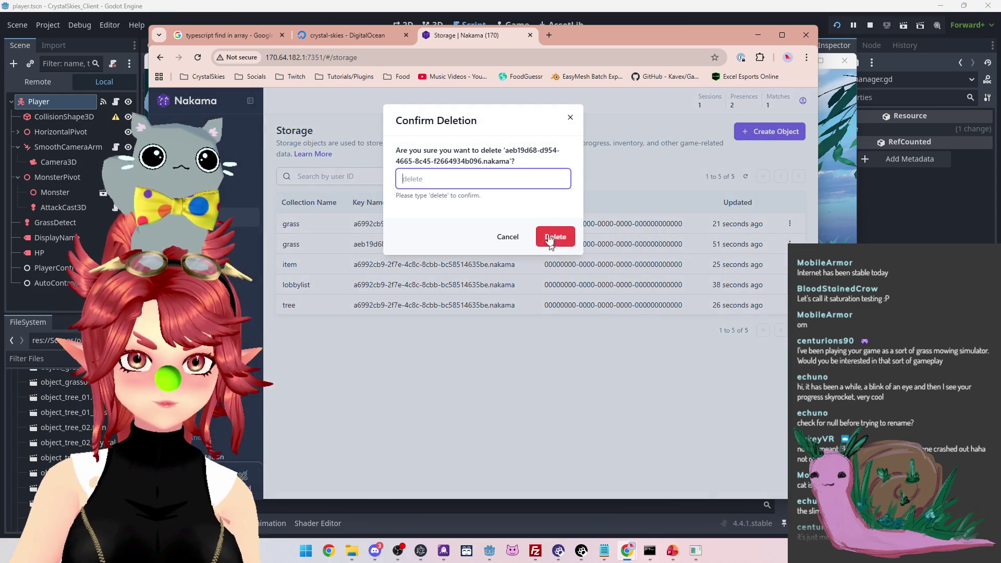
{"action": "type", "text": "delete"}
{"action": "key", "text": "Return"}
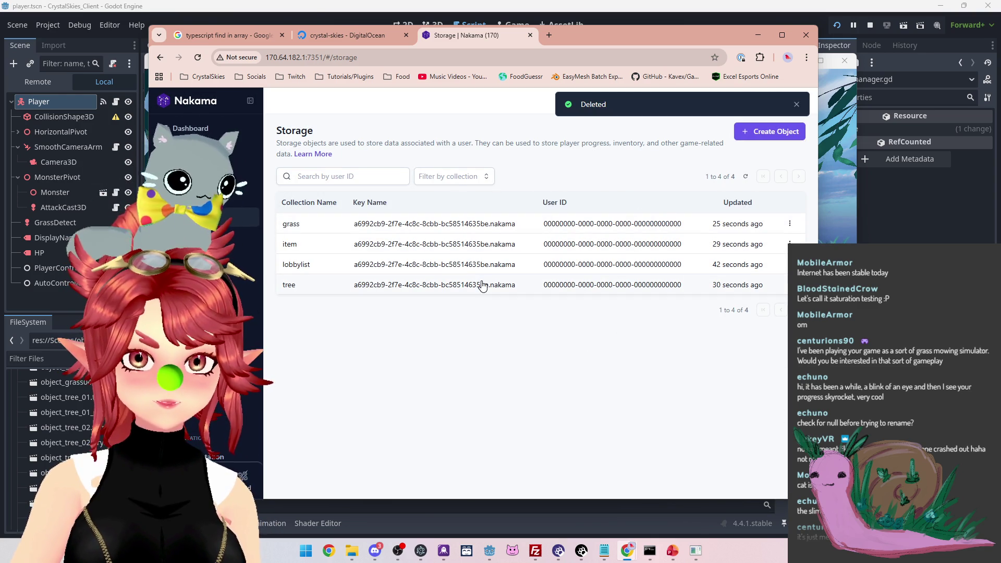
View the item object's JSON (item_id 2 and 3, slots 4–8 plus 1), moving the browser aside
{"action": "left_click", "coordinate": [492, 248]}
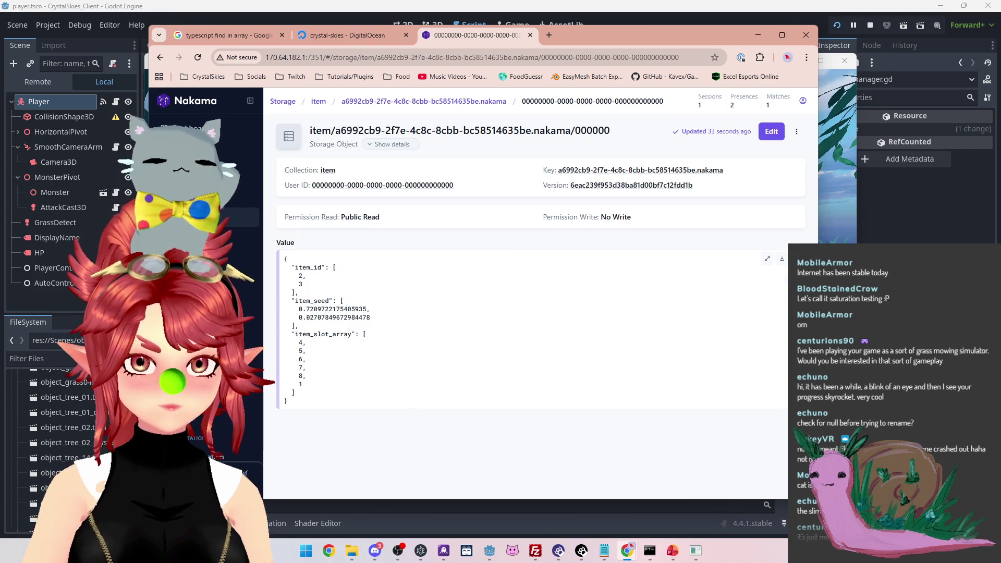
{"action": "mouse_move", "coordinate": [602, 34]}
{"action": "left_mouse_down"}
{"action": "mouse_move", "coordinate": [574, 455]}
{"action": "mouse_move", "coordinate": [659, 179]}
{"action": "mouse_move", "coordinate": [655, 399]}
{"action": "mouse_move", "coordinate": [664, 49]}
{"action": "mouse_move", "coordinate": [656, 430]}
{"action": "mouse_move", "coordinate": [662, 53]}
{"action": "mouse_move", "coordinate": [649, 408]}
{"action": "mouse_move", "coordinate": [673, 73]}
{"action": "left_mouse_up"}
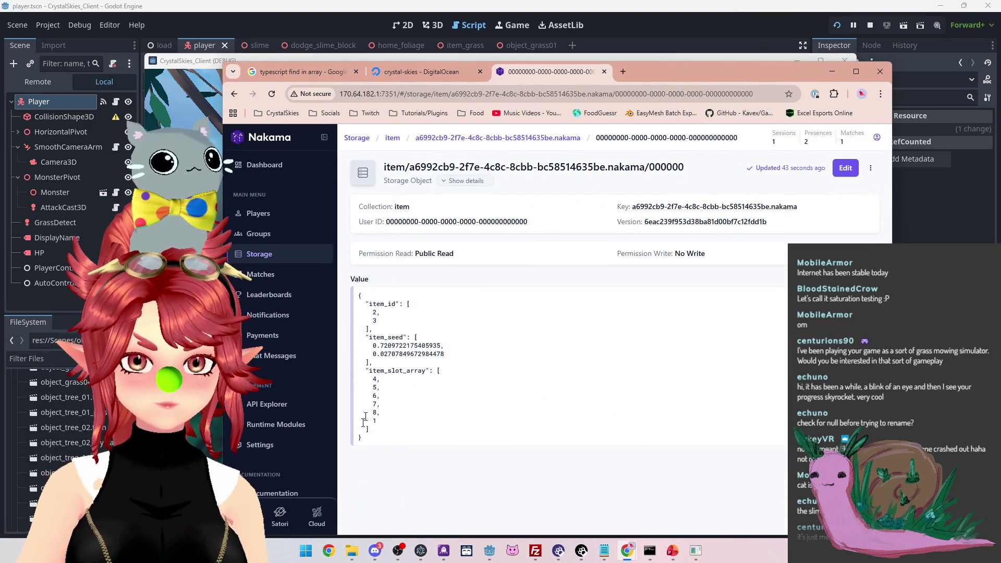
{"action": "mouse_move", "coordinate": [678, 79]}
{"action": "left_mouse_down"}
{"action": "mouse_move", "coordinate": [788, 154]}
{"action": "mouse_move", "coordinate": [746, 96]}
{"action": "left_mouse_up"}
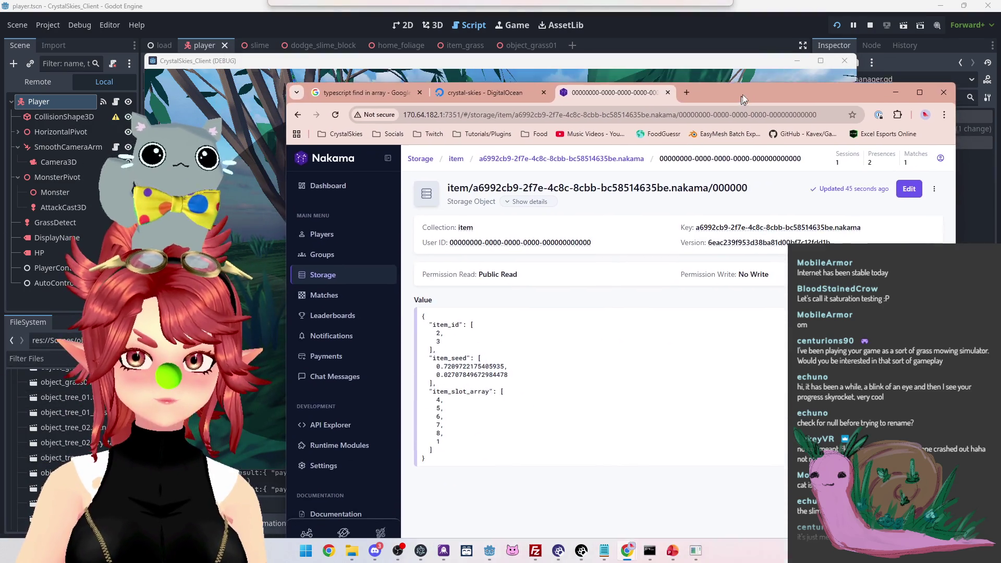
Walk the slime in the game, then inspect the null item_to_despawn_node for item 4 at line 407
{"action": "left_click", "coordinate": [714, 62]}
{"action": "key", "text": "w"}
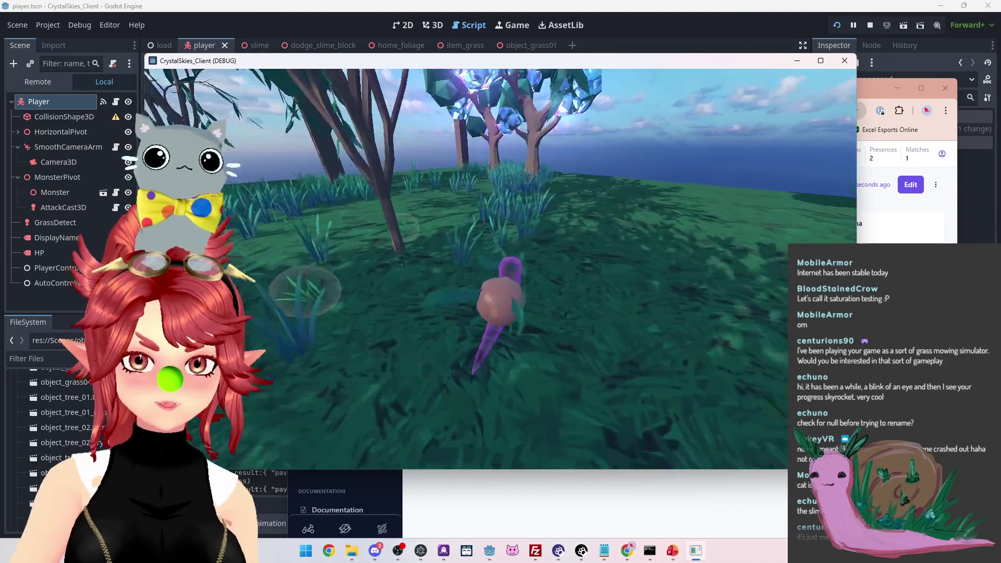
{"action": "key", "text": "Escape"}
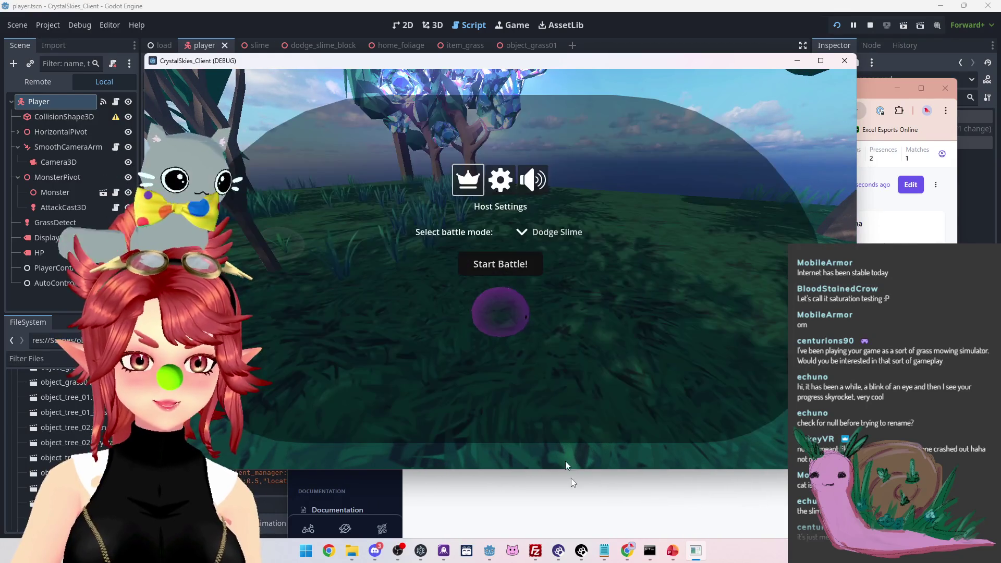
{"action": "key", "text": "alt+Tab"}
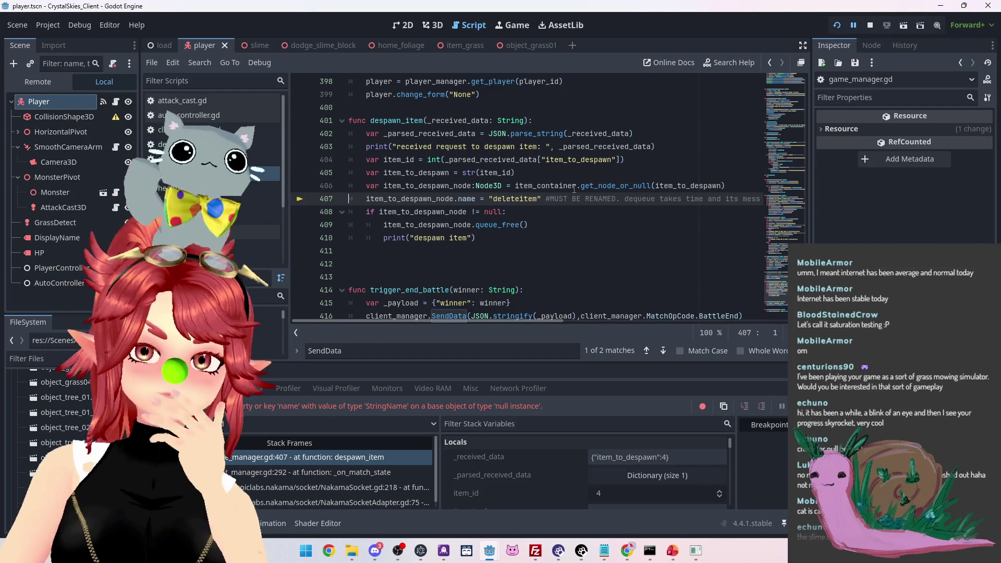
{"action": "mouse_move", "coordinate": [574, 189]}
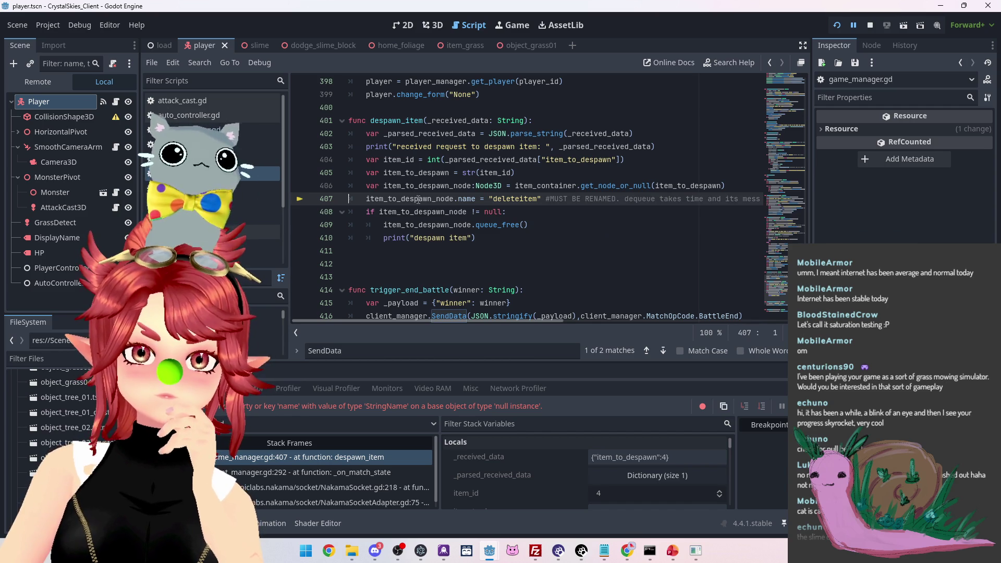
{"action": "mouse_move", "coordinate": [418, 200]}
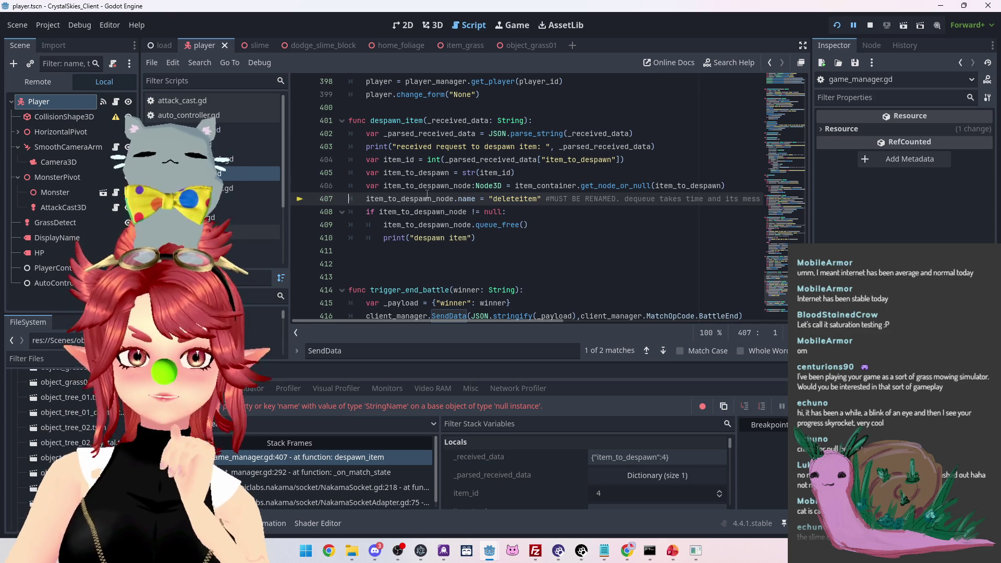
{"action": "mouse_move", "coordinate": [427, 196]}
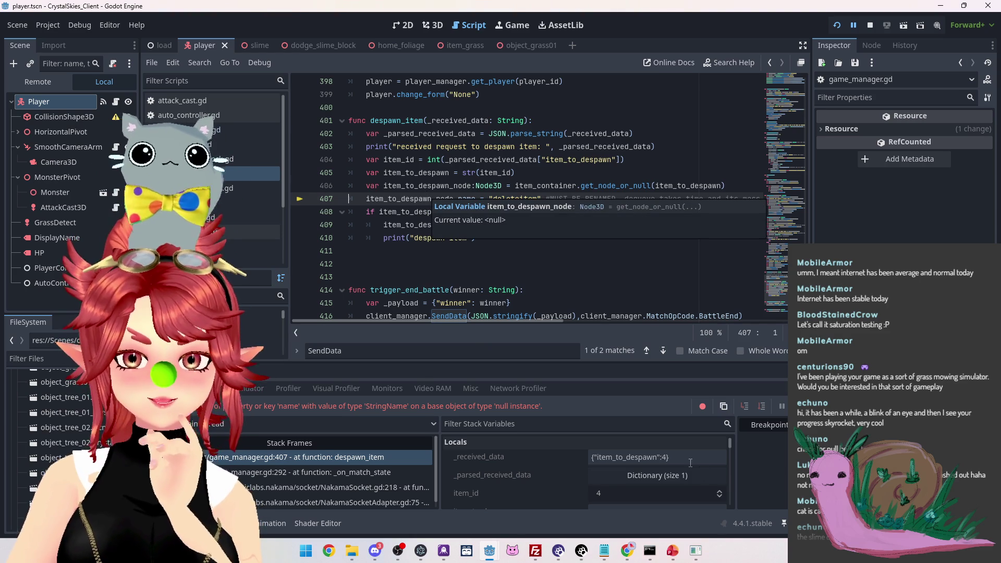
Check the live Item Container in the Remote scene tree, then bring up nk_lobbyhandler.ts in Notepad
{"action": "scroll", "coordinate": [561, 482], "scroll_direction": "down", "scroll_amount": 3}
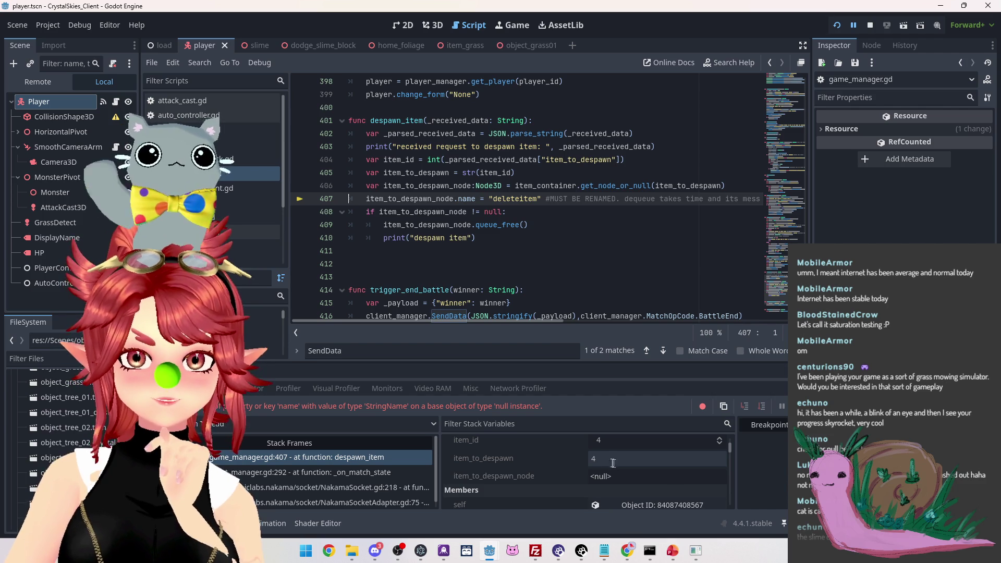
{"action": "left_click", "coordinate": [32, 81]}
{"action": "scroll", "coordinate": [73, 225], "scroll_direction": "down", "scroll_amount": 3}
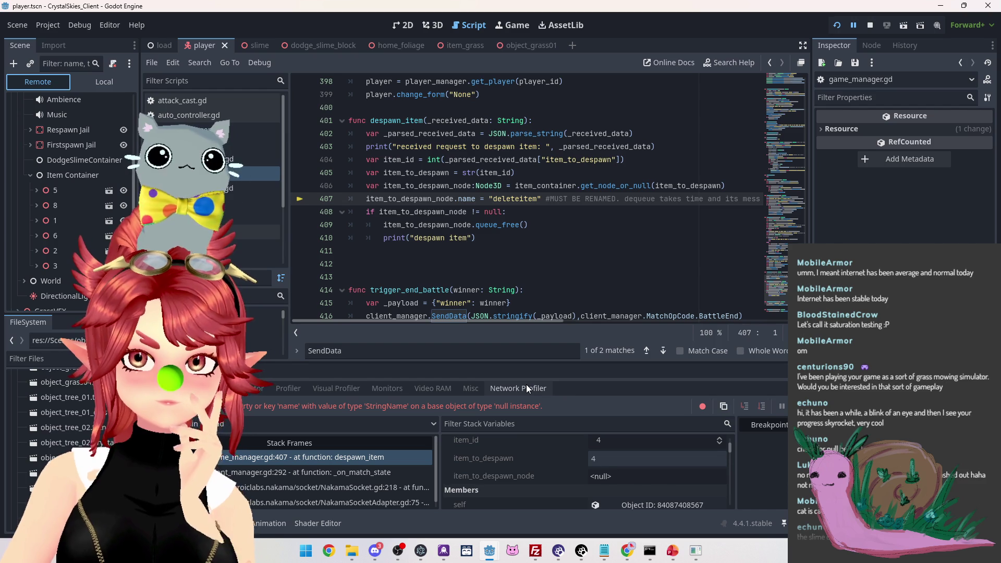
{"action": "mouse_move", "coordinate": [695, 552]}
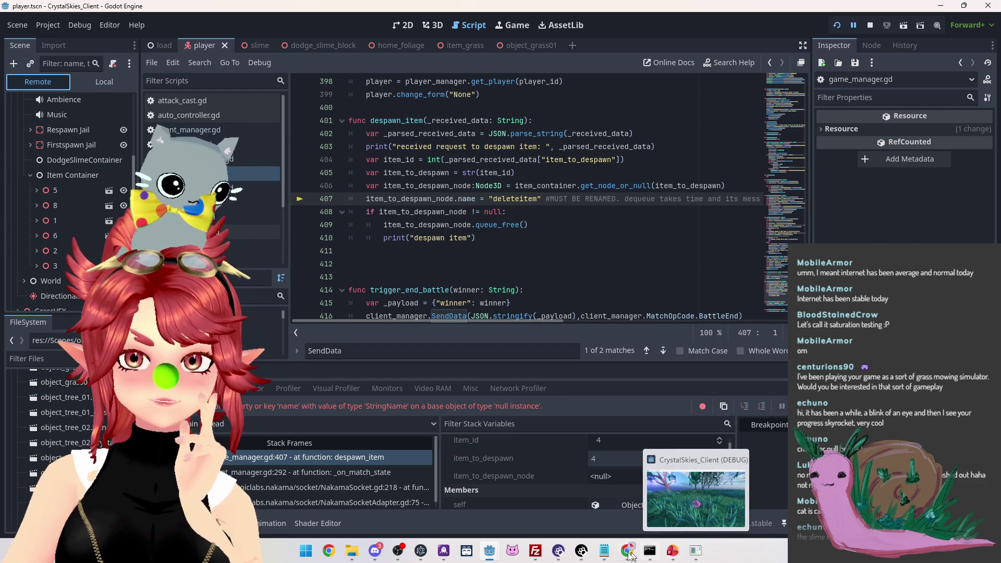
{"action": "mouse_move", "coordinate": [607, 553]}
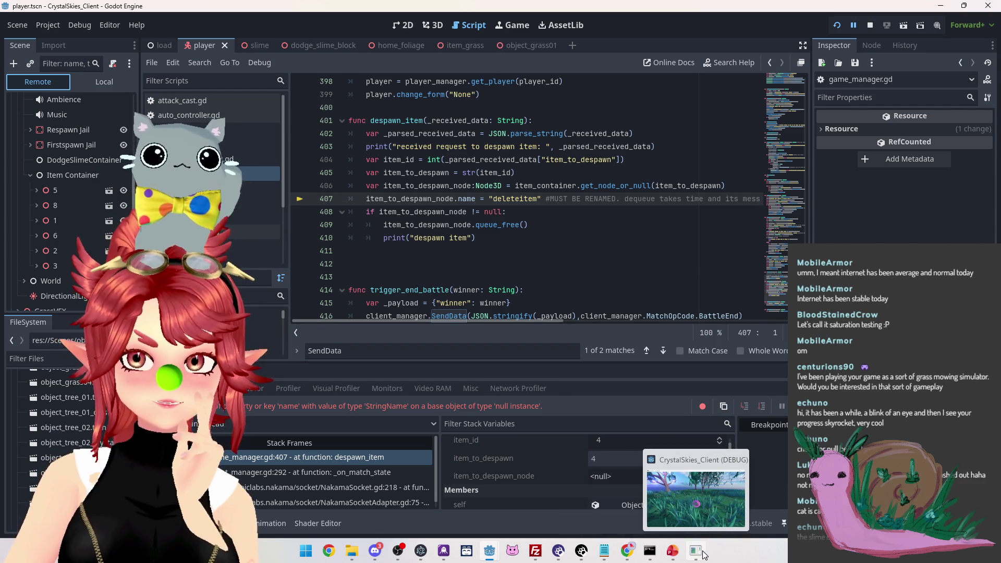
{"action": "left_click", "coordinate": [605, 551]}
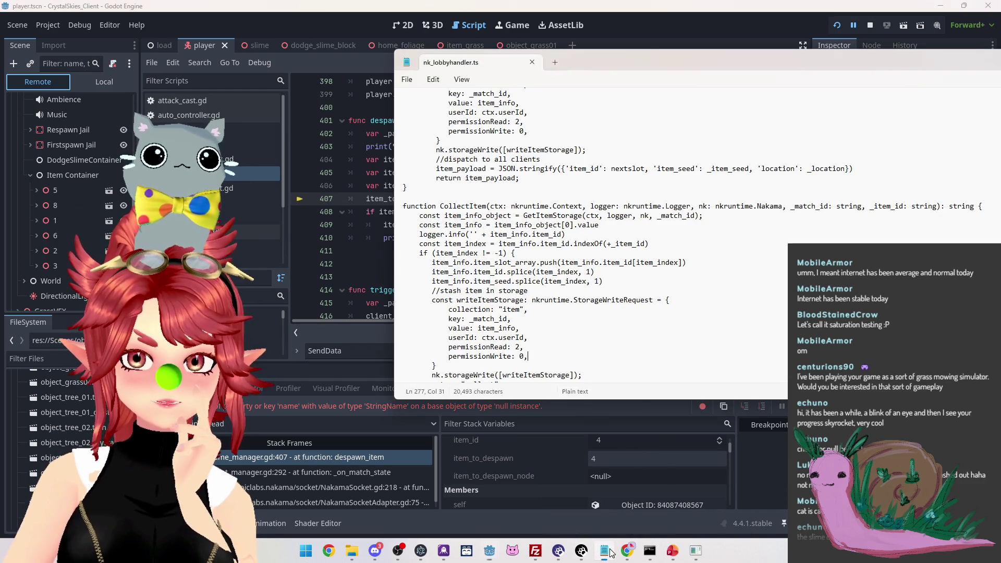
Review nk_lobbyhandler.ts's CollectItem storage write and its drop and spawn item code
{"action": "scroll", "coordinate": [589, 235], "scroll_direction": "down", "scroll_amount": 3}
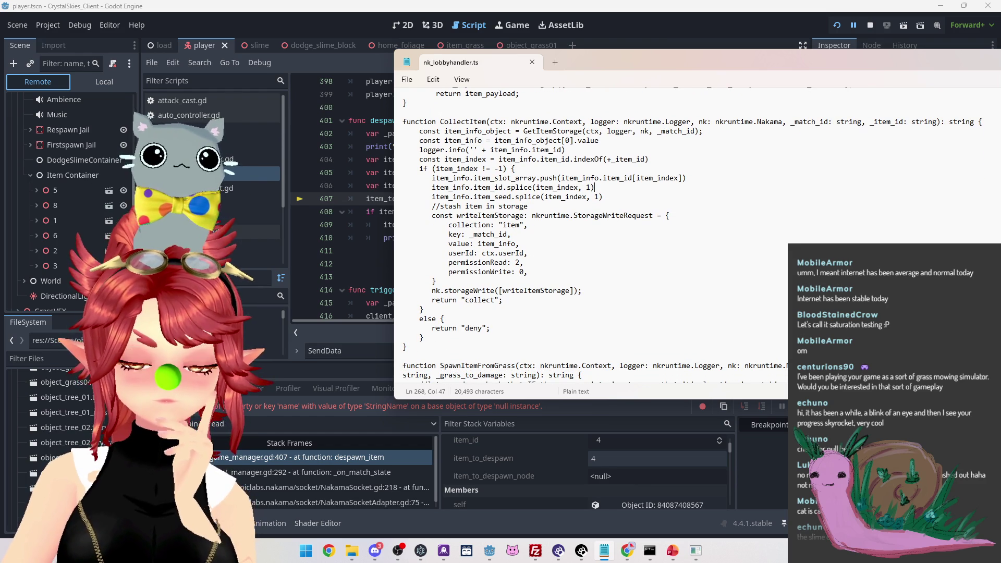
{"action": "mouse_move", "coordinate": [695, 556]}
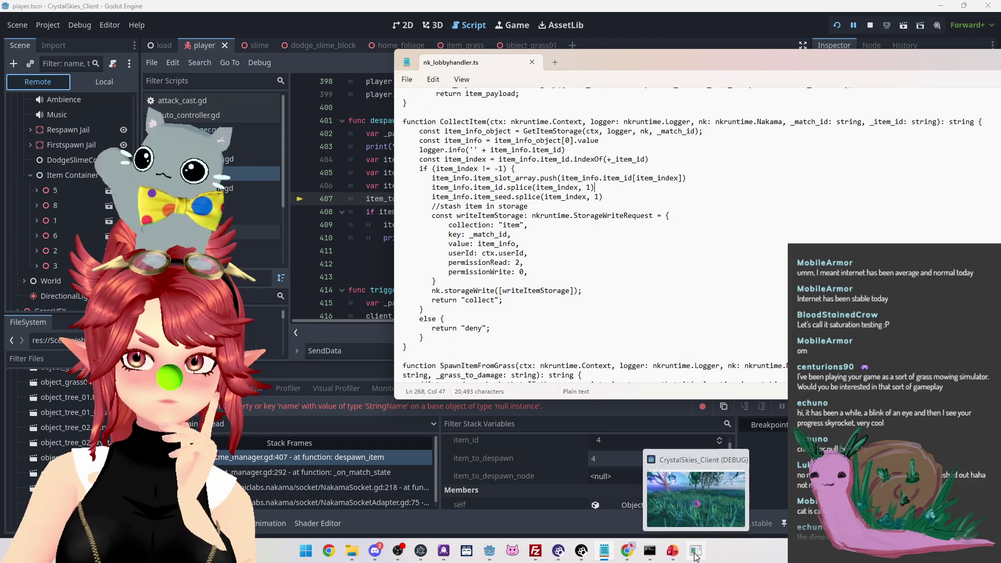
{"action": "left_click", "coordinate": [598, 252]}
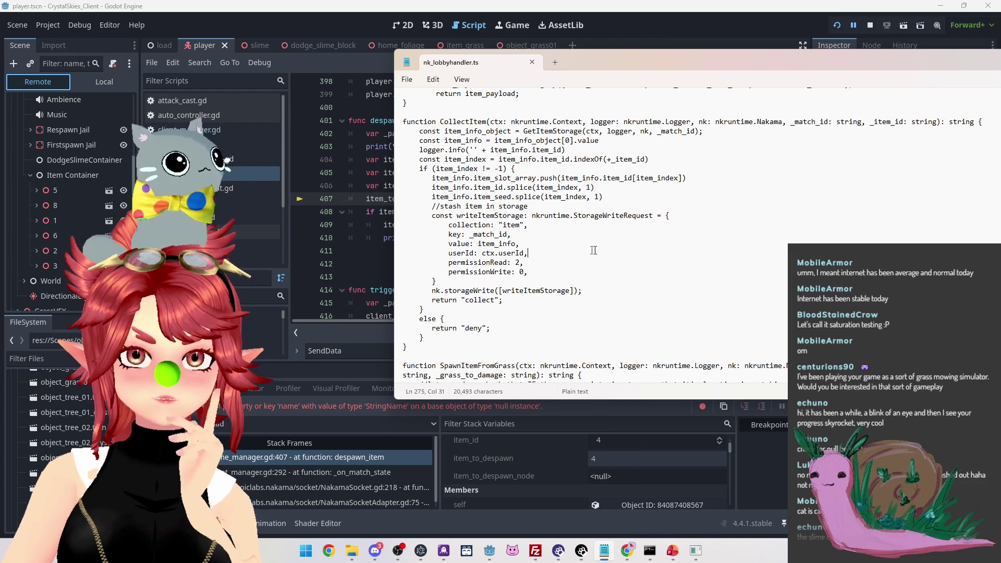
{"action": "scroll", "coordinate": [598, 252], "scroll_direction": "up", "scroll_amount": 4}
{"action": "scroll", "coordinate": [598, 252], "scroll_direction": "up", "scroll_amount": 6}
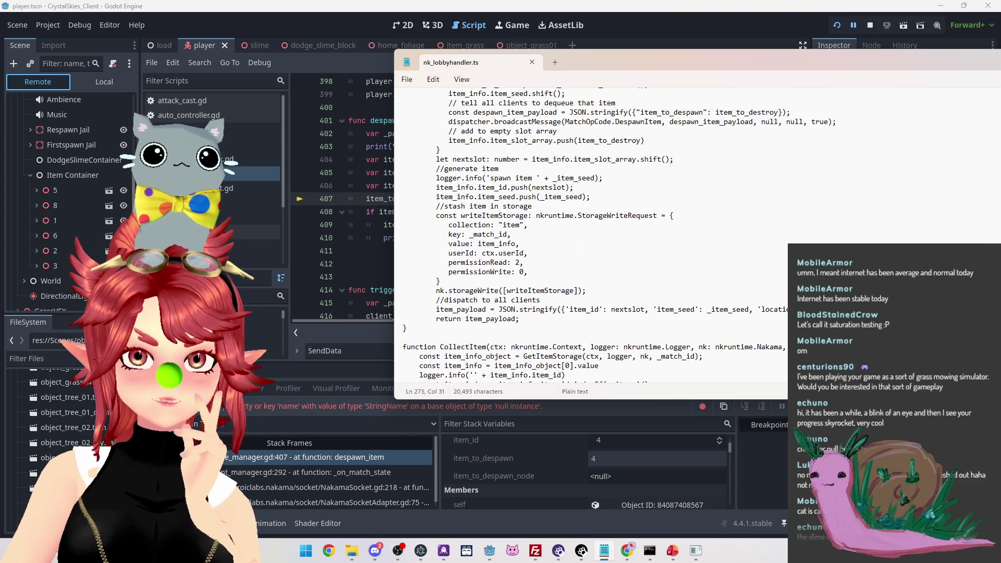
{"action": "scroll", "coordinate": [598, 252], "scroll_direction": "down", "scroll_amount": 4}
{"action": "scroll", "coordinate": [599, 252], "scroll_direction": "up", "scroll_amount": 10}
{"action": "scroll", "coordinate": [598, 252], "scroll_direction": "down", "scroll_amount": 15}
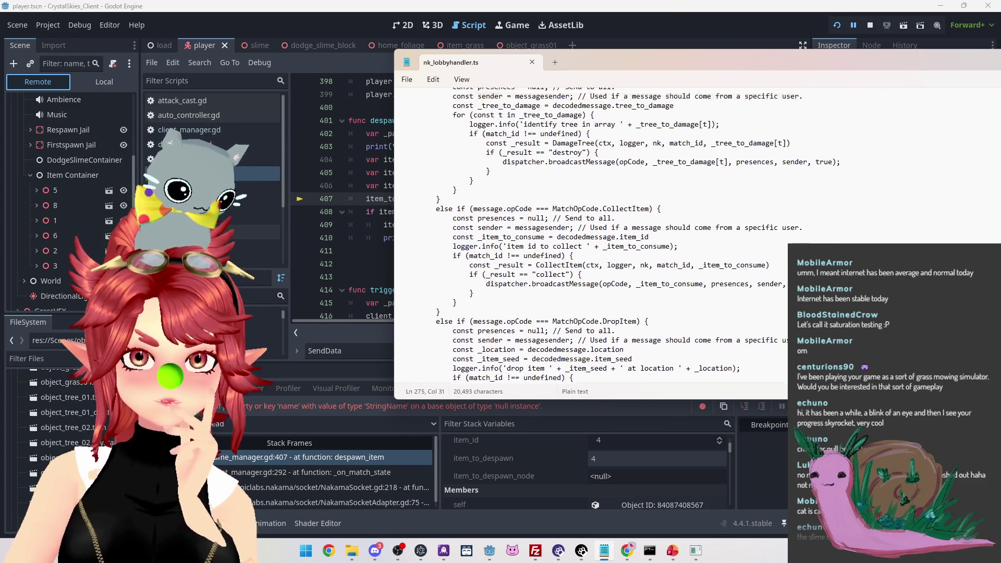
{"action": "scroll", "coordinate": [598, 252], "scroll_direction": "down", "scroll_amount": 10}
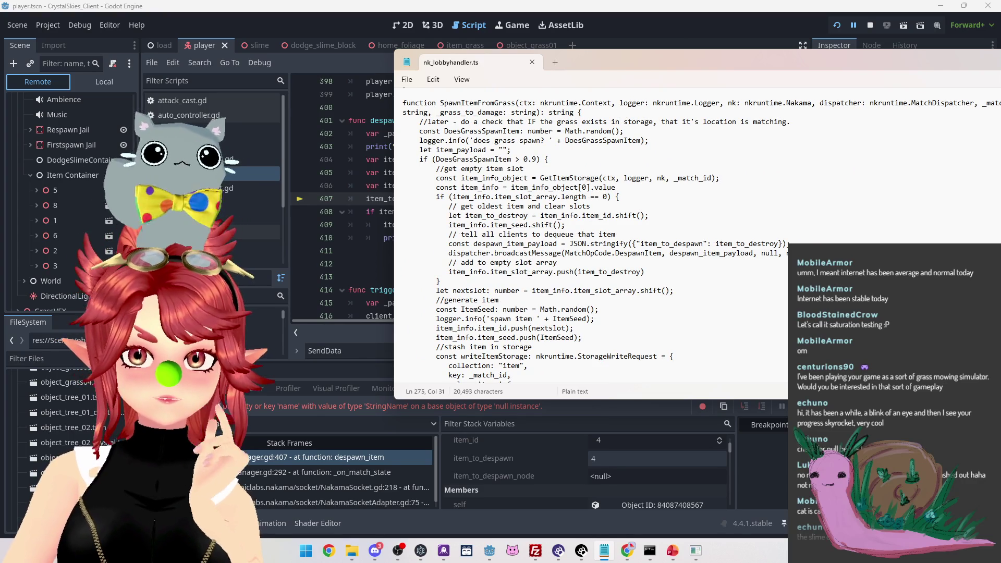
Select the DespawnItem broadcastMessage call, then stop the running game in Godot
{"action": "mouse_move", "coordinate": [611, 61]}
{"action": "left_mouse_down"}
{"action": "mouse_move", "coordinate": [715, 54]}
{"action": "mouse_move", "coordinate": [631, 47]}
{"action": "left_mouse_up"}
{"action": "left_click_drag", "start_coordinate": [510, 242], "coordinate": [863, 240]}
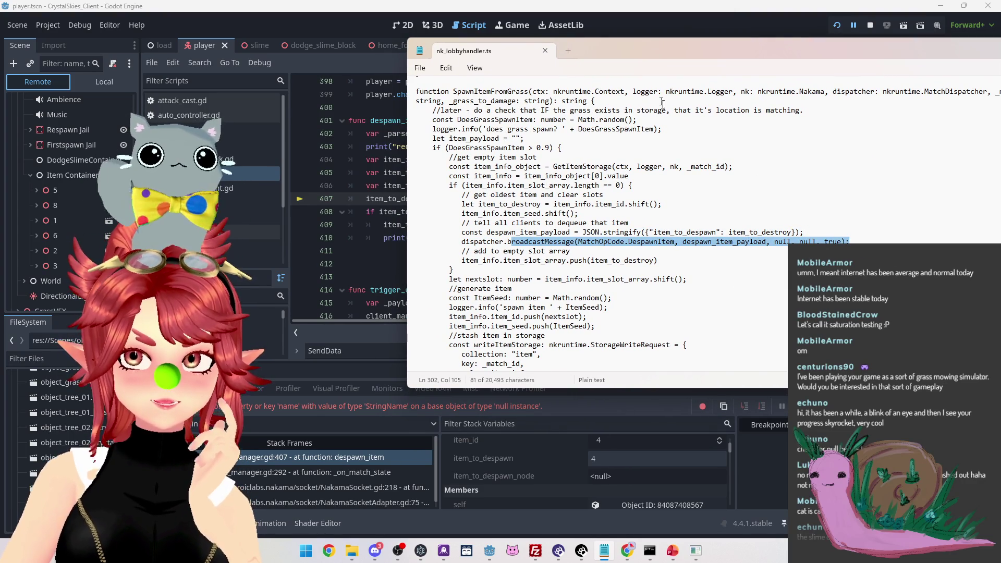
{"action": "mouse_move", "coordinate": [662, 46]}
{"action": "left_mouse_down"}
{"action": "mouse_move", "coordinate": [622, 212]}
{"action": "mouse_move", "coordinate": [527, 110]}
{"action": "mouse_move", "coordinate": [495, 148]}
{"action": "mouse_move", "coordinate": [506, 114]}
{"action": "mouse_move", "coordinate": [477, 98]}
{"action": "left_mouse_up"}
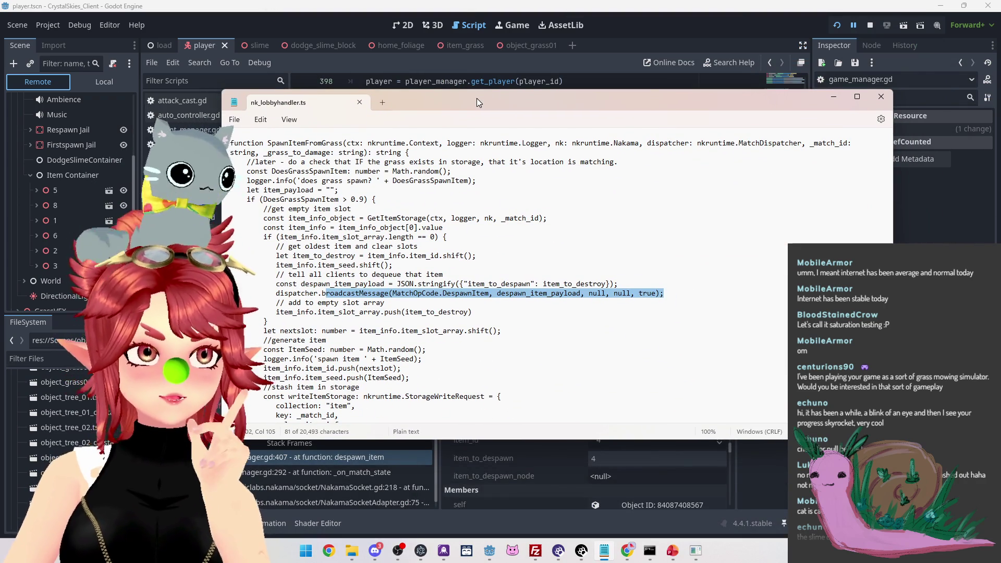
{"action": "left_click", "coordinate": [871, 25]}
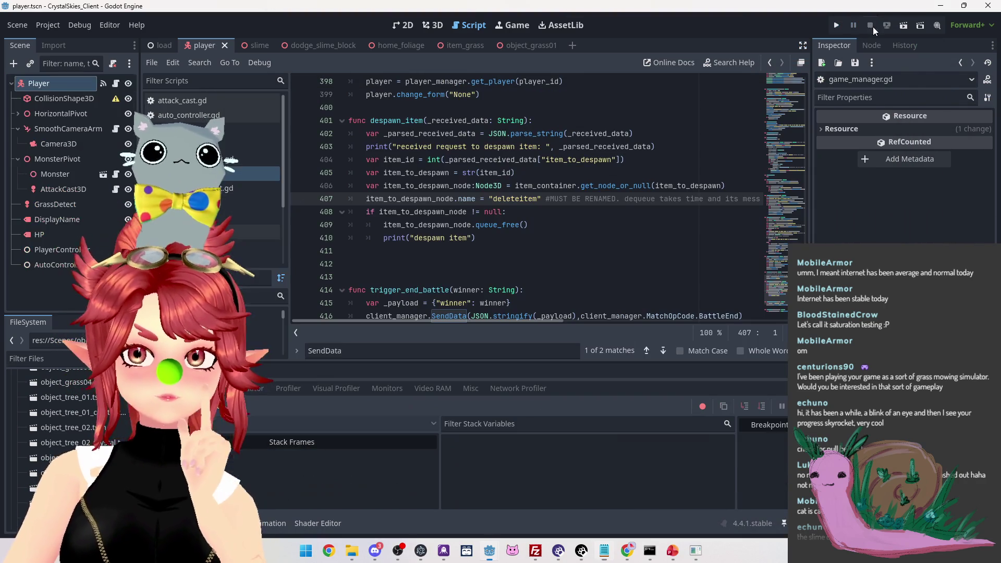
Relaunch the game, create a lobby named 'asd', and inspect the live Item Container node
{"action": "left_click", "coordinate": [838, 27]}
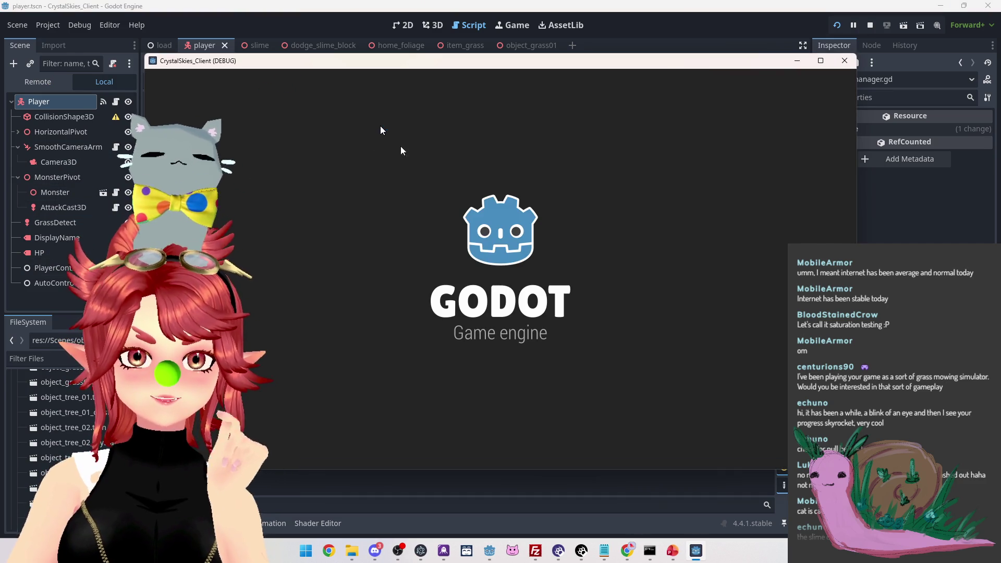
{"action": "left_click", "coordinate": [21, 84]}
{"action": "left_click", "coordinate": [697, 551]}
{"action": "left_click", "coordinate": [452, 360]}
{"action": "type", "text": "asdd"}
{"action": "left_click", "coordinate": [589, 358]}
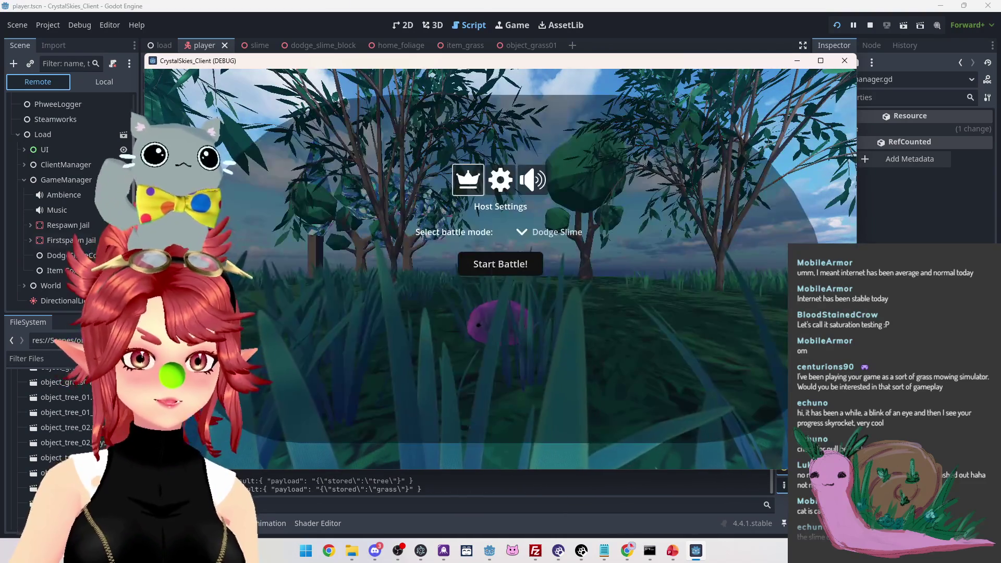
{"action": "left_click", "coordinate": [58, 270]}
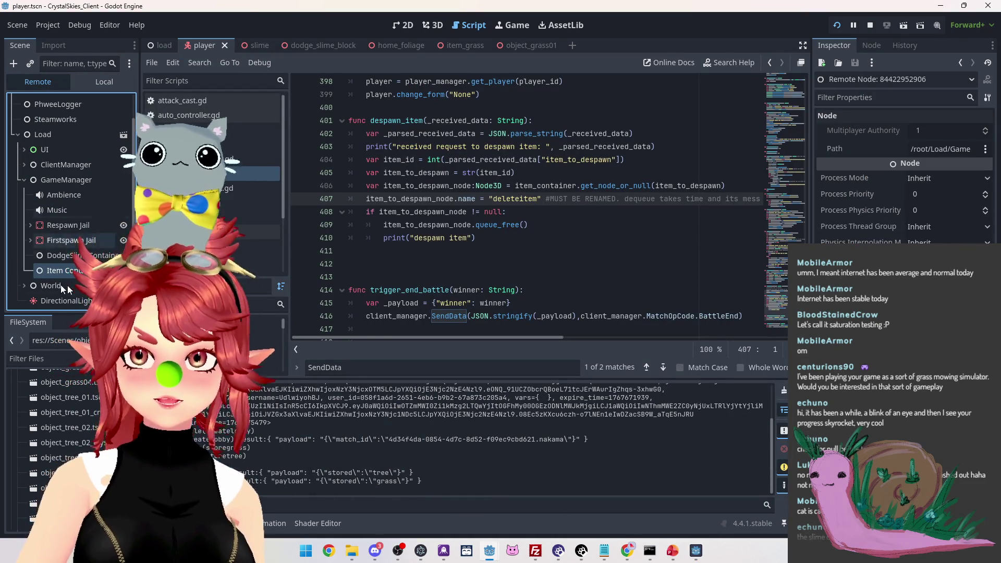
Walk onto the pink item to collect it, then drop it back into the world
{"action": "left_click", "coordinate": [696, 550]}
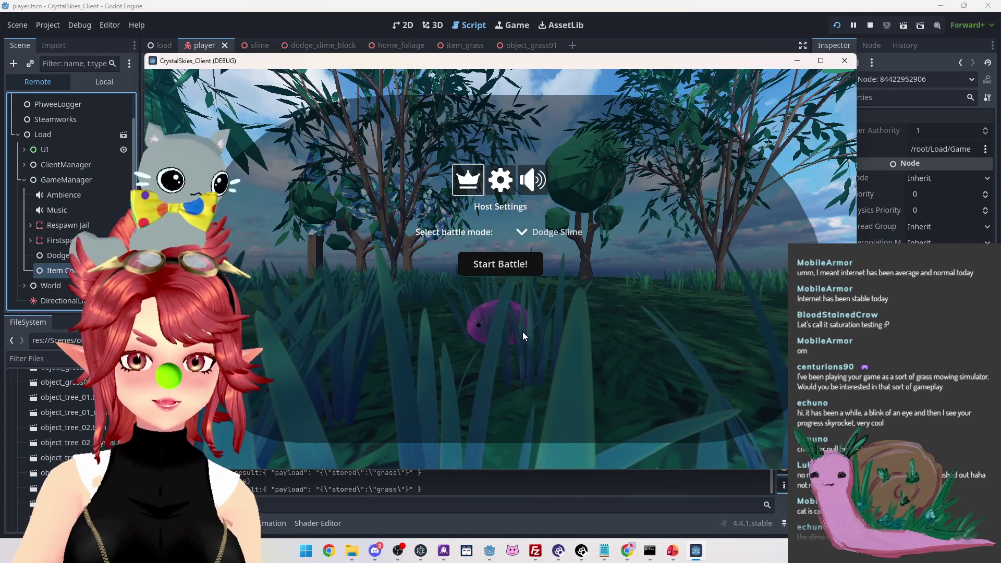
{"action": "left_click", "coordinate": [520, 336]}
{"action": "key", "text": "w"}
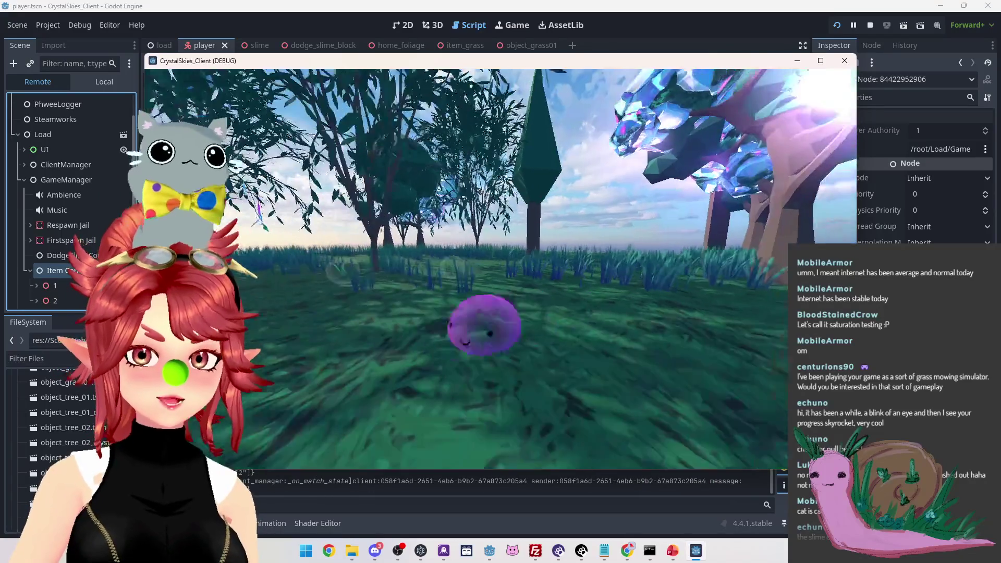
{"action": "key", "text": "Escape"}
{"action": "scroll", "coordinate": [115, 210], "scroll_direction": "down", "scroll_amount": 1}
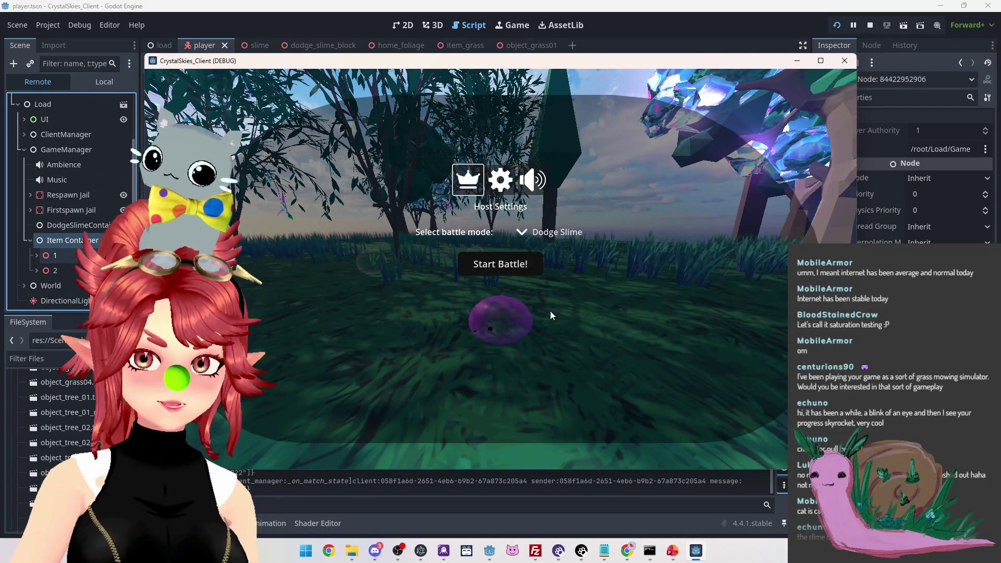
{"action": "key", "text": "Escape"}
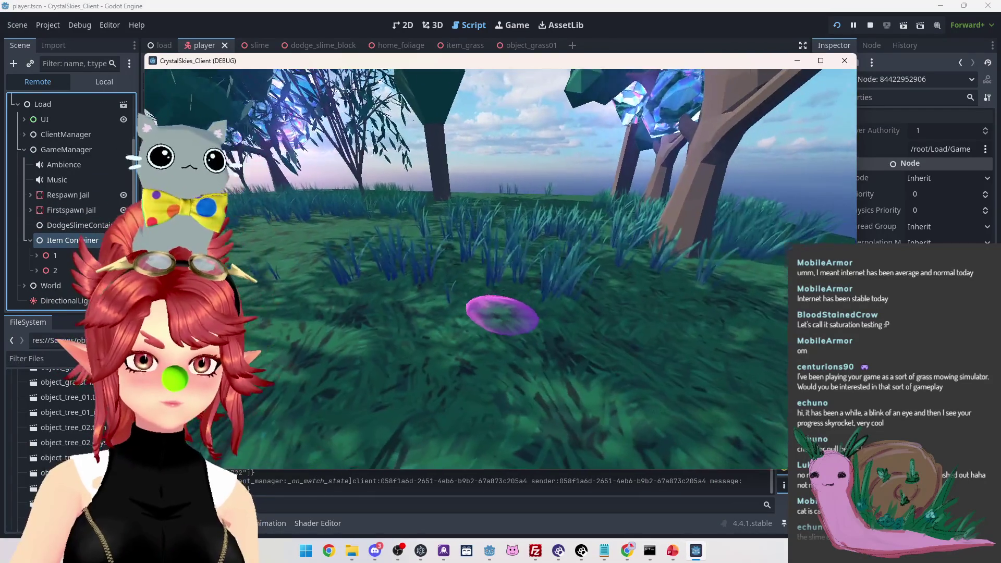
{"action": "key", "text": "w"}
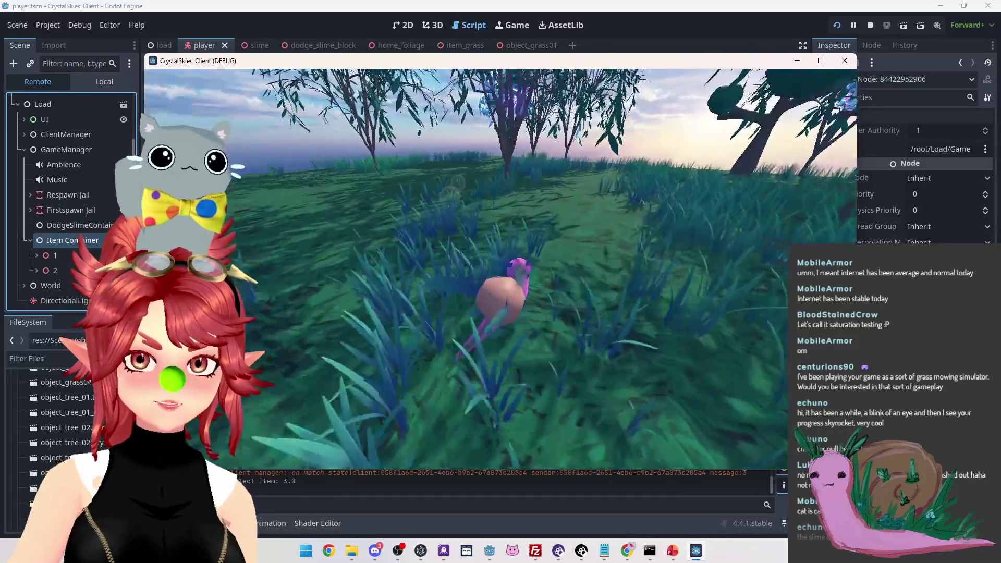
{"action": "key", "text": "a"}
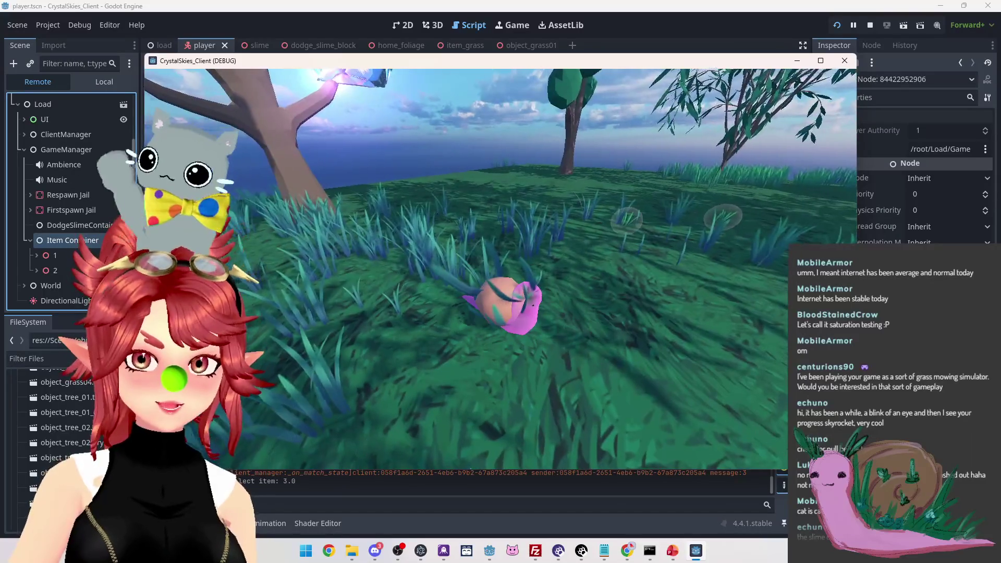
{"action": "key", "text": "space"}
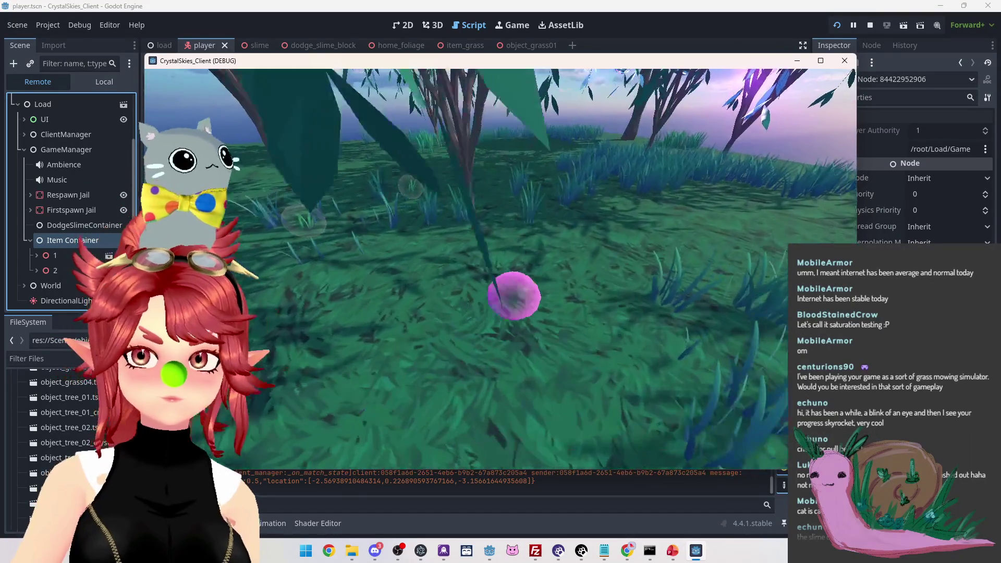
Look around toward the trees, then open host settings and switch to the Nakama storage page
{"action": "key", "text": "w"}
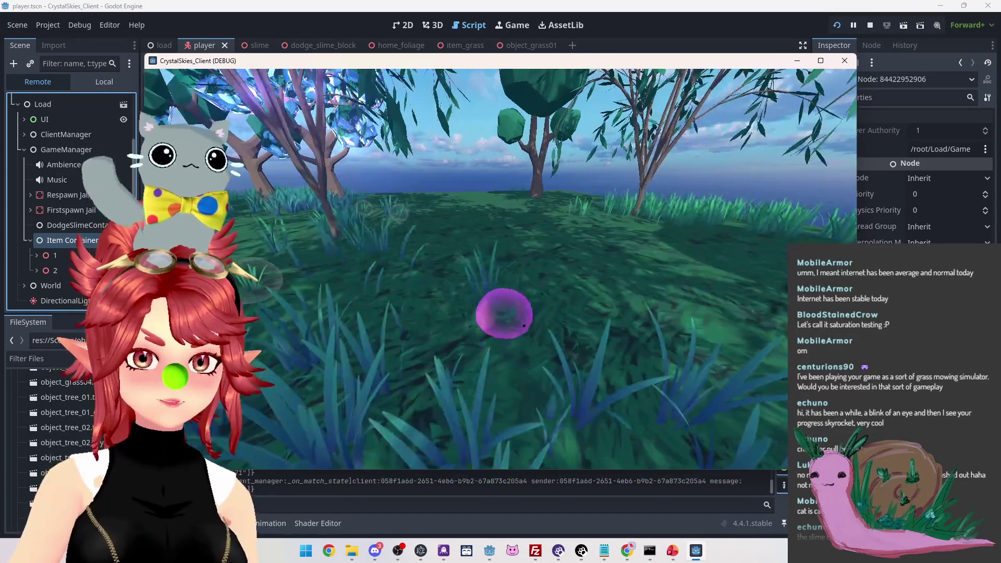
{"action": "key", "text": "w"}
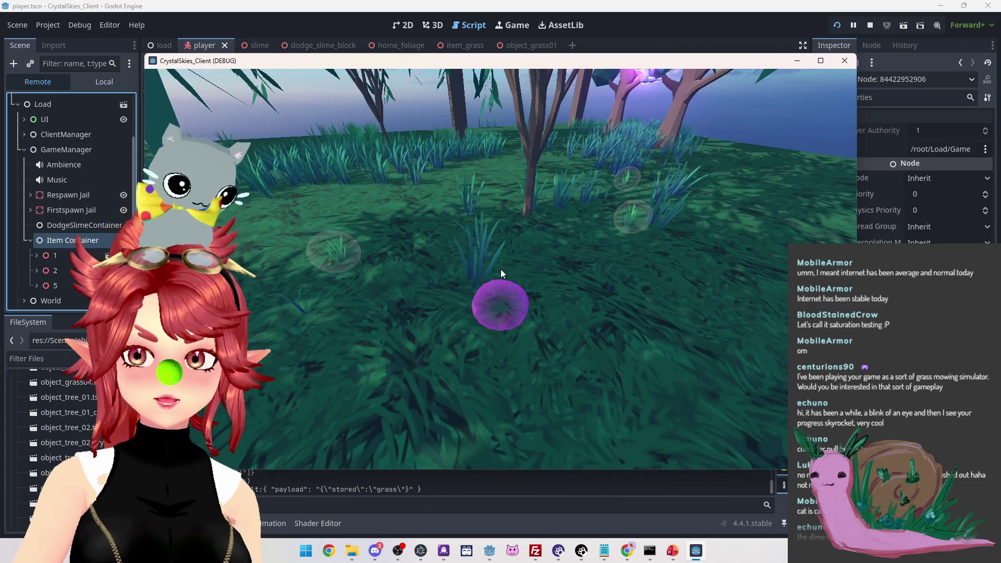
{"action": "key", "text": "Escape"}
{"action": "mouse_move", "coordinate": [631, 554]}
{"action": "left_click", "coordinate": [563, 492]}
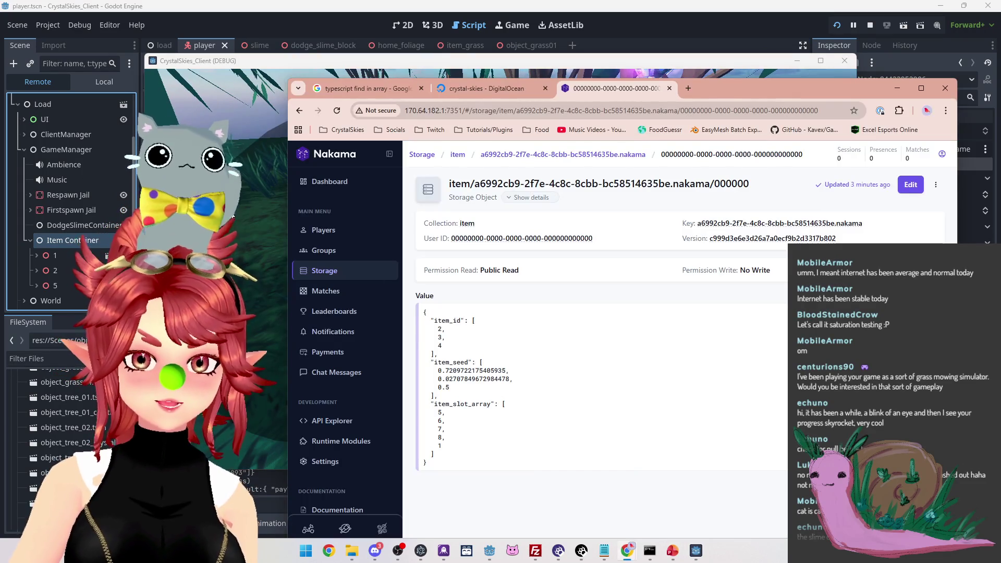
Open the match's item storage object listing item_id 1, 2, 4 and 5, then resume the game
{"action": "left_click", "coordinate": [335, 274]}
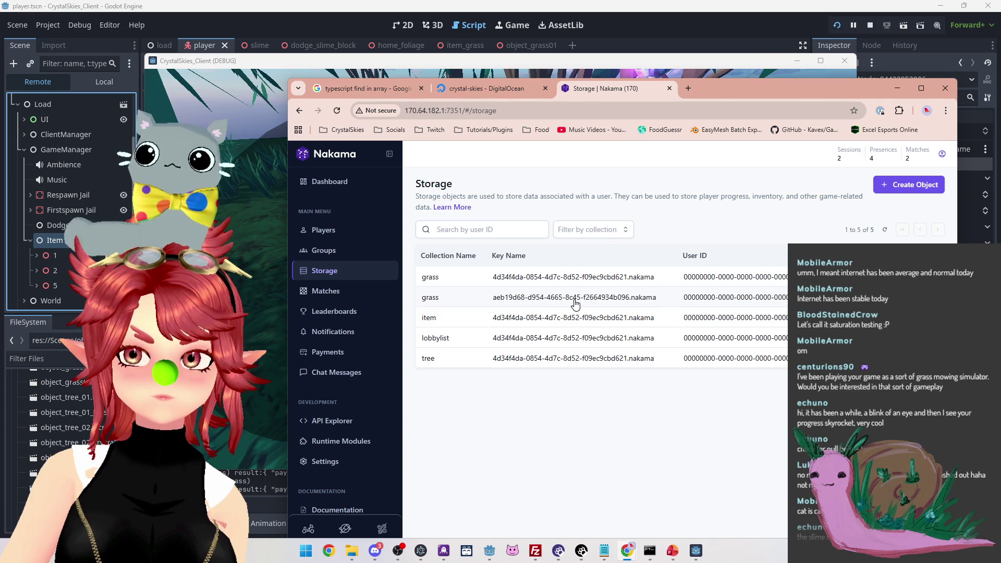
{"action": "left_click", "coordinate": [557, 325]}
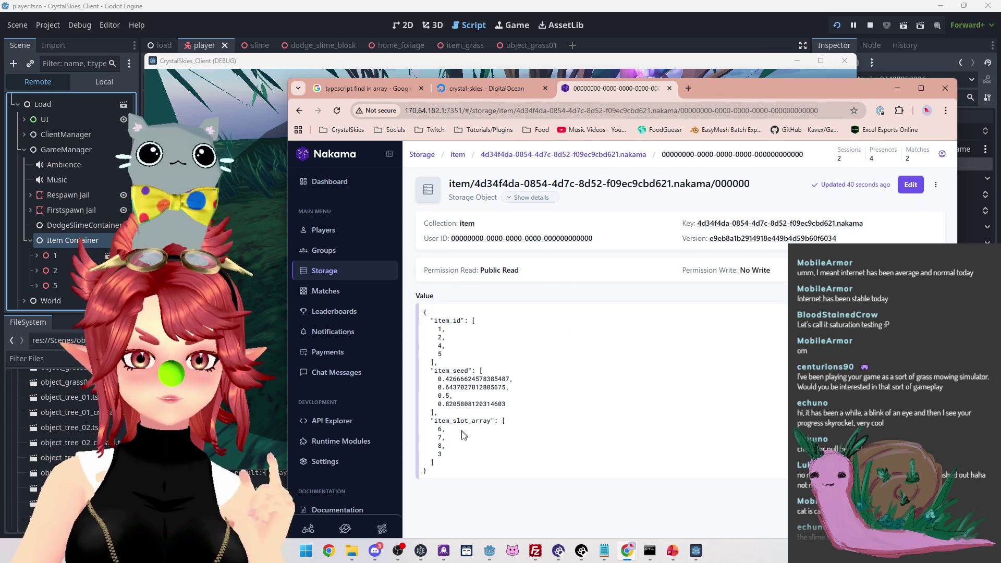
{"action": "mouse_move", "coordinate": [743, 99]}
{"action": "left_mouse_down"}
{"action": "mouse_move", "coordinate": [955, 158]}
{"action": "mouse_move", "coordinate": [791, 73]}
{"action": "mouse_move", "coordinate": [803, 68]}
{"action": "left_mouse_up"}
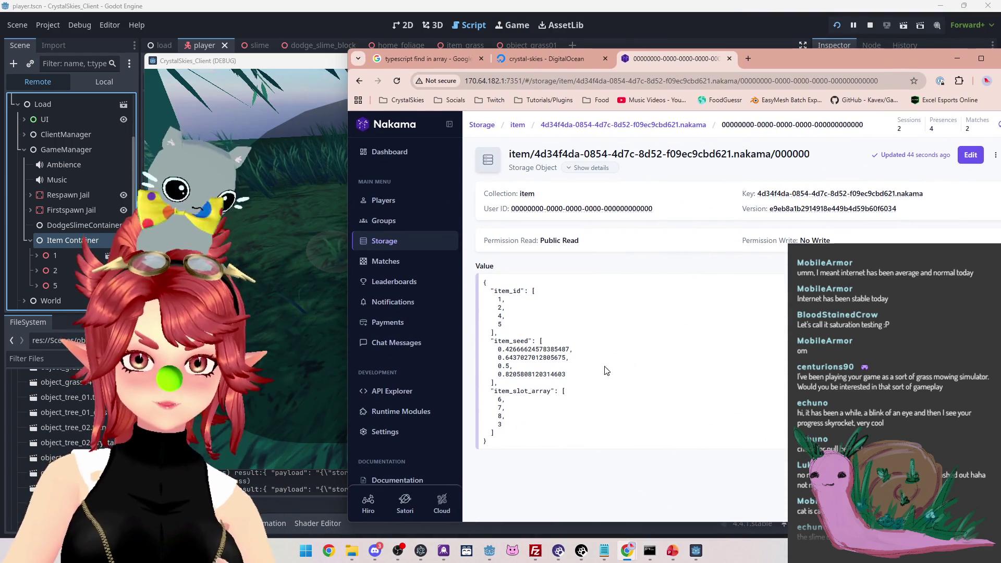
{"action": "left_click", "coordinate": [304, 61]}
{"action": "left_click", "coordinate": [583, 280]}
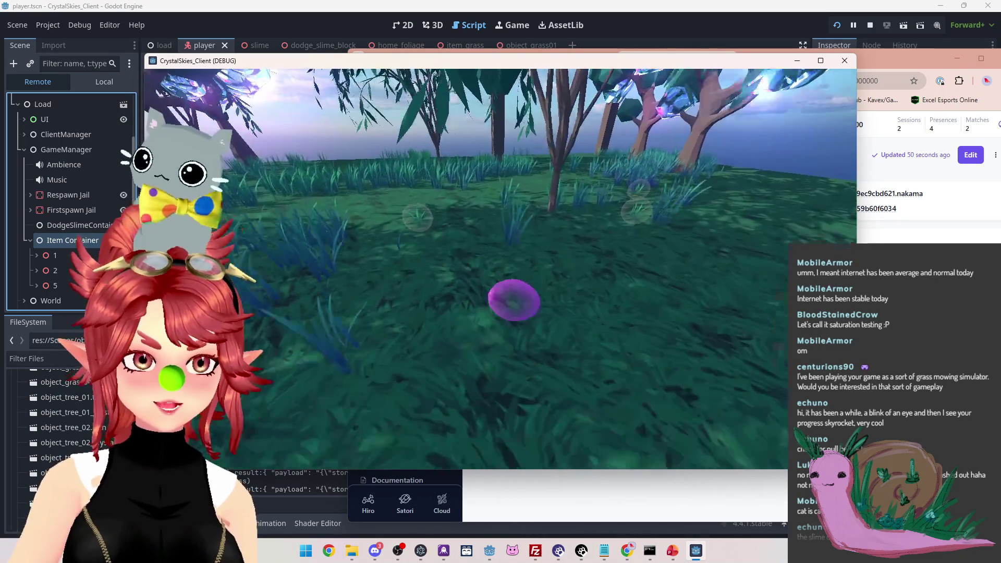
Reopen the in-game host settings menu and bring the Nakama item storage object back into view
{"action": "key", "text": "Escape"}
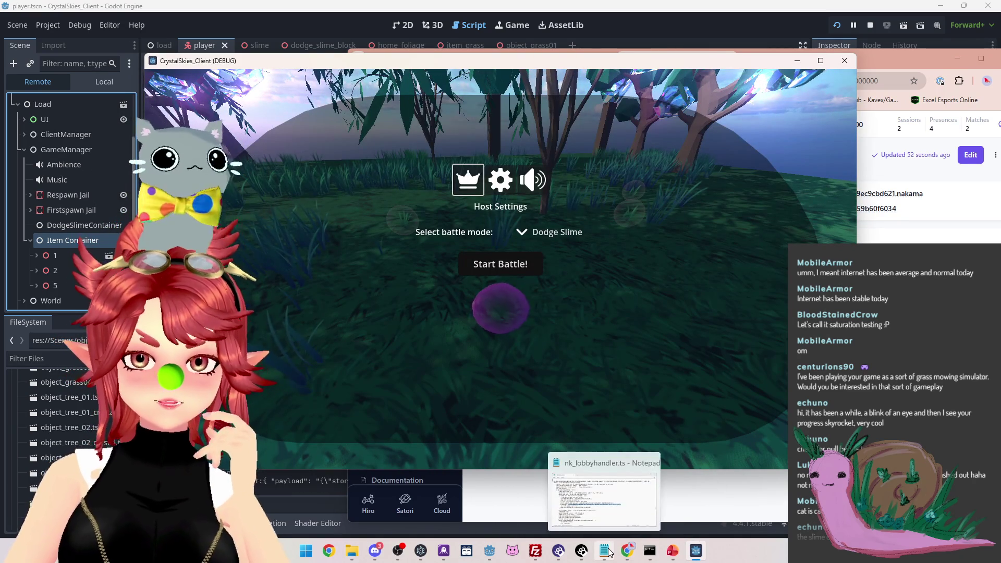
{"action": "mouse_move", "coordinate": [628, 554]}
{"action": "left_click", "coordinate": [571, 498]}
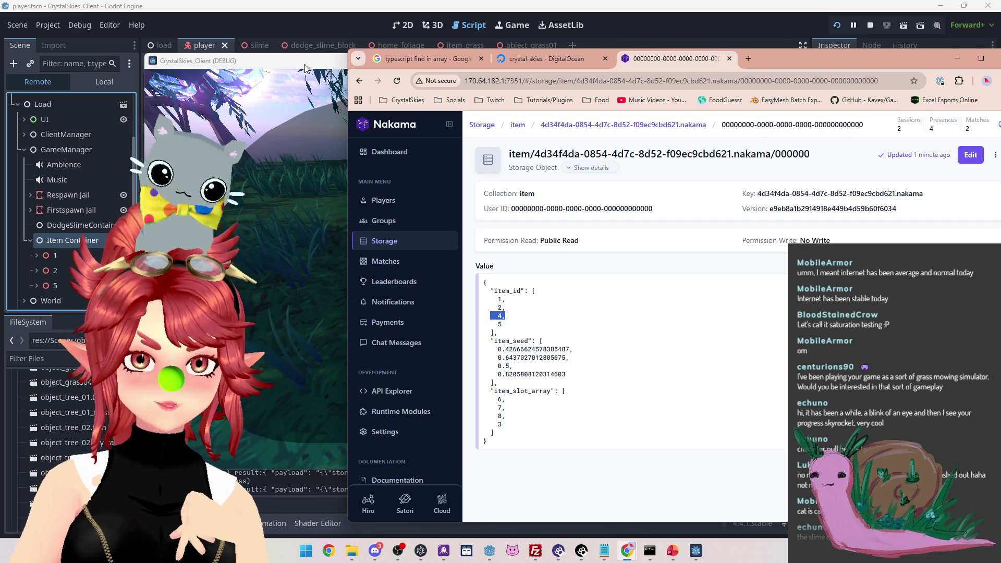
In the editor's Output log, highlight the item spawn line and the dropped item's location coordinates
{"action": "left_click", "coordinate": [309, 483]}
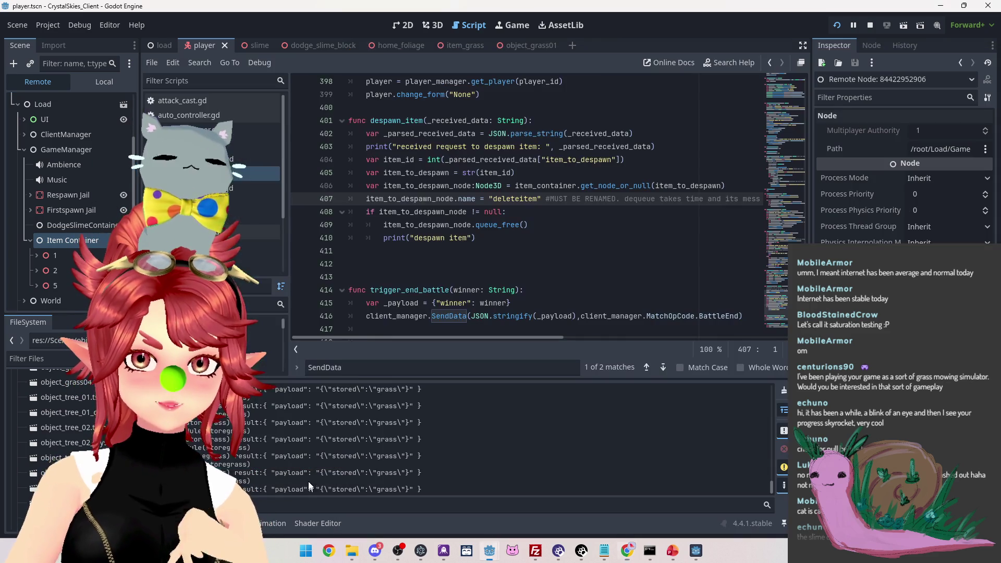
{"action": "scroll", "coordinate": [405, 463], "scroll_direction": "up", "scroll_amount": 2}
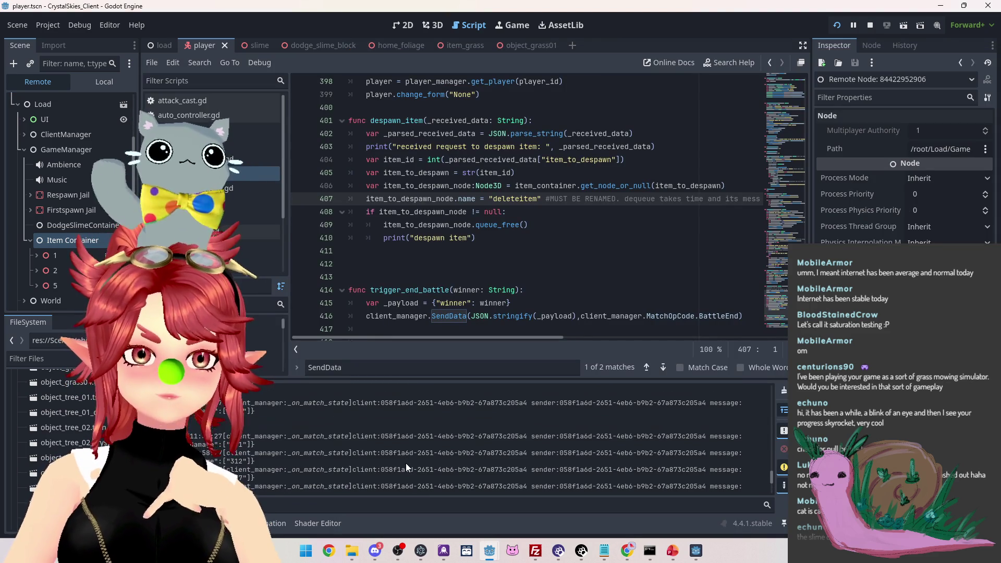
{"action": "scroll", "coordinate": [406, 463], "scroll_direction": "up", "scroll_amount": 3}
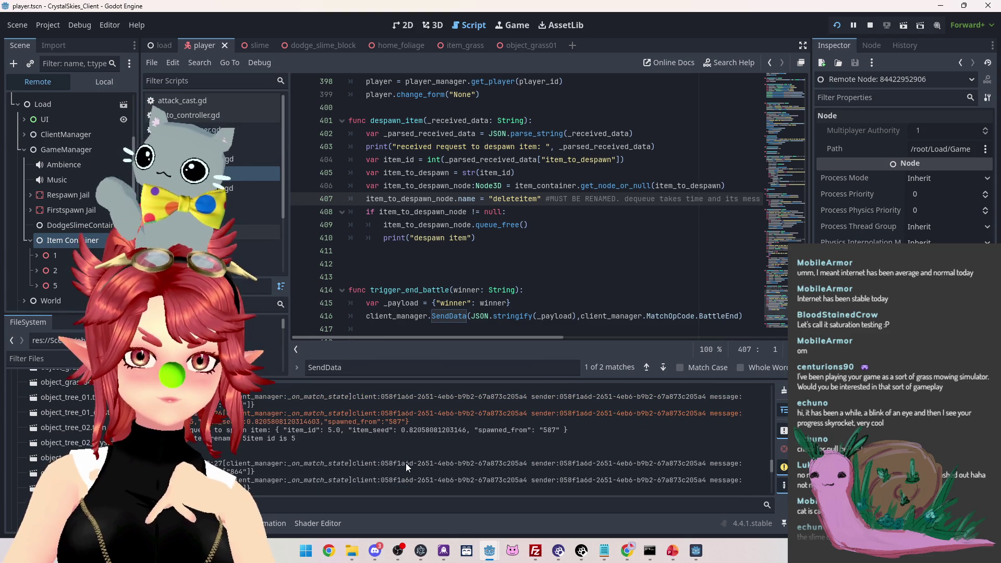
{"action": "scroll", "coordinate": [436, 459], "scroll_direction": "up", "scroll_amount": 2}
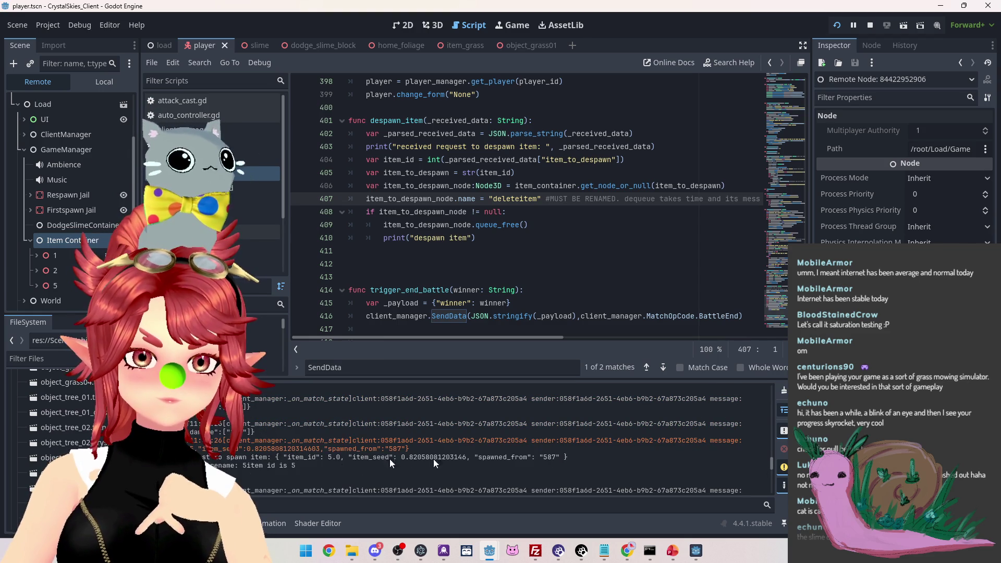
{"action": "left_click_drag", "start_coordinate": [208, 441], "coordinate": [689, 441]}
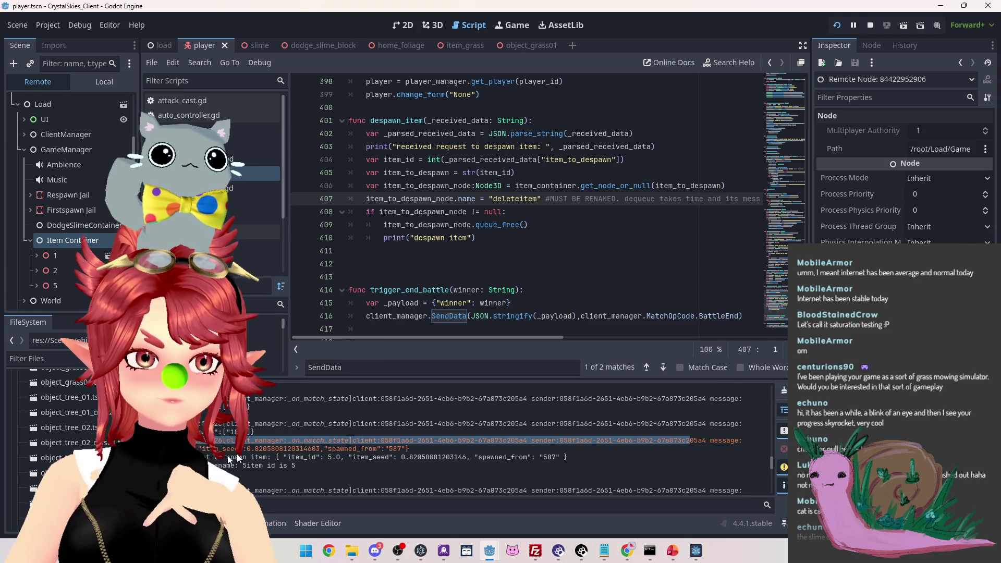
{"action": "left_click_drag", "start_coordinate": [189, 448], "coordinate": [353, 446]}
{"action": "scroll", "coordinate": [429, 459], "scroll_direction": "up", "scroll_amount": 3}
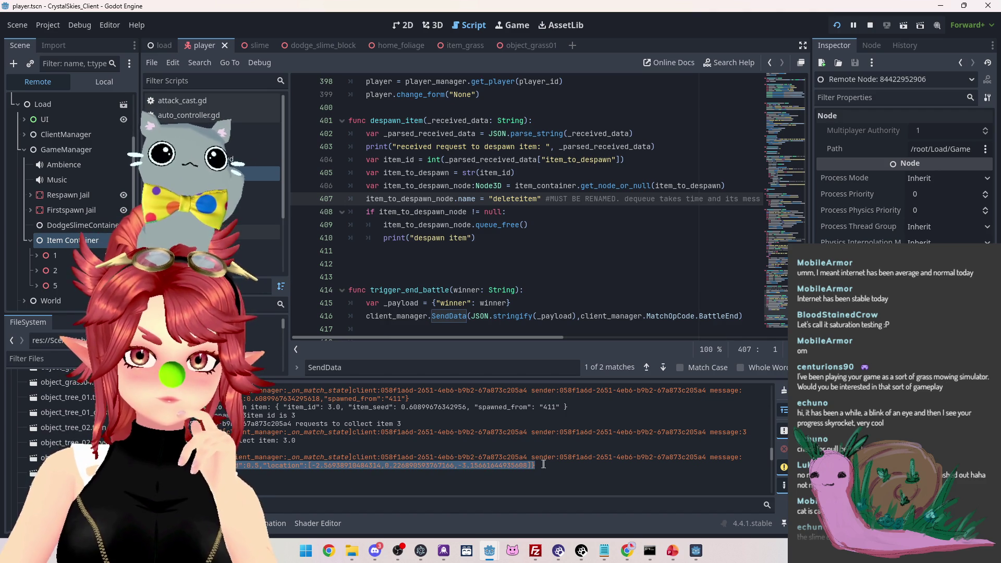
{"action": "left_click", "coordinate": [240, 465]}
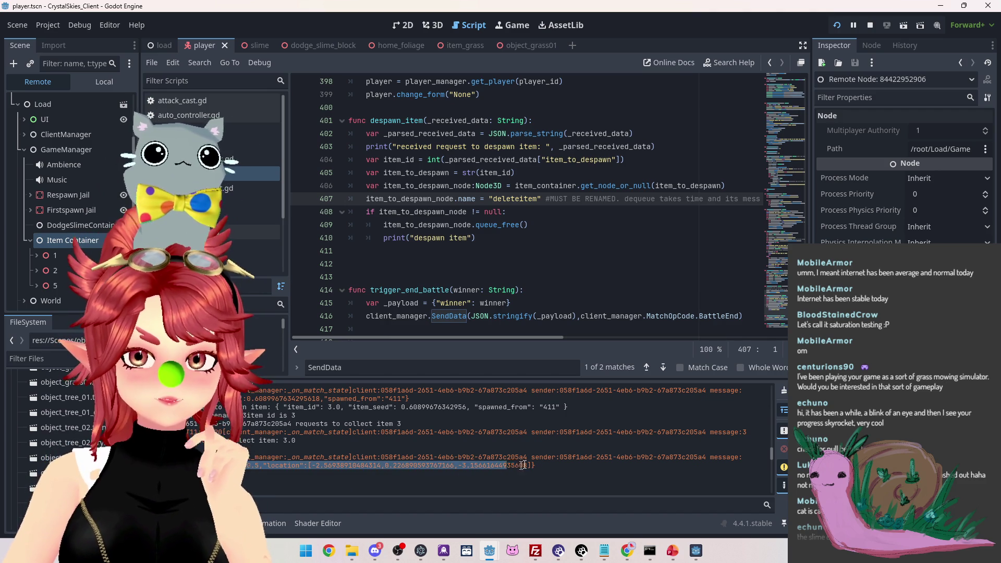
{"action": "left_click", "coordinate": [568, 462]}
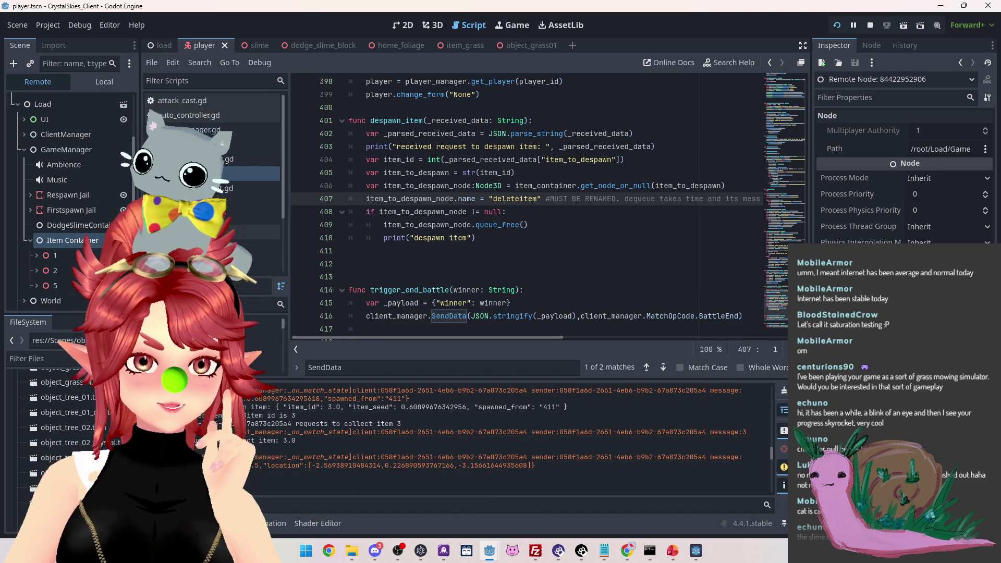
{"action": "left_click_drag", "start_coordinate": [537, 465], "coordinate": [228, 468]}
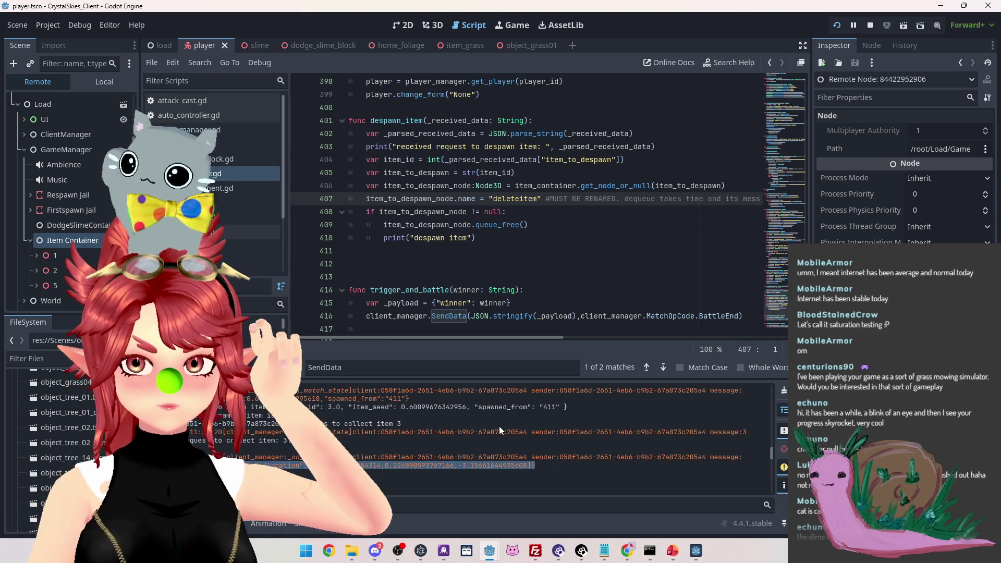
{"action": "left_click", "coordinate": [558, 480]}
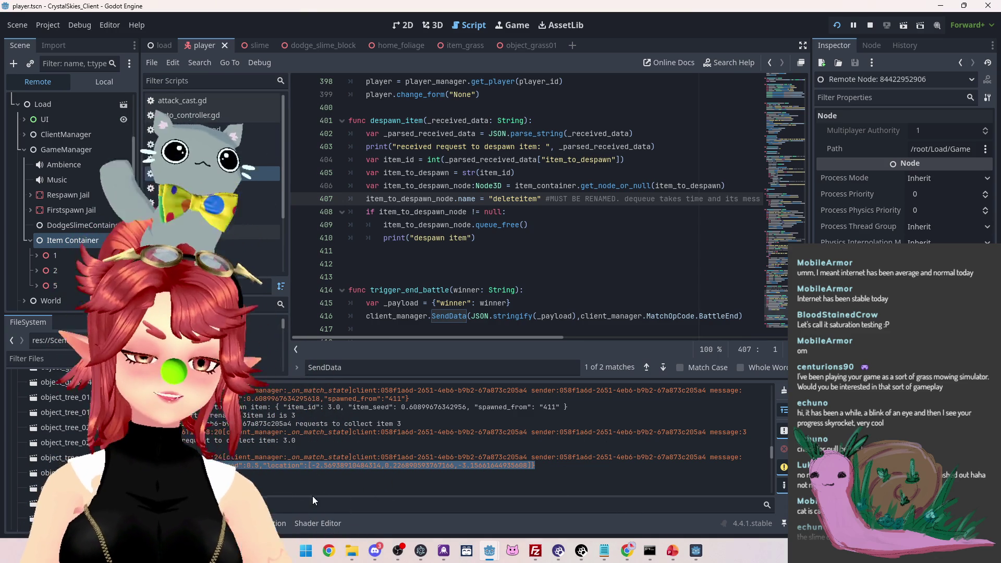
Stop the game and add a blank line under drop_item's '#instantiate item at location' comment
{"action": "left_click", "coordinate": [869, 25]}
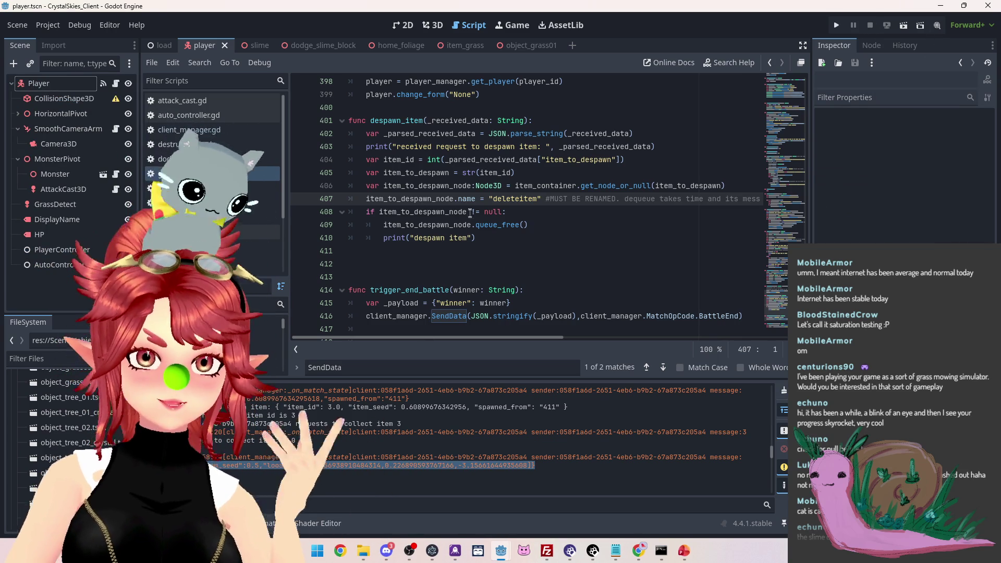
{"action": "scroll", "coordinate": [380, 207], "scroll_direction": "up", "scroll_amount": 4}
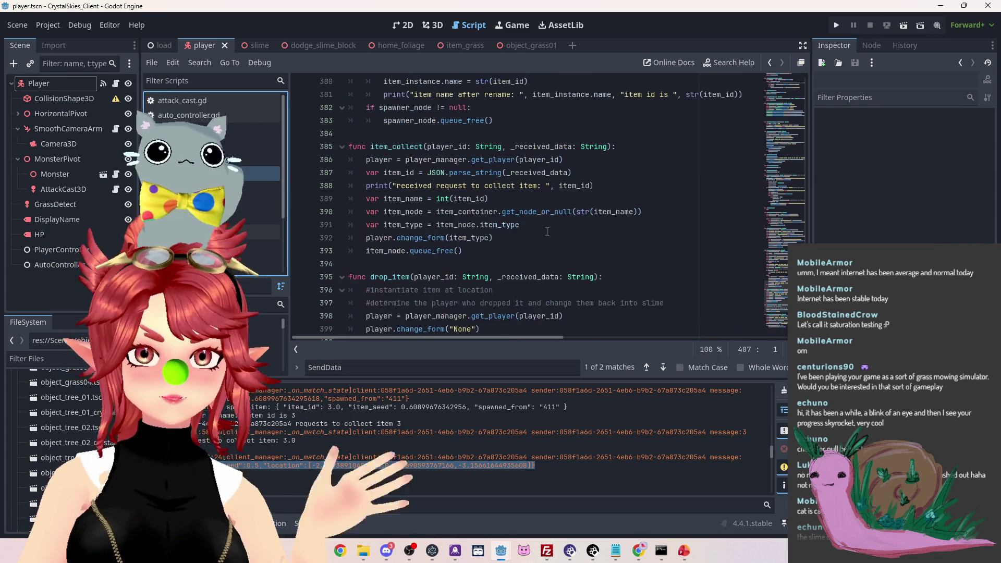
{"action": "left_click_drag", "start_coordinate": [366, 212], "coordinate": [534, 208]}
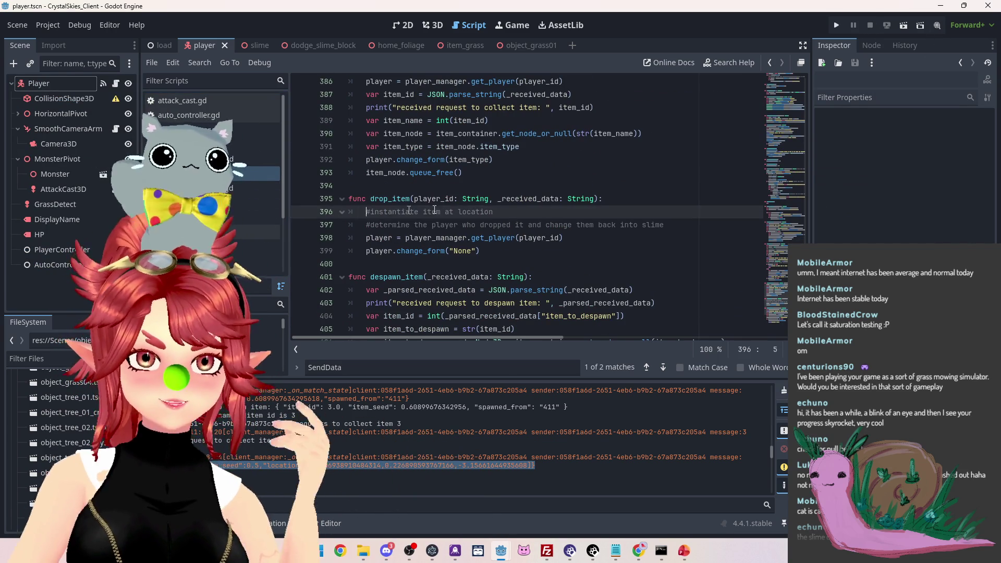
{"action": "left_click", "coordinate": [516, 208]}
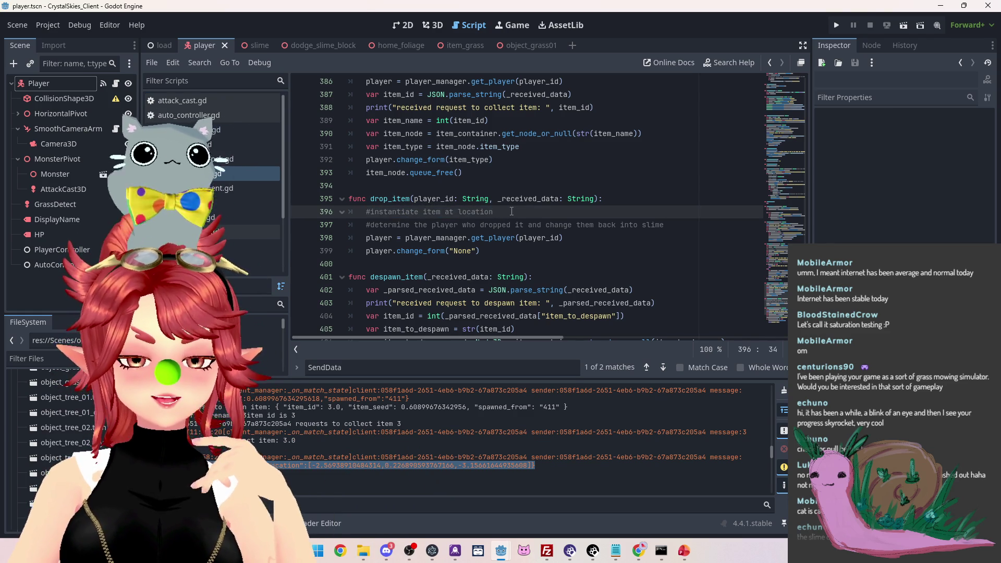
{"action": "key", "text": "Return"}
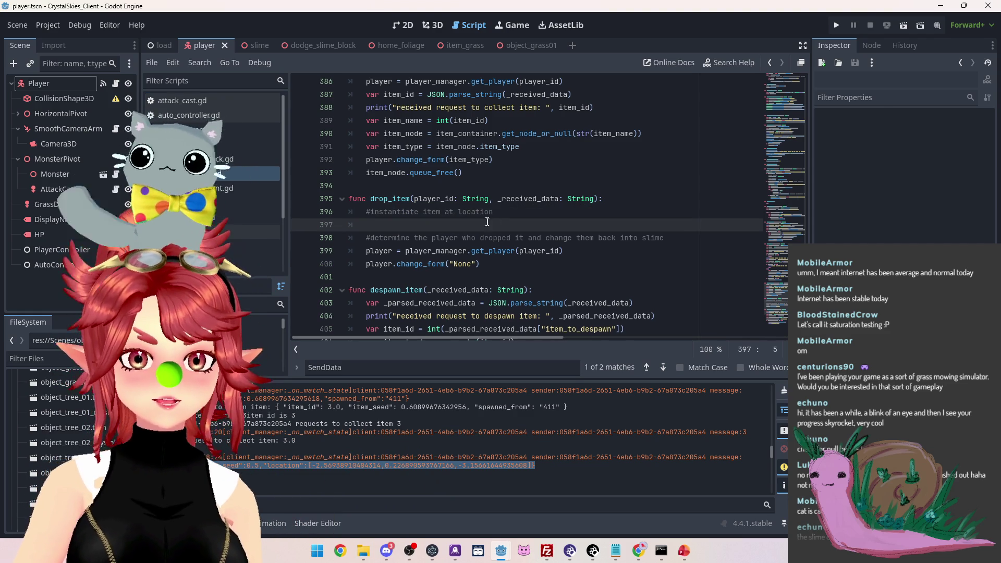
Copy spawn_item's JSON.parse_string line for _parsed_received_data onto that new line
{"action": "scroll", "coordinate": [526, 238], "scroll_direction": "up", "scroll_amount": 1}
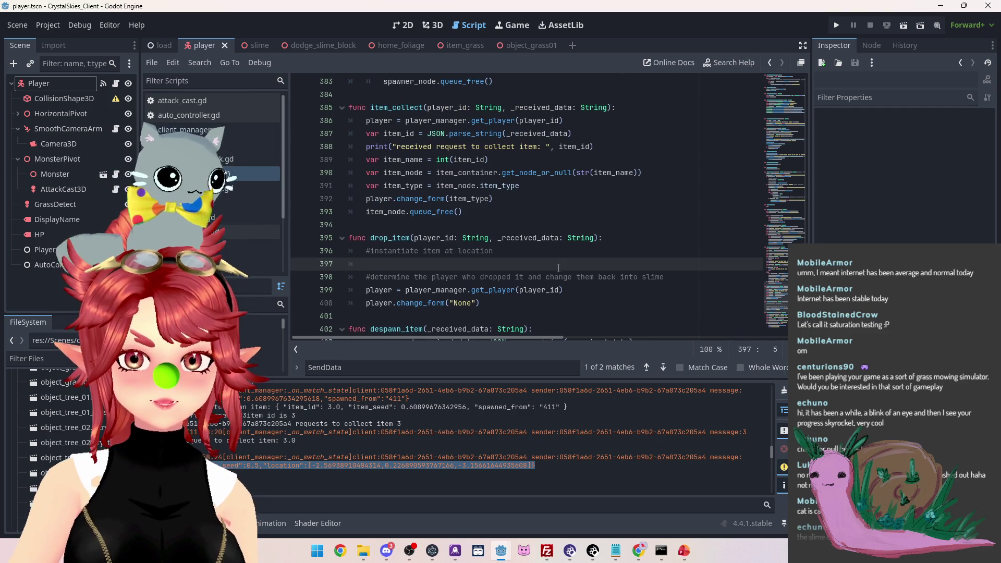
{"action": "scroll", "coordinate": [558, 267], "scroll_direction": "up", "scroll_amount": 5}
{"action": "scroll", "coordinate": [558, 265], "scroll_direction": "down", "scroll_amount": 4}
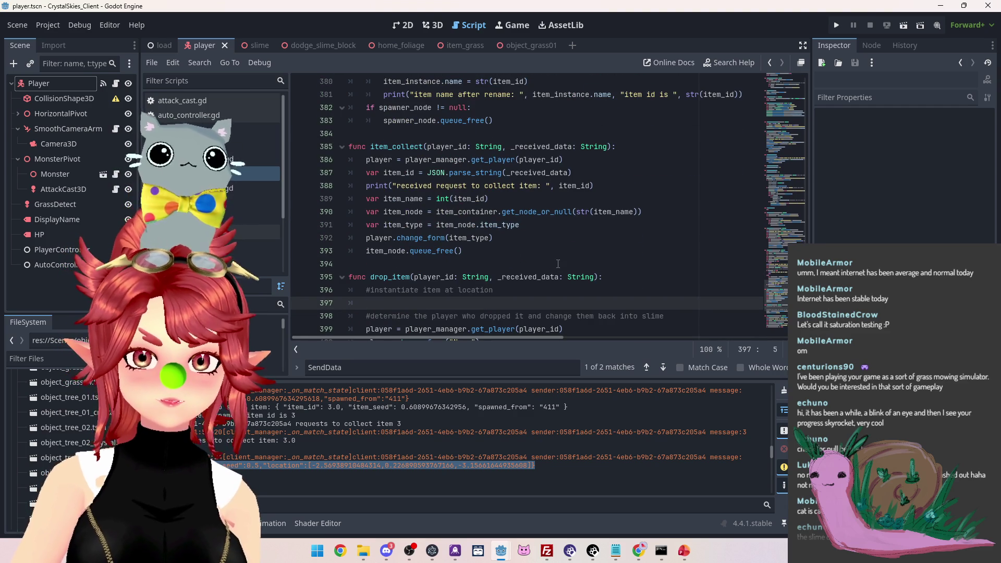
{"action": "left_click_drag", "start_coordinate": [587, 172], "coordinate": [366, 174]}
{"action": "key", "text": "ctrl+c"}
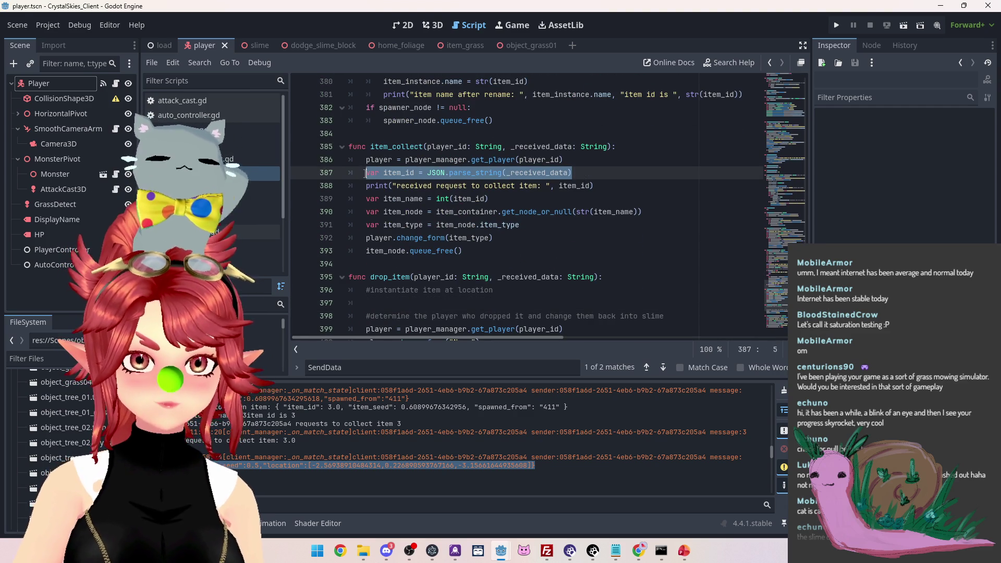
{"action": "left_click", "coordinate": [426, 303]}
{"action": "key", "text": "ctrl+v"}
{"action": "scroll", "coordinate": [507, 271], "scroll_direction": "down", "scroll_amount": 1}
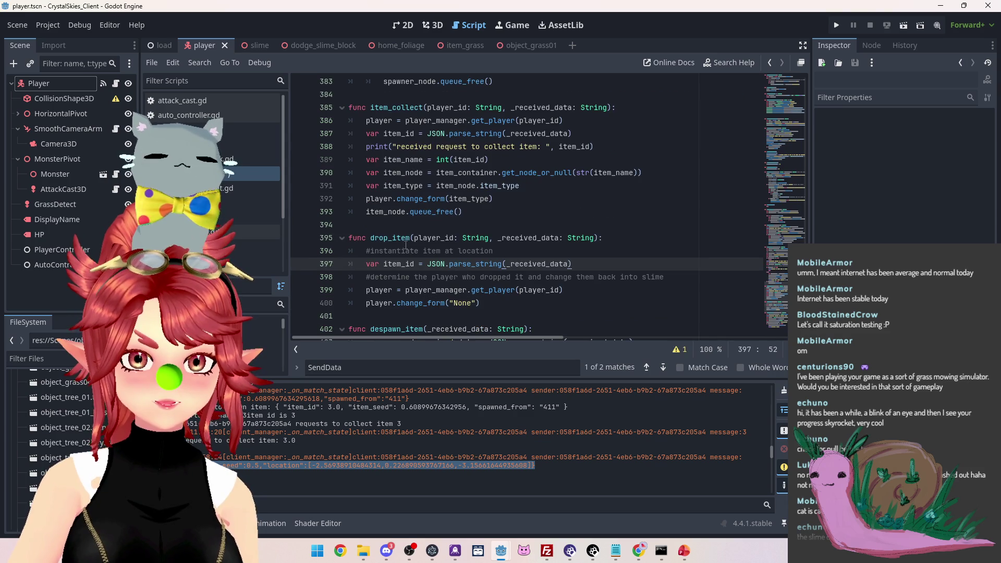
{"action": "scroll", "coordinate": [407, 246], "scroll_direction": "up", "scroll_amount": 6}
{"action": "scroll", "coordinate": [409, 166], "scroll_direction": "up", "scroll_amount": 2}
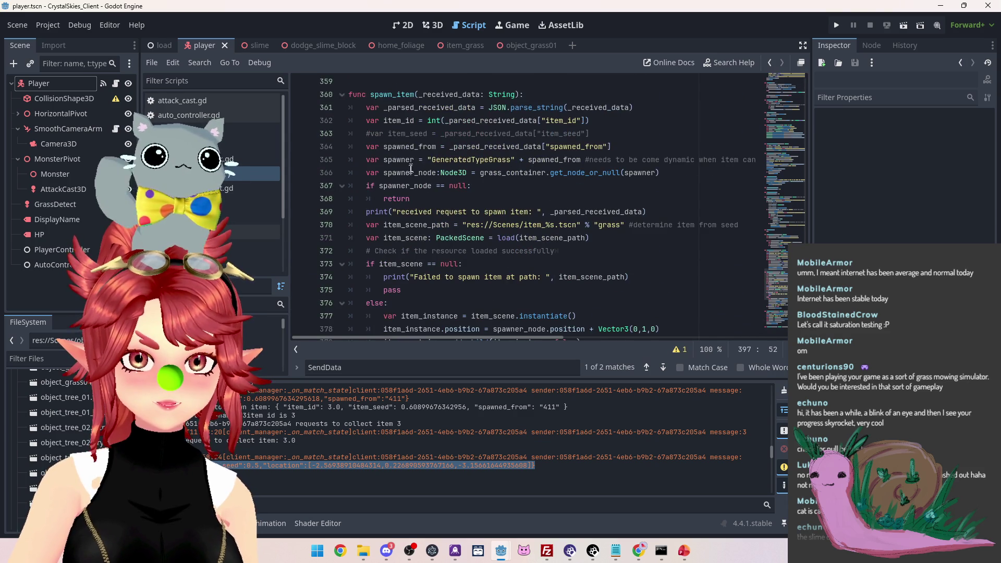
{"action": "left_click_drag", "start_coordinate": [643, 107], "coordinate": [363, 108]}
{"action": "key", "text": "ctrl+c"}
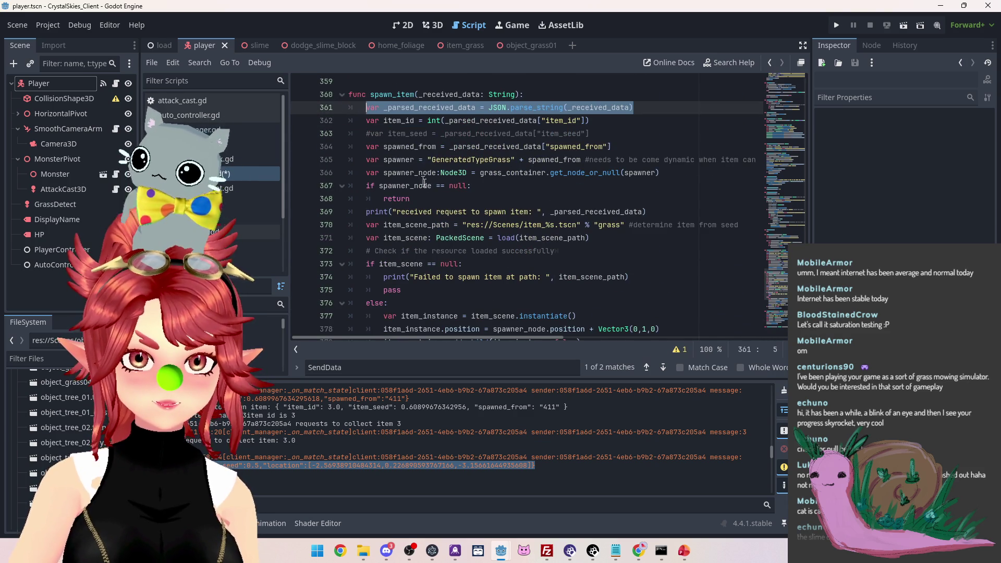
{"action": "scroll", "coordinate": [424, 182], "scroll_direction": "down", "scroll_amount": 10}
{"action": "left_click_drag", "start_coordinate": [586, 185], "coordinate": [366, 186]}
{"action": "key", "text": "ctrl+v"}
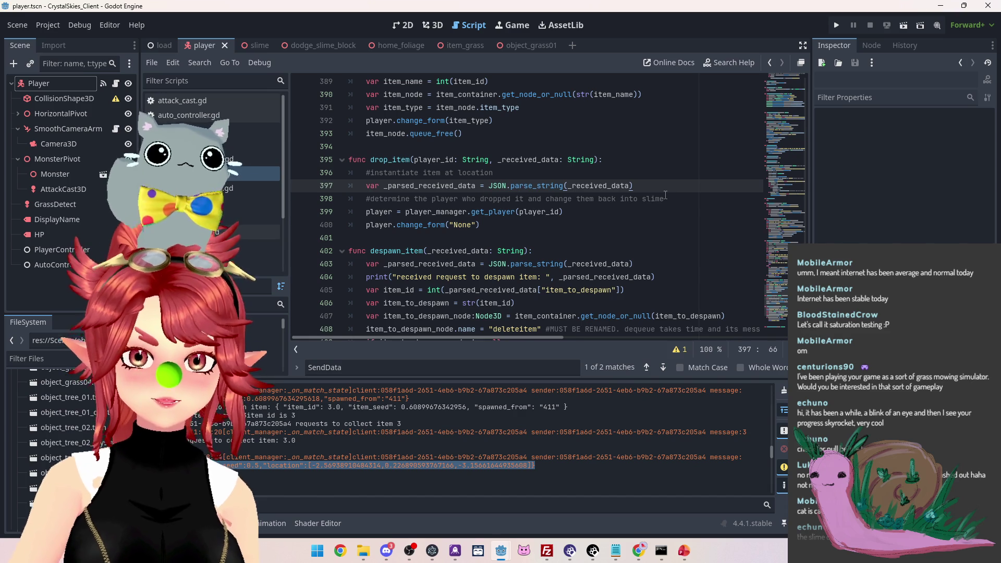
Add the line item_id = _parsed_received_data["item_id"] below the parsing line
{"action": "key", "text": "Return"}
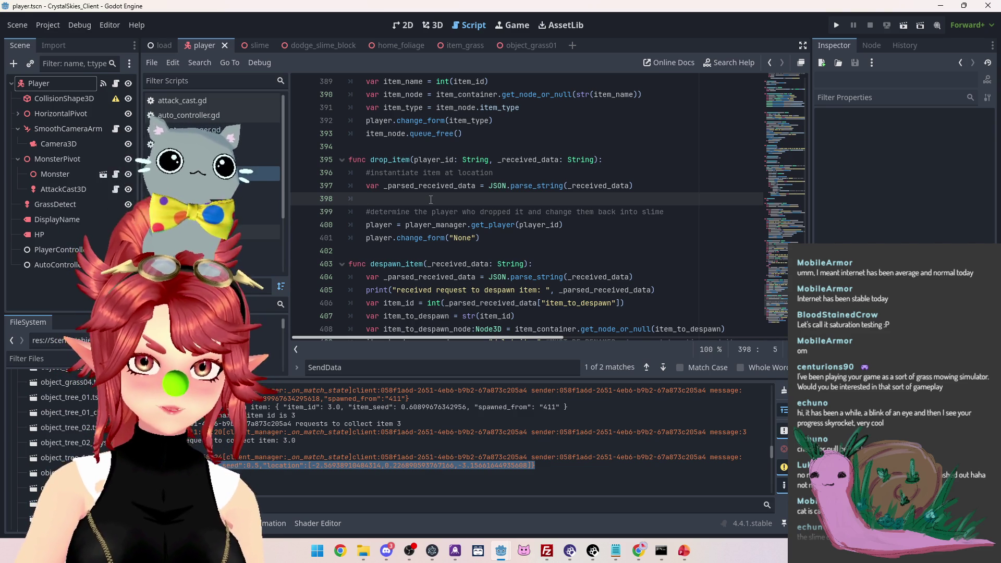
{"action": "type", "text": "item_id"}
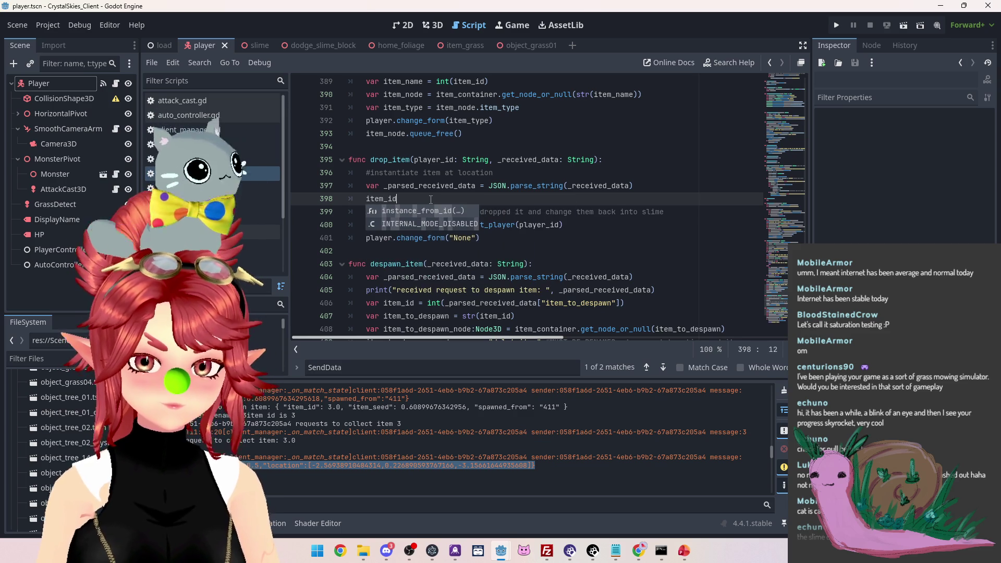
{"action": "type", "text": " ="}
{"action": "left_click_drag", "start_coordinate": [384, 186], "coordinate": [476, 186]}
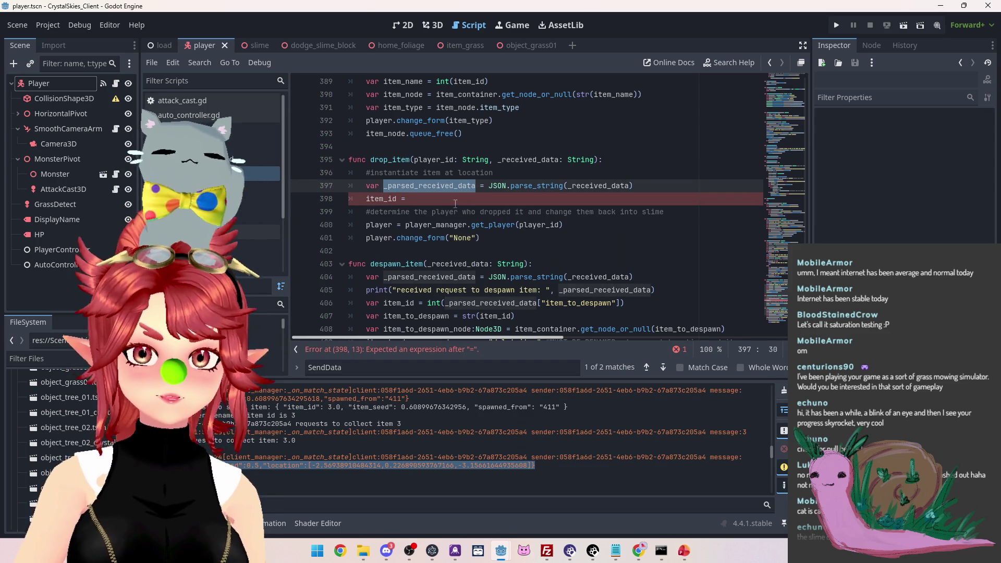
{"action": "key", "text": "ctrl+c"}
{"action": "left_click", "coordinate": [455, 203]}
{"action": "key", "text": "ctrl+v"}
{"action": "type", "text": "["}
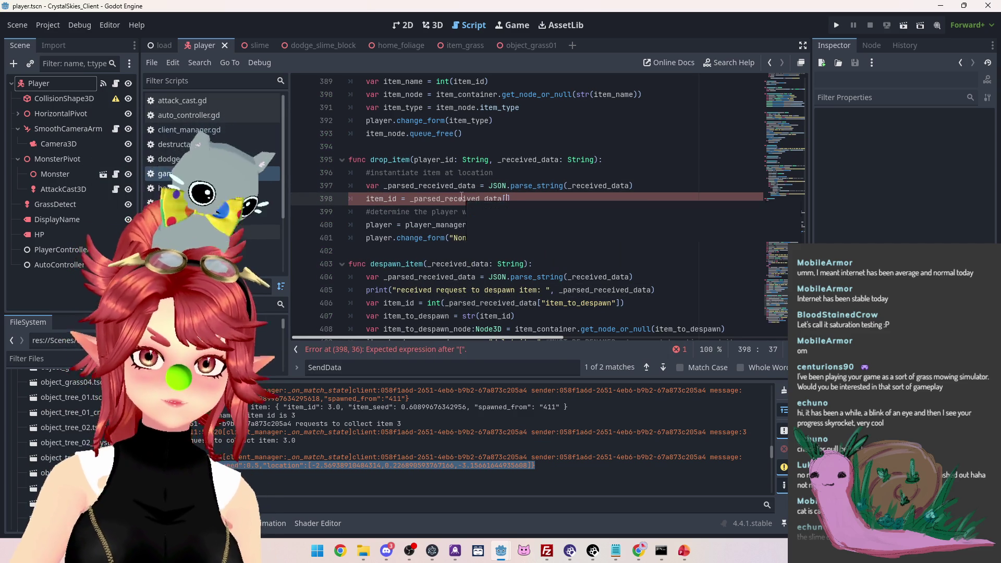
{"action": "type", "text": "\""}
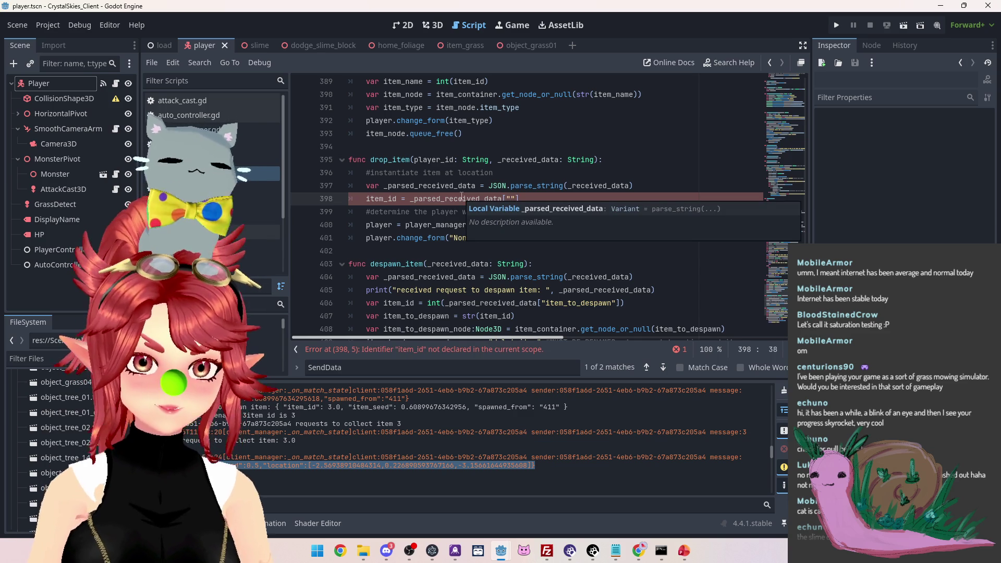
{"action": "type", "text": "item_id"}
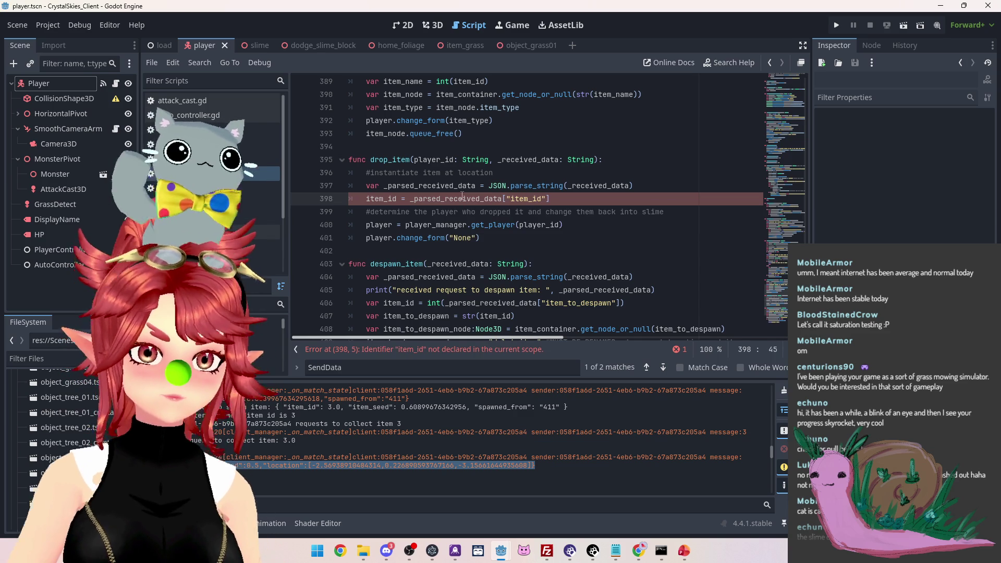
{"action": "left_click", "coordinate": [569, 197]}
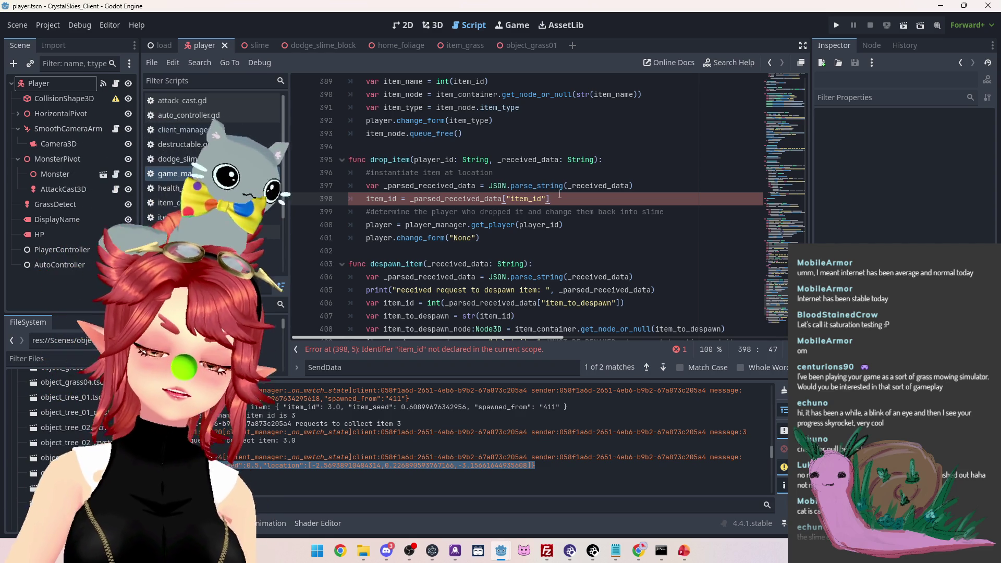
Duplicate it as item_seed reading "item_seed", commented '#not used yet, use to determine spawned item'
{"action": "key", "text": "ctrl+shift+d"}
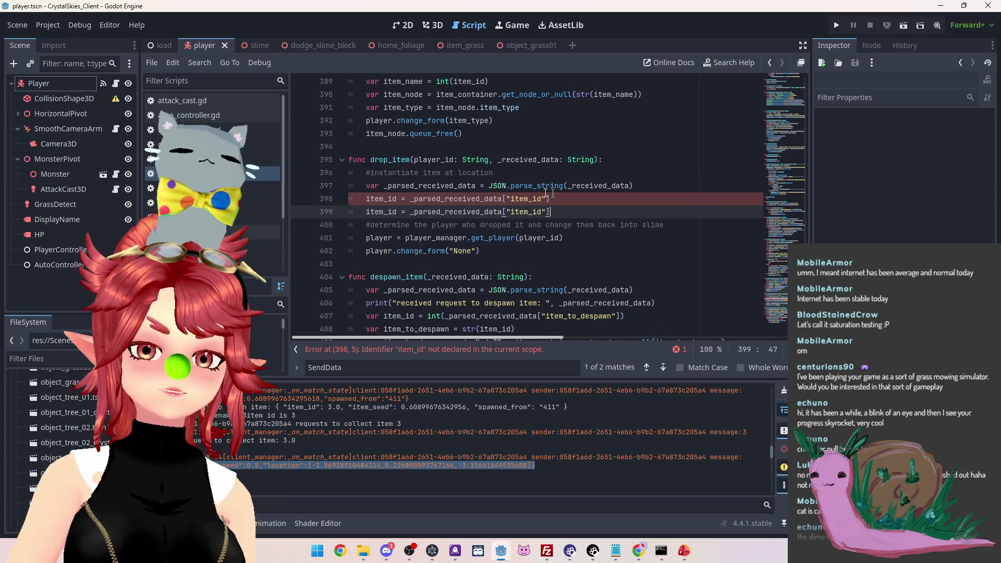
{"action": "left_click", "coordinate": [391, 213]}
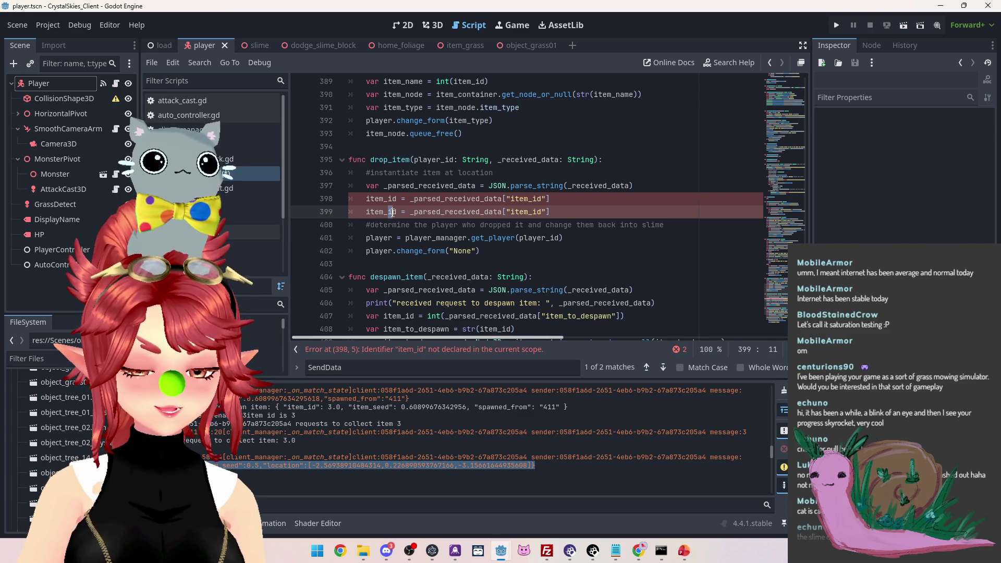
{"action": "double_click", "coordinate": [391, 212]}
{"action": "type", "text": "item_seed"}
{"action": "left_click", "coordinate": [544, 212]}
{"action": "double_click", "coordinate": [544, 211]}
{"action": "type", "text": "item_seed"}
{"action": "left_click", "coordinate": [574, 213]}
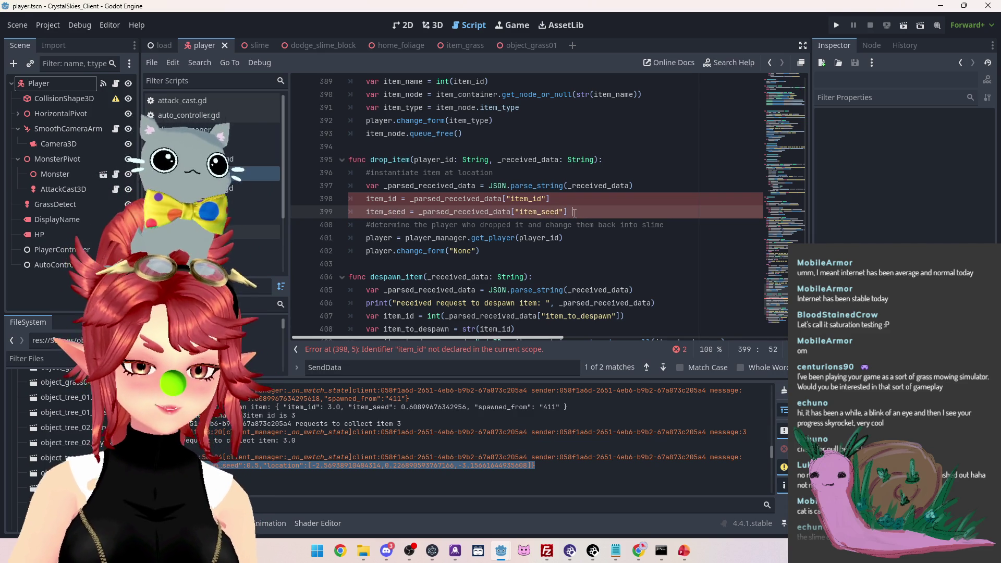
{"action": "type", "text": "#not used yet, use to "}
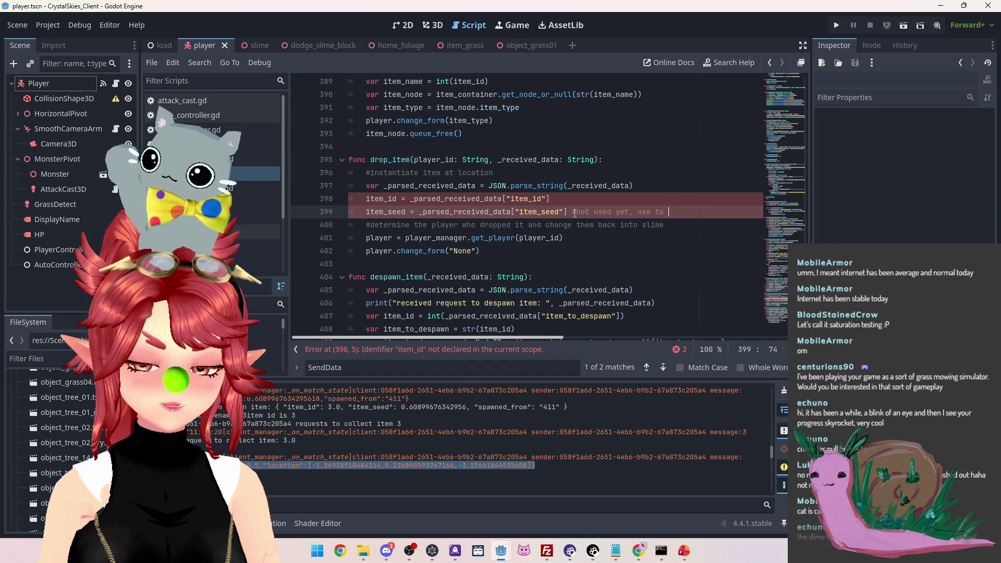
{"action": "type", "text": "determine spawned item"}
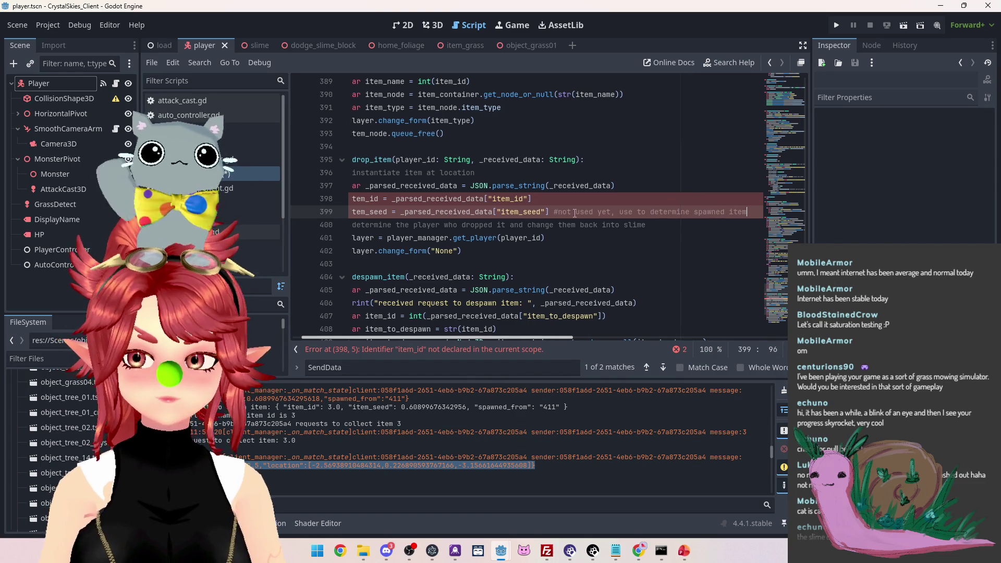
Start a new line typed 'location' below the item_seed line
{"action": "left_click_drag", "start_coordinate": [537, 337], "coordinate": [490, 336]}
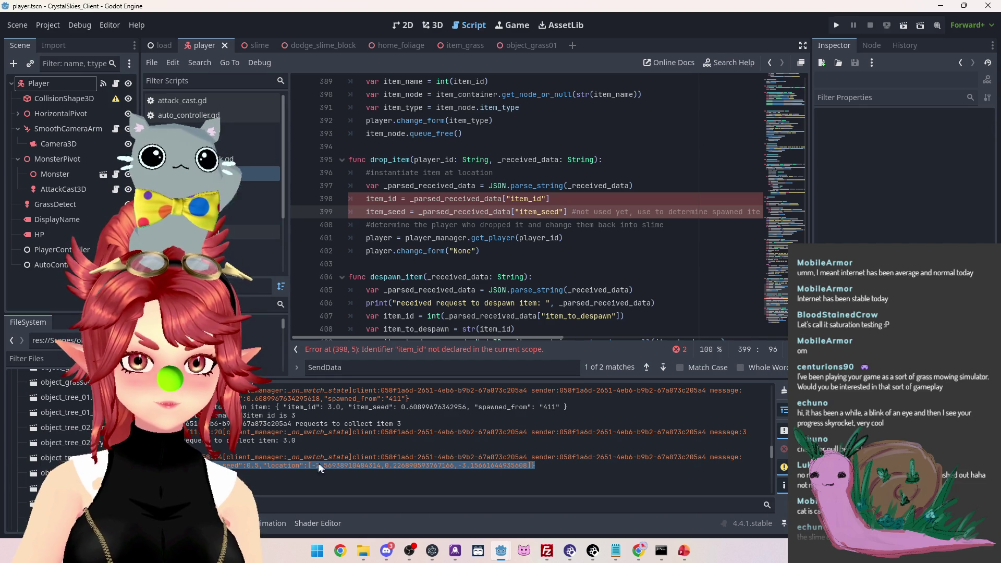
{"action": "left_click", "coordinate": [385, 223]}
{"action": "key", "text": "ctrl+shift+Return"}
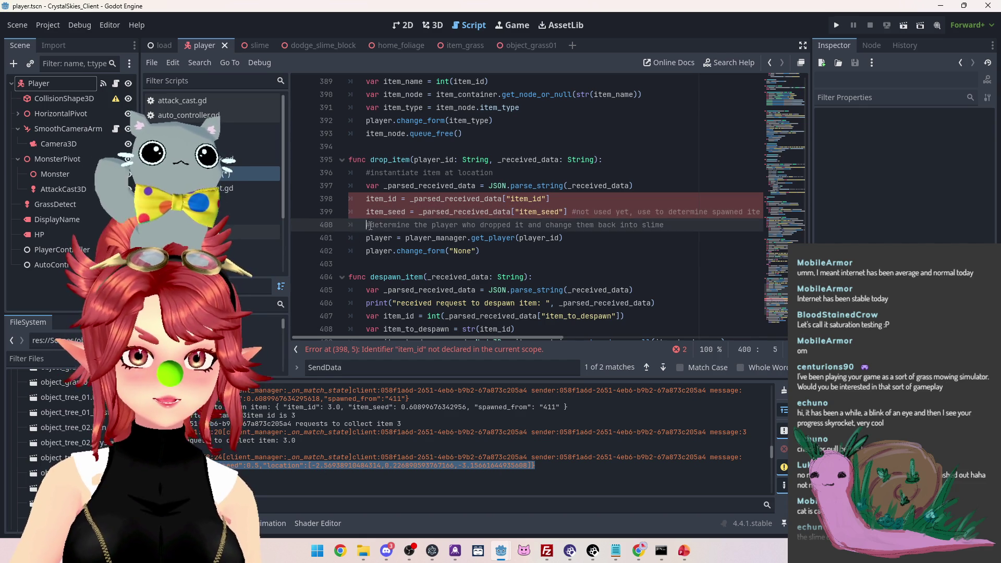
{"action": "type", "text": "location"}
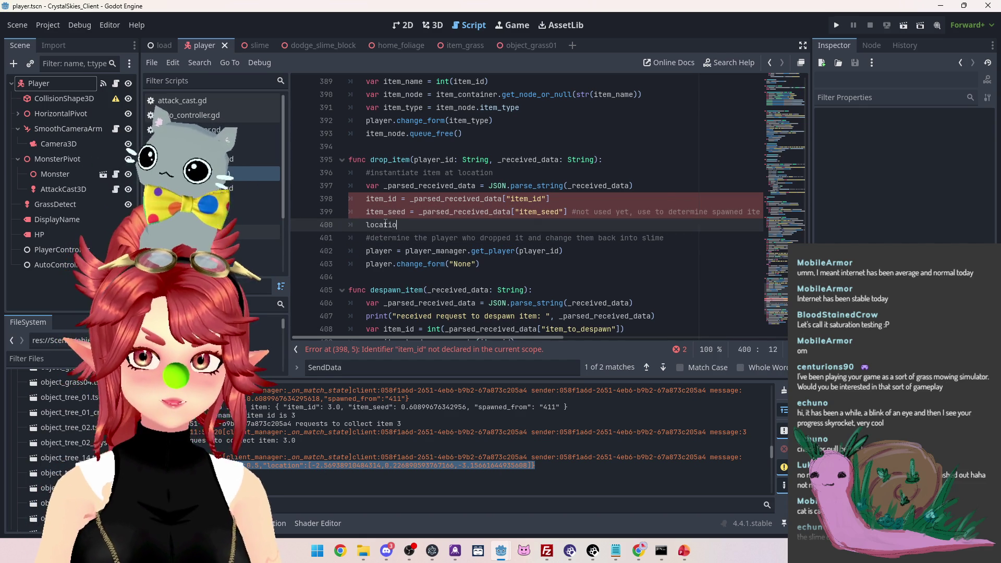
{"action": "left_click", "coordinate": [543, 198]}
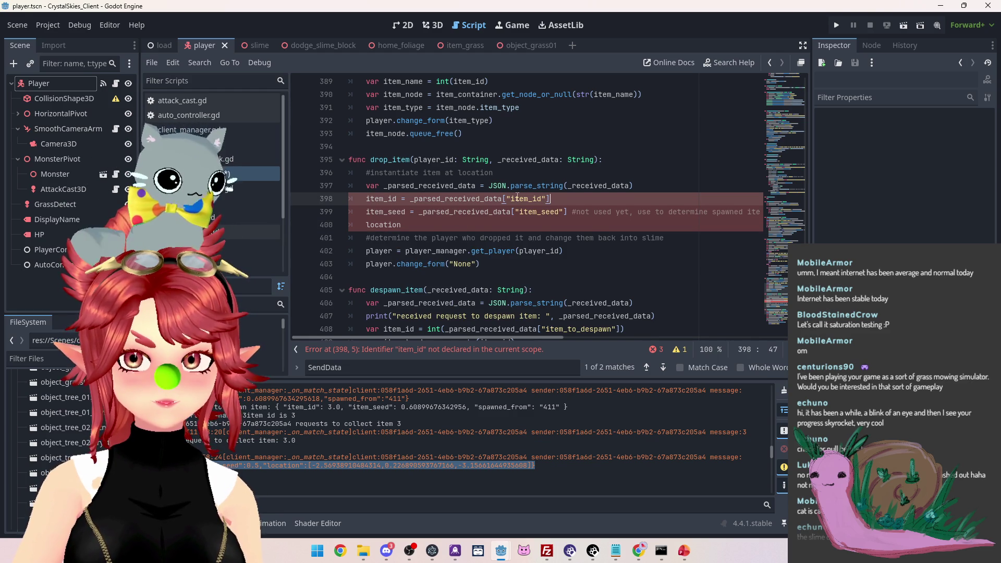
{"action": "scroll", "coordinate": [563, 301], "scroll_direction": "down", "scroll_amount": 1}
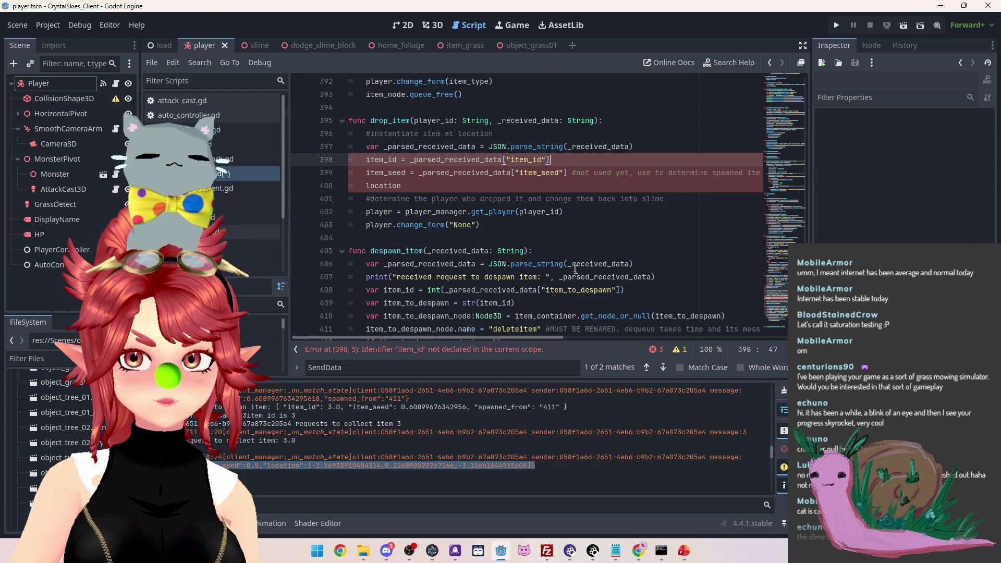